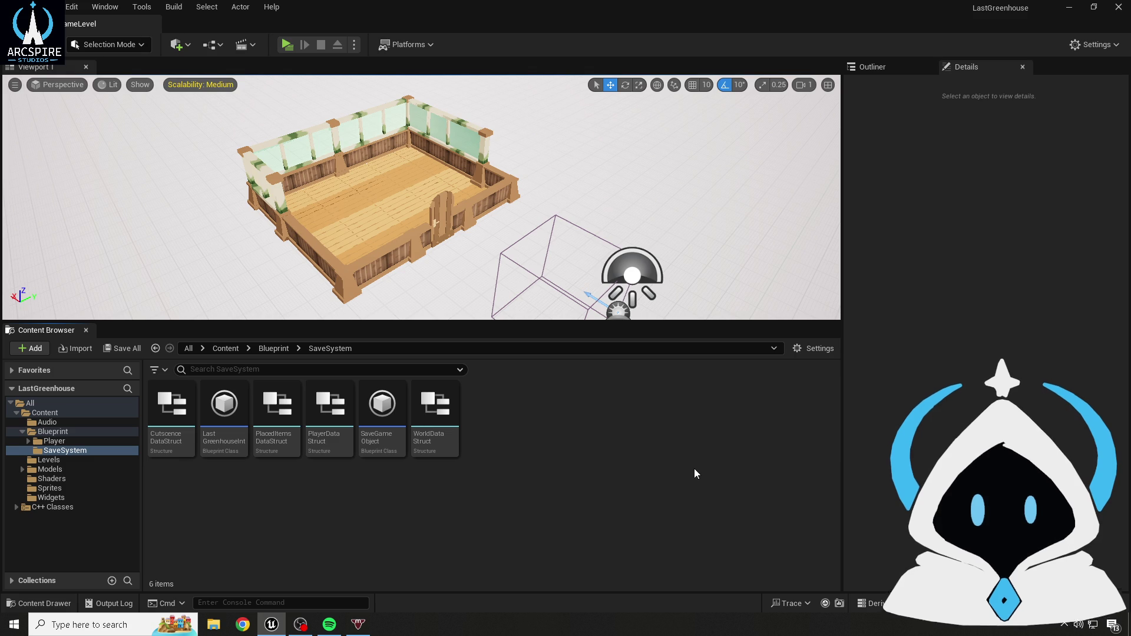
- Open the SaveGameObject Blueprint from the SaveSystem folder and maximize its editor window
click(242, 454)
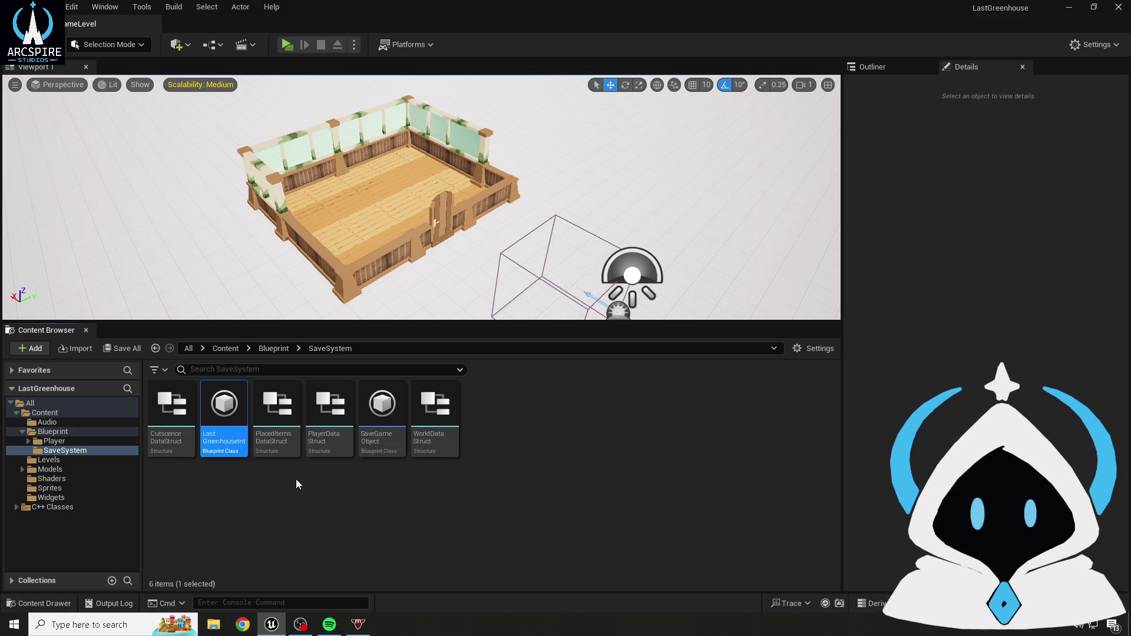
ctrl+double_click(389, 423)
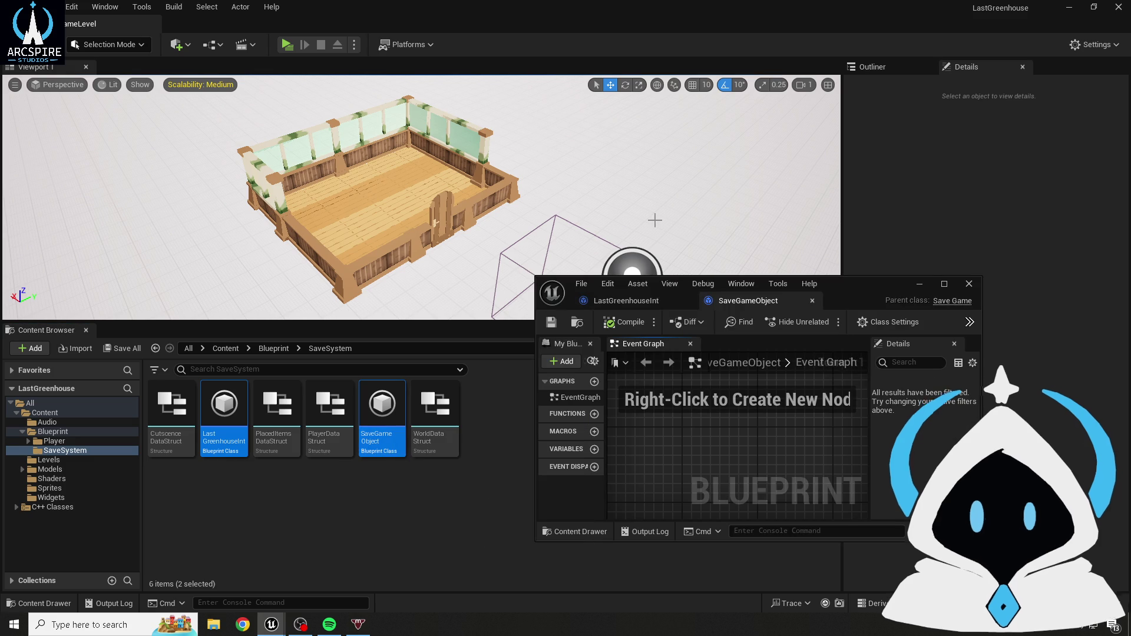
click(944, 283)
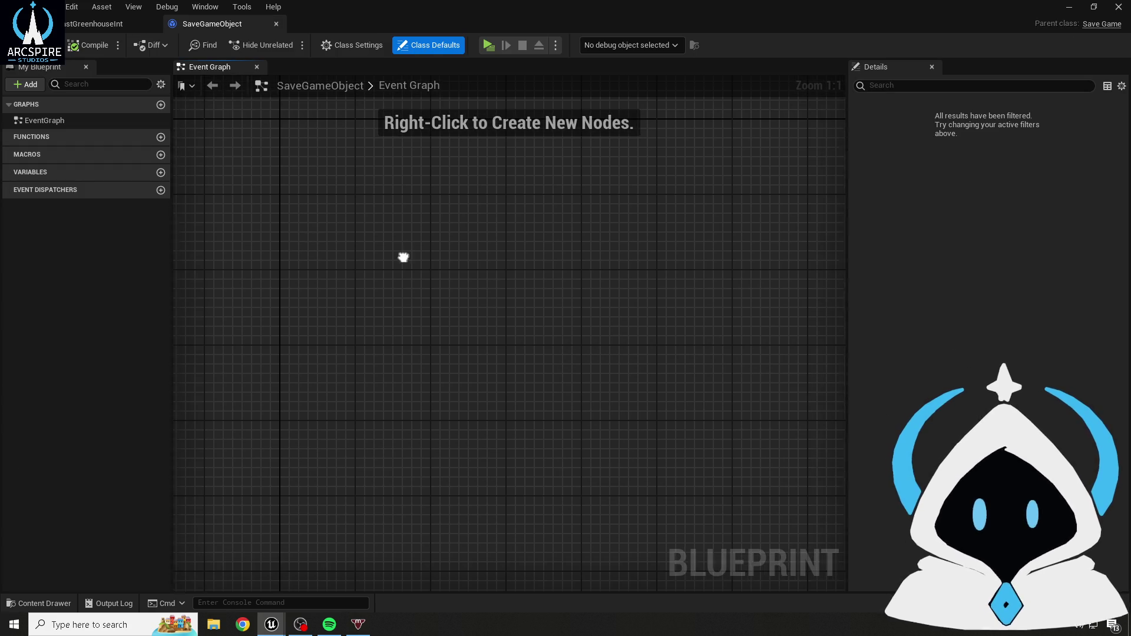
- Switch to the LastGreenhouseInt tab and browse the Content Drawer to Blueprint > SaveSystem
click(110, 31)
drag(267, 172, 286, 182)
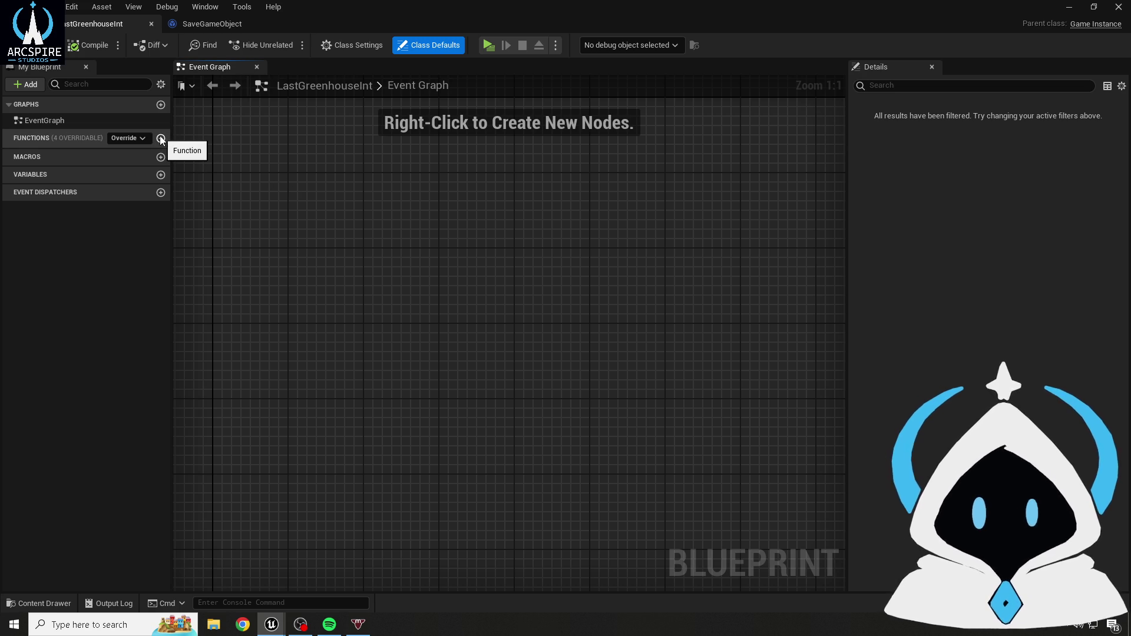
click(29, 599)
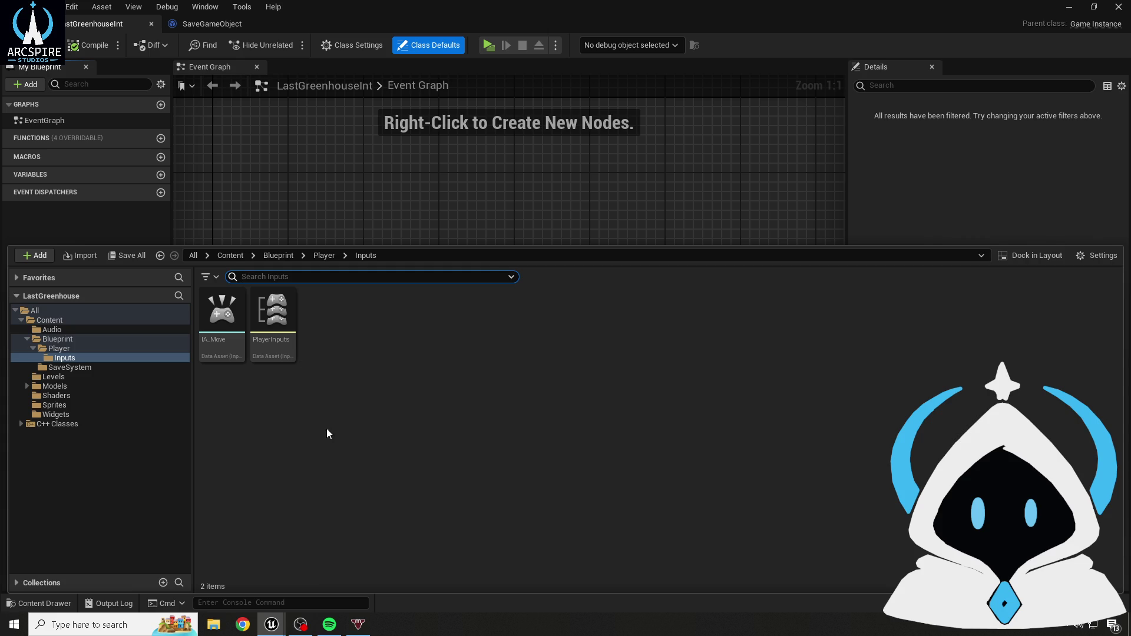
click(55, 340)
double_click(273, 311)
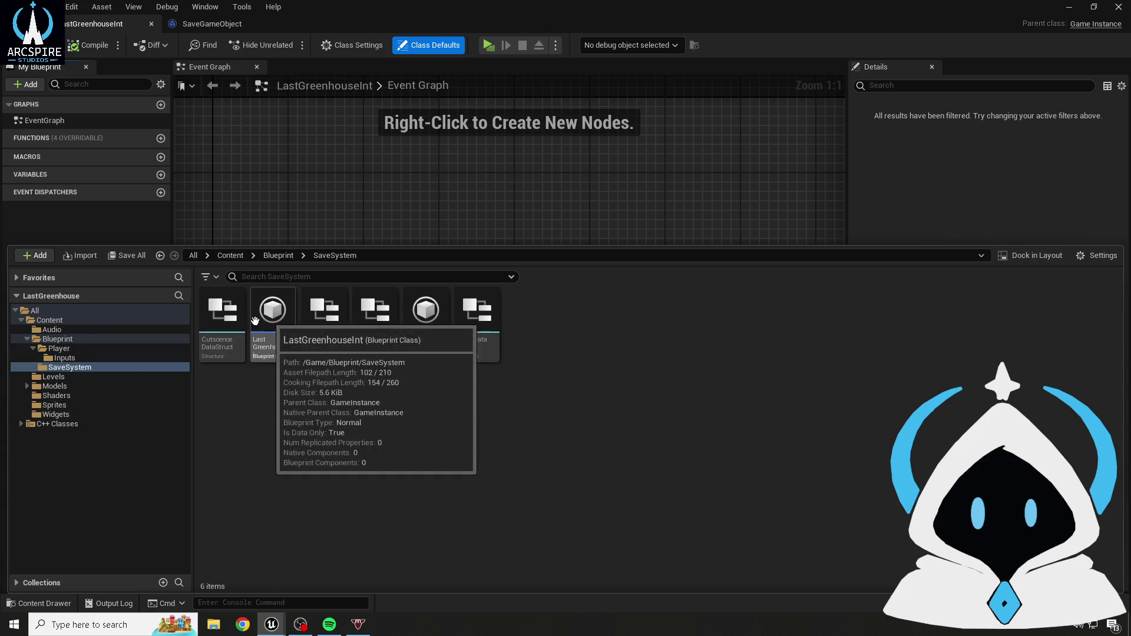
click(324, 330)
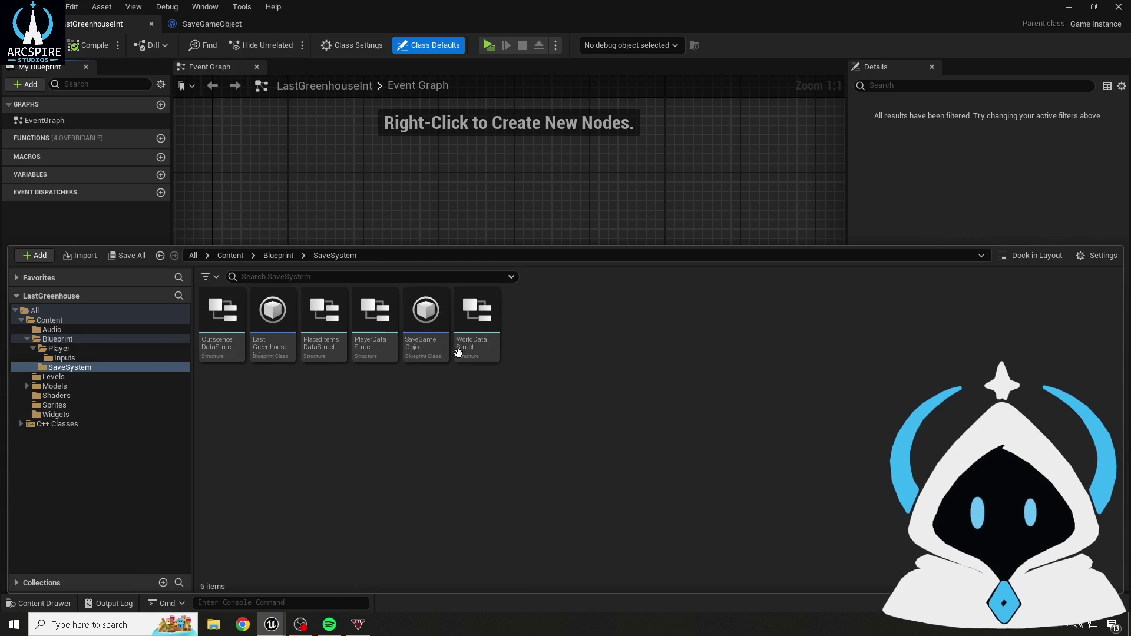
click(443, 428)
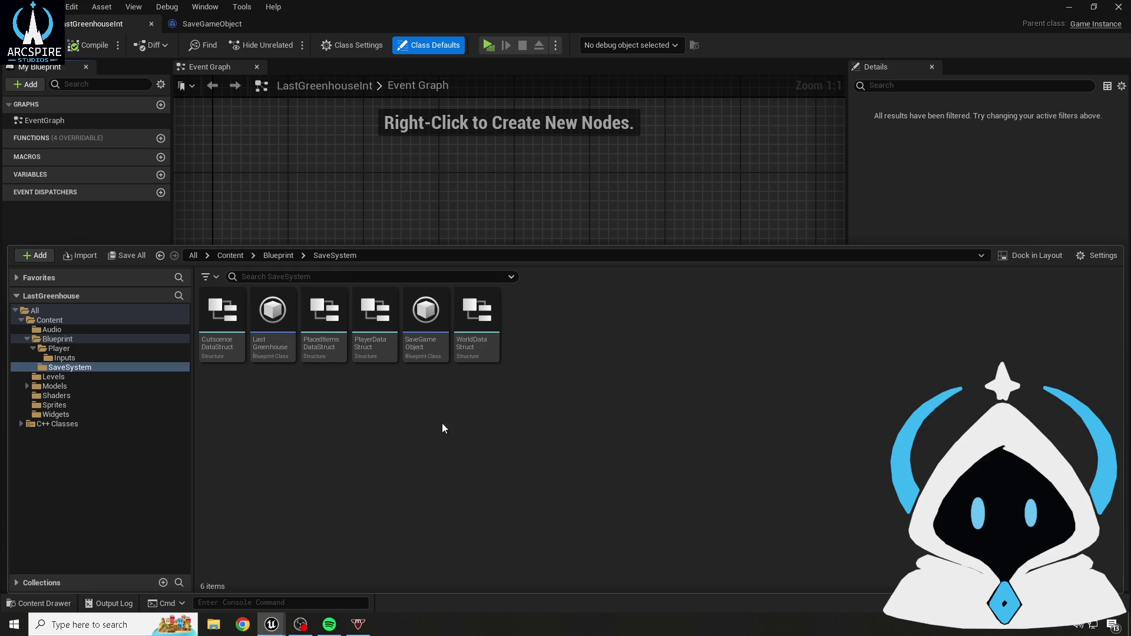
click(394, 186)
- Add a custom event named SaveQueue and position it near the top of the graph
right_click(296, 209)
text(custom)
key(Return)
text(SD)
key(BackSpace)
text(aveQu)
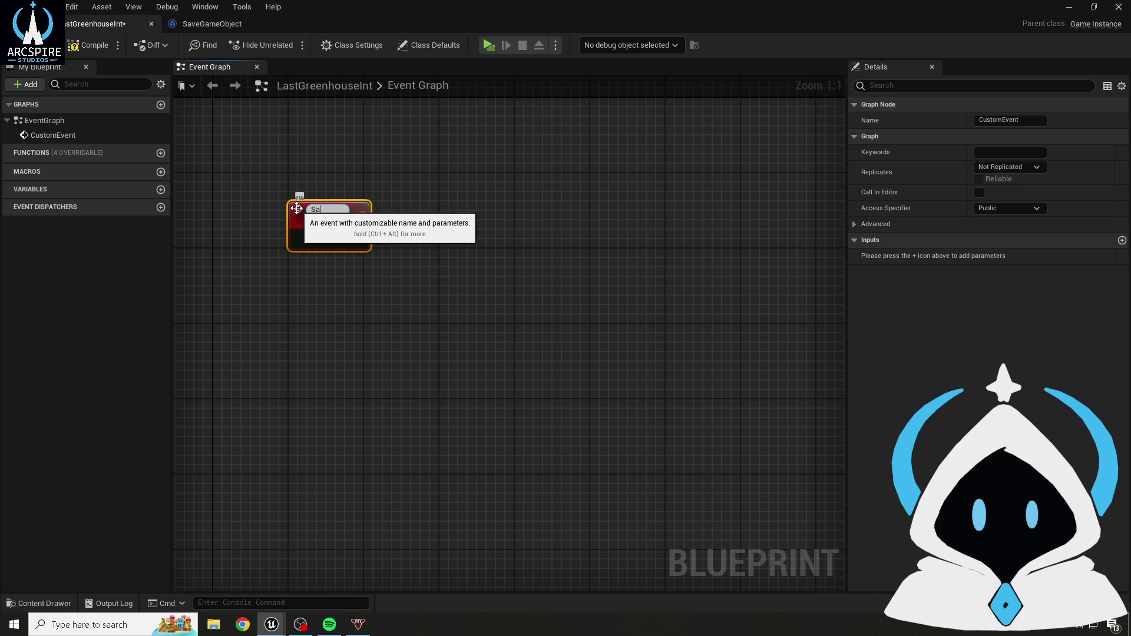
text(eue)
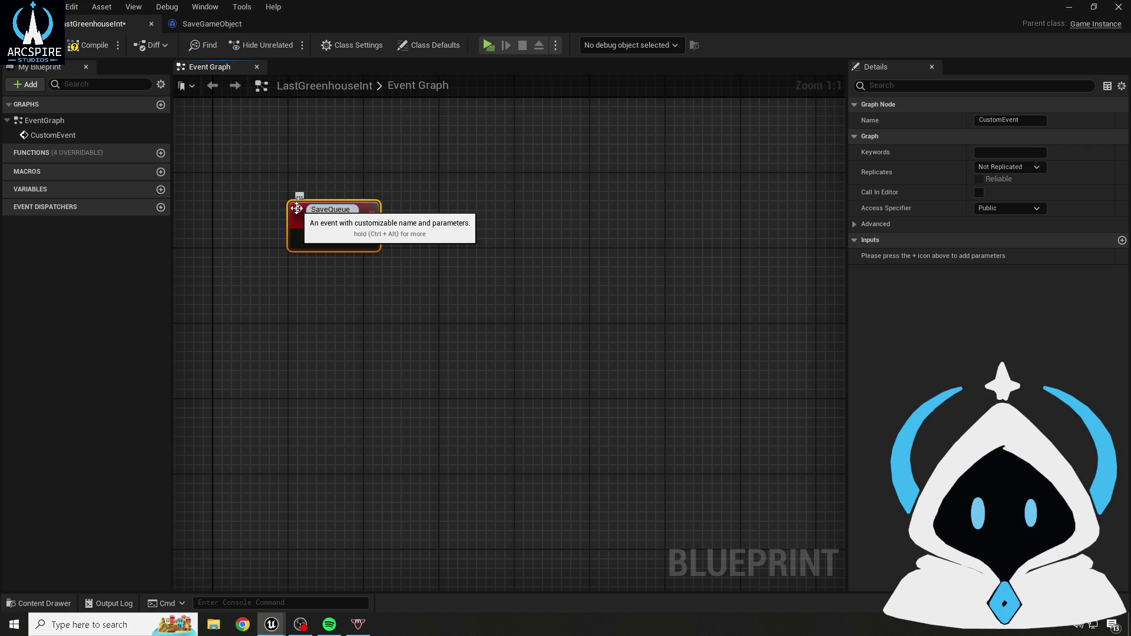
key(Return)
click(275, 277)
drag(275, 277, 380, 302)
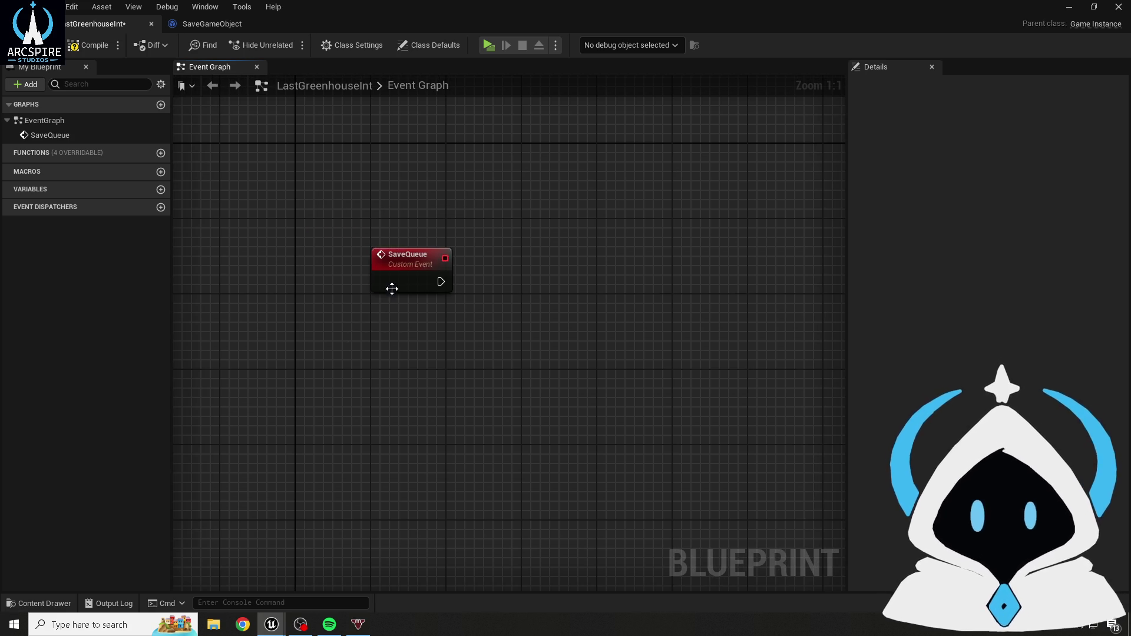
click(365, 331)
click(363, 221)
drag(363, 220, 425, 214)
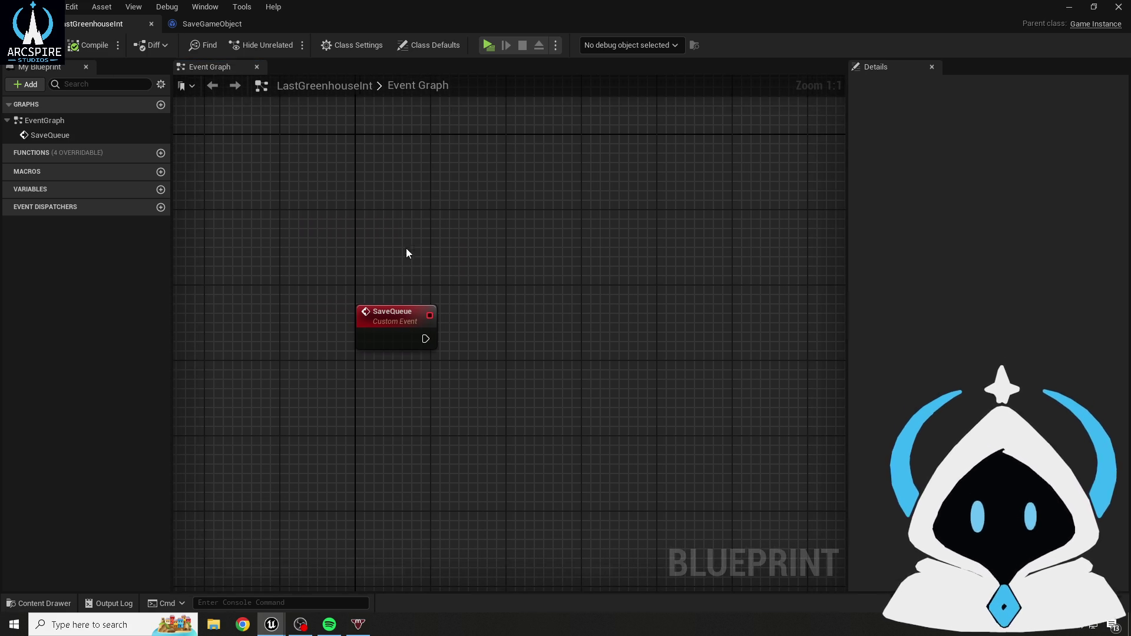
drag(405, 252, 418, 199)
click(400, 286)
drag(386, 393, 389, 263)
- Add a SaveData custom event and move it directly beneath SaveQueue
right_click(374, 341)
text(save)
key(Escape)
text(Save)
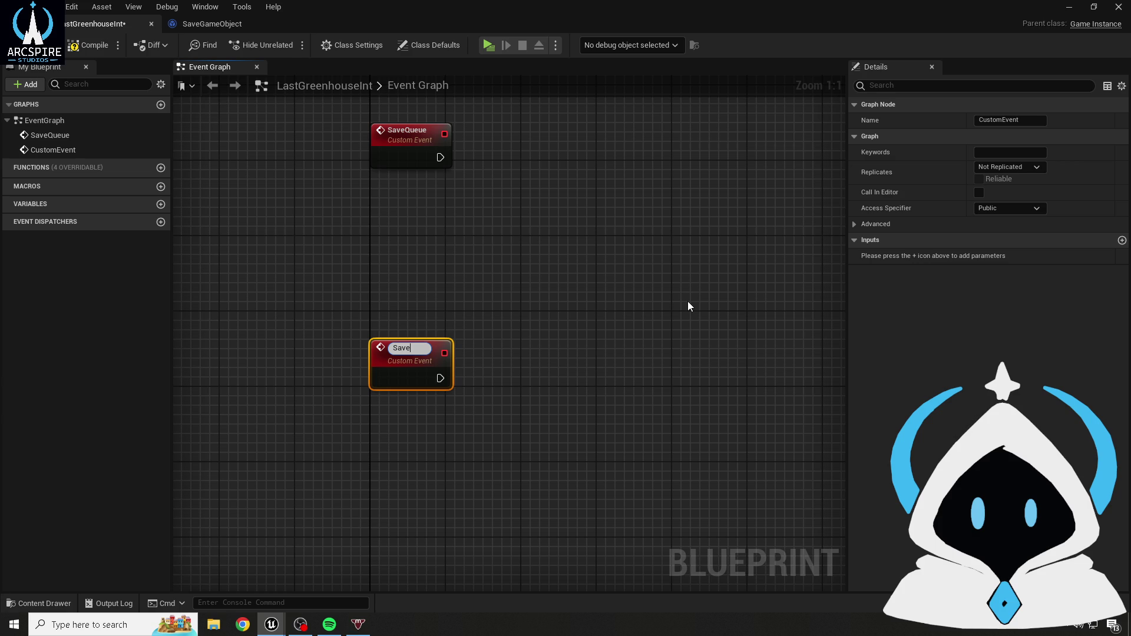
text(Data)
click(624, 240)
mouse_move(419, 367)
mouse_down()
mouse_move(437, 224)
mouse_move(422, 211)
mouse_up()
click(370, 317)
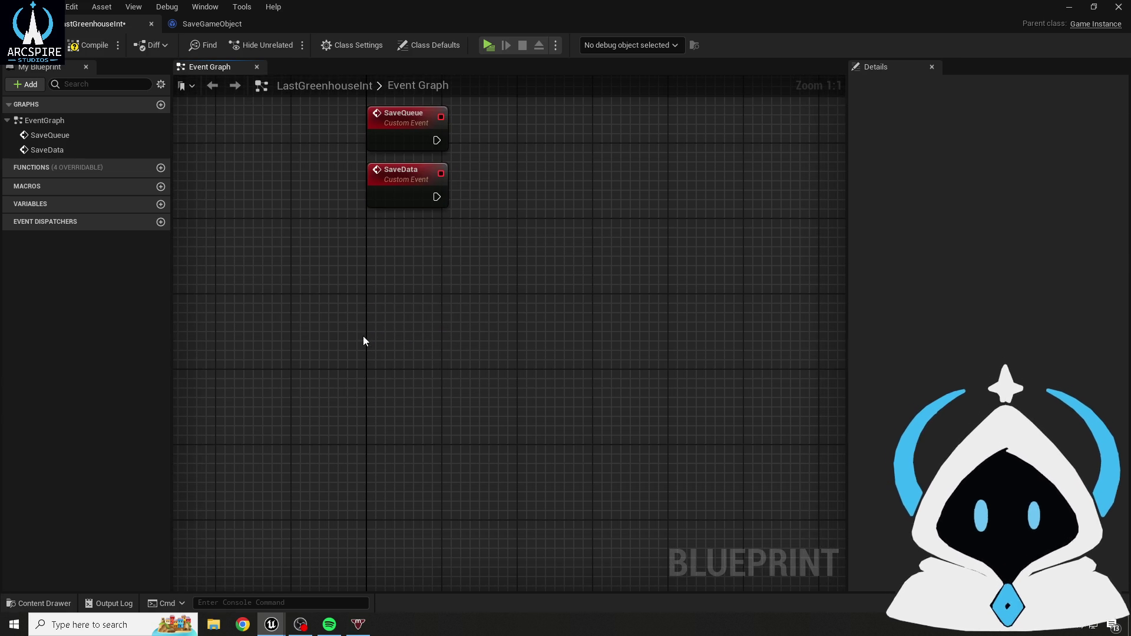
- Add a custom event named LoadQueue below the save events
right_click(379, 344)
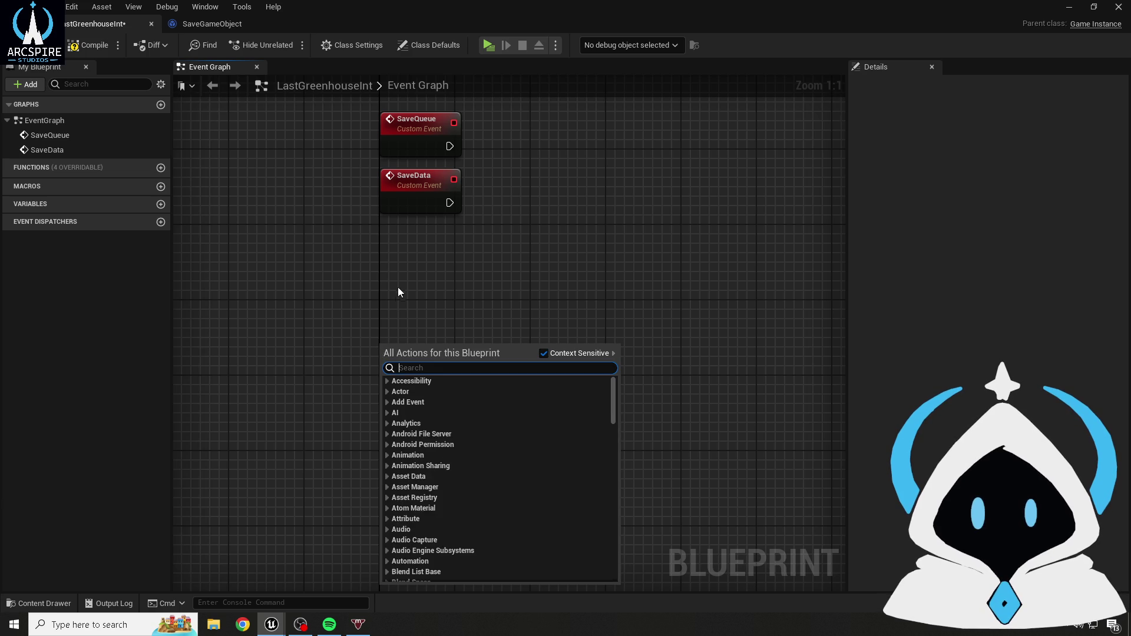
click(369, 335)
right_click(387, 320)
text(cus)
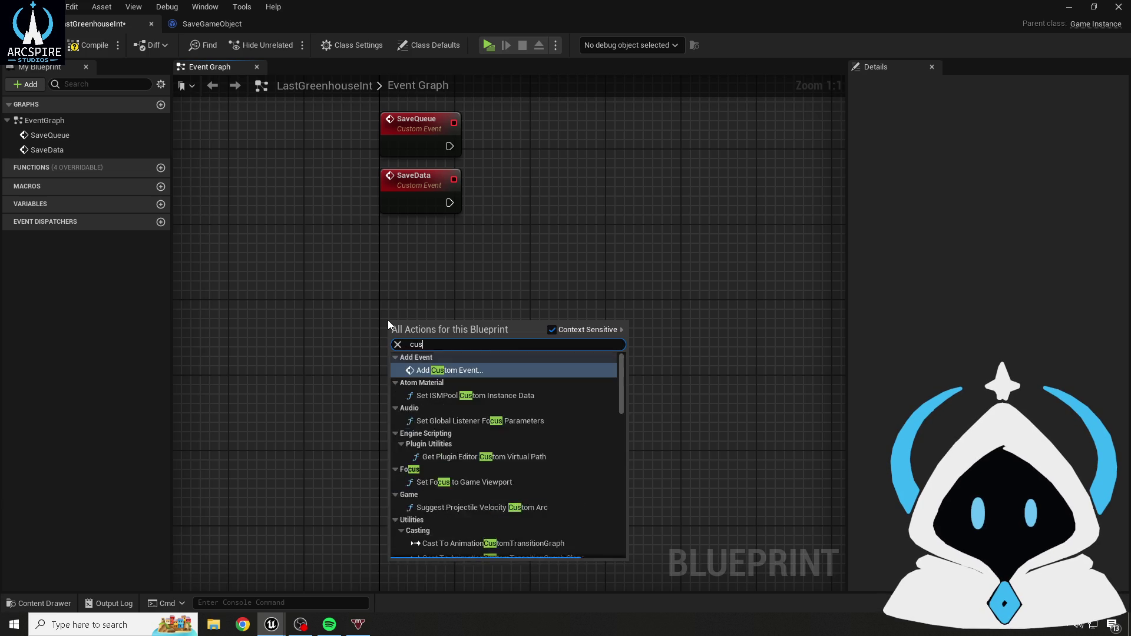
key(Return)
text(LoadQ)
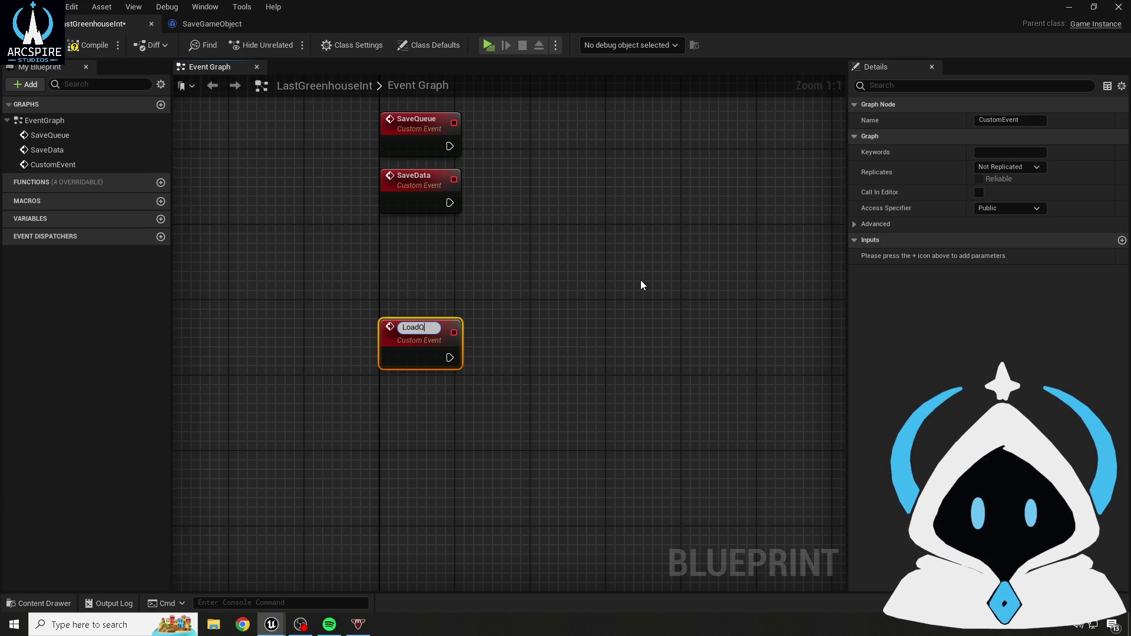
text(ueu)
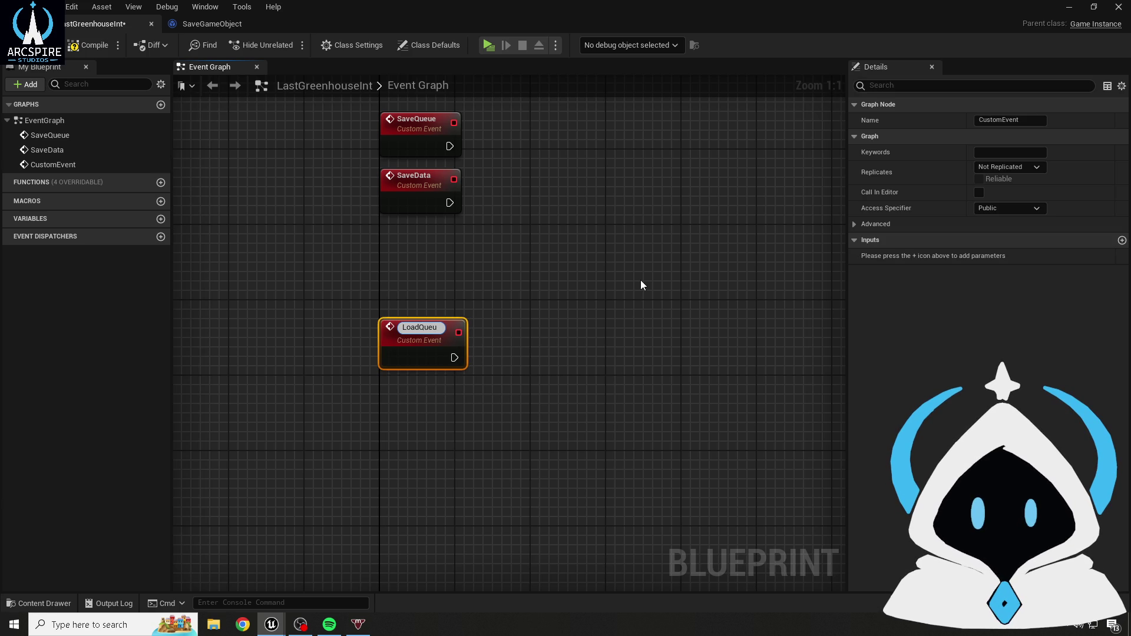
text(e)
key(Return)
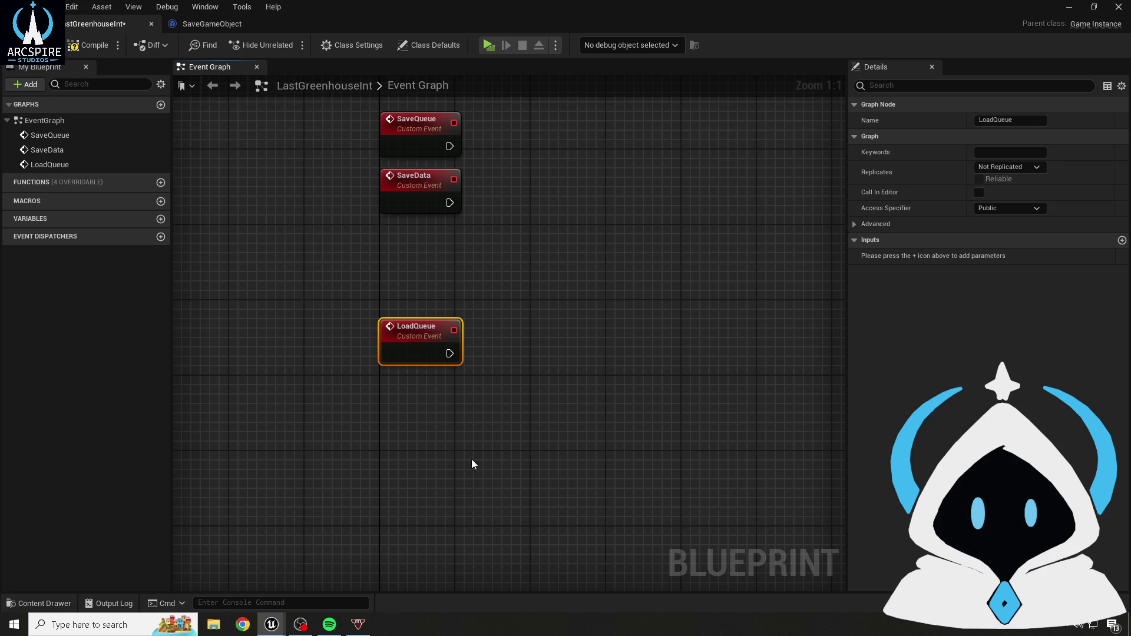
click(405, 413)
- Add a LoadData custom event under LoadQueue, then compile the Blueprint
right_click(406, 413)
text(custom)
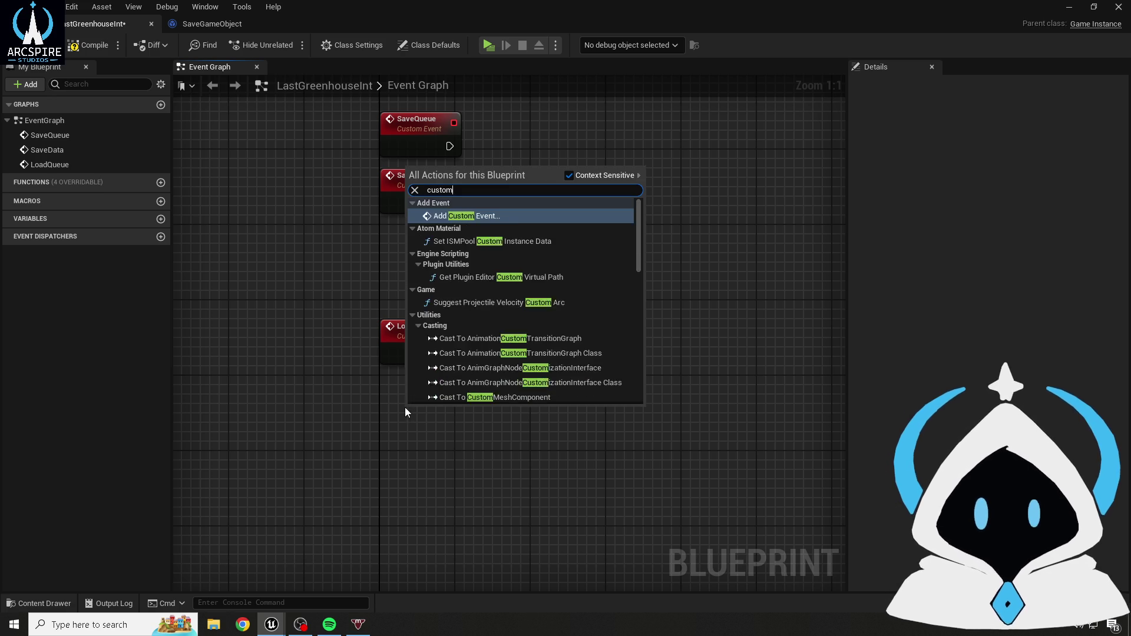
key(Return)
text(LoadData)
key(Return)
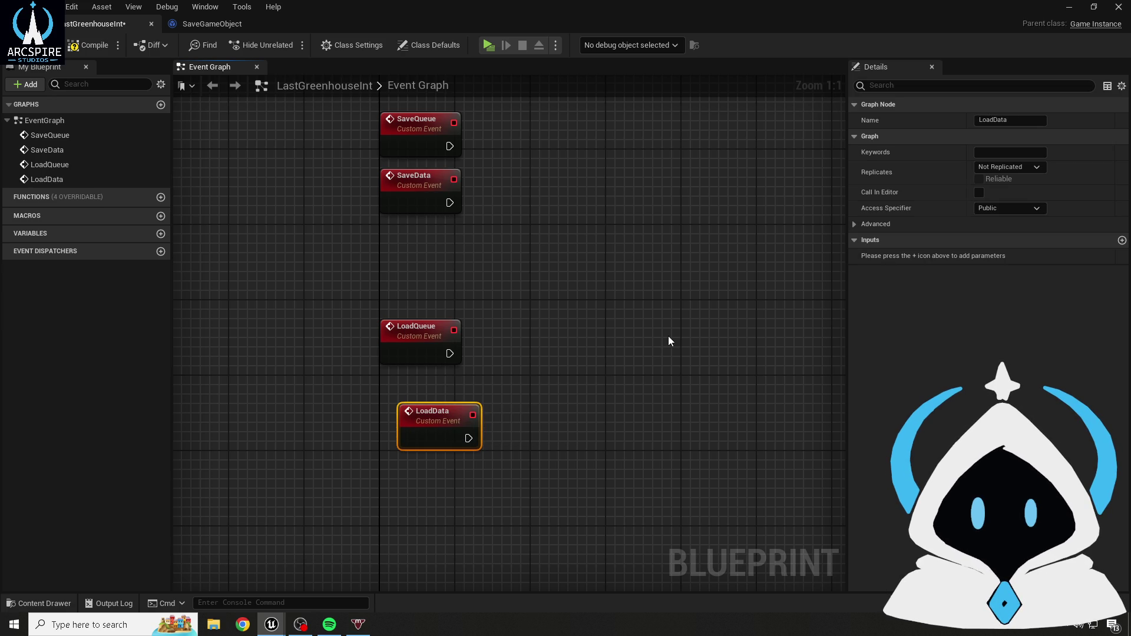
click(518, 349)
drag(461, 435, 442, 407)
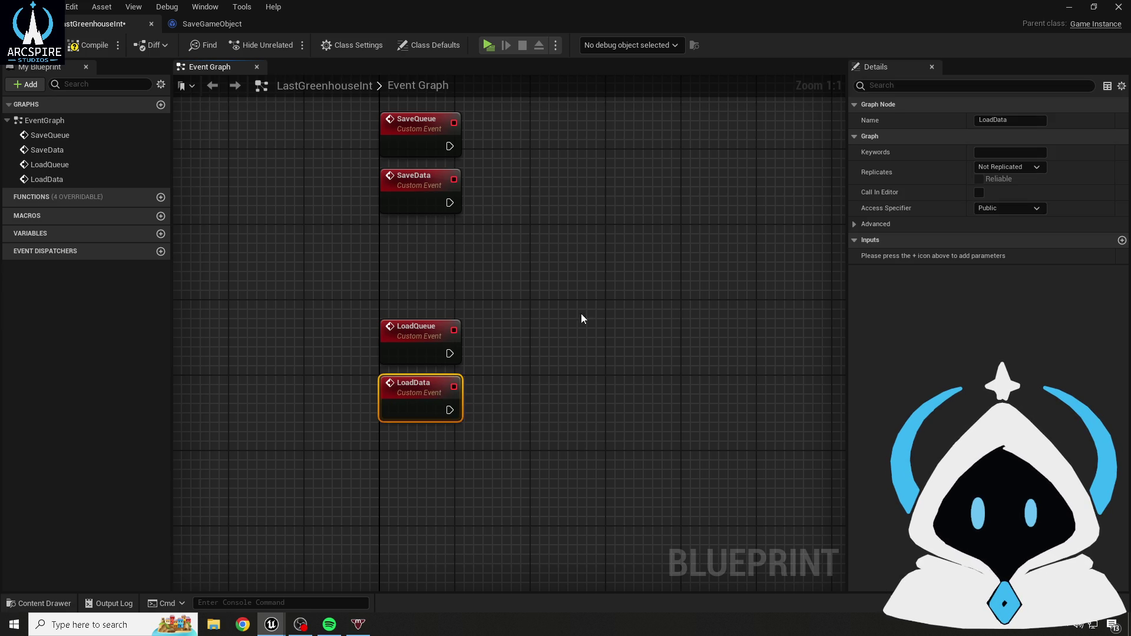
click(608, 299)
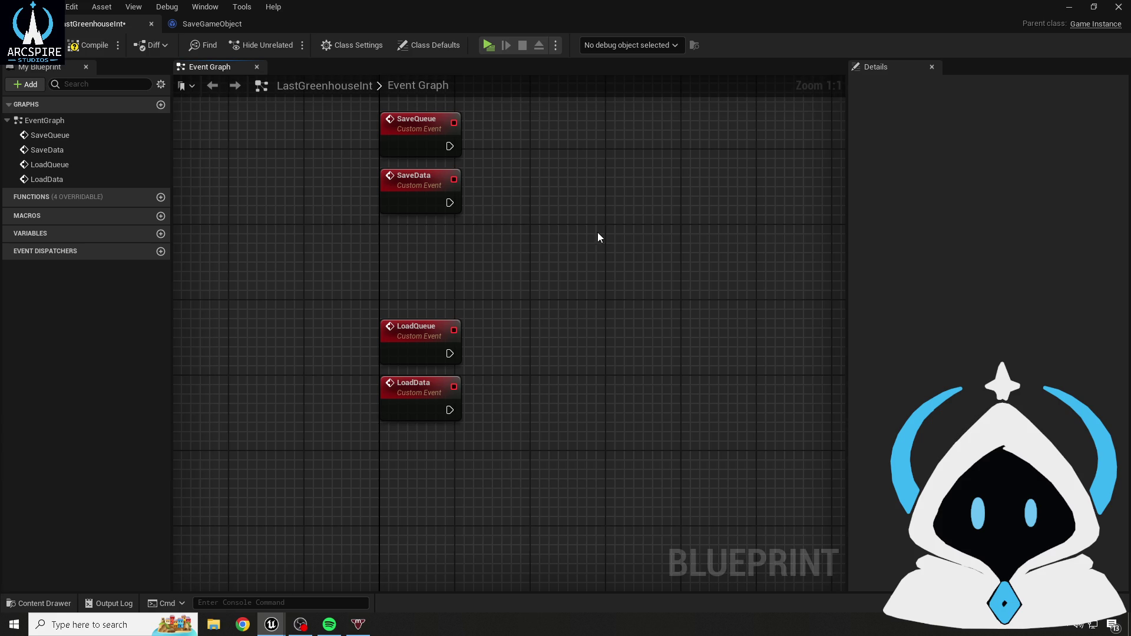
drag(597, 232, 586, 274)
click(87, 44)
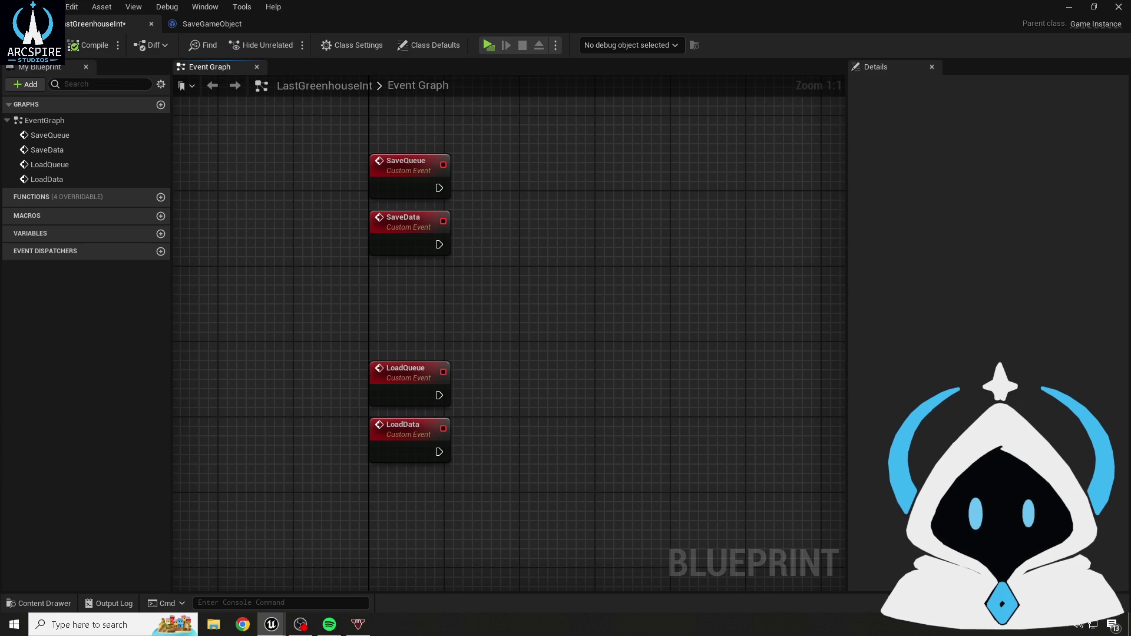
- Spread SaveData and LoadData farther apart in the column and save with Ctrl+S
scroll(530, 307, down, 5)
scroll(530, 306, up, 4)
drag(508, 206, 508, 192)
mouse_move(404, 201)
mouse_down()
mouse_move(404, 217)
mouse_move(414, 179)
mouse_up()
click(512, 278)
drag(447, 337, 447, 411)
click(519, 340)
key(ctrl+s)
- Nudge SaveData down a little more and bring up the SaveSystem assets
drag(303, 142, 306, 204)
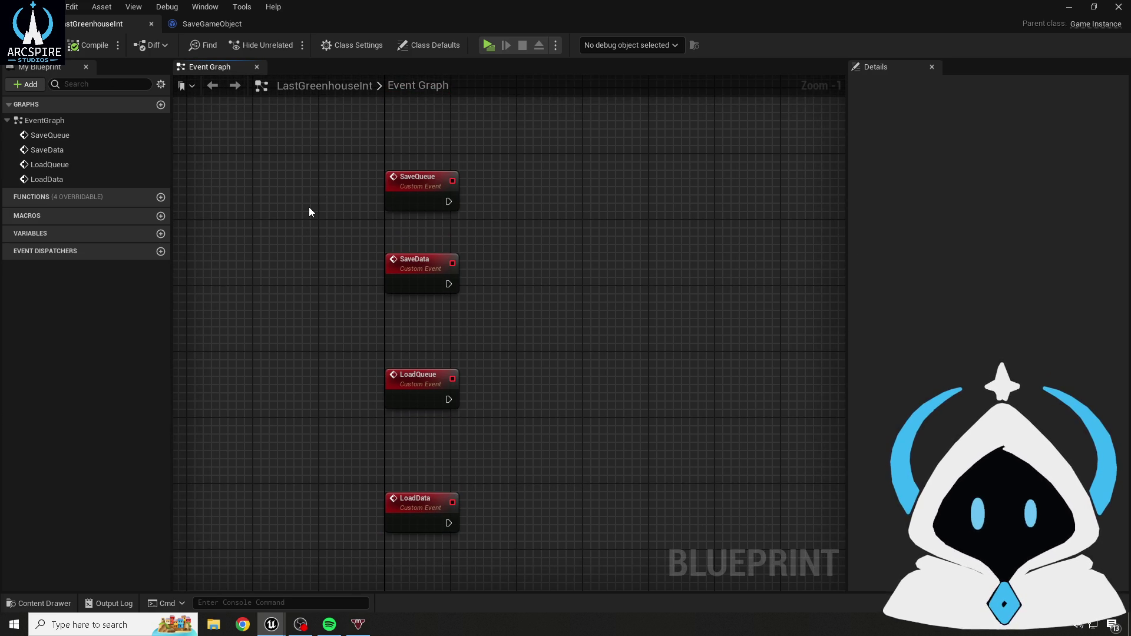
click(395, 265)
drag(585, 314, 576, 281)
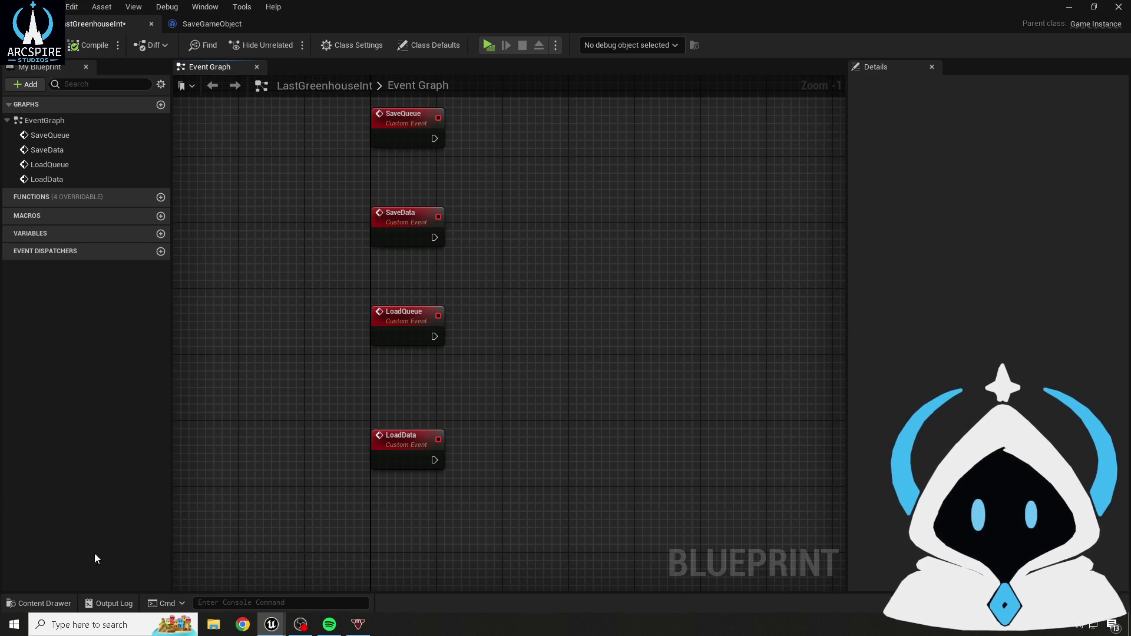
click(45, 602)
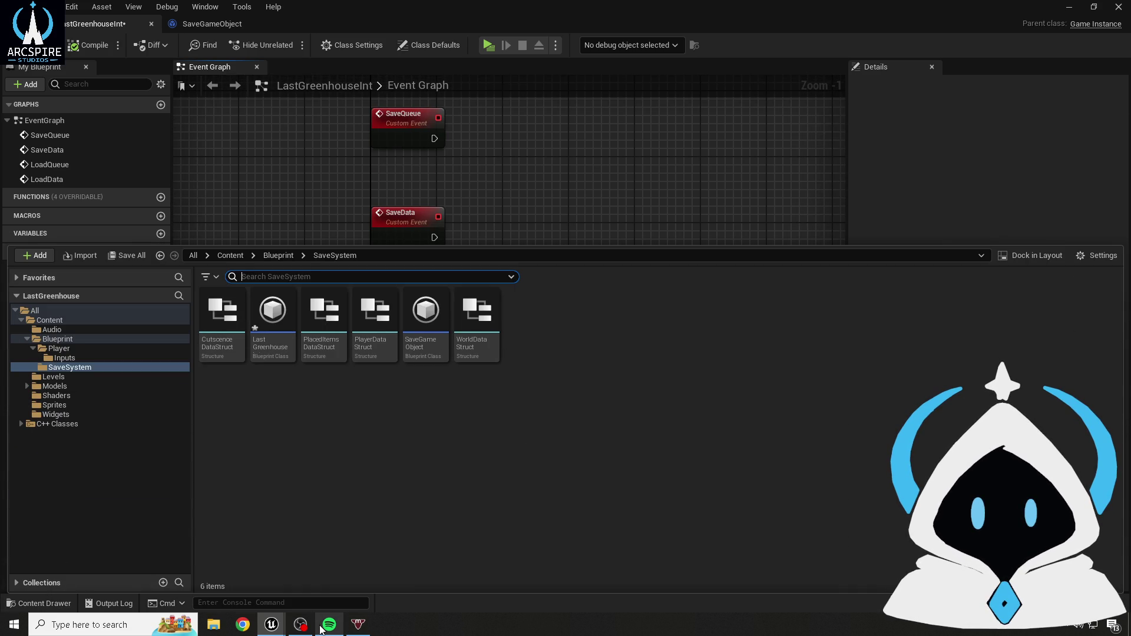
- Skip ahead several music tracks from the Spotify taskbar preview
mouse_move(323, 628)
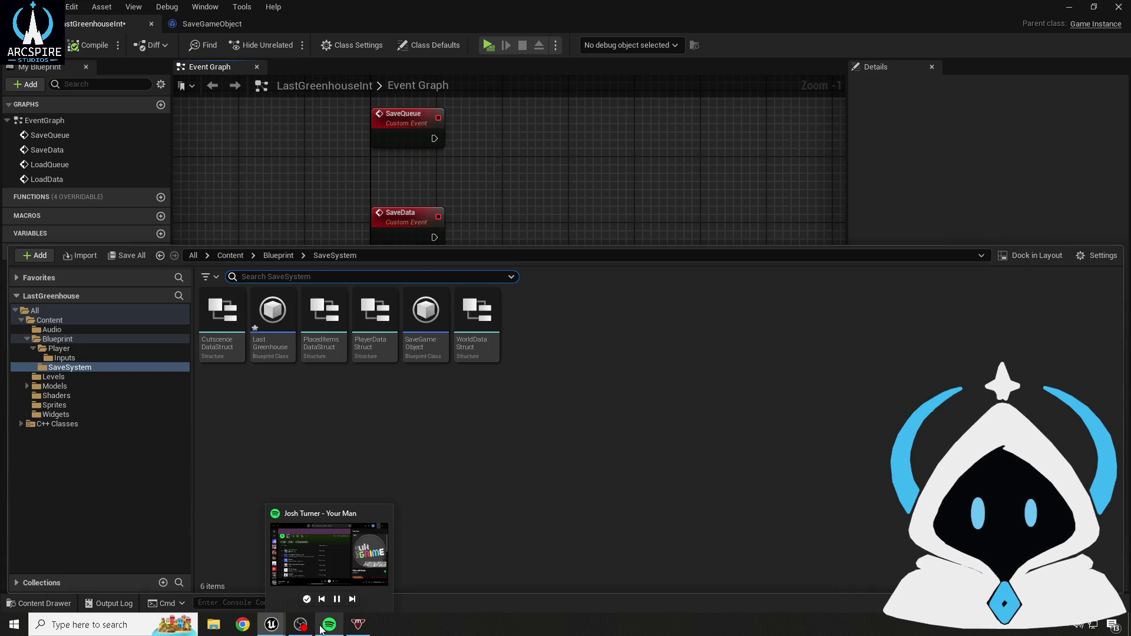
click(352, 600)
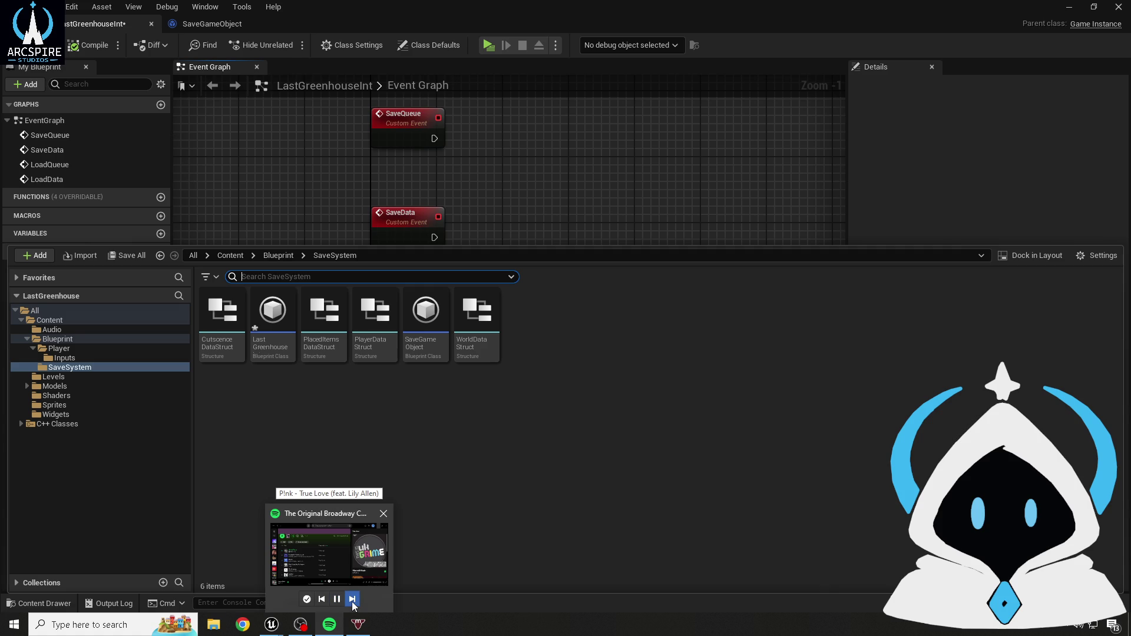
click(352, 599)
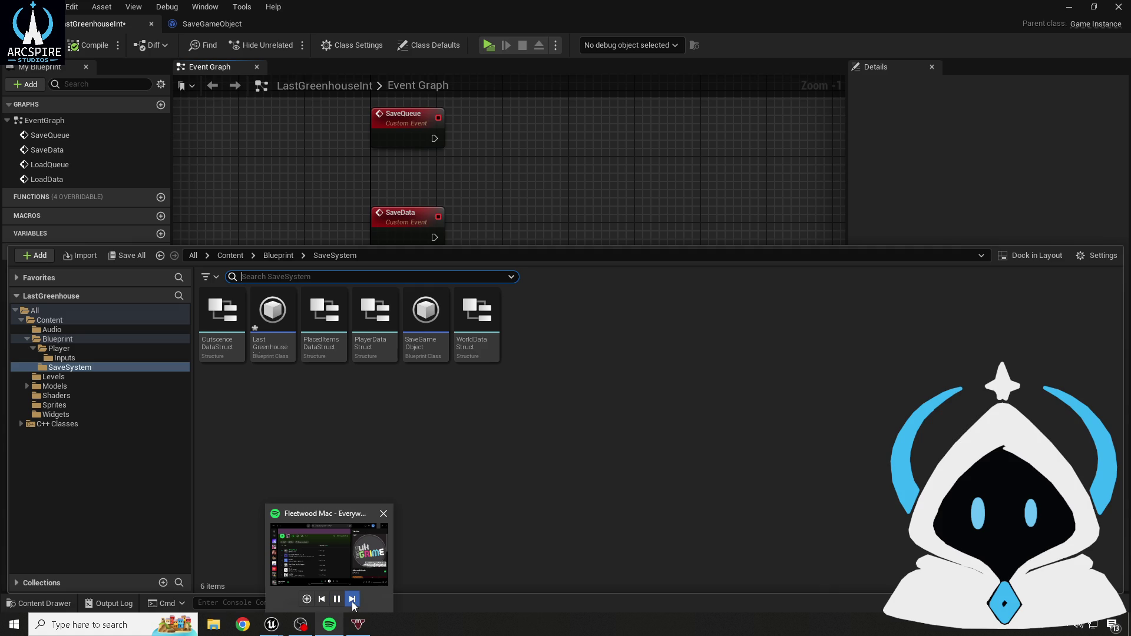
click(352, 599)
click(353, 599)
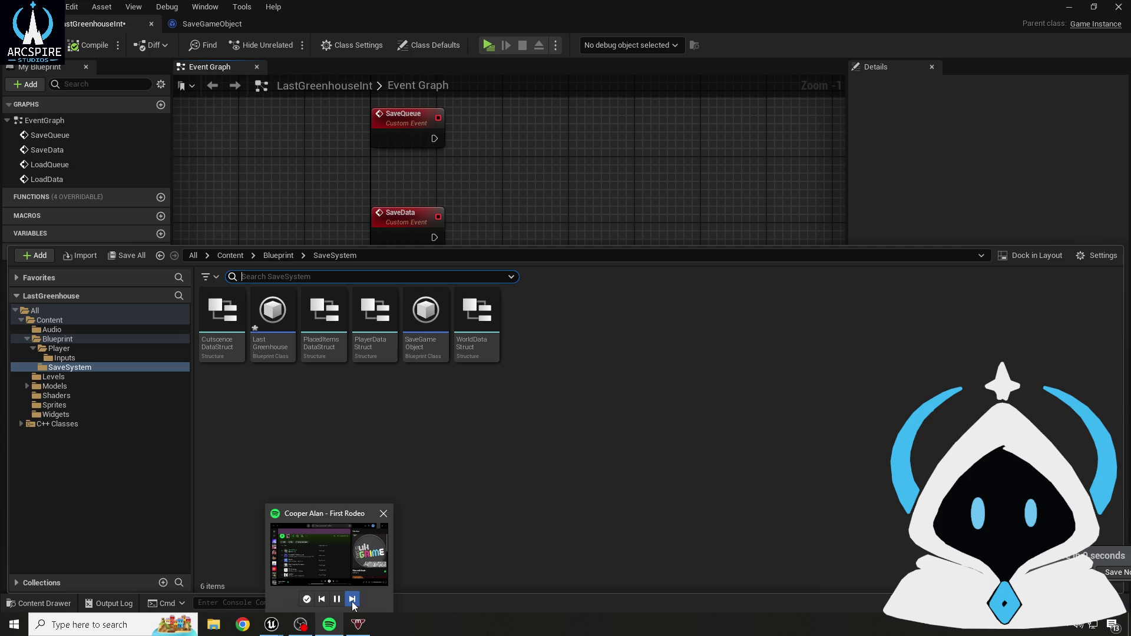
click(353, 599)
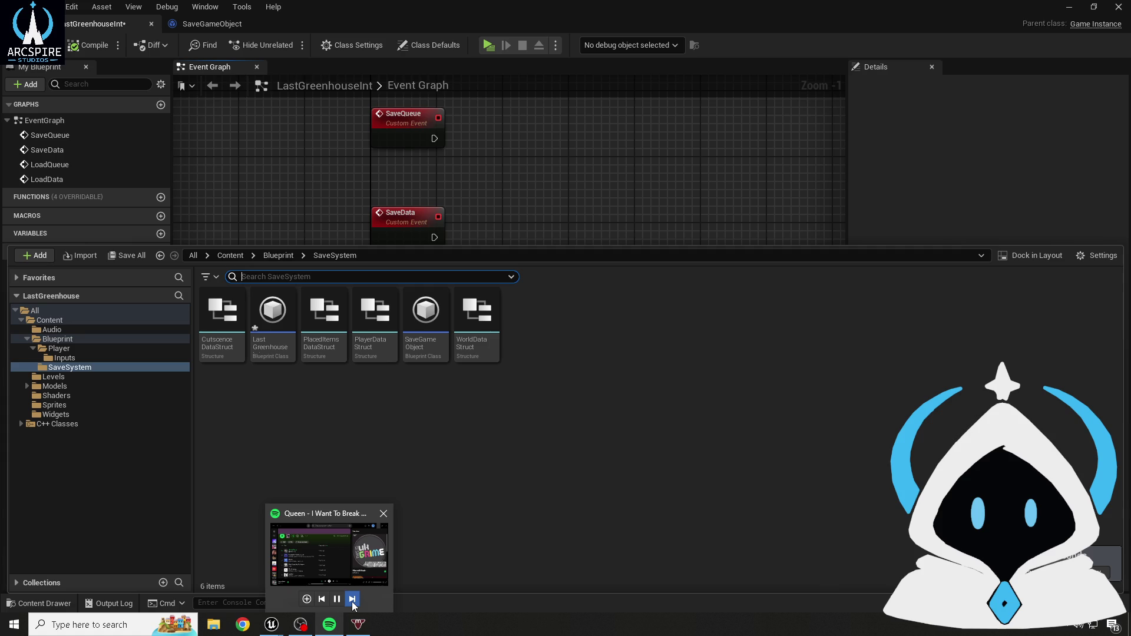
click(352, 600)
click(353, 599)
- Dismiss the Content Drawer so the Event Graph's four custom events are visible
click(352, 599)
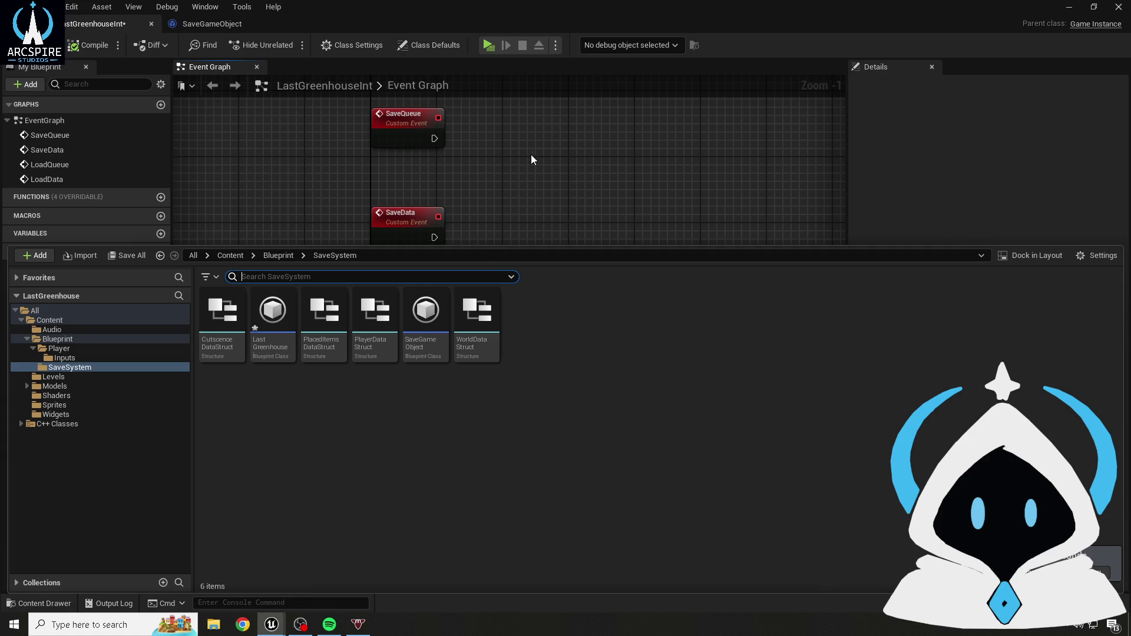
click(472, 170)
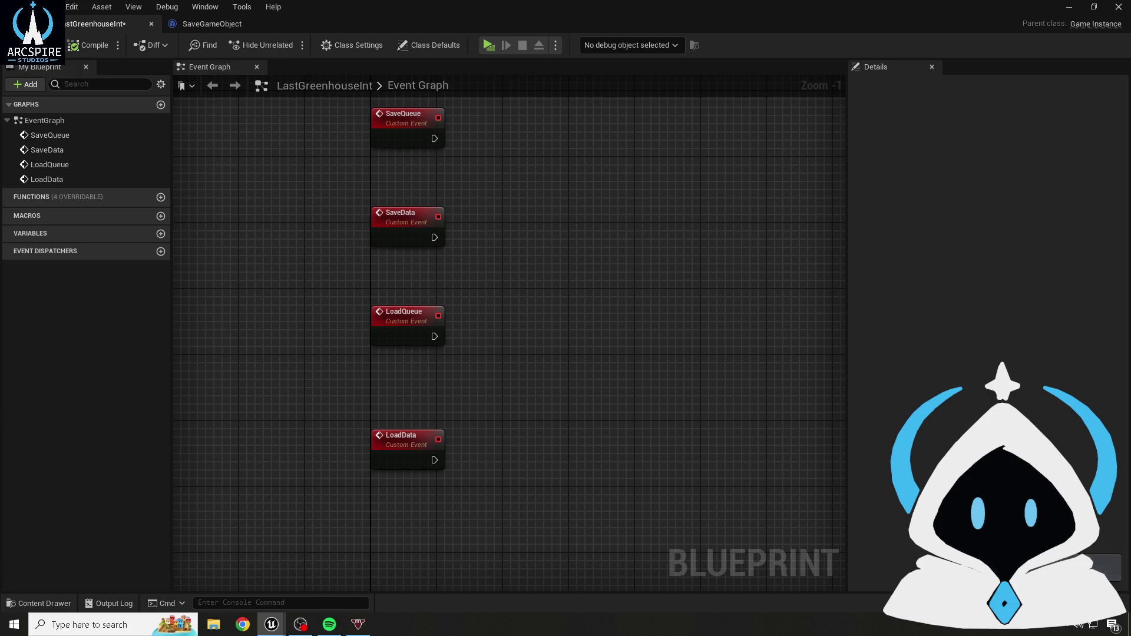
mouse_move(324, 235)
mouse_down()
mouse_move(313, 318)
mouse_move(321, 247)
mouse_up()
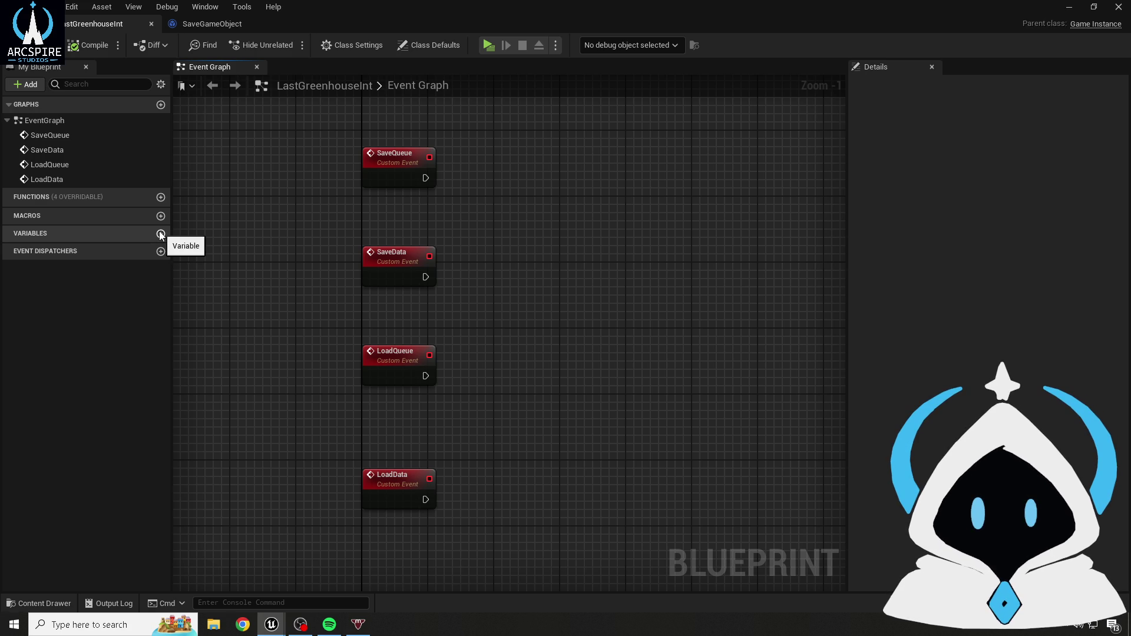
click(65, 604)
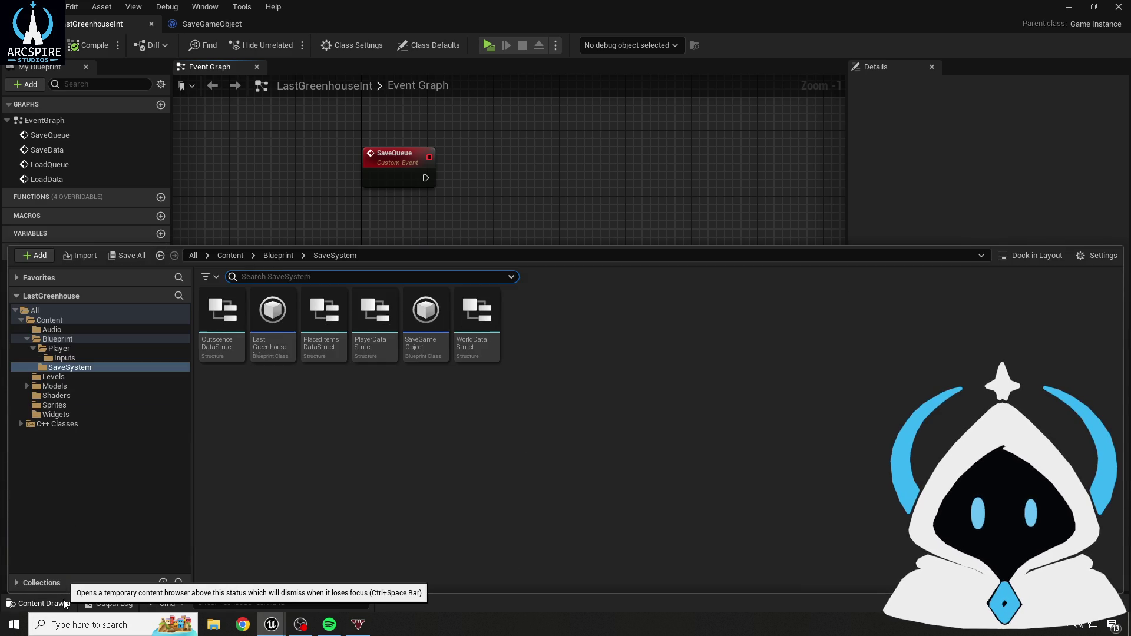
click(65, 603)
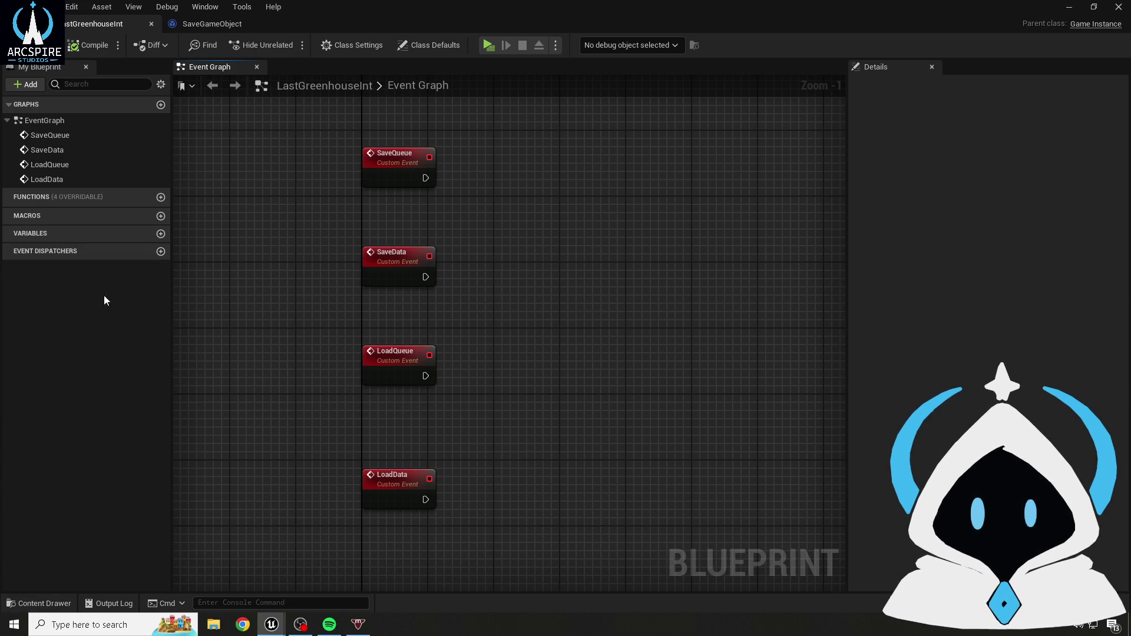
click(158, 201)
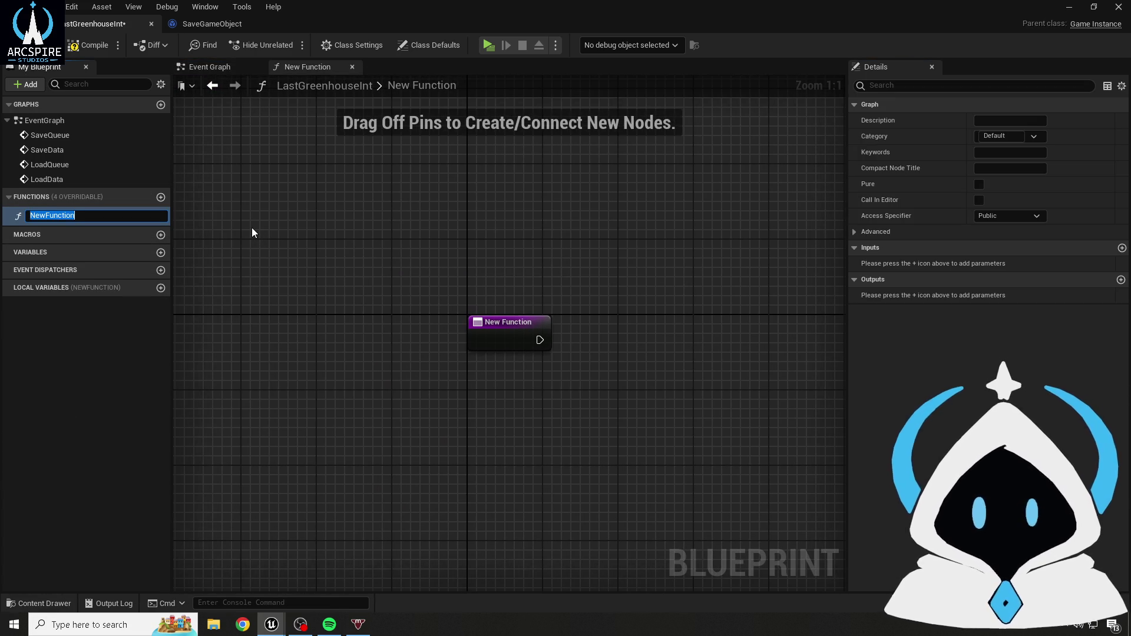
click(44, 206)
key(Delete)
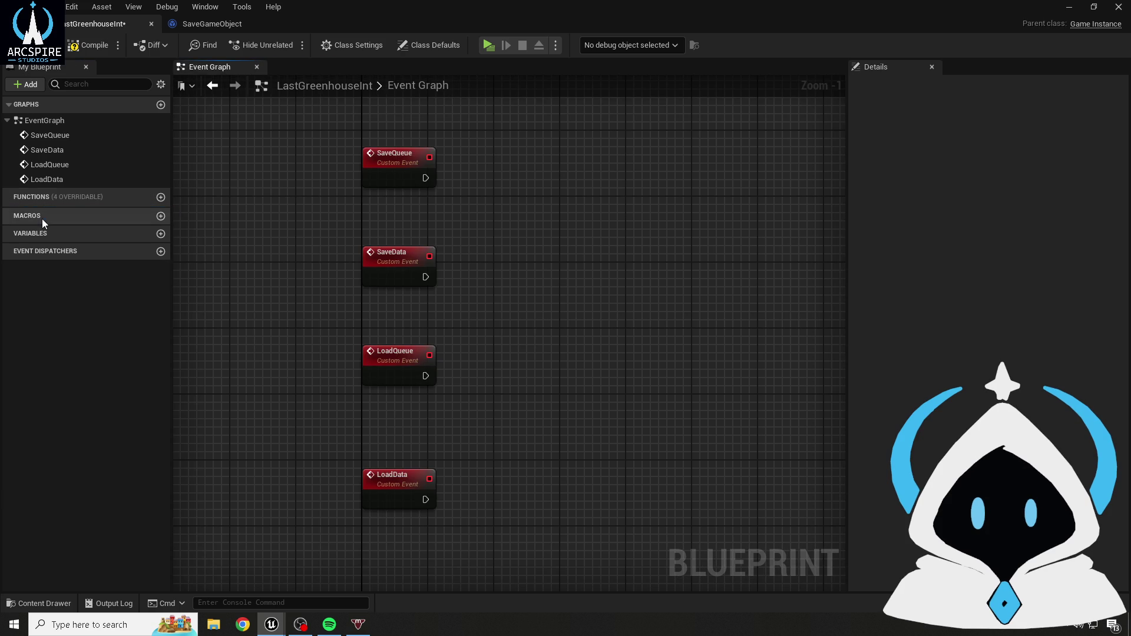
click(160, 234)
- Name the new variable WorldDataStructs, type it World Data Struct, and save
text(WorldDataSt)
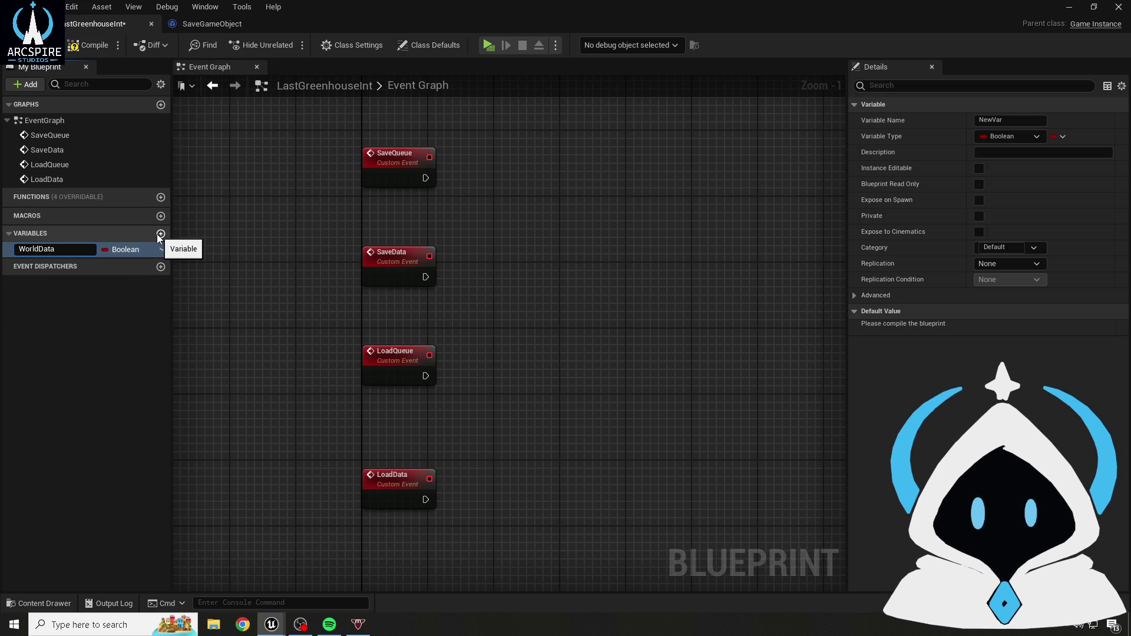
text(ructs)
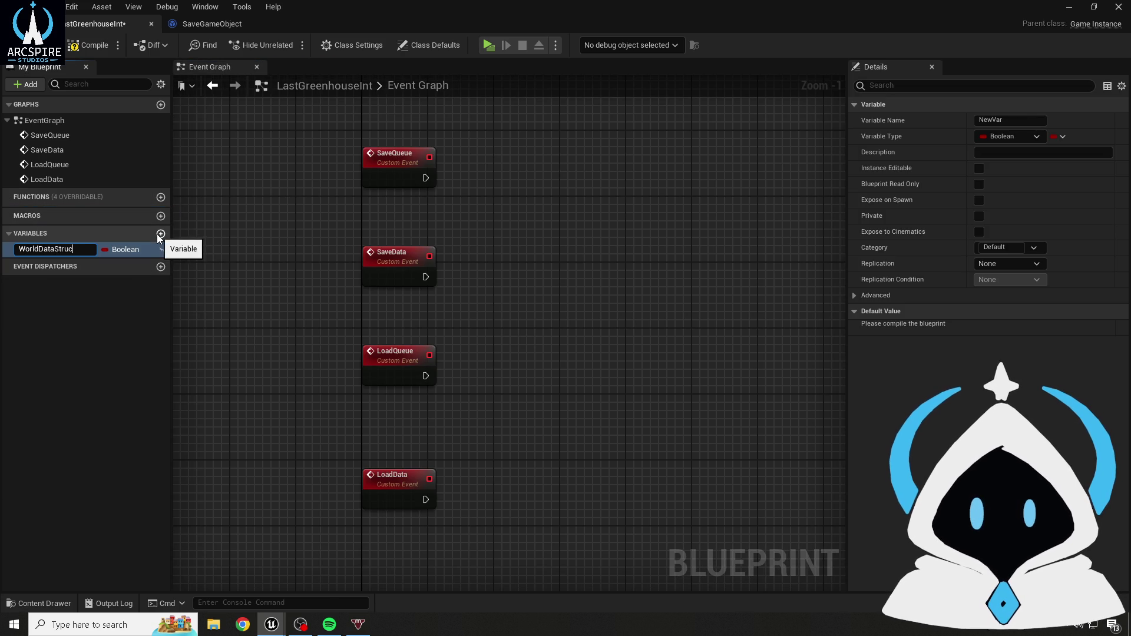
key(Return)
click(119, 256)
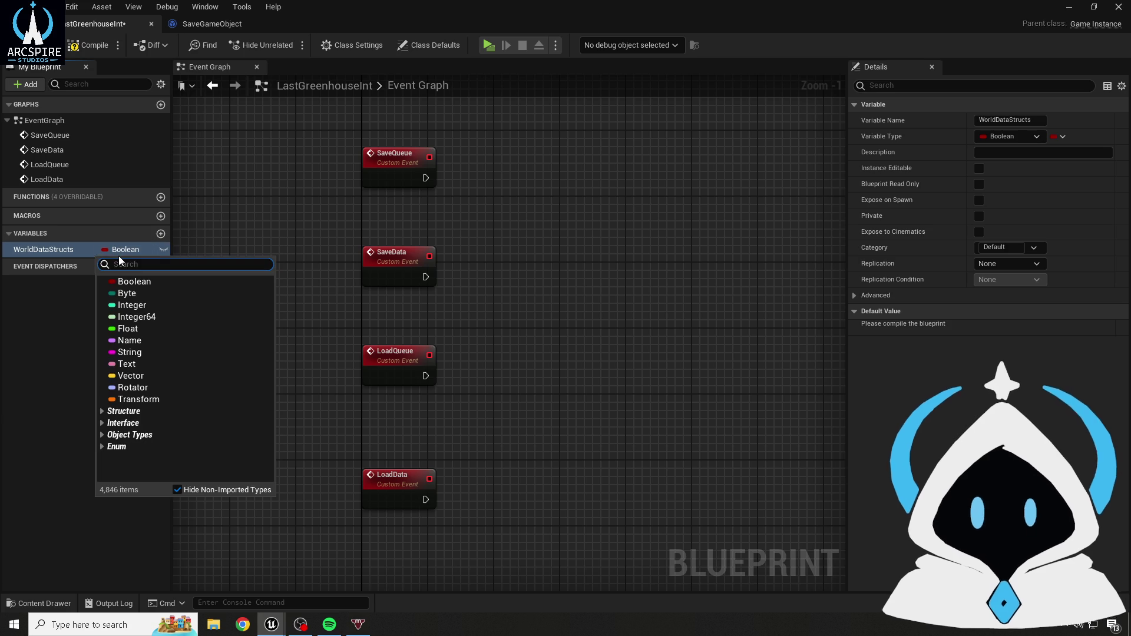
text(worlddata)
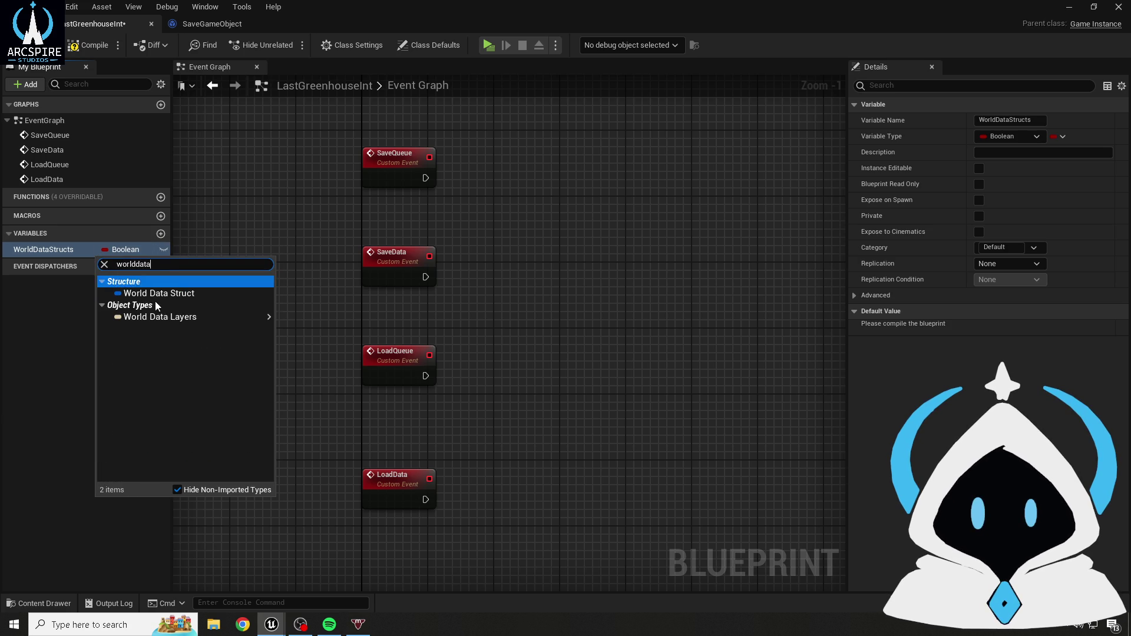
click(181, 293)
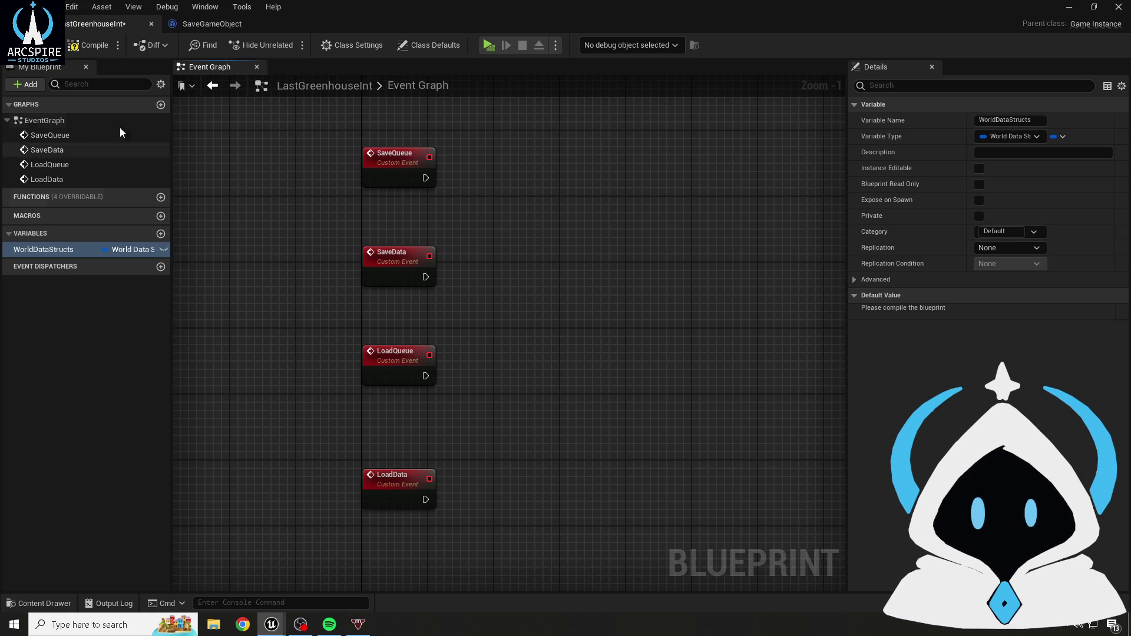
click(24, 46)
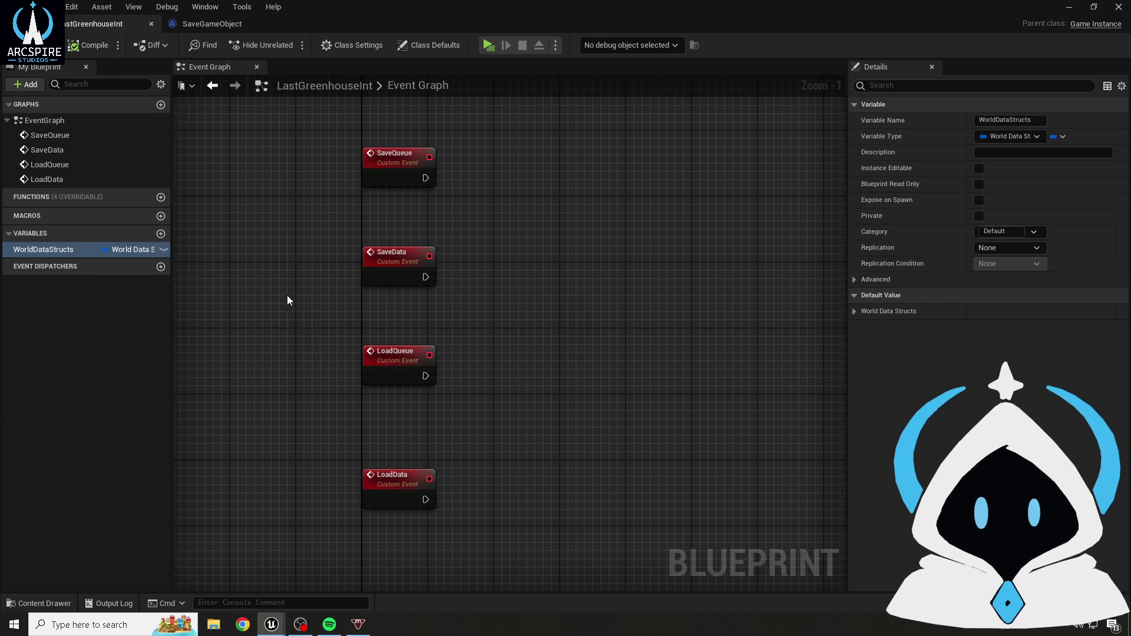
- Make WorldDataStructs a Map with Integer values and save with Ctrl+S
click(1062, 136)
click(1037, 167)
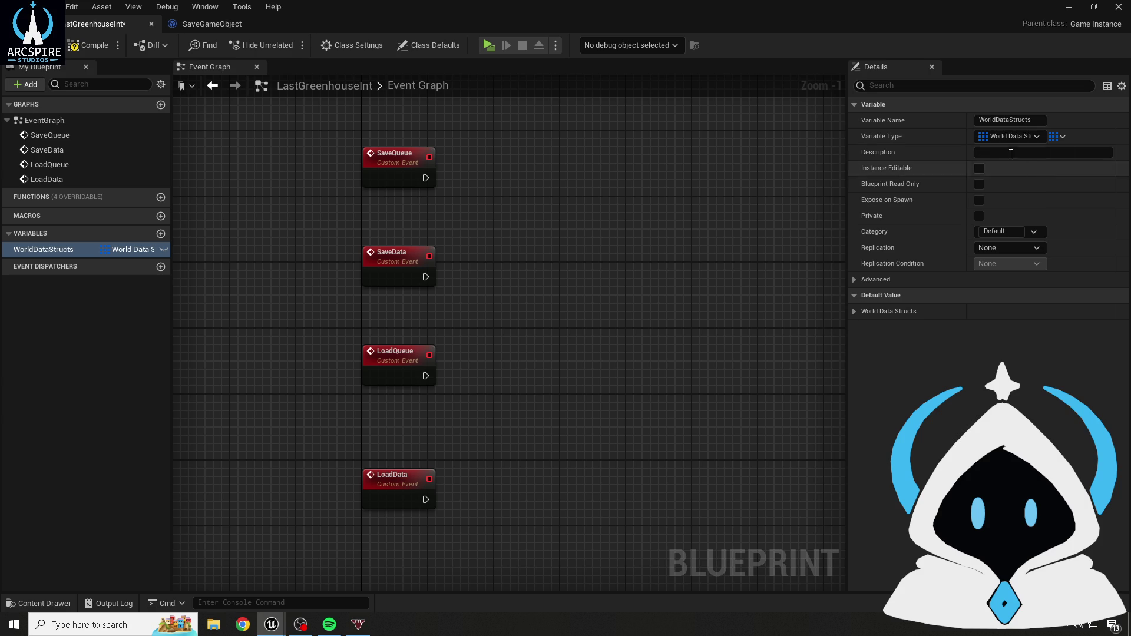
click(1057, 136)
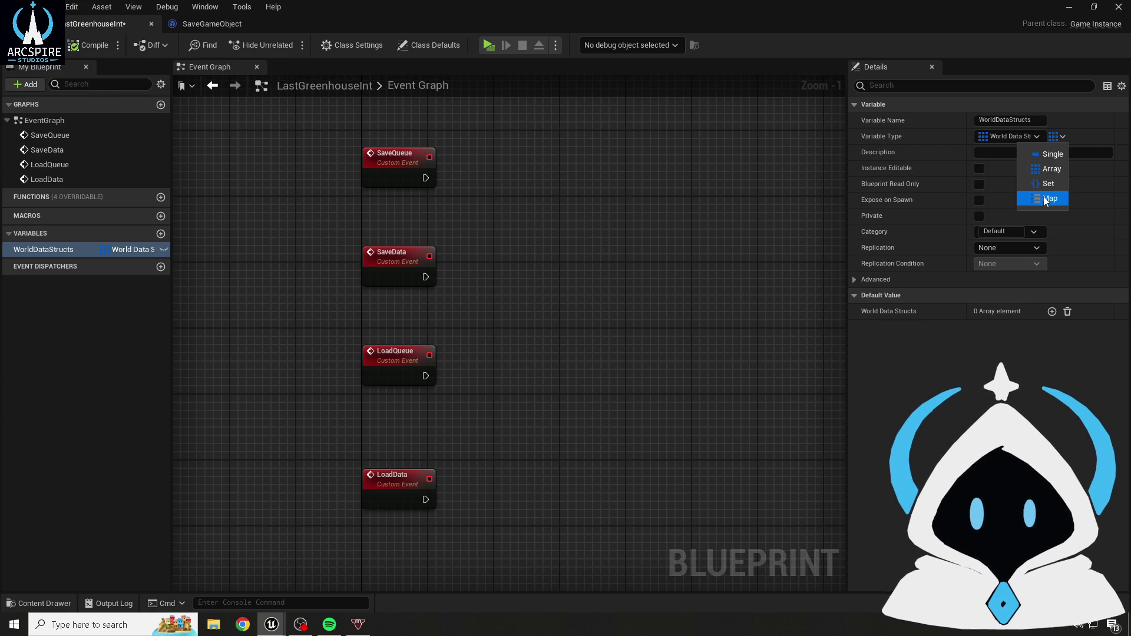
click(1045, 199)
click(1093, 138)
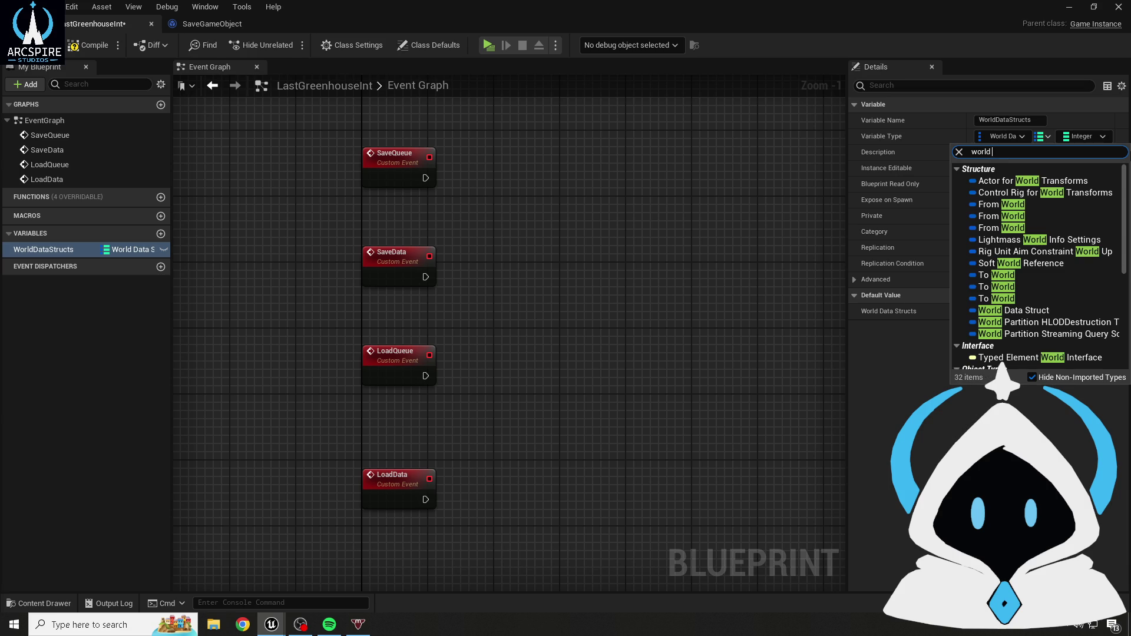
text(at)
click(990, 170)
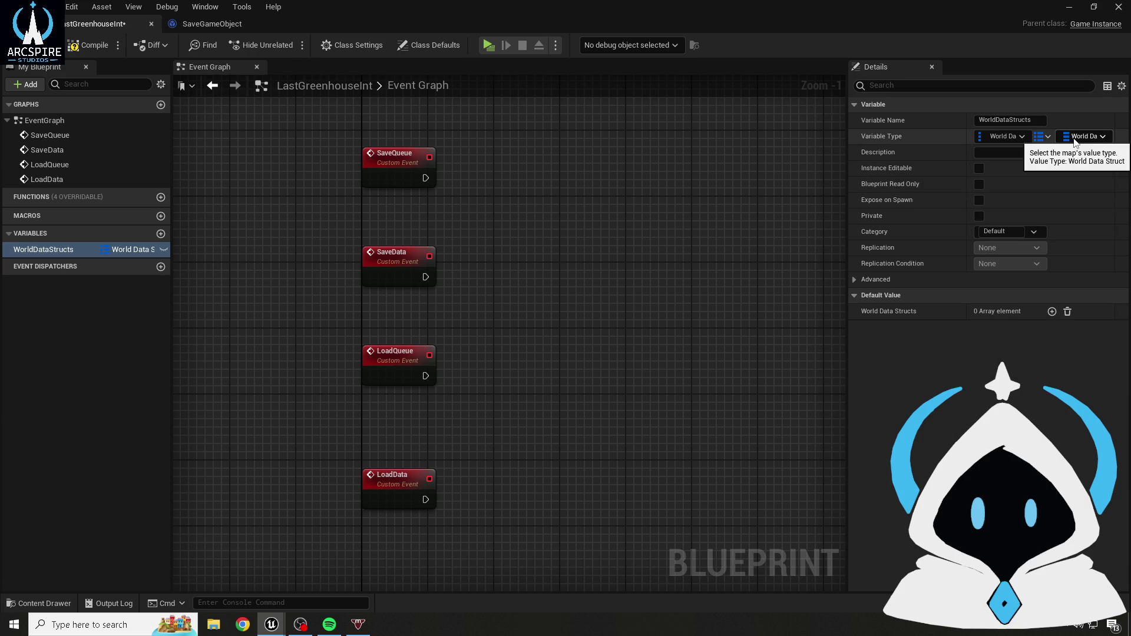
click(656, 226)
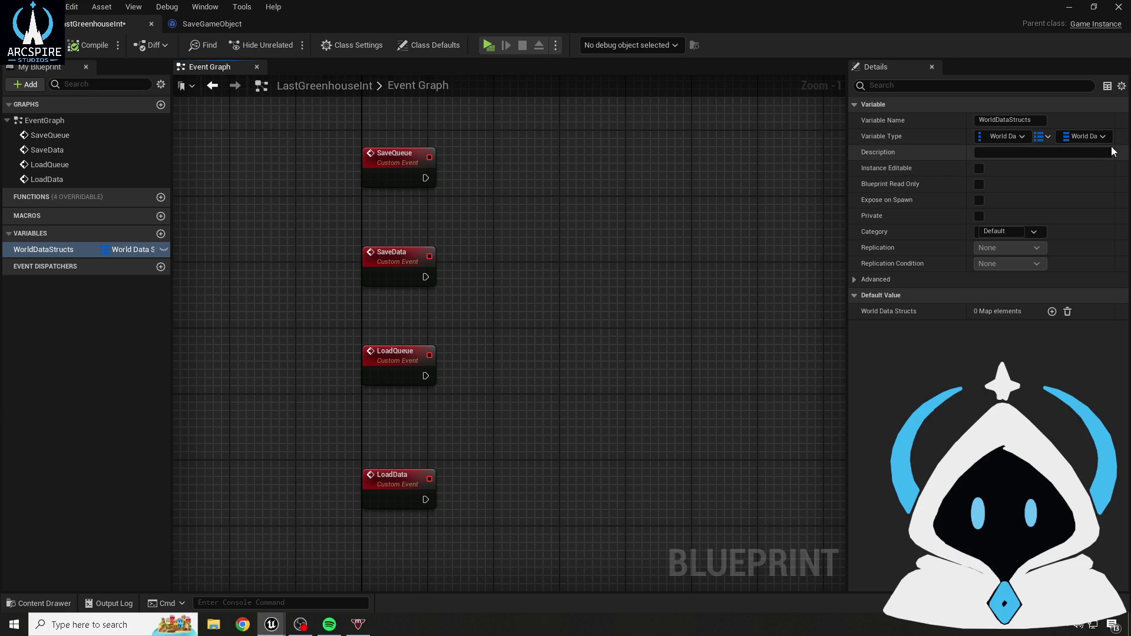
click(1084, 136)
click(980, 195)
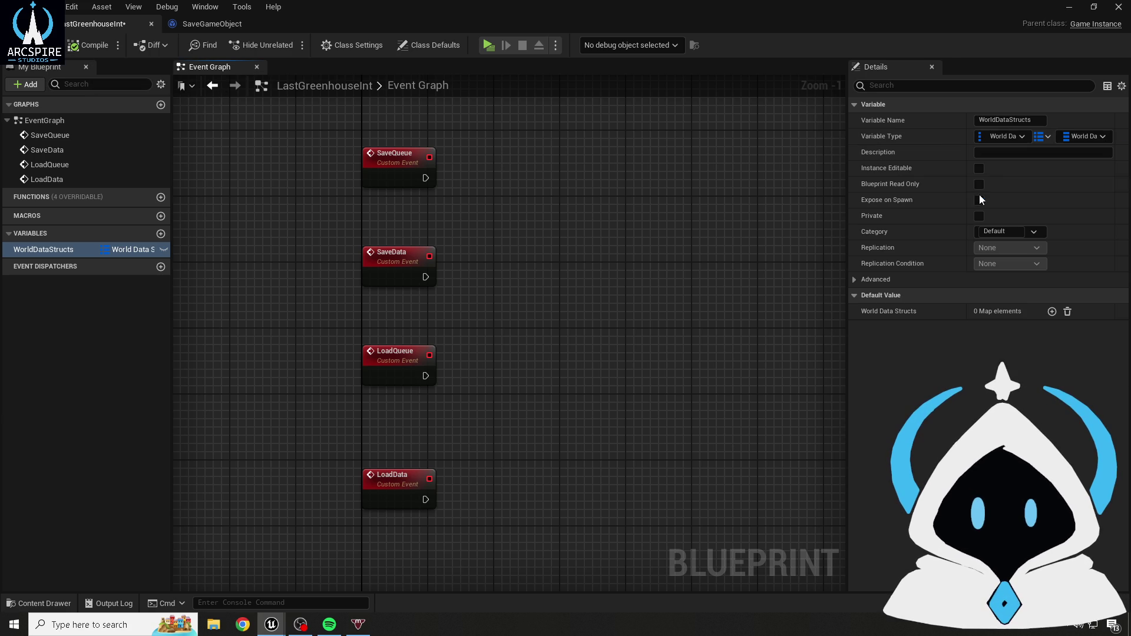
key(ctrl+s)
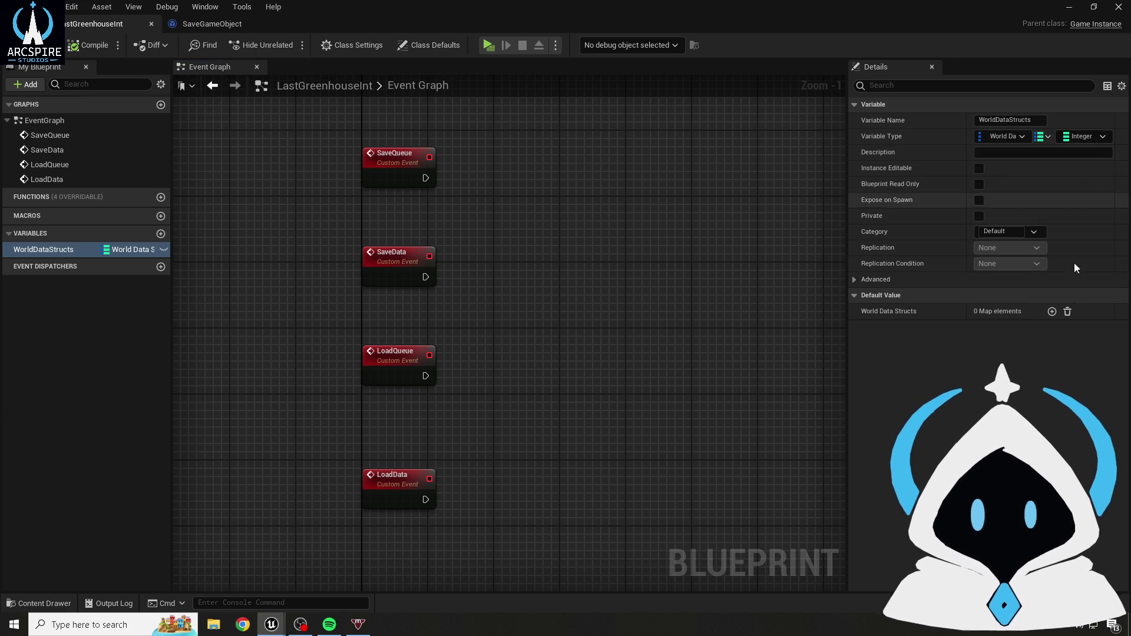
- Add a default map element, inspect it, then remove all elements and compile
click(1051, 312)
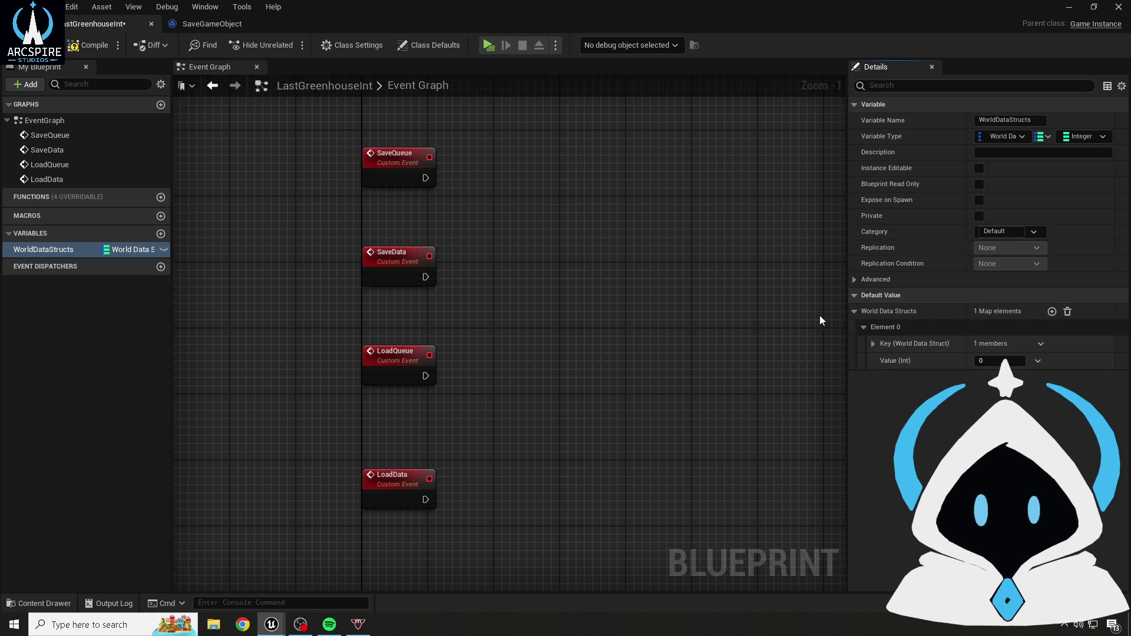
click(873, 343)
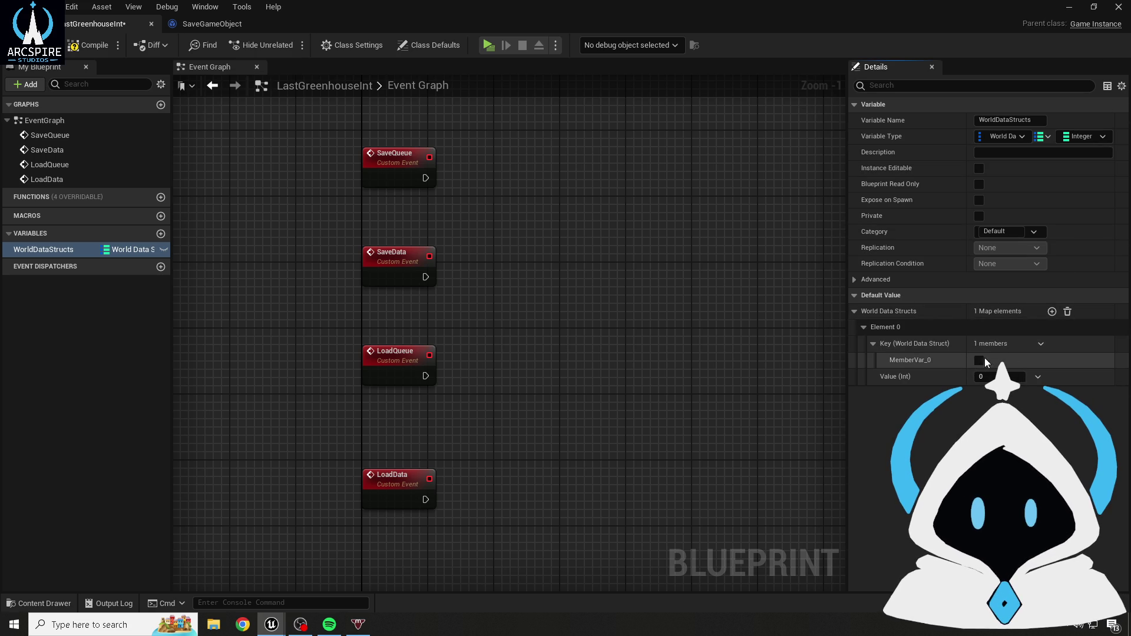
click(874, 343)
click(1067, 312)
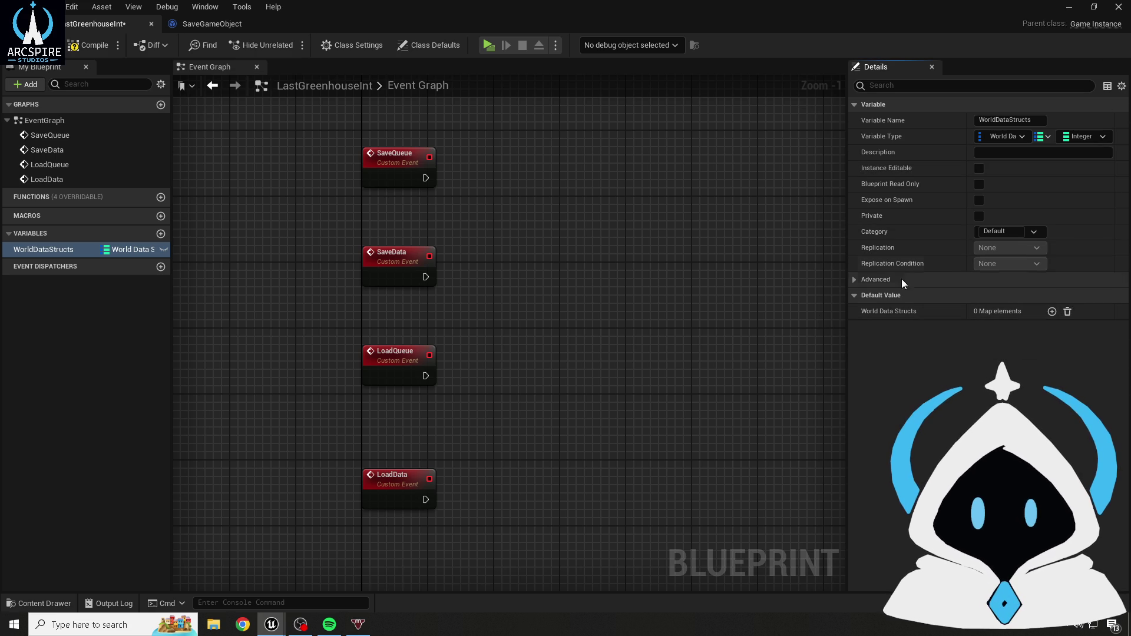
click(783, 198)
click(87, 41)
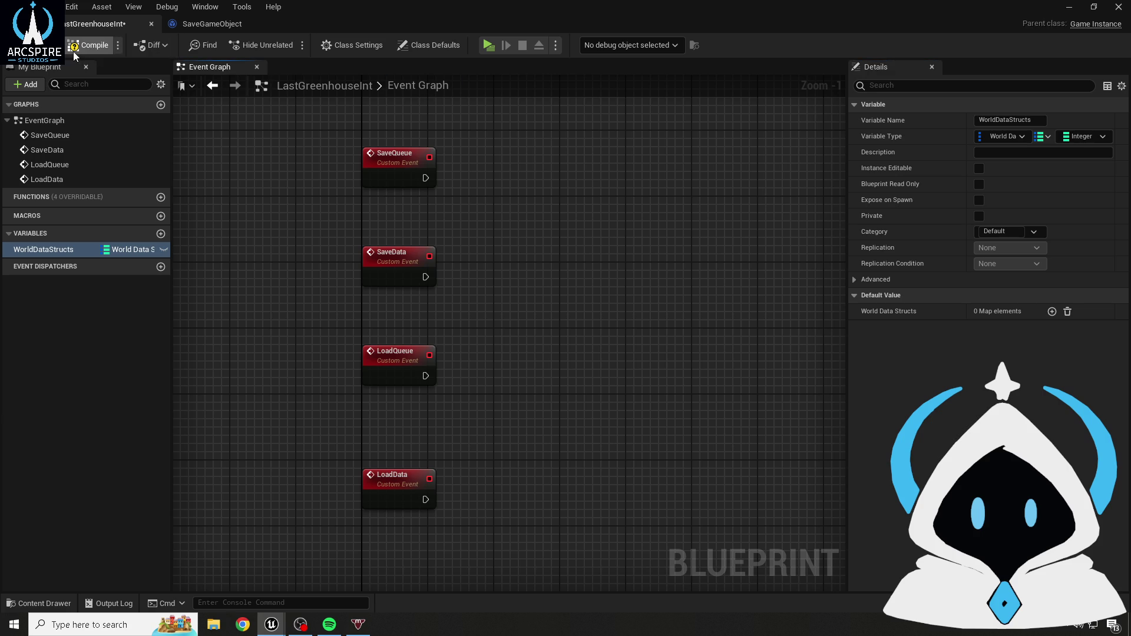
- Add a PlayerDataStructs map variable keyed by Player Data Struct and compile
click(160, 235)
text(PlayerDataStructs)
key(Return)
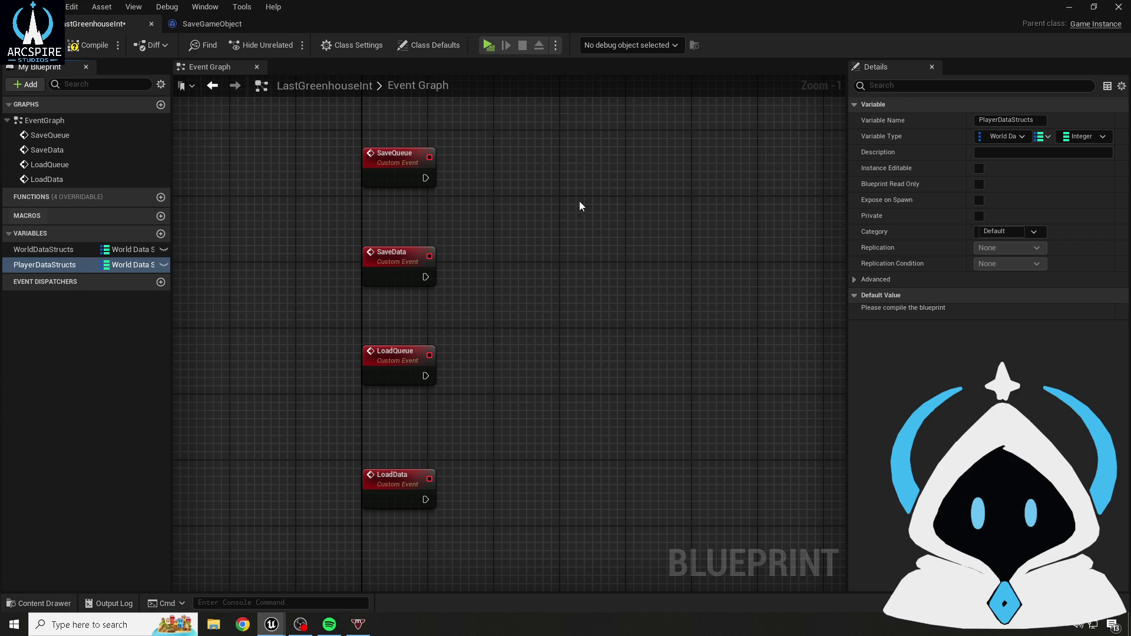
click(993, 138)
text(playerda)
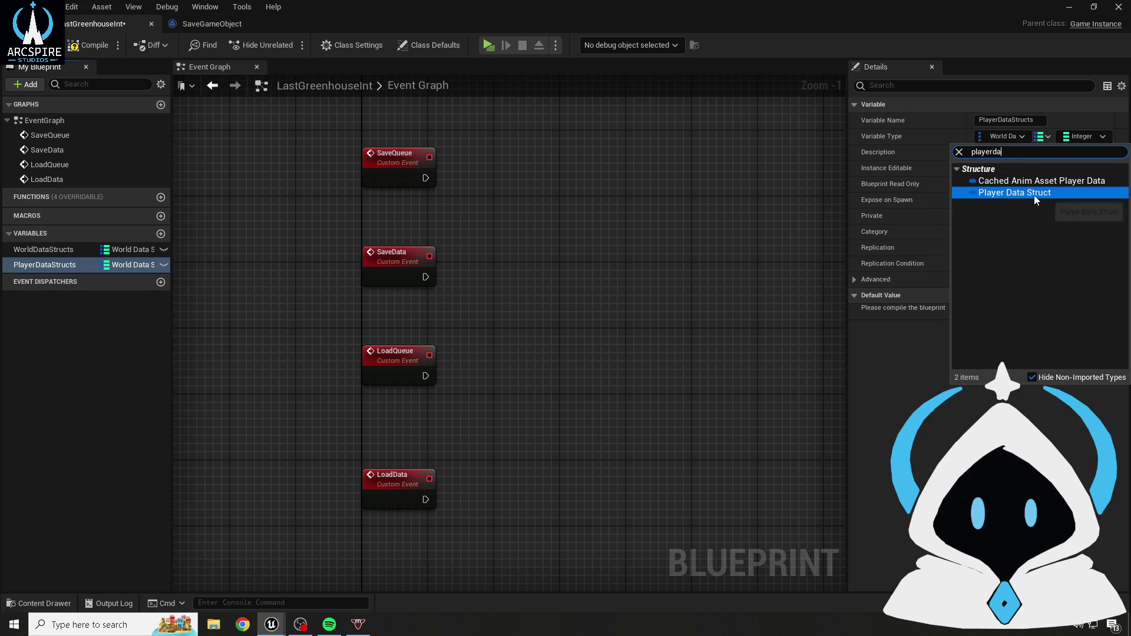
click(1031, 194)
click(88, 50)
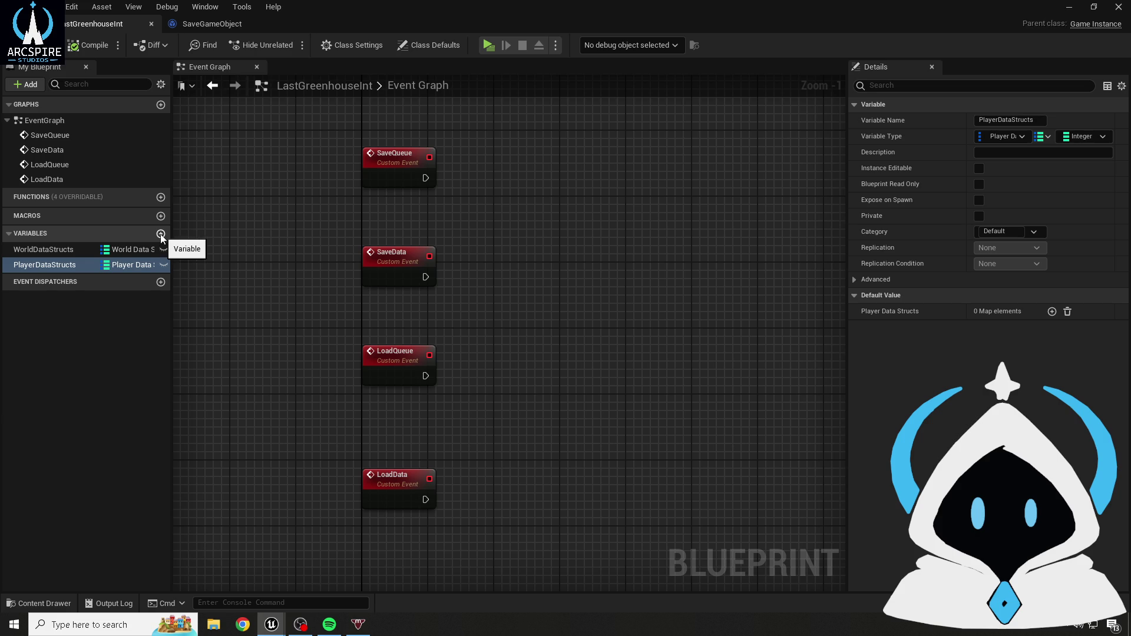
- Add a PlacedItemsDataStructs variable typed to Placed Items Data Struct and compile
click(53, 603)
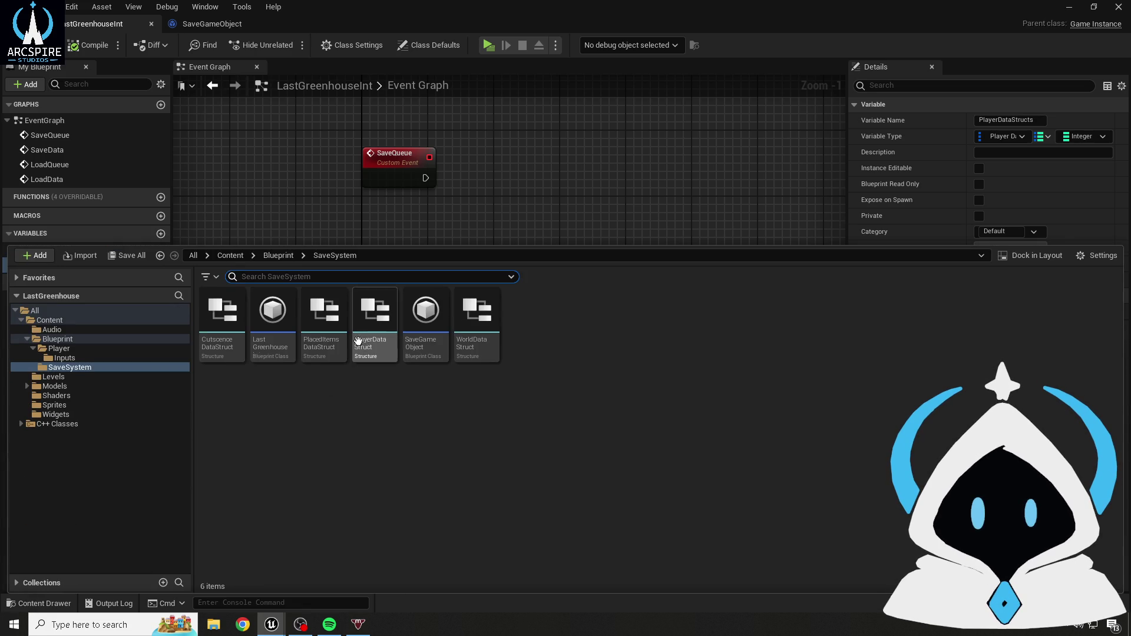
right_click(324, 331)
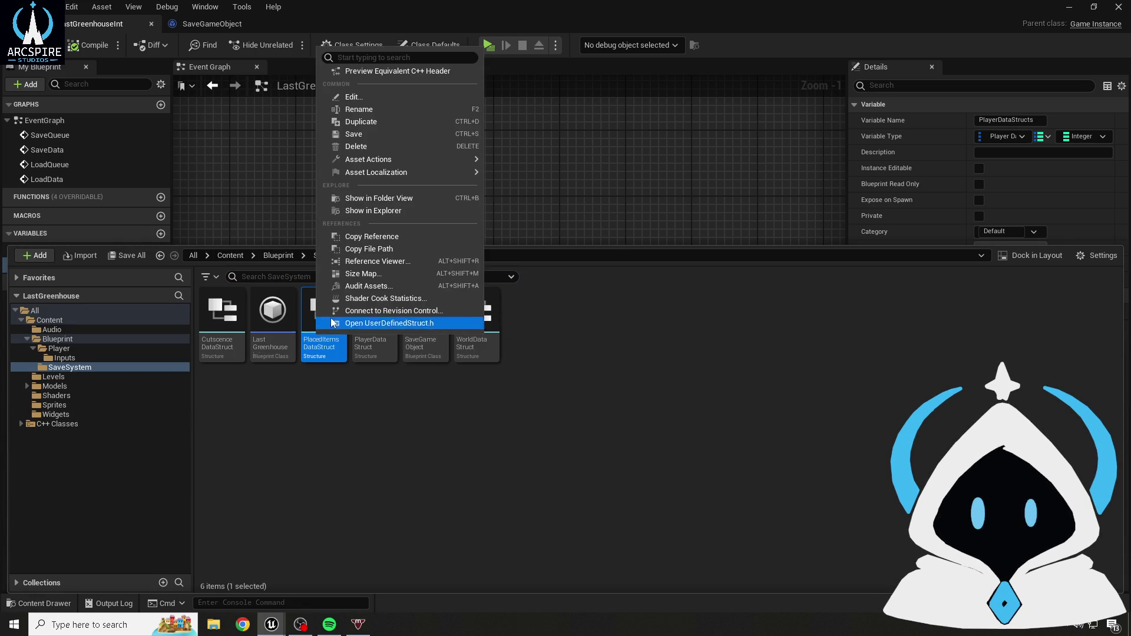
click(356, 110)
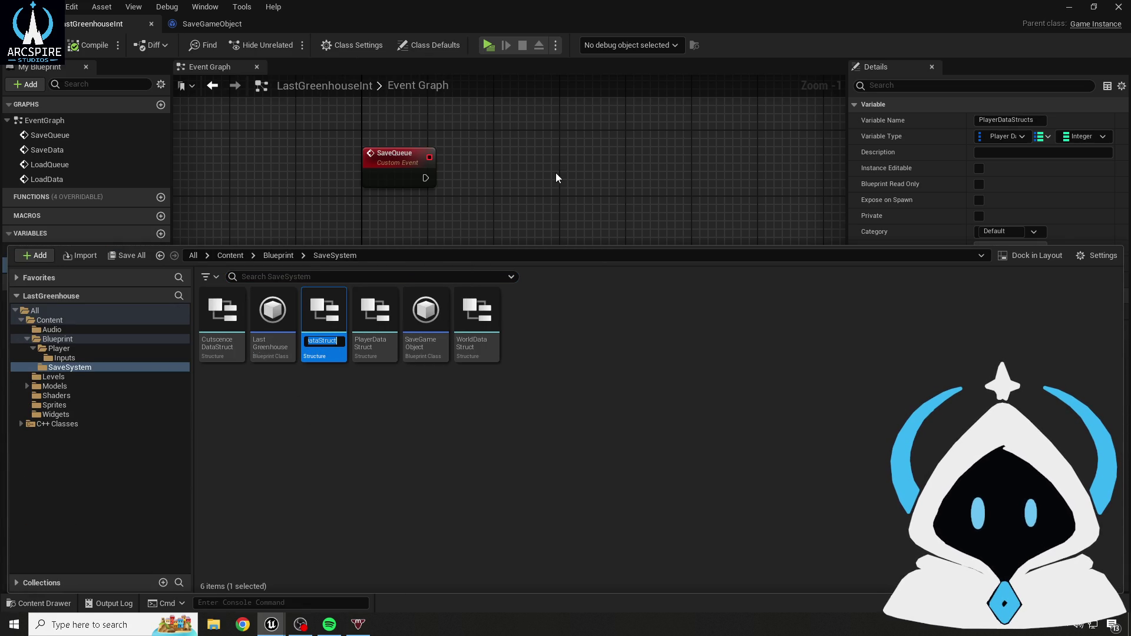
click(557, 177)
click(161, 234)
key(ctrl+v)
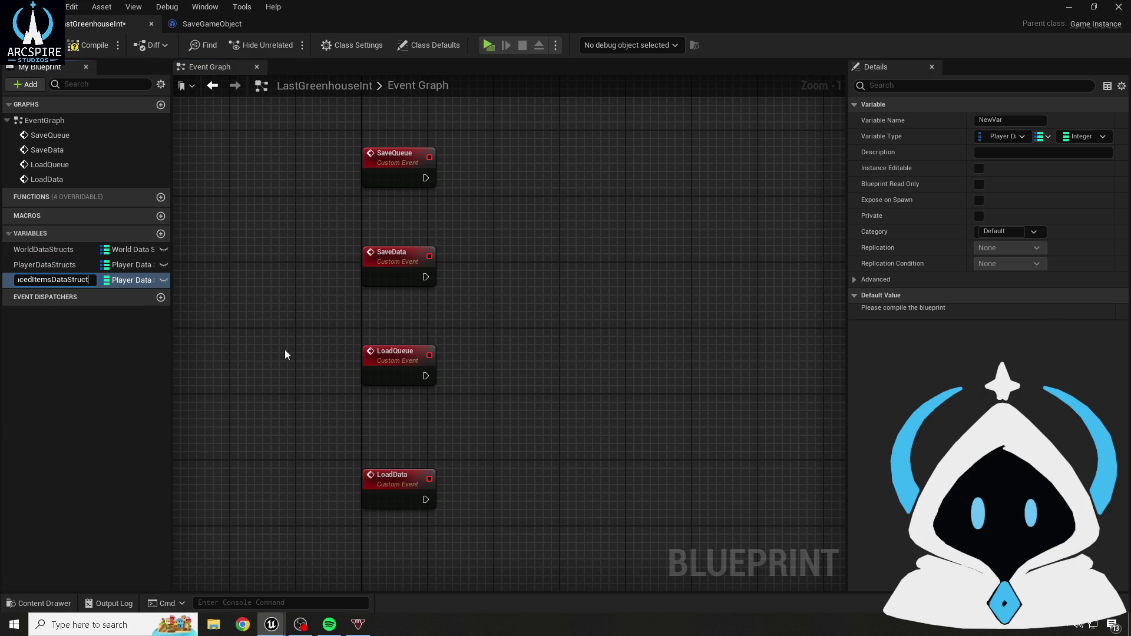
key(Return)
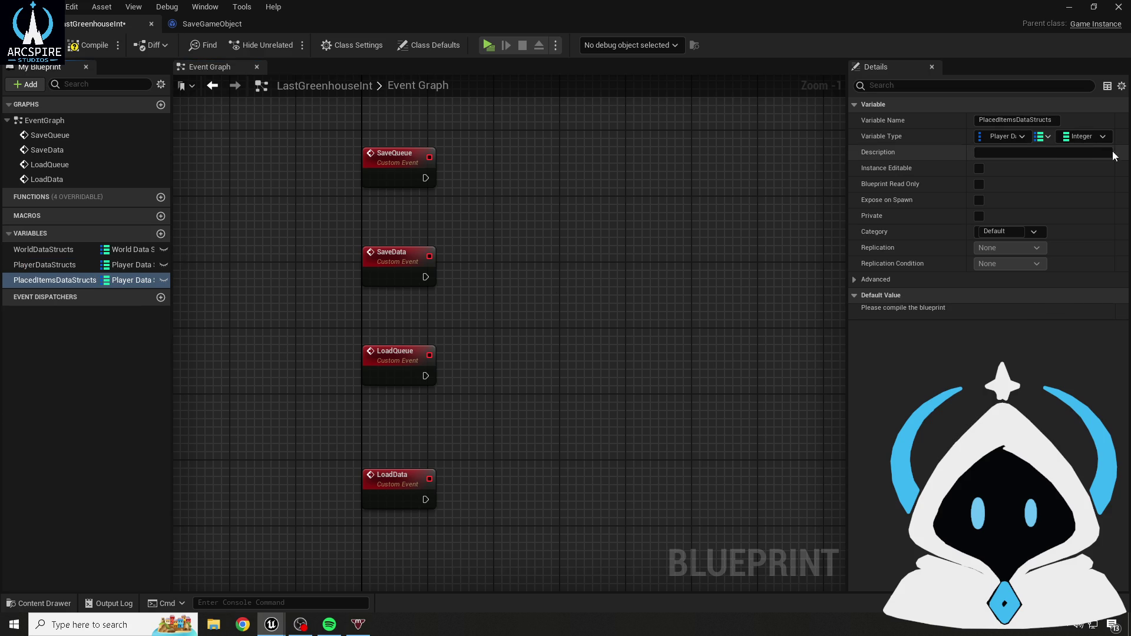
click(985, 135)
text(PlacedItemsDataStruct)
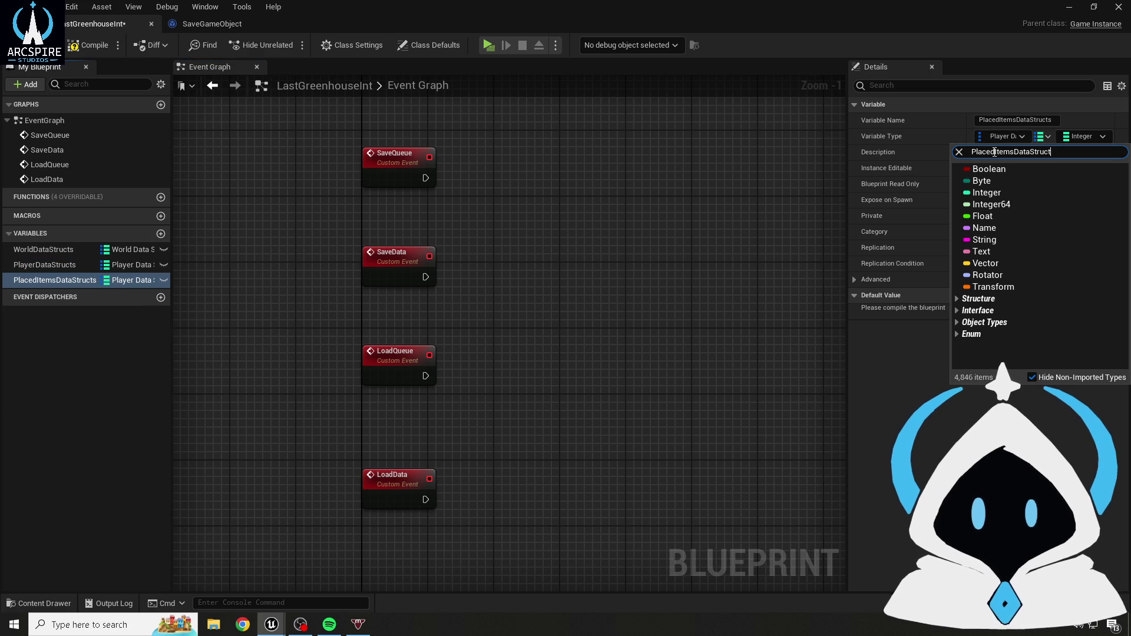
click(974, 180)
click(89, 44)
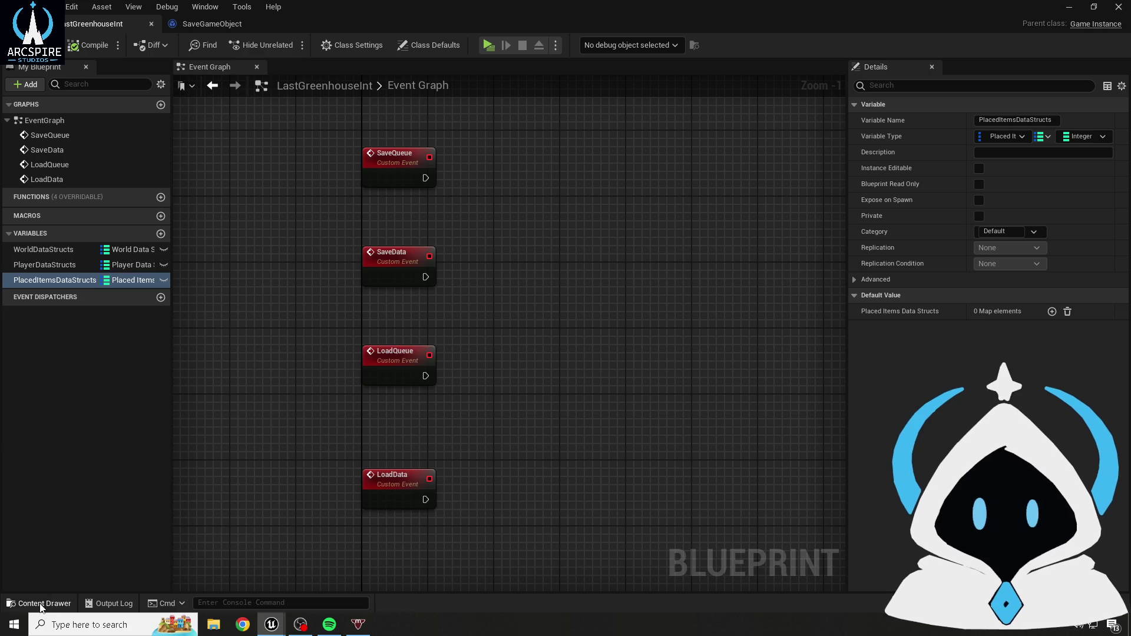
- Add a CutscenceDataStructs variable typed to Cutscence Data Struct and save
click(38, 603)
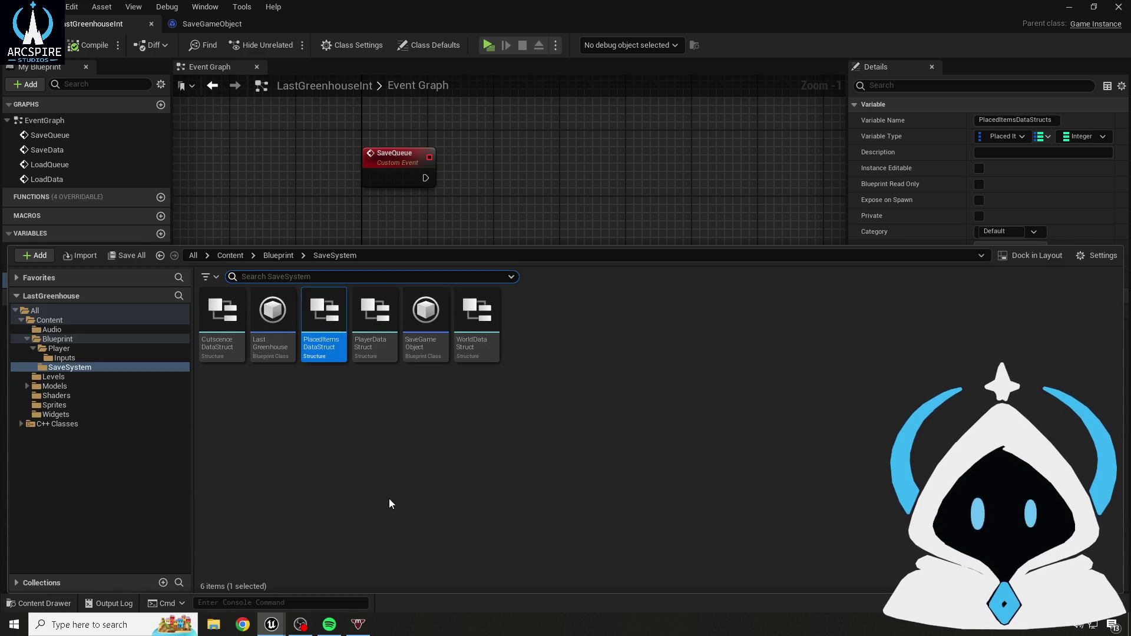
right_click(223, 330)
click(274, 117)
click(641, 208)
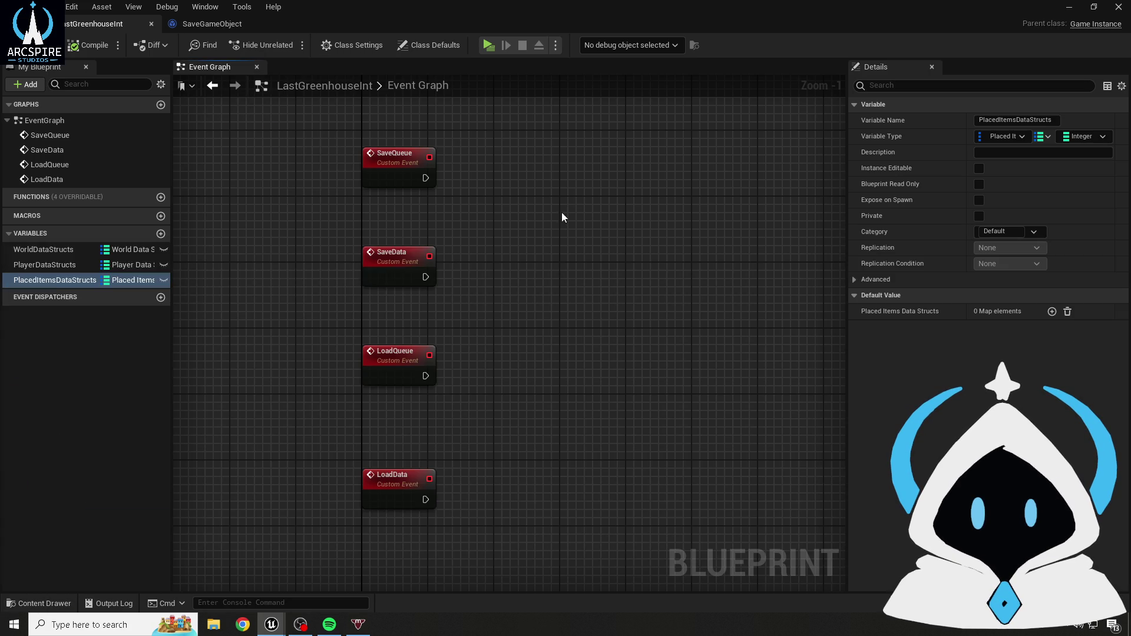
click(160, 233)
text(CutscenceDataStruct)
text(s)
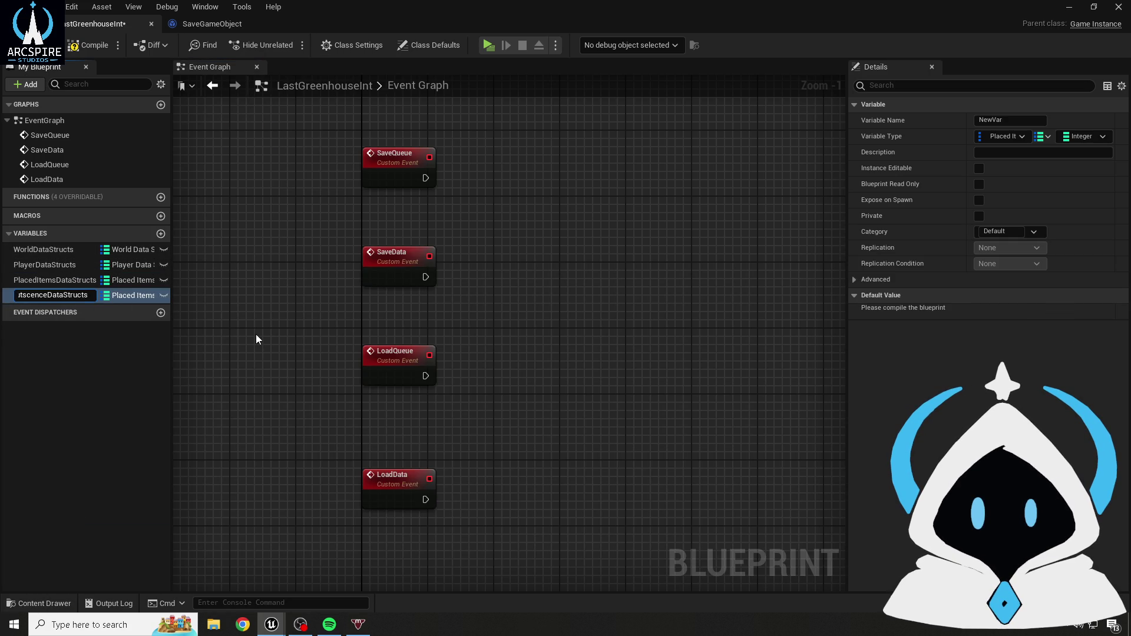
key(Return)
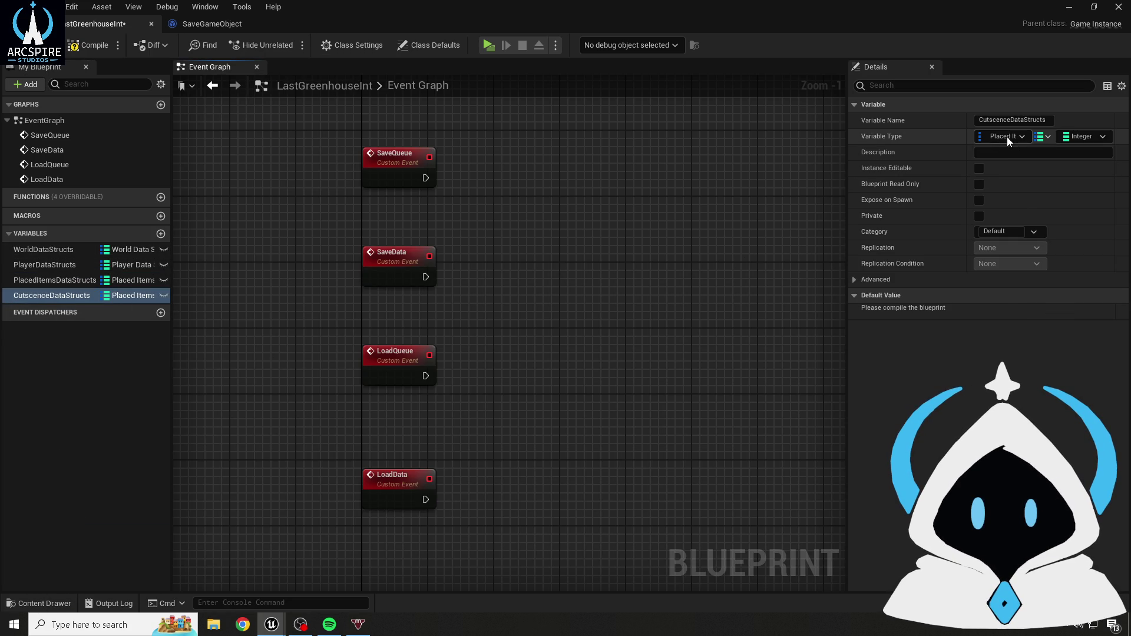
click(1006, 137)
text(CutscenceDataStruct)
click(998, 183)
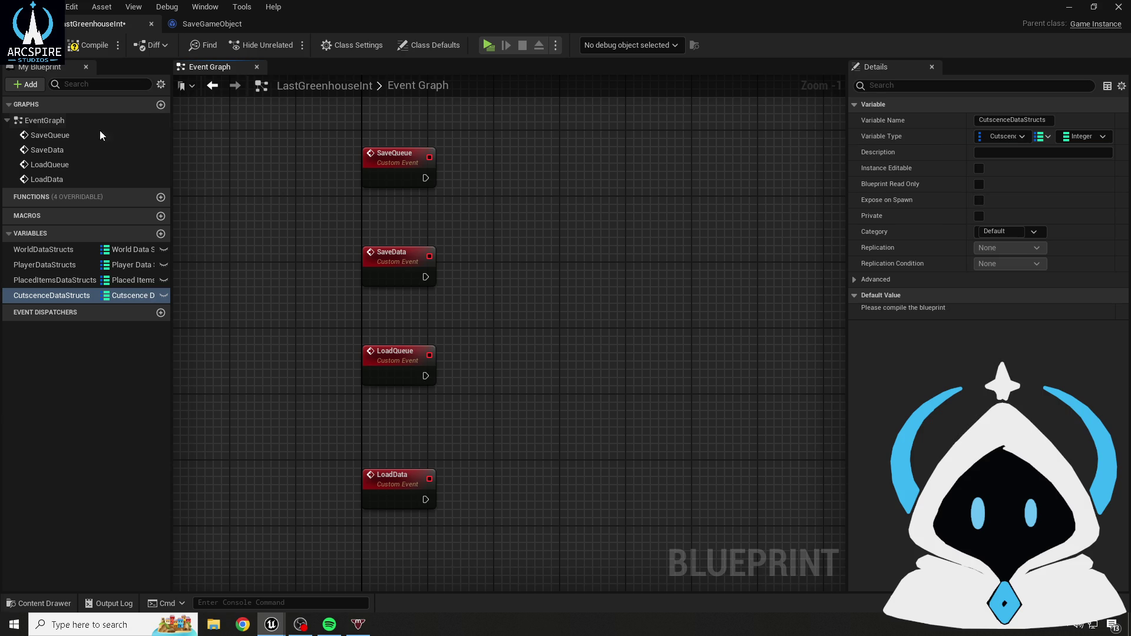
key(ctrl+s)
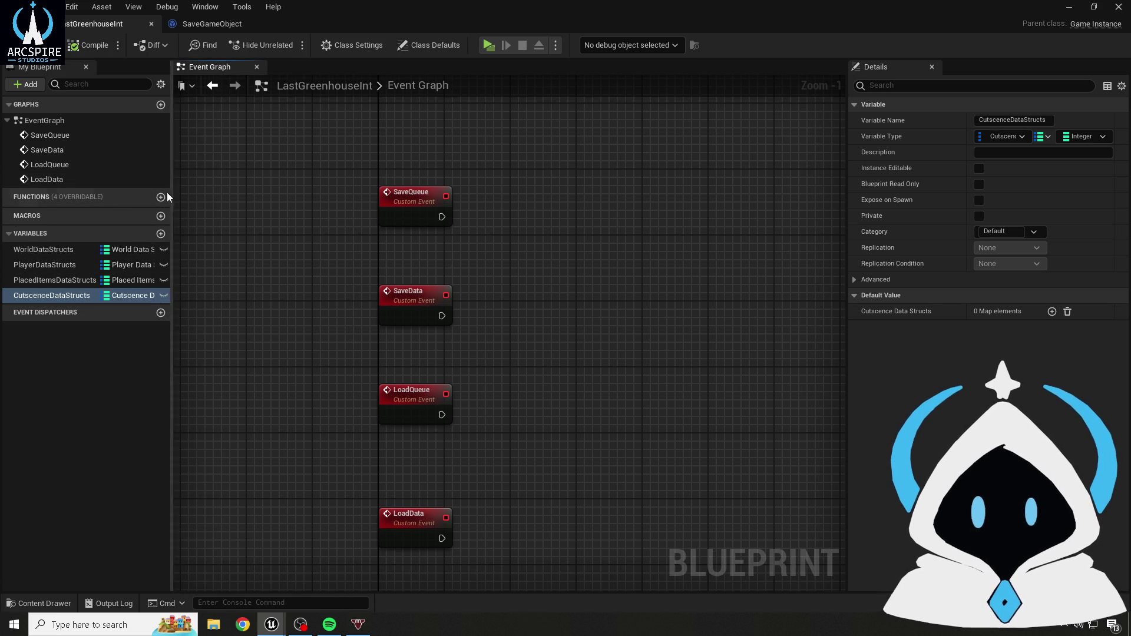
click(161, 198)
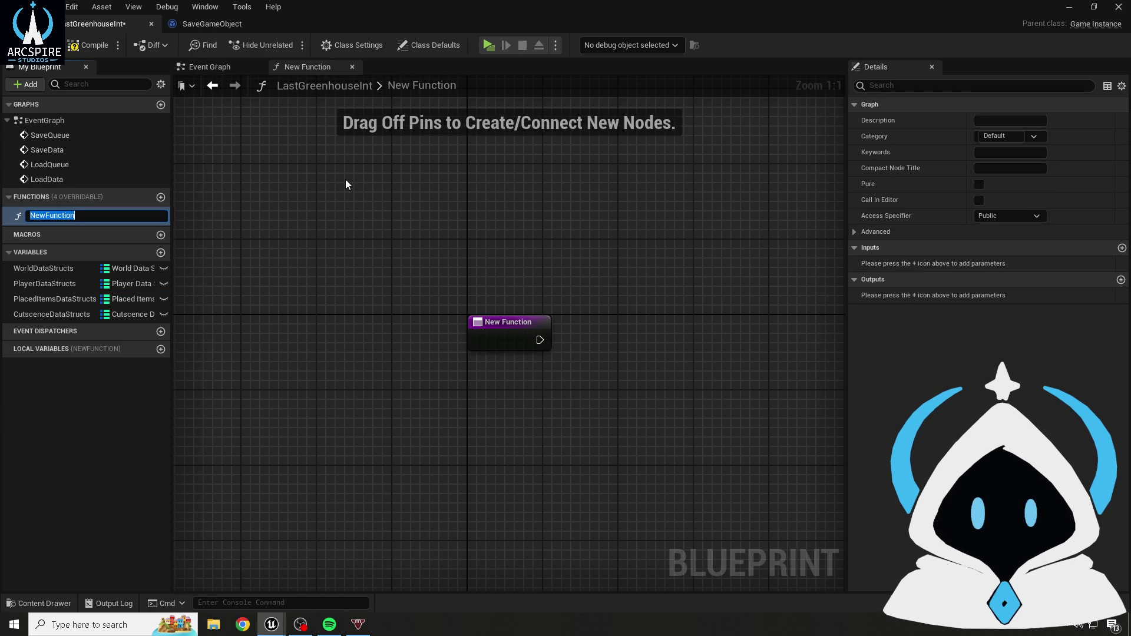
- Add two new functions named SaveWorldData and SavePlayerData
text(Save)
text(WorldData)
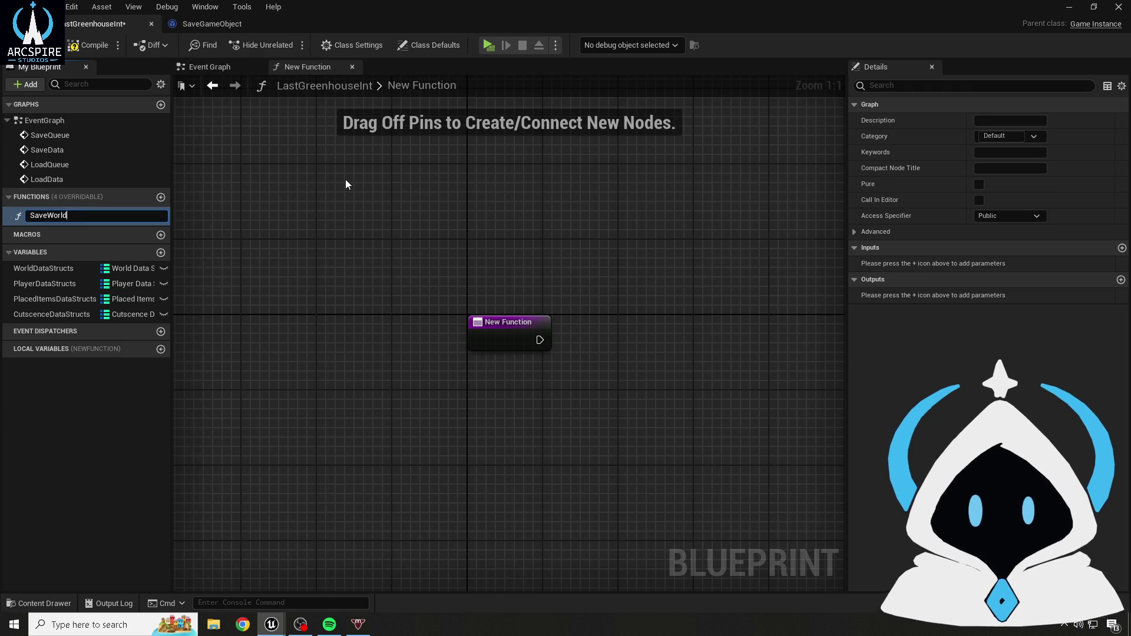
key(Return)
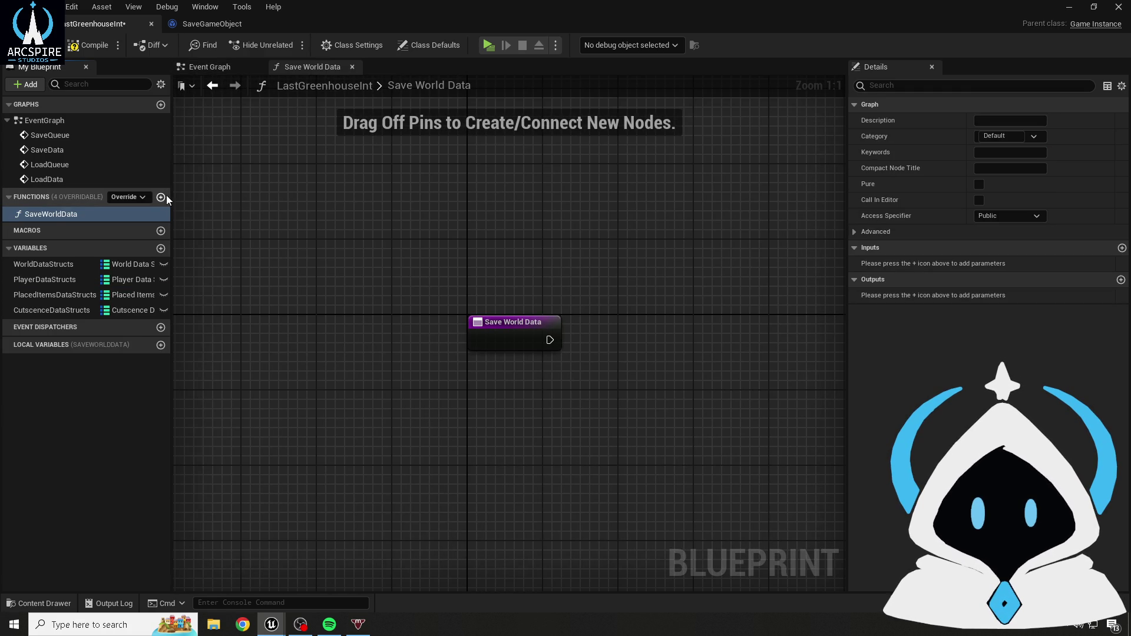
click(160, 198)
text(SavePla)
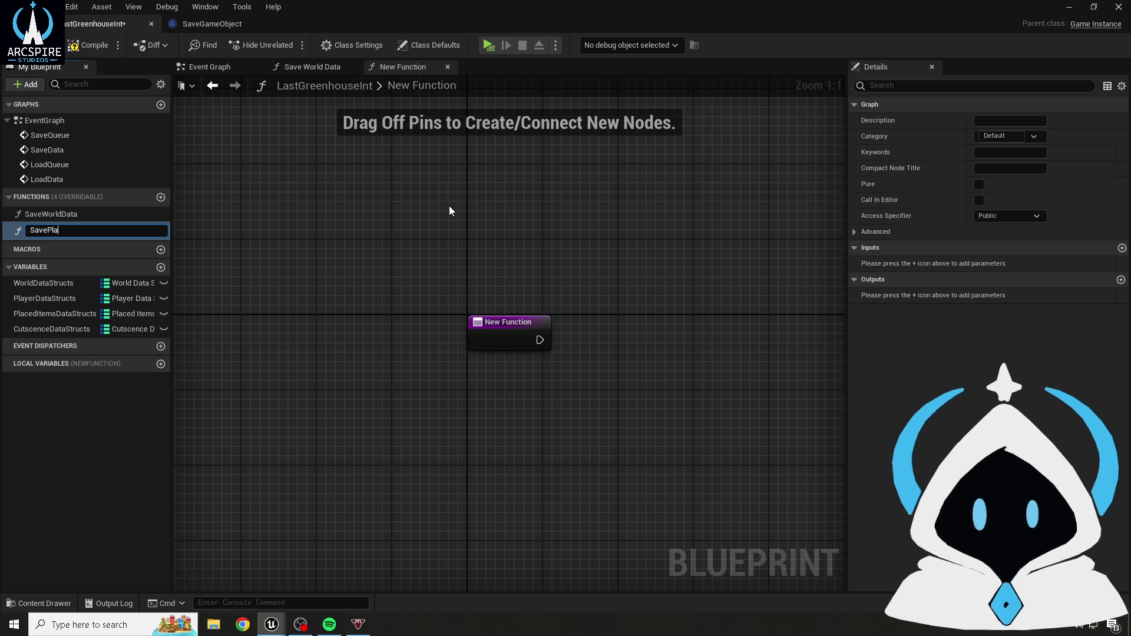
text(yerData)
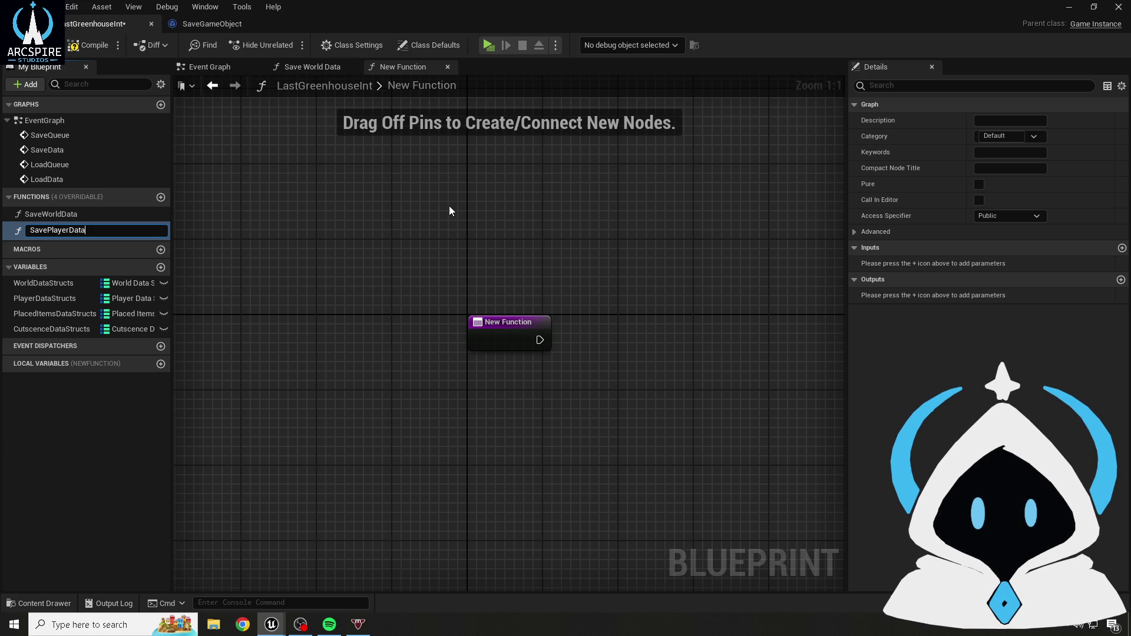
key(Return)
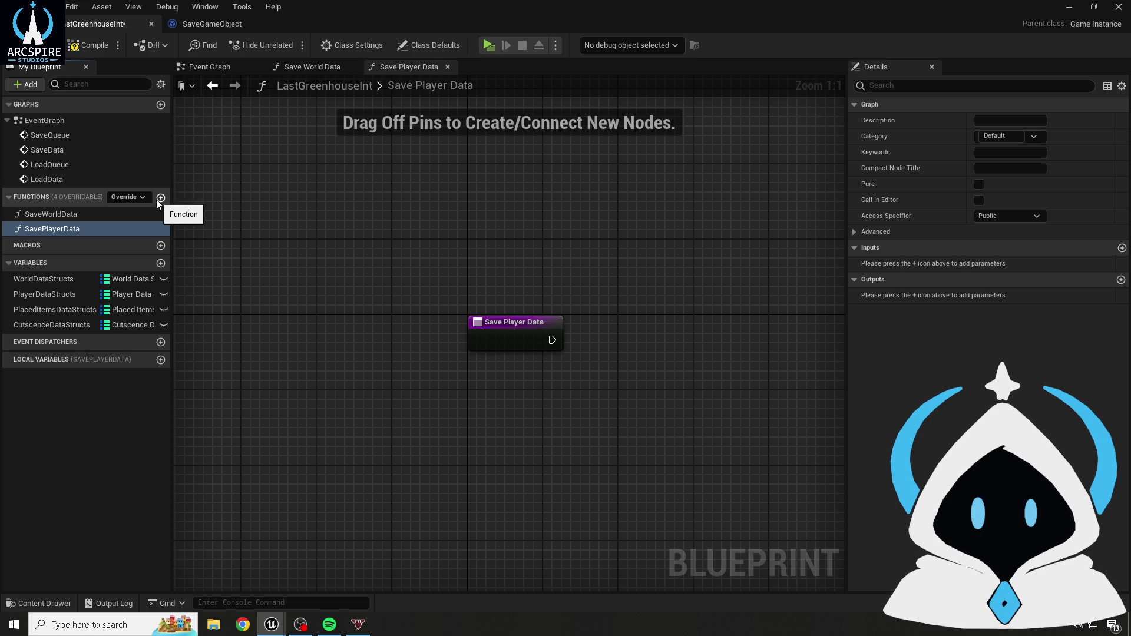
- Add SavePlacedItemsData and SaveCutsceneData functions, then compile the blueprint
click(159, 198)
text(SavePlac)
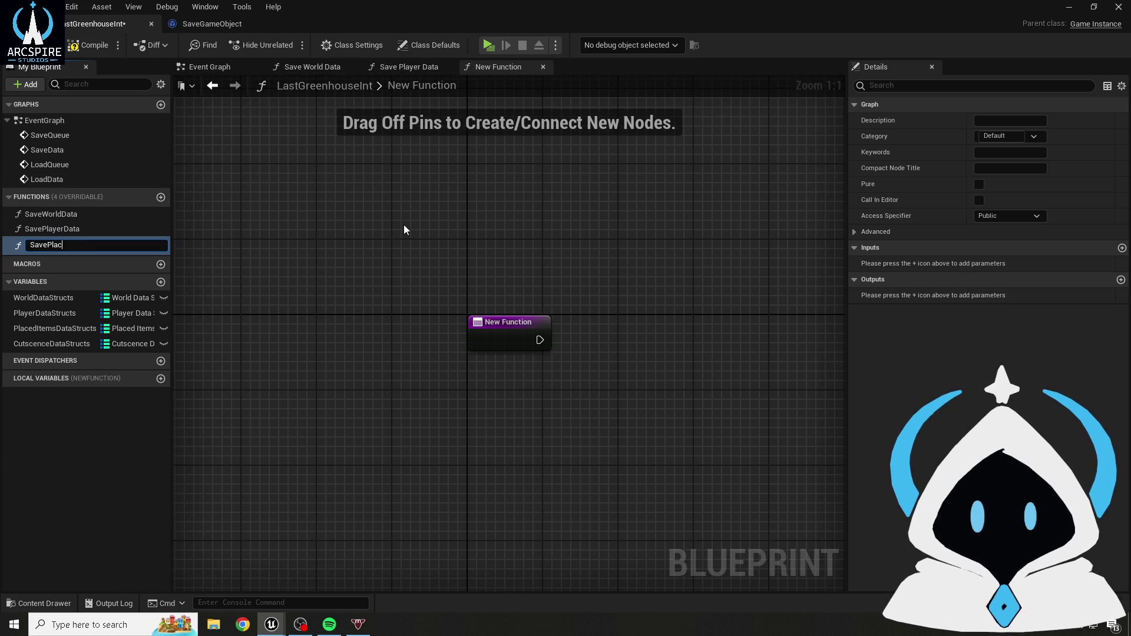
text(edItemsData)
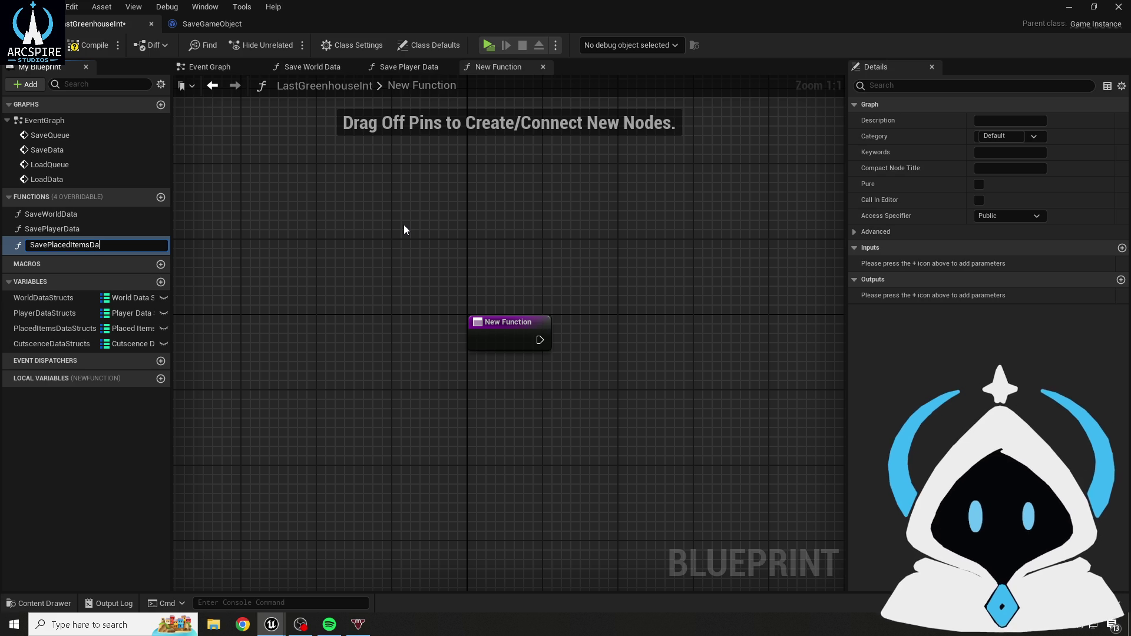
key(Return)
click(161, 197)
text(SaveCus)
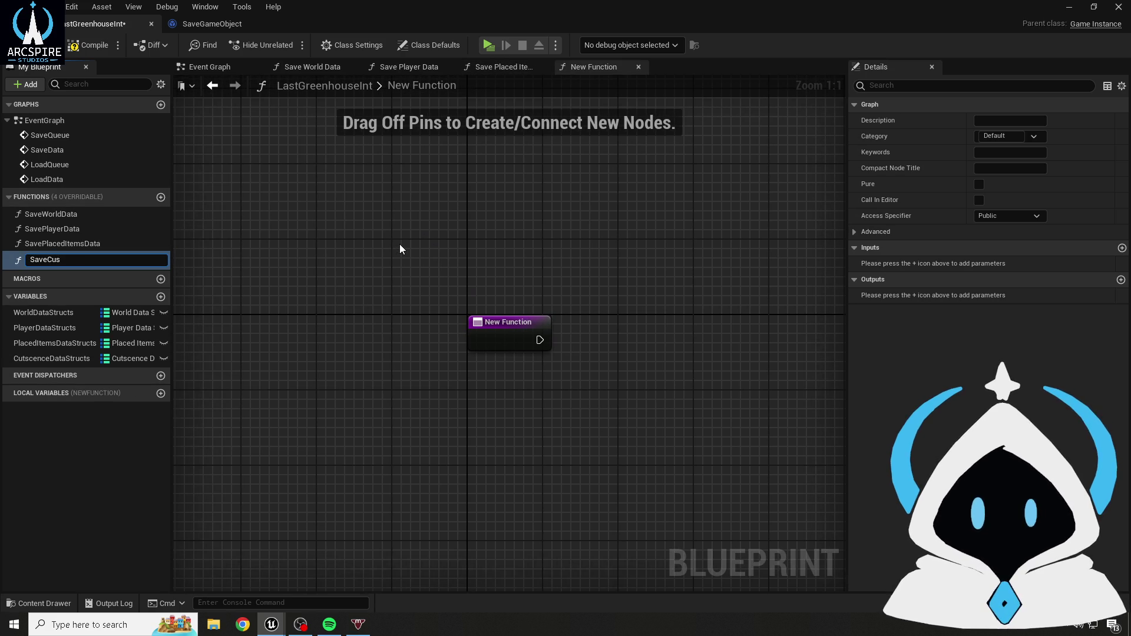
key(BackSpace)
text(tsceneD)
text(ata)
key(Return)
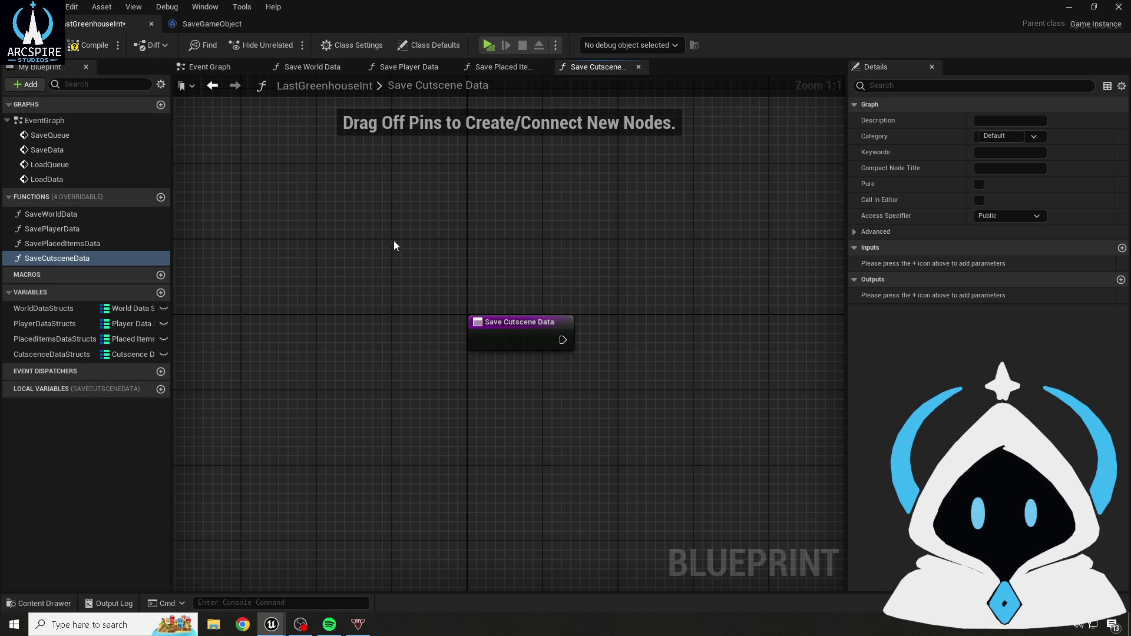
click(85, 45)
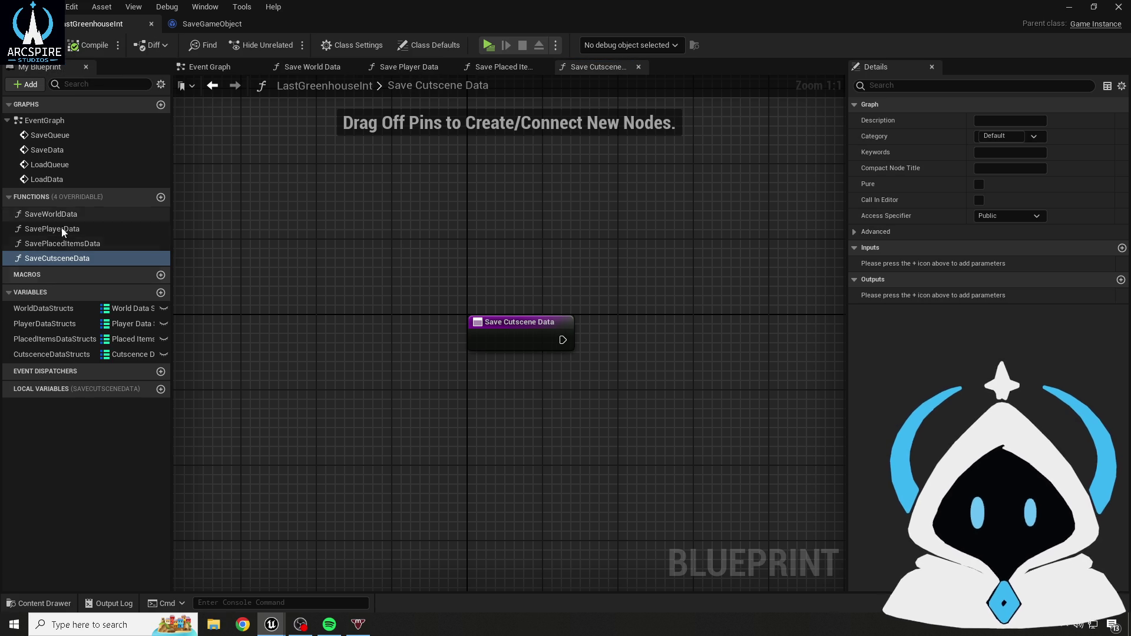
- Add two functions named LoadWorldData and LoadPlayerData
click(161, 197)
text(Loa)
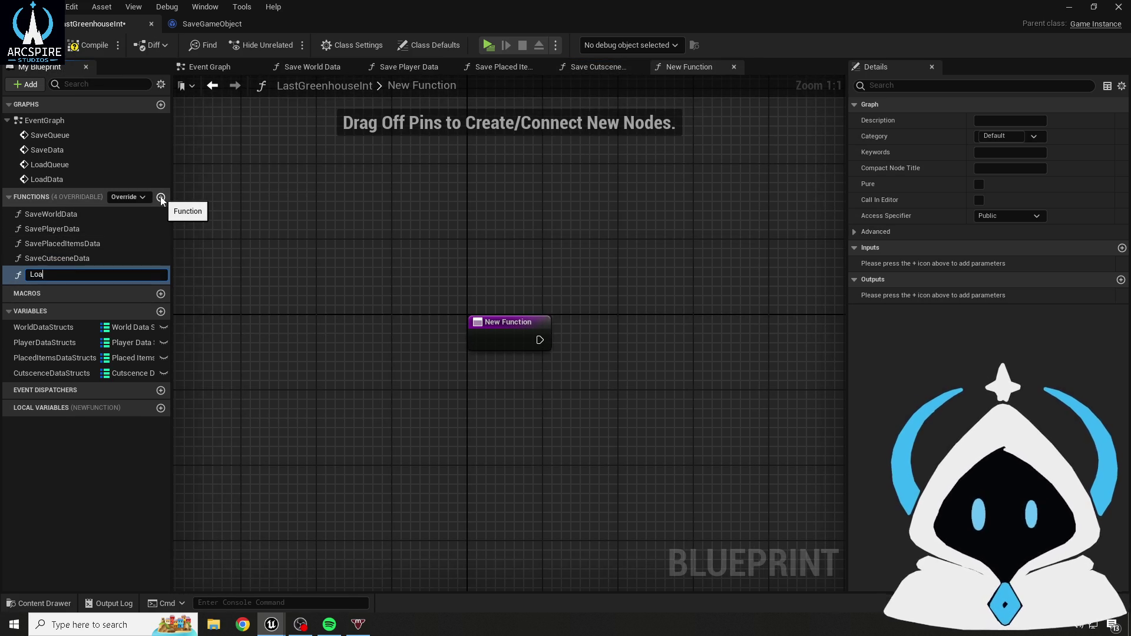
text(dWorldData)
key(Return)
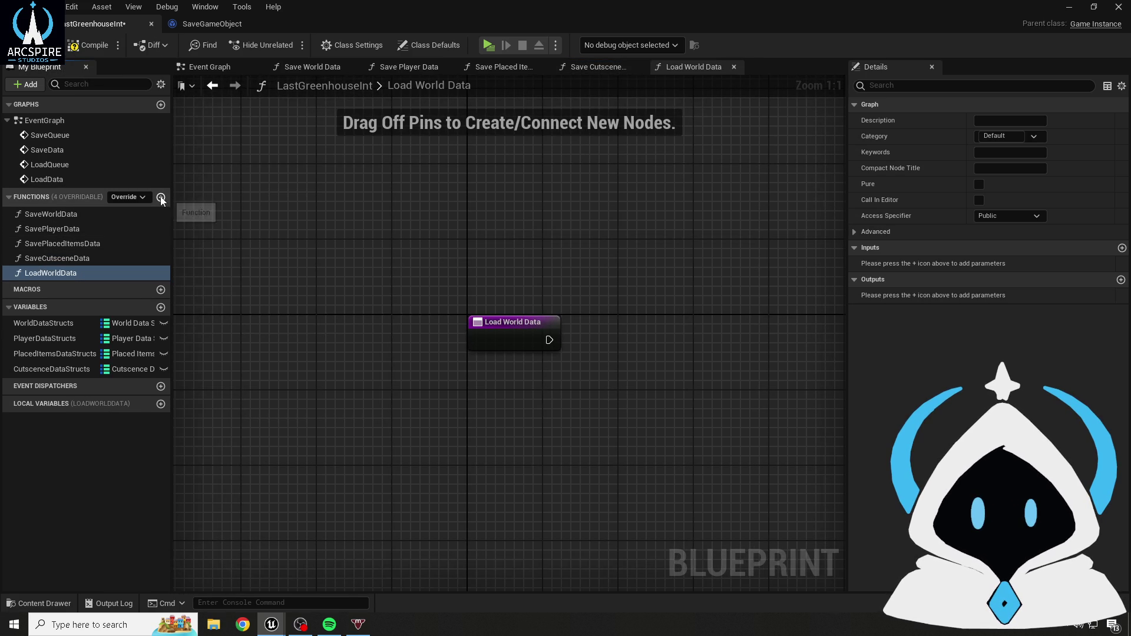
click(161, 198)
text(LoadPlaye)
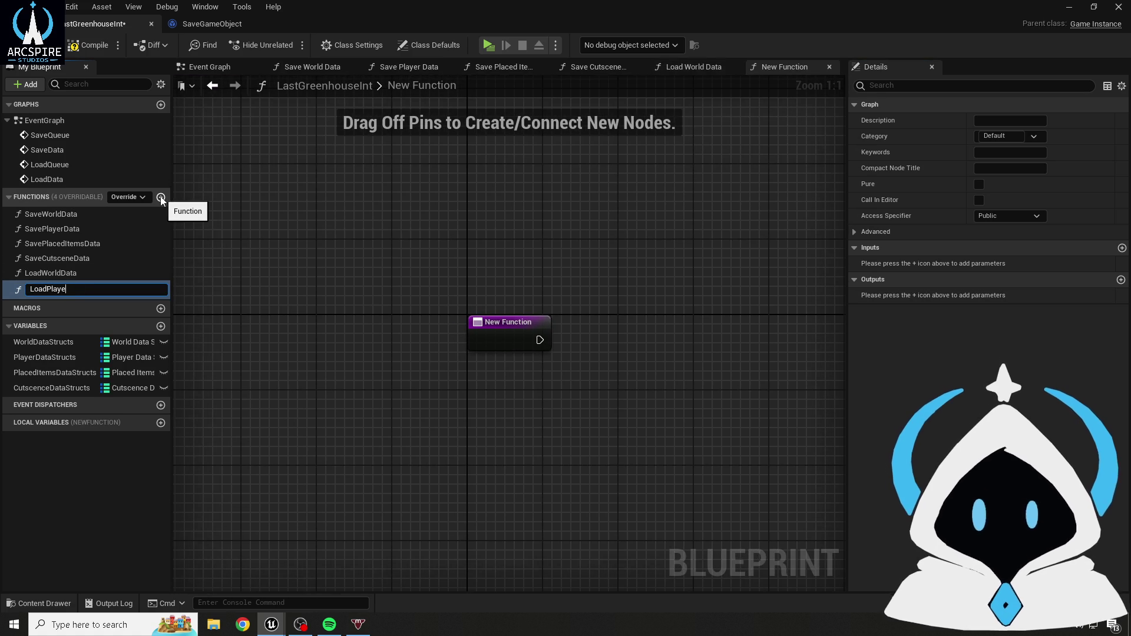
text(rData)
key(Return)
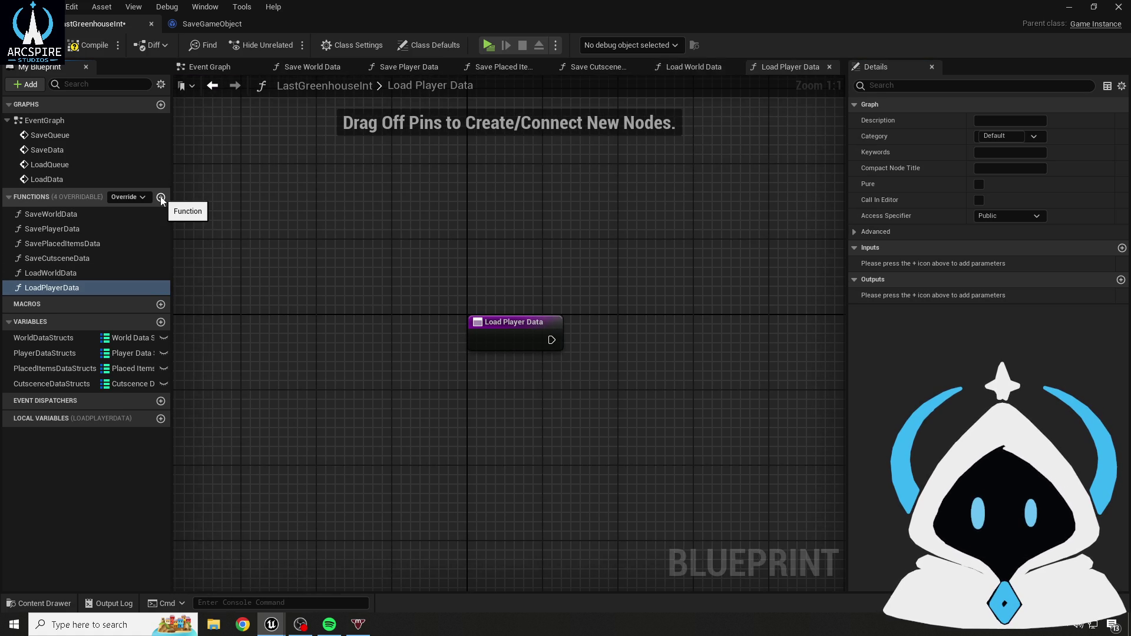
- Add functions named LoadSavePlacedItemsData and LoadCutsceneData
click(160, 198)
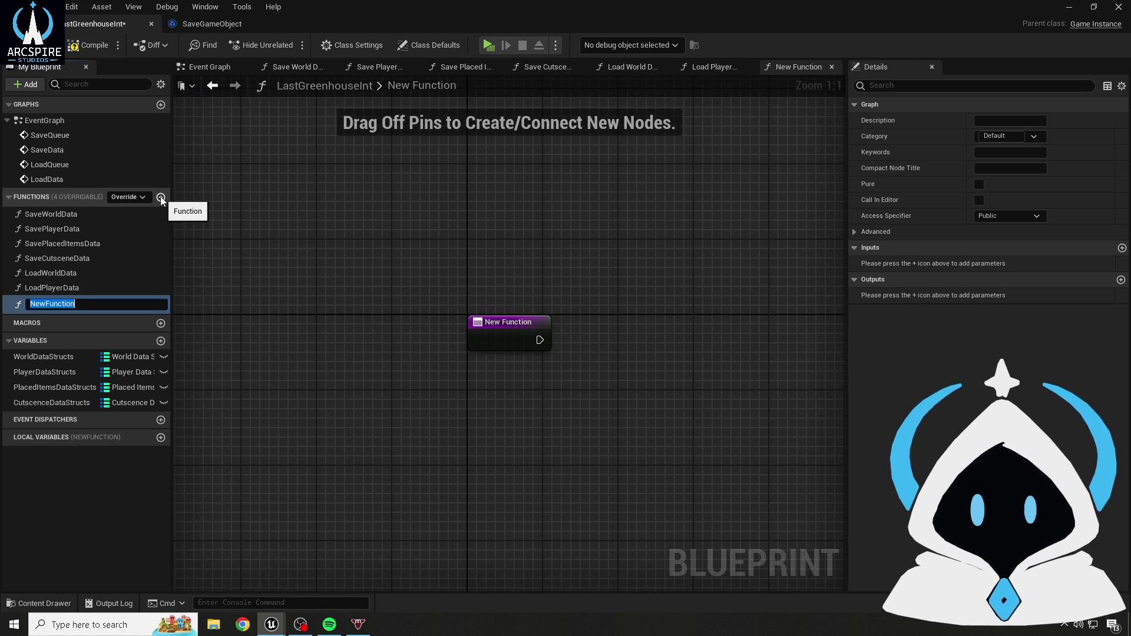
text(LoadSa)
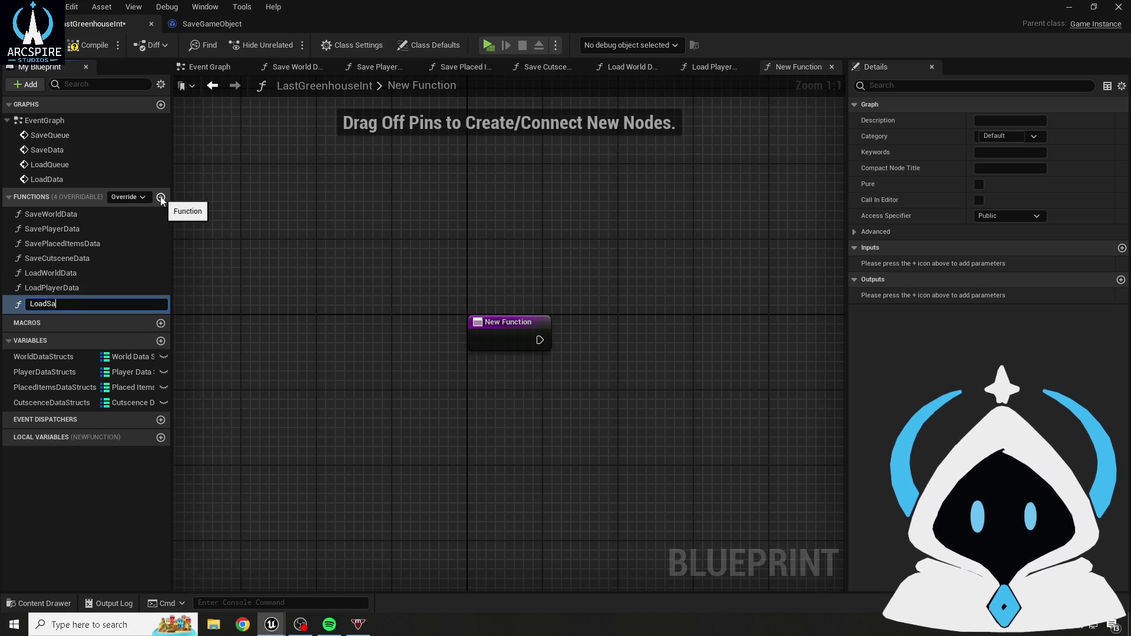
text(vePlacedI)
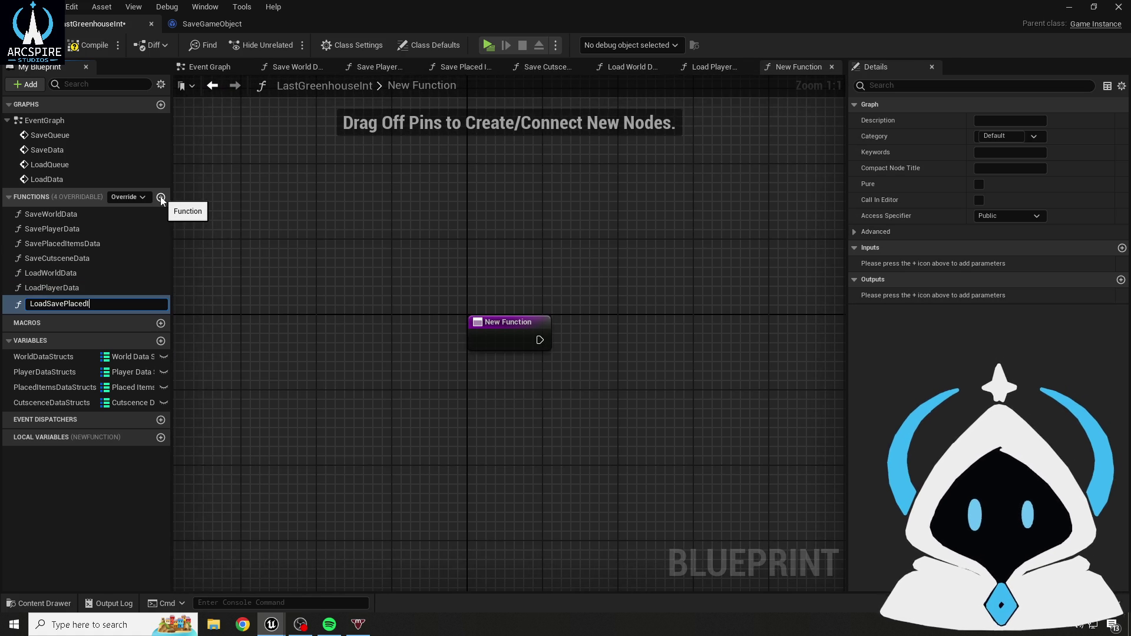
text(temsDat)
key(Return)
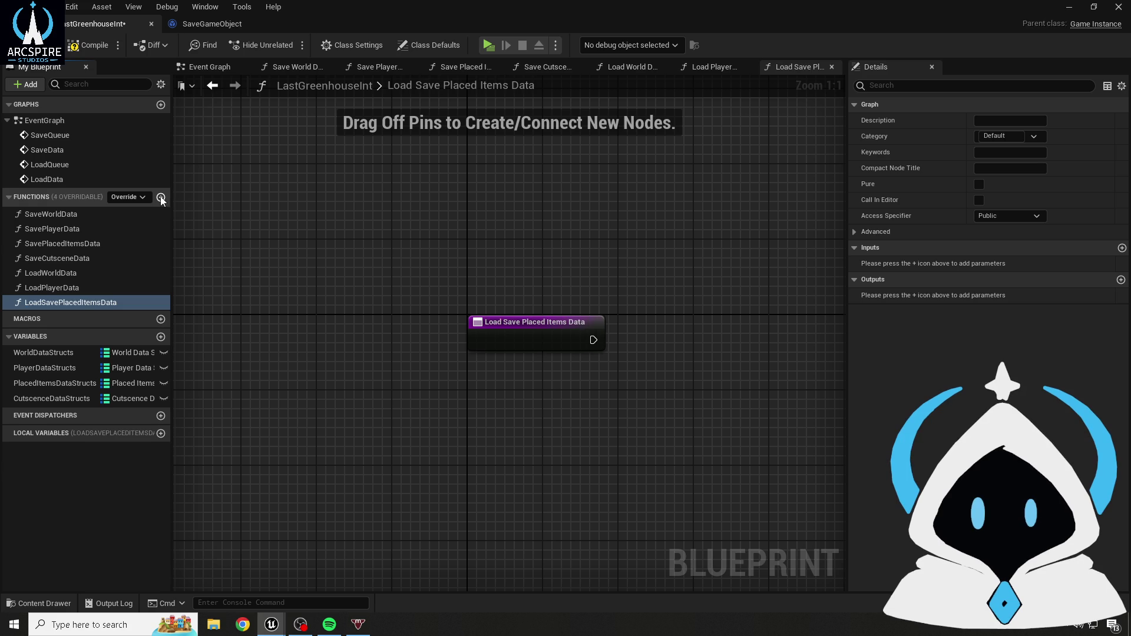
click(161, 198)
text(S)
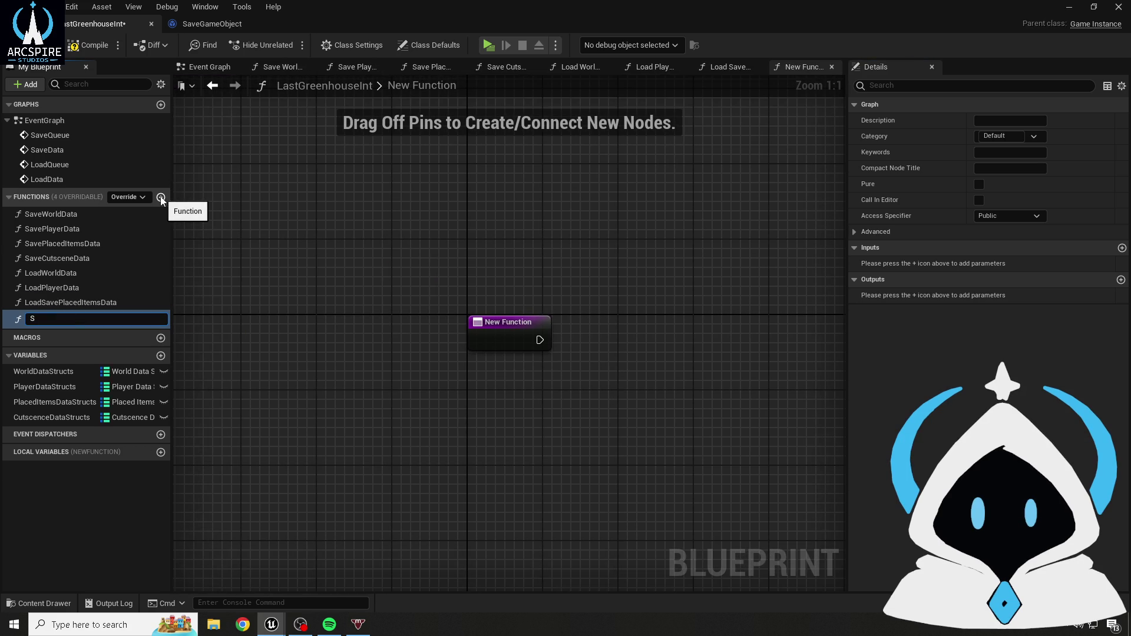
key(BackSpace)
key(BackSpace)
key(BackSpace)
text(lLo)
text(tsceneata)
key(Return)
- Rename LoadSavePlacedItemsData to LoadPlacedItemsData, compile, and return to the Event Graph
click(69, 299)
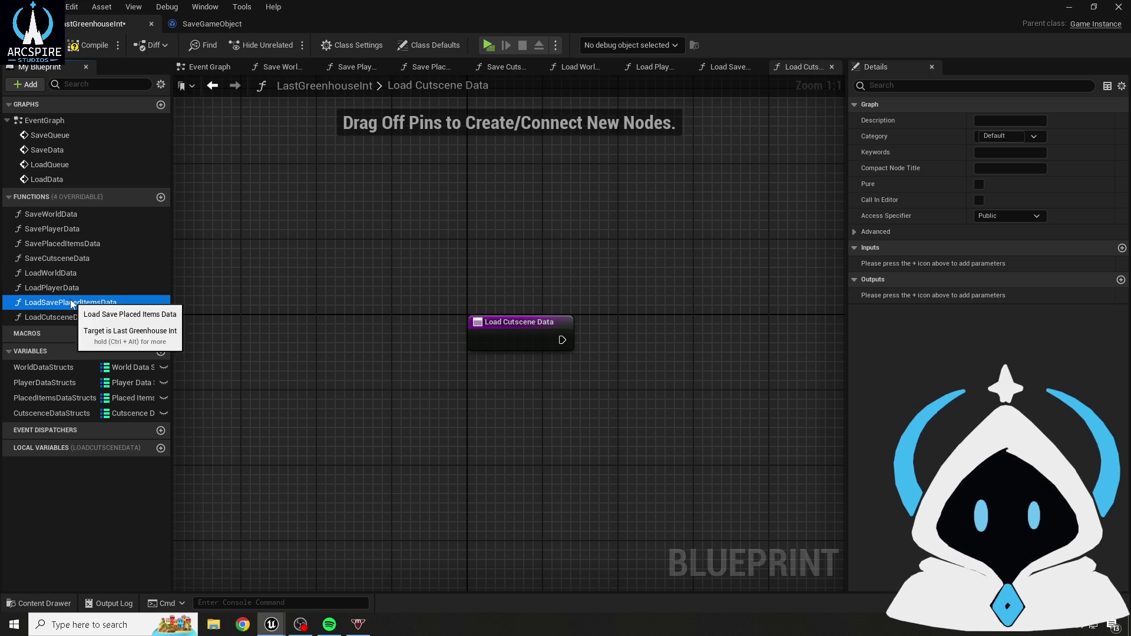
right_click(70, 300)
click(121, 350)
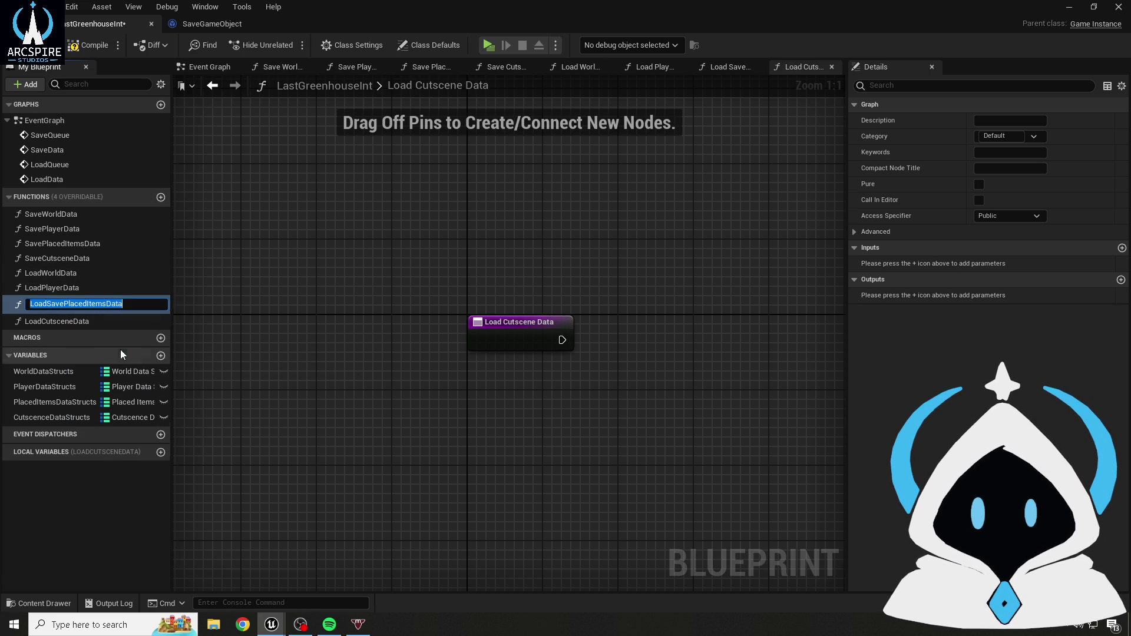
click(62, 303)
key(BackSpace)
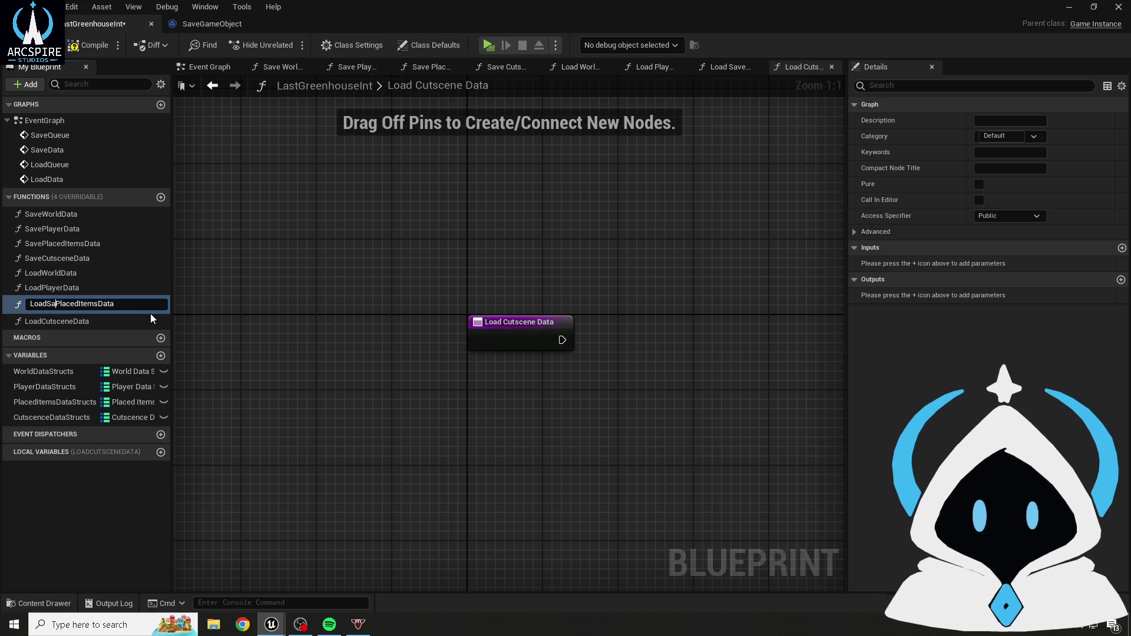
key(BackSpace)
key(BackSpace)
key(BackSpace)
key(Return)
click(89, 46)
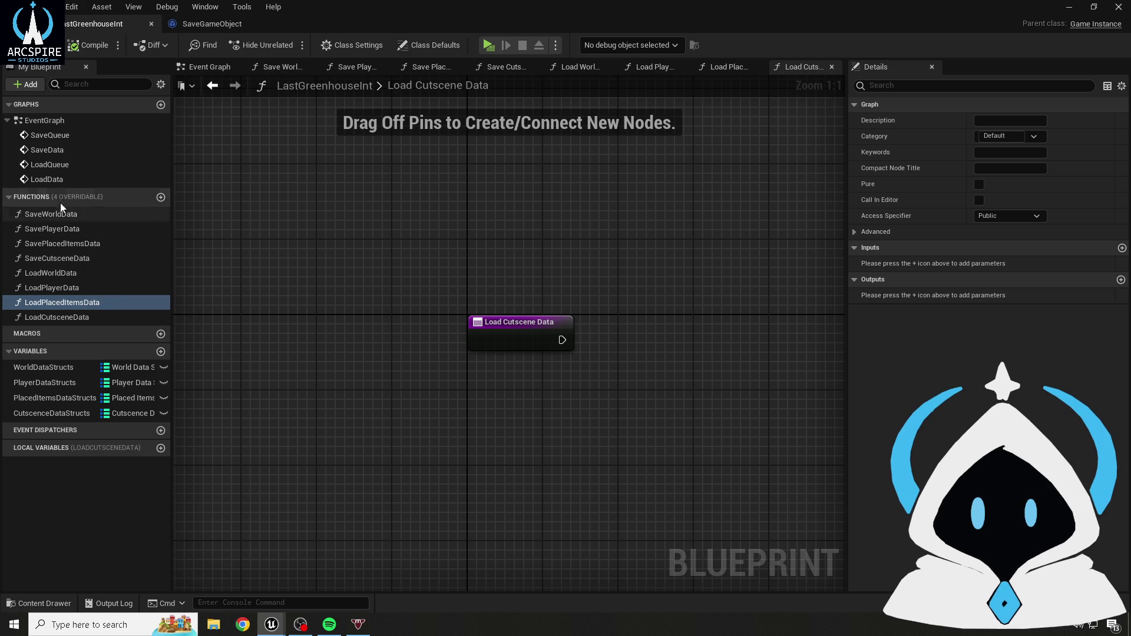
click(212, 85)
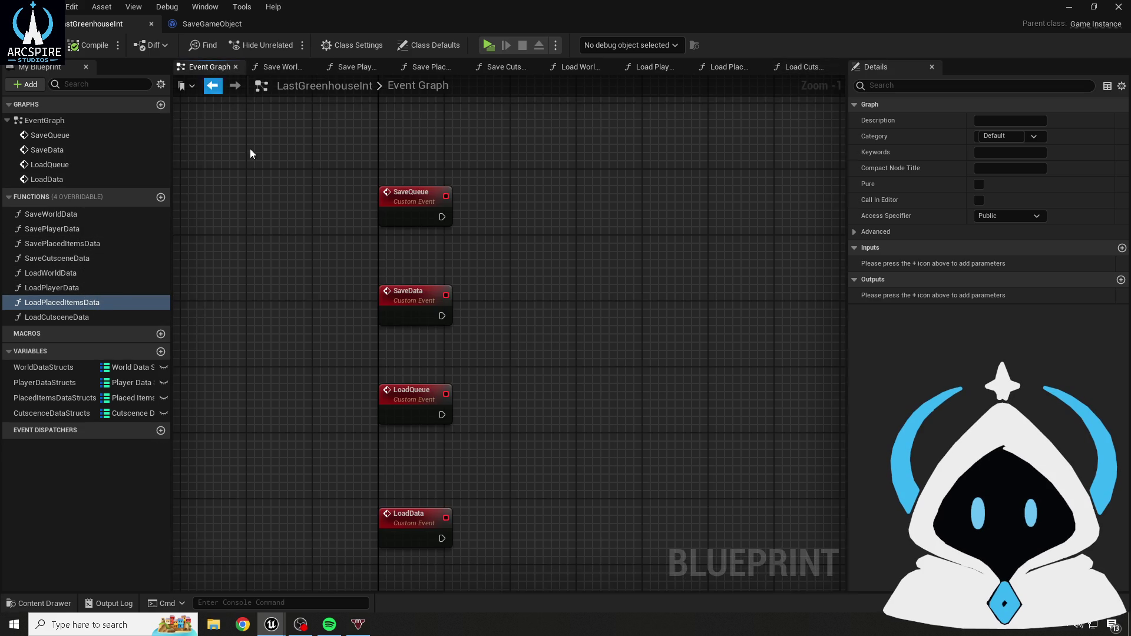
- Add a new variable named SaveSlotName and compile the blueprint
mouse_move(359, 135)
mouse_down()
mouse_move(455, 296)
mouse_move(502, 511)
mouse_up()
click(544, 313)
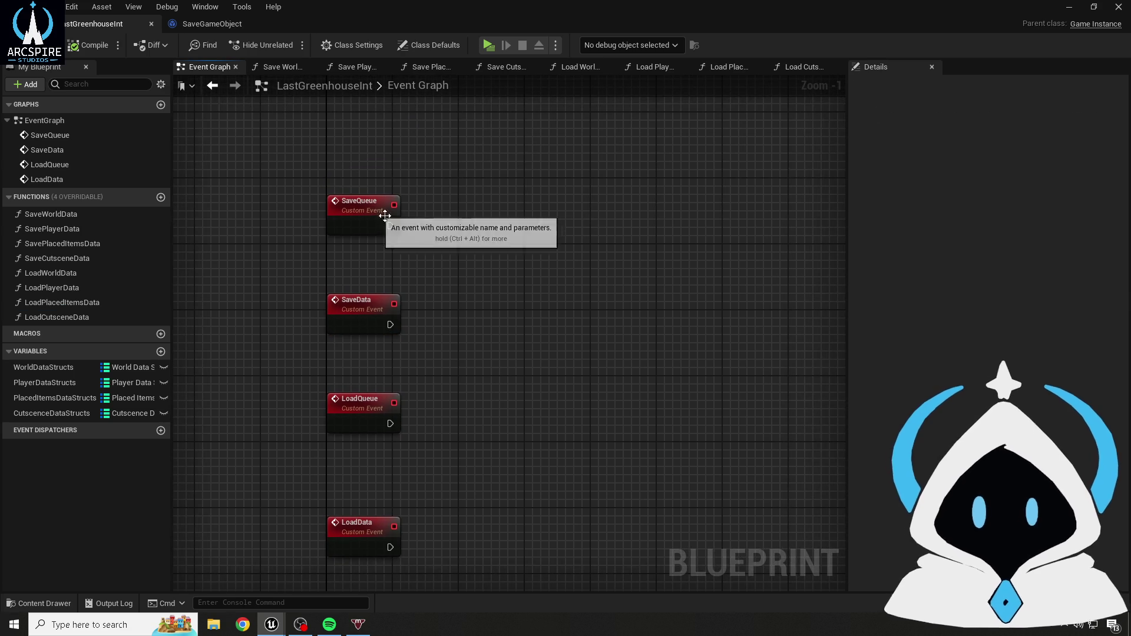
drag(378, 311, 400, 182)
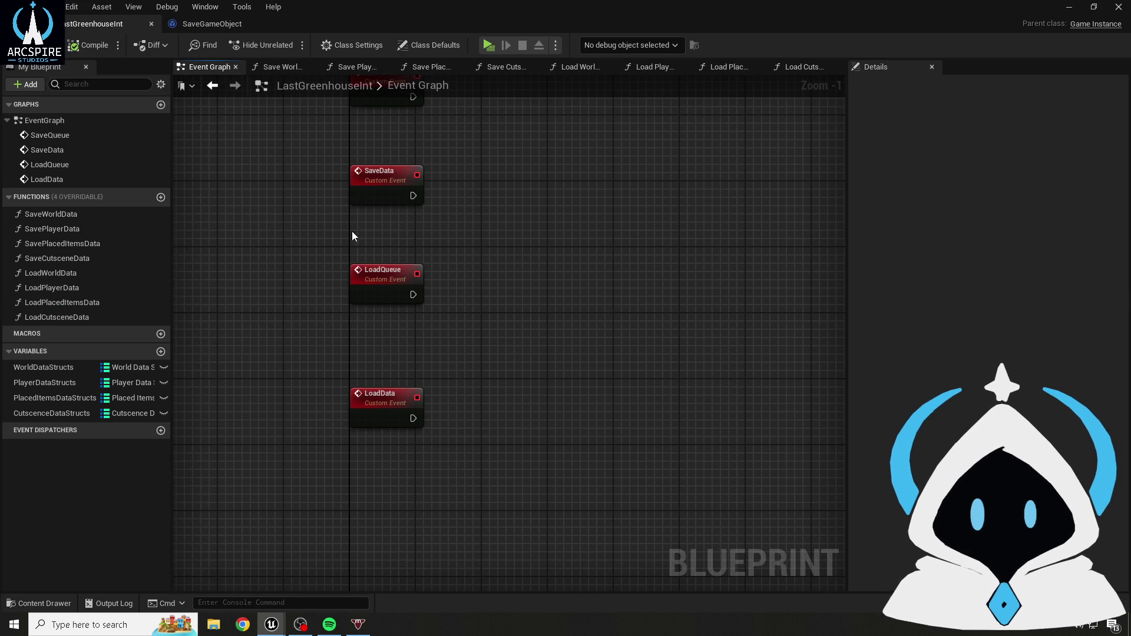
drag(351, 242, 328, 318)
mouse_move(252, 277)
mouse_down()
mouse_move(258, 233)
mouse_move(270, 223)
mouse_up()
click(160, 352)
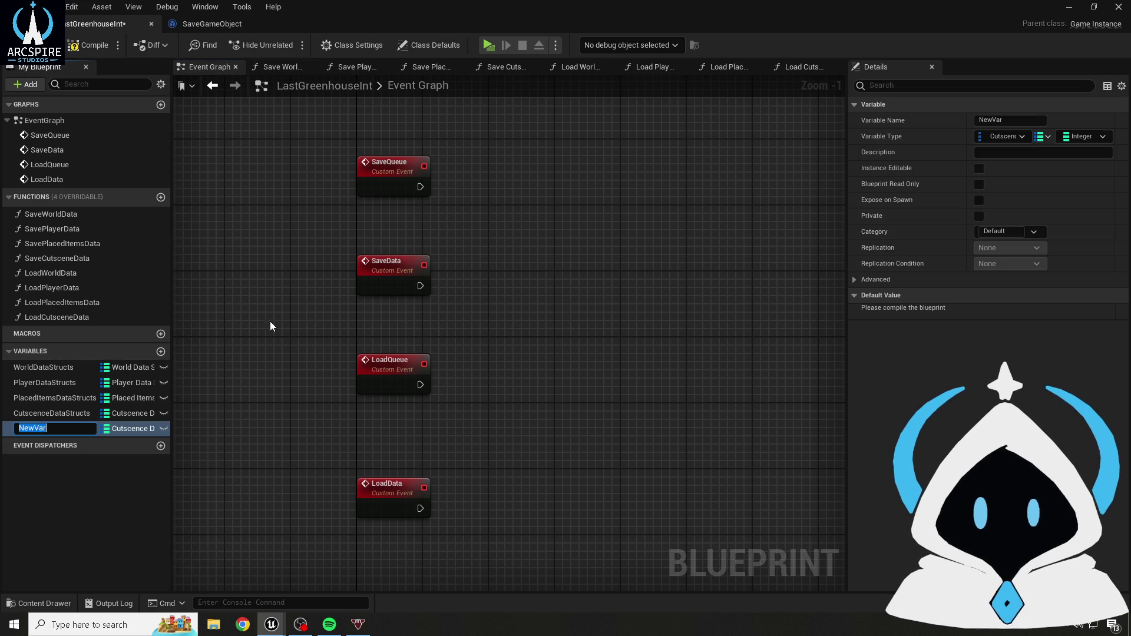
text(Save)
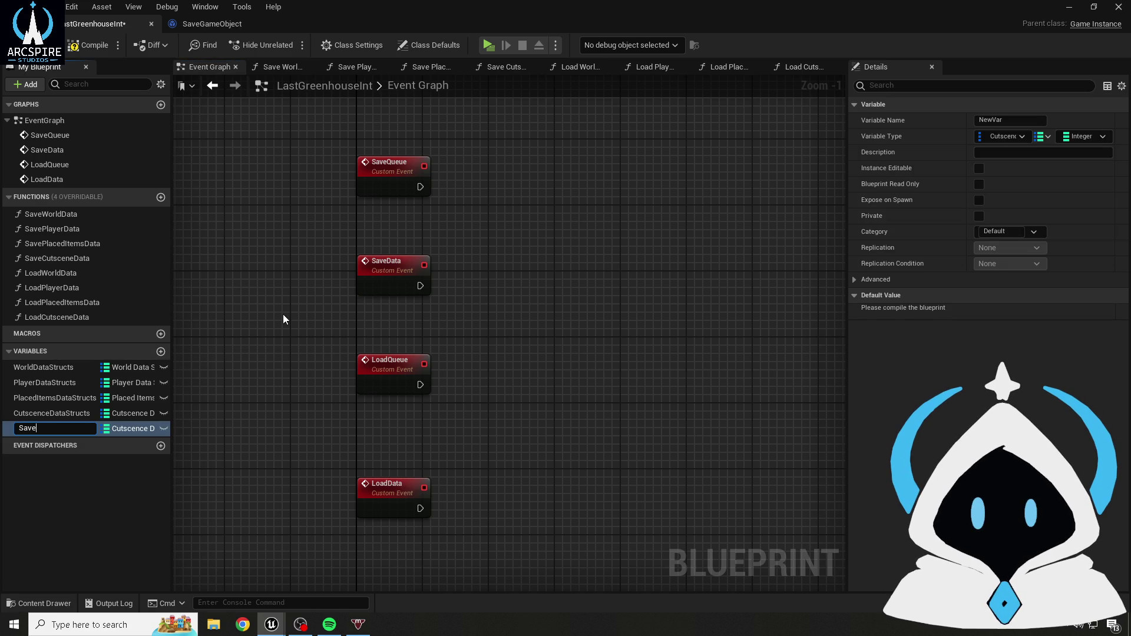
key(BackSpace)
key(BackSpace)
key(BackSpace)
text(me)
key(Return)
click(84, 50)
- Make SaveSlotName a single-value Name variable and compile again
click(1043, 136)
click(1034, 154)
click(1014, 139)
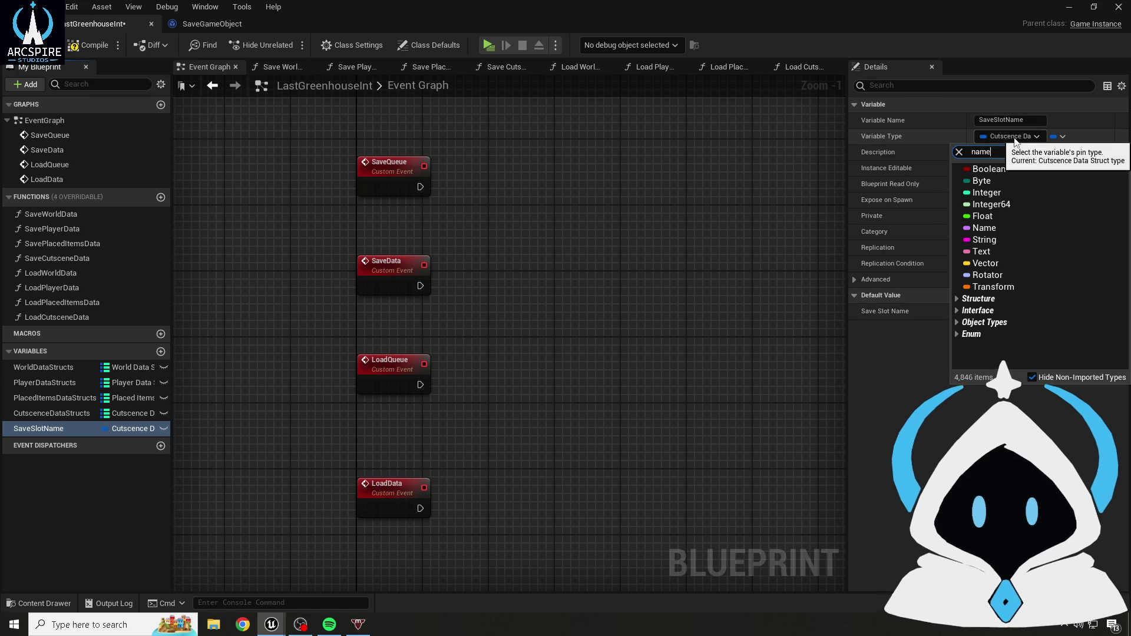
click(957, 299)
key(Escape)
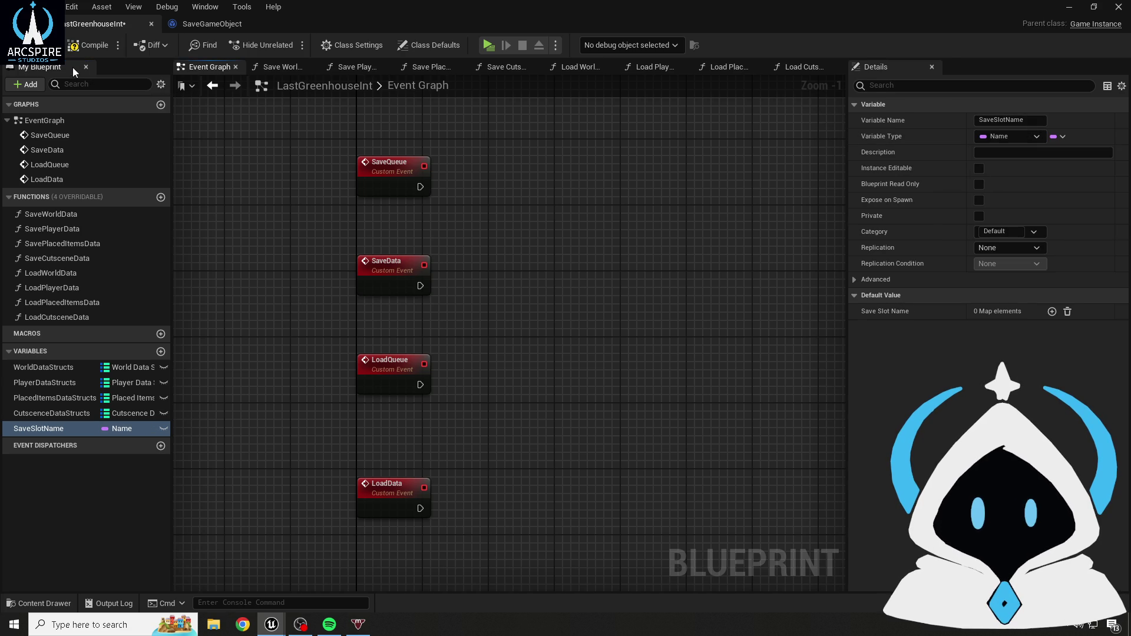
click(88, 45)
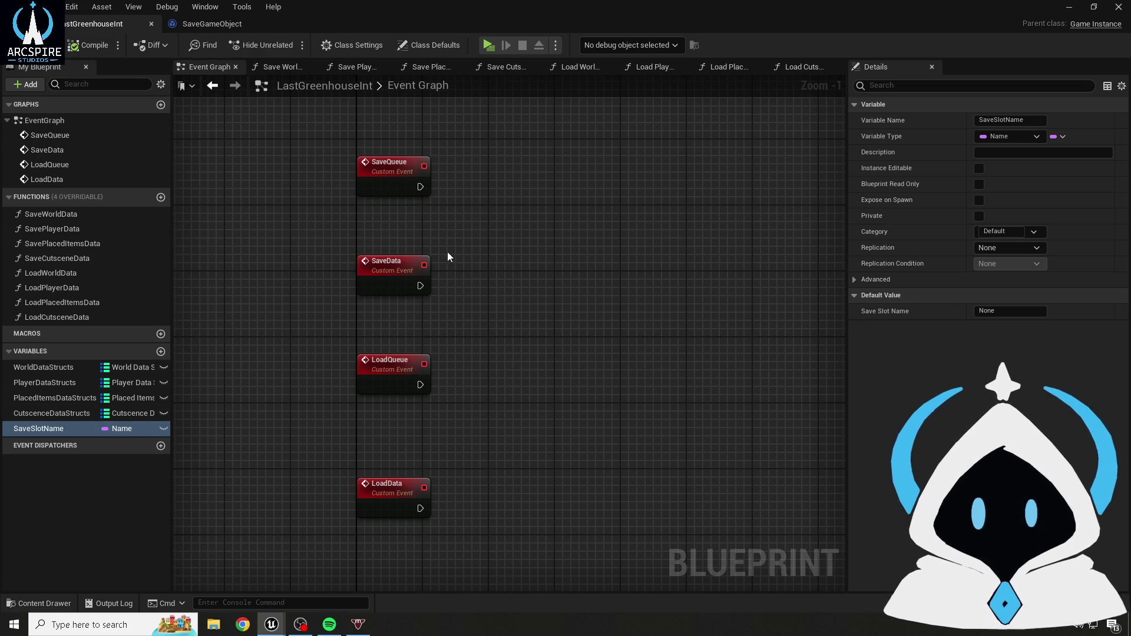
drag(394, 231, 509, 309)
drag(646, 328, 755, 310)
click(755, 310)
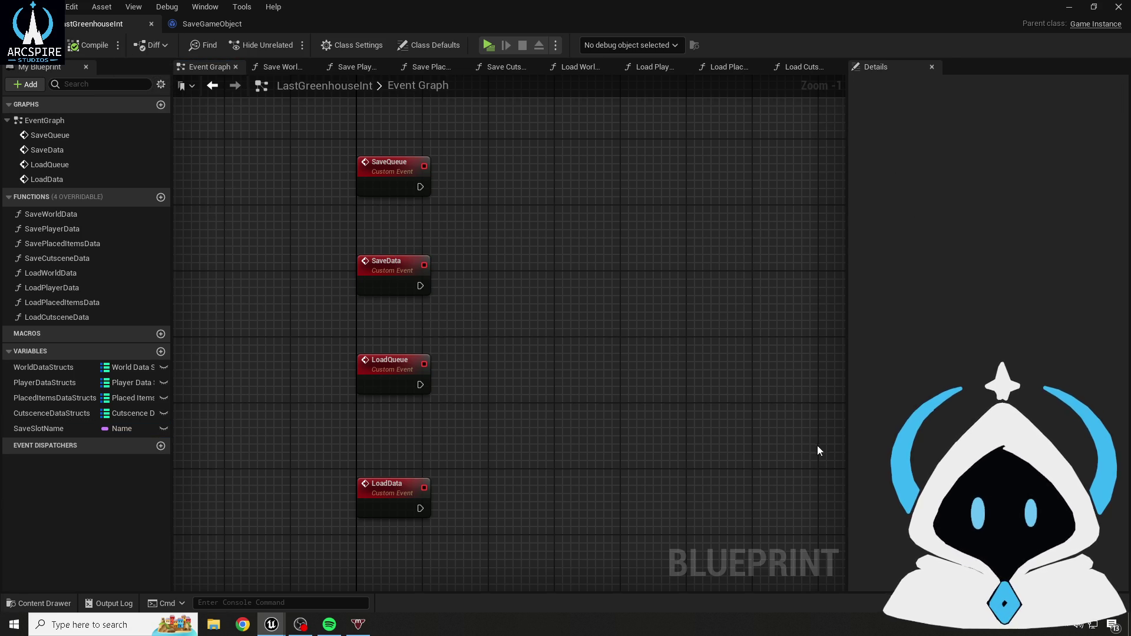
- Drag the LoadQueue and LoadData events lower in the graph, LoadQueue right above LoadData
drag(543, 303, 532, 208)
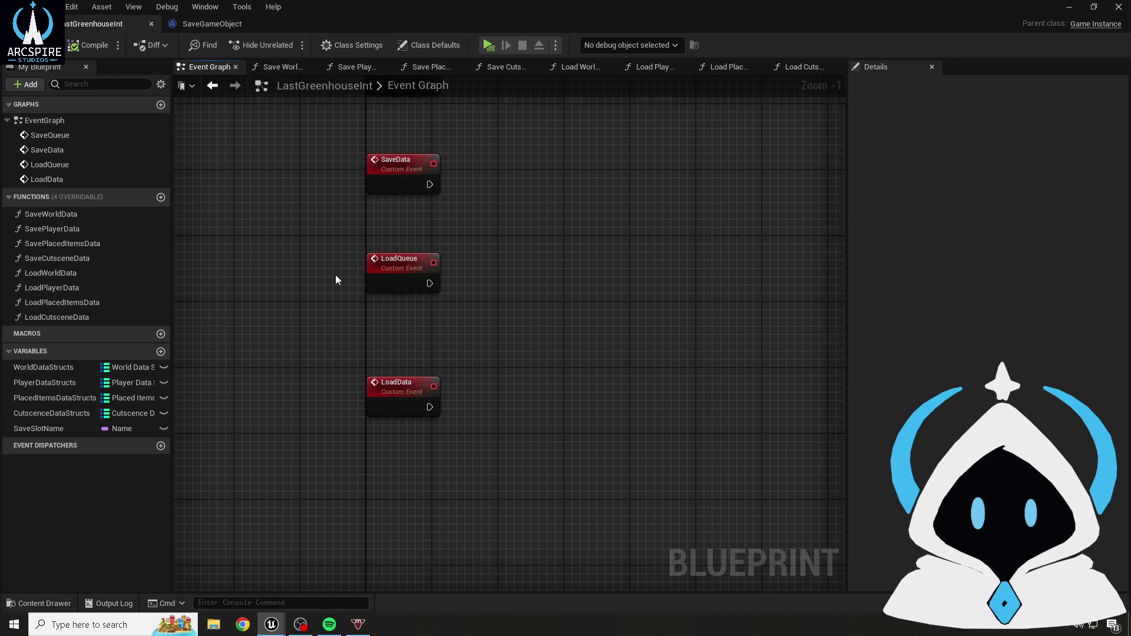
scroll(336, 277, down, 2)
drag(336, 278, 497, 422)
mouse_move(384, 278)
mouse_down()
mouse_move(377, 503)
mouse_move(418, 563)
mouse_up()
click(391, 436)
click(395, 470)
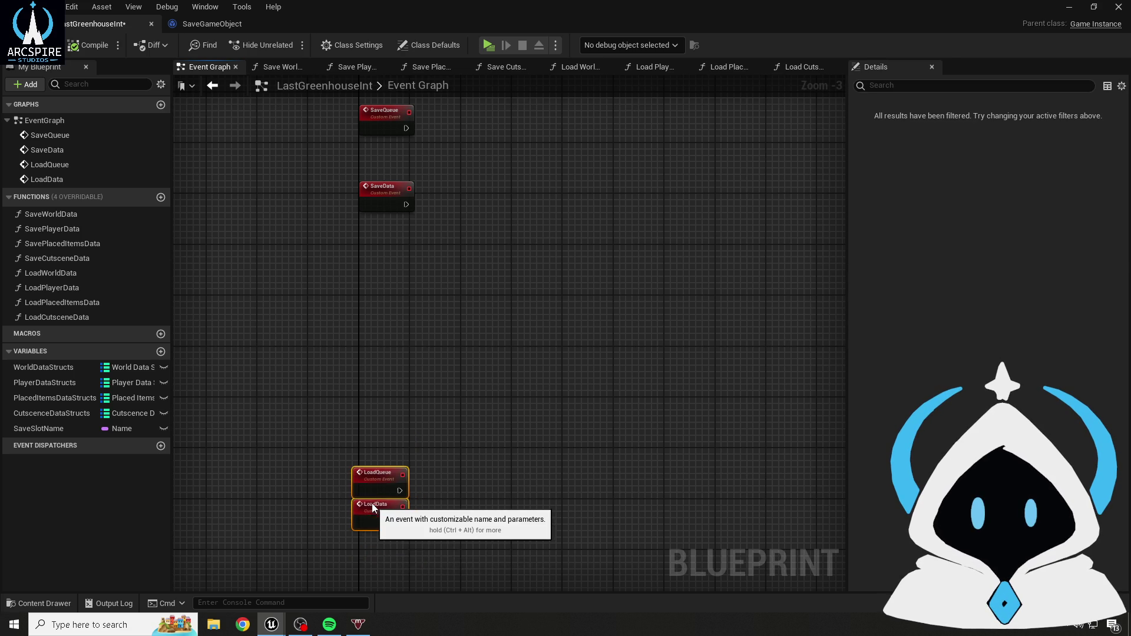
click(391, 431)
scroll(373, 295, up, 3)
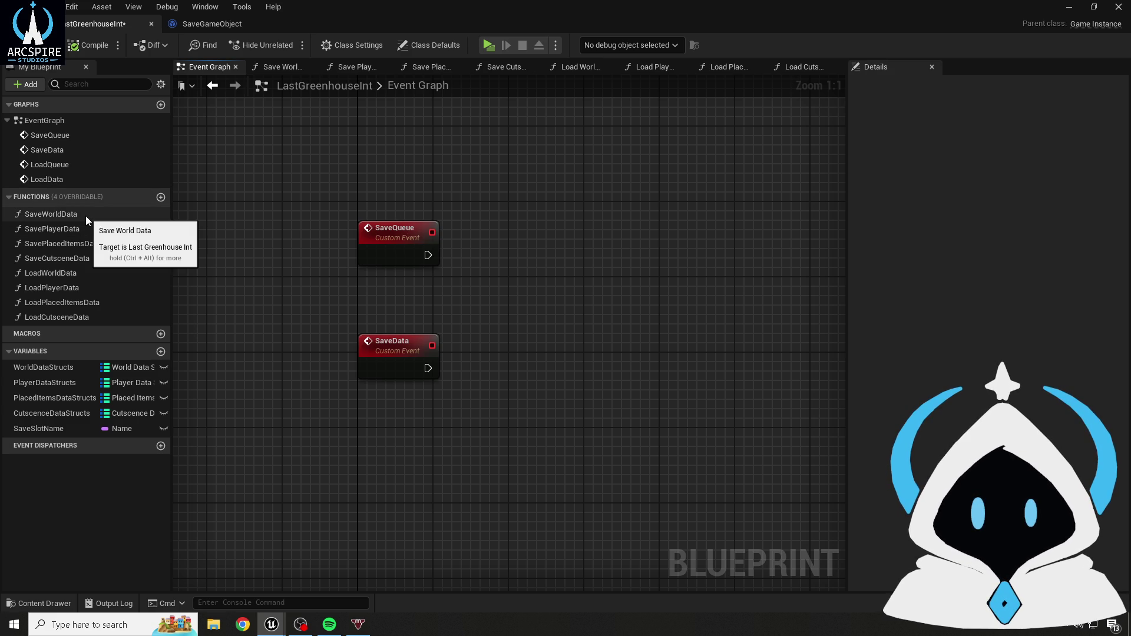
drag(335, 182, 622, 308)
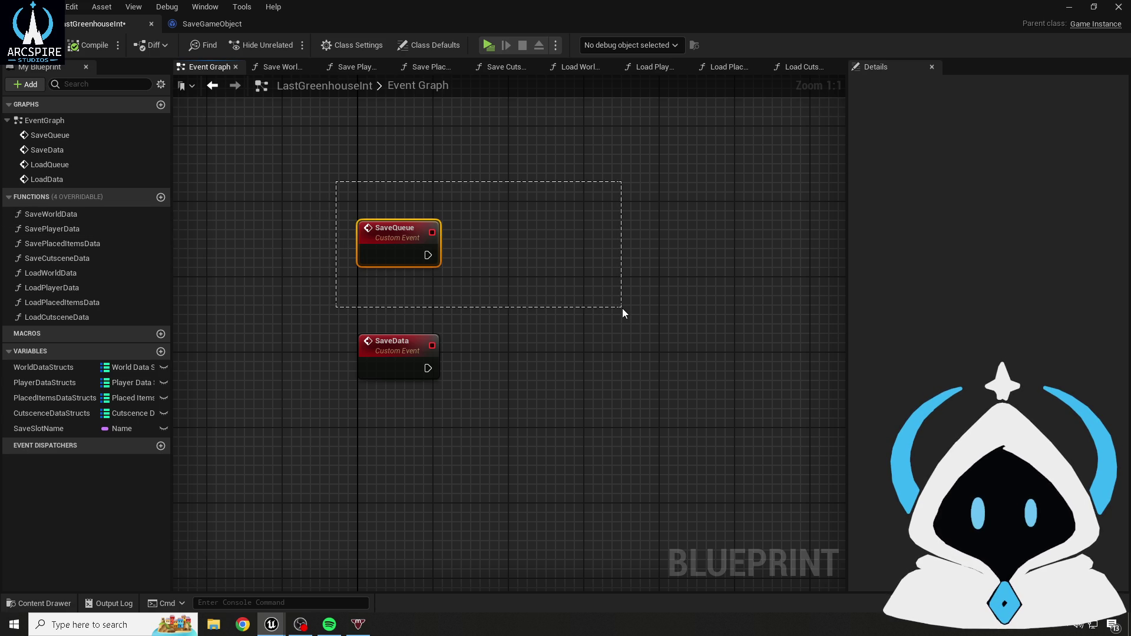
drag(623, 309, 623, 310)
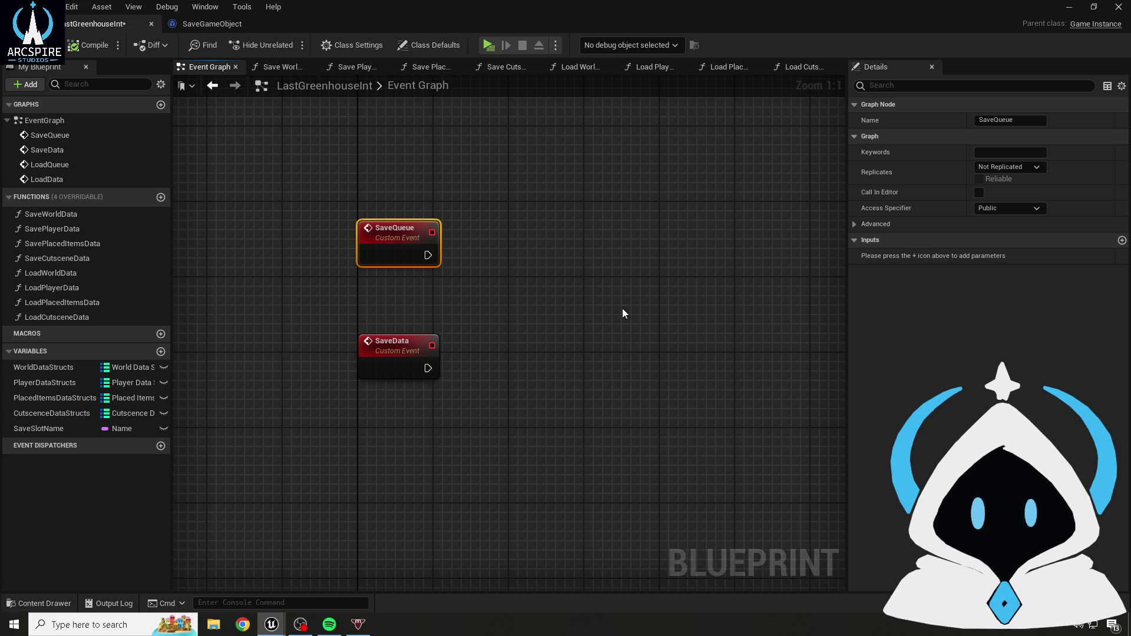
- Frame the SaveQueue and SaveData events in view and save the blueprint
click(615, 313)
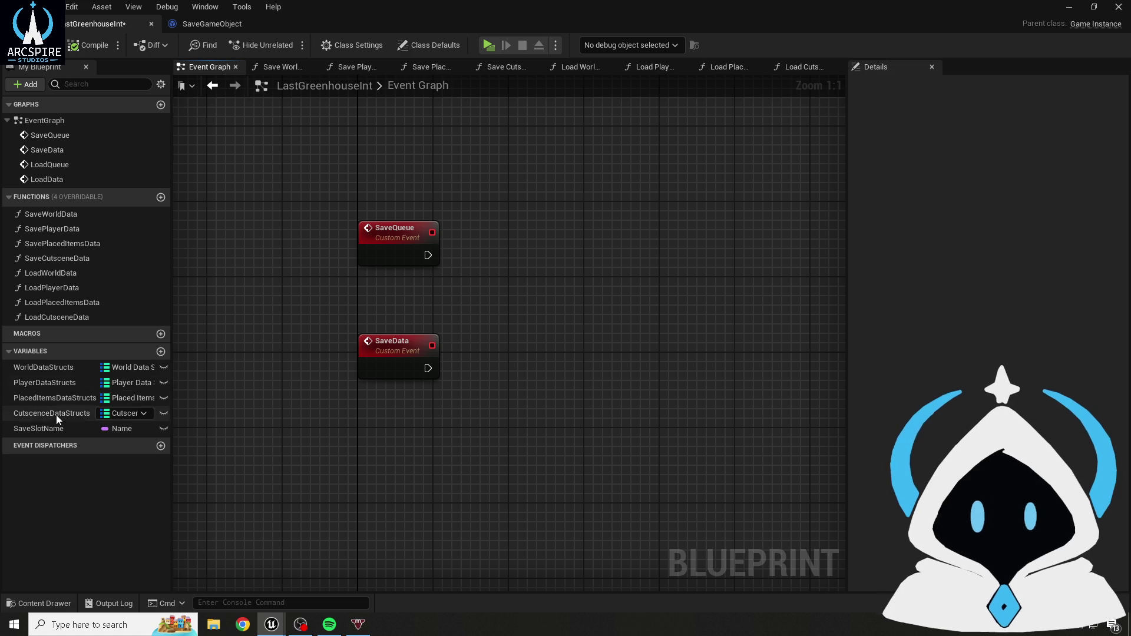
mouse_move(356, 192)
mouse_down()
mouse_move(551, 284)
mouse_move(684, 280)
mouse_up()
click(631, 288)
mouse_move(336, 187)
mouse_down()
mouse_move(495, 313)
mouse_move(483, 285)
mouse_up()
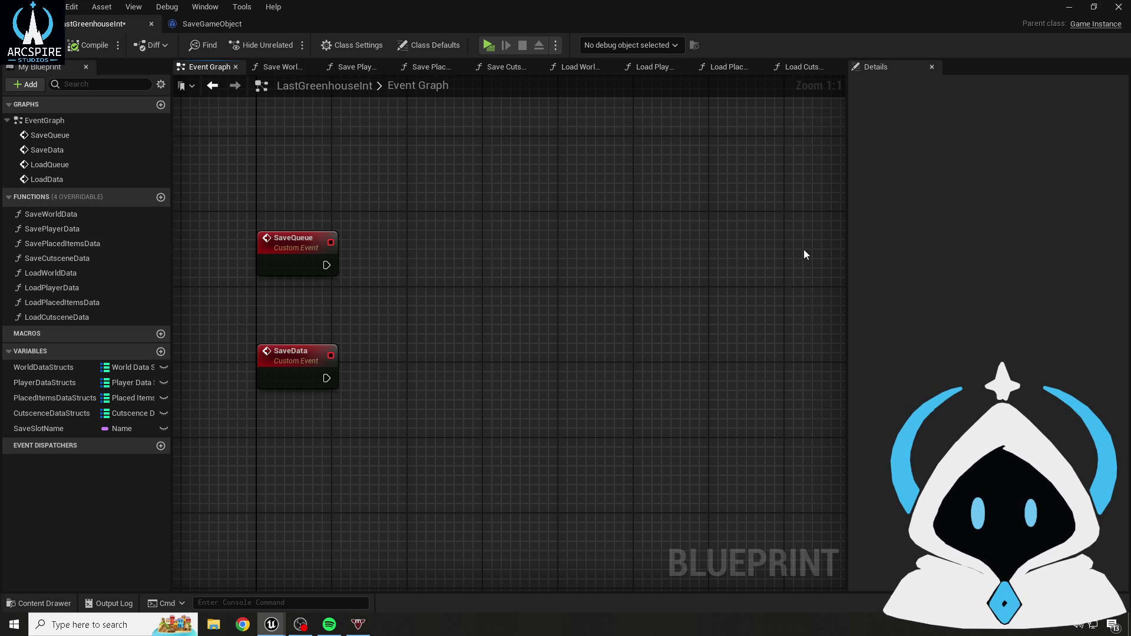
mouse_move(248, 329)
mouse_down()
mouse_move(354, 377)
mouse_move(369, 412)
mouse_up()
mouse_move(231, 325)
mouse_down()
mouse_move(333, 318)
mouse_move(355, 418)
mouse_up()
click(356, 418)
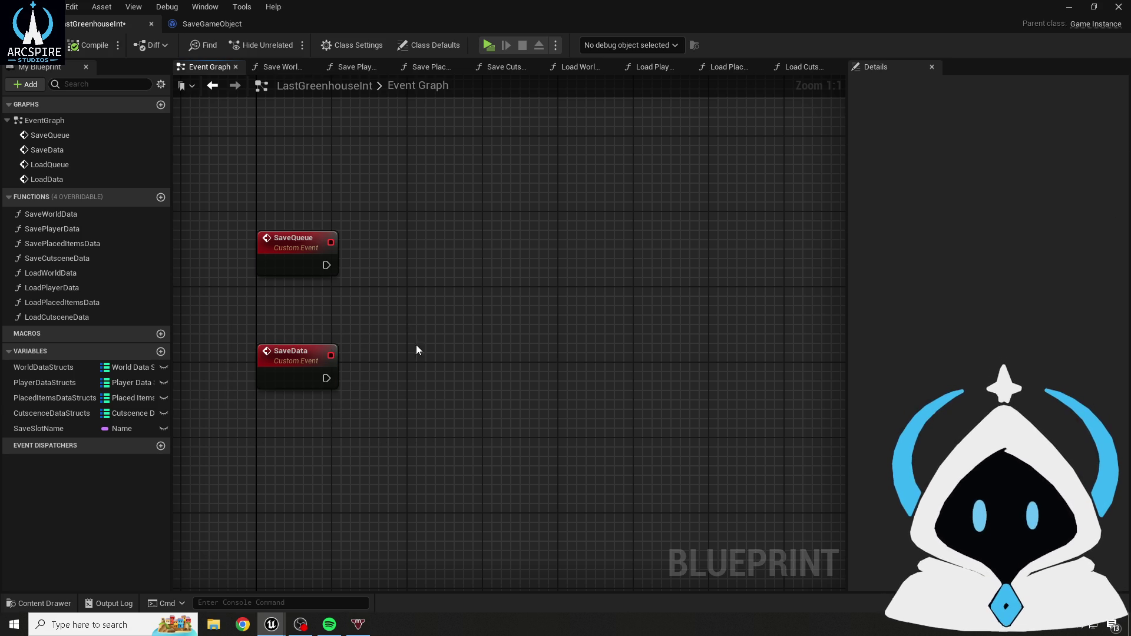
key(ctrl+s)
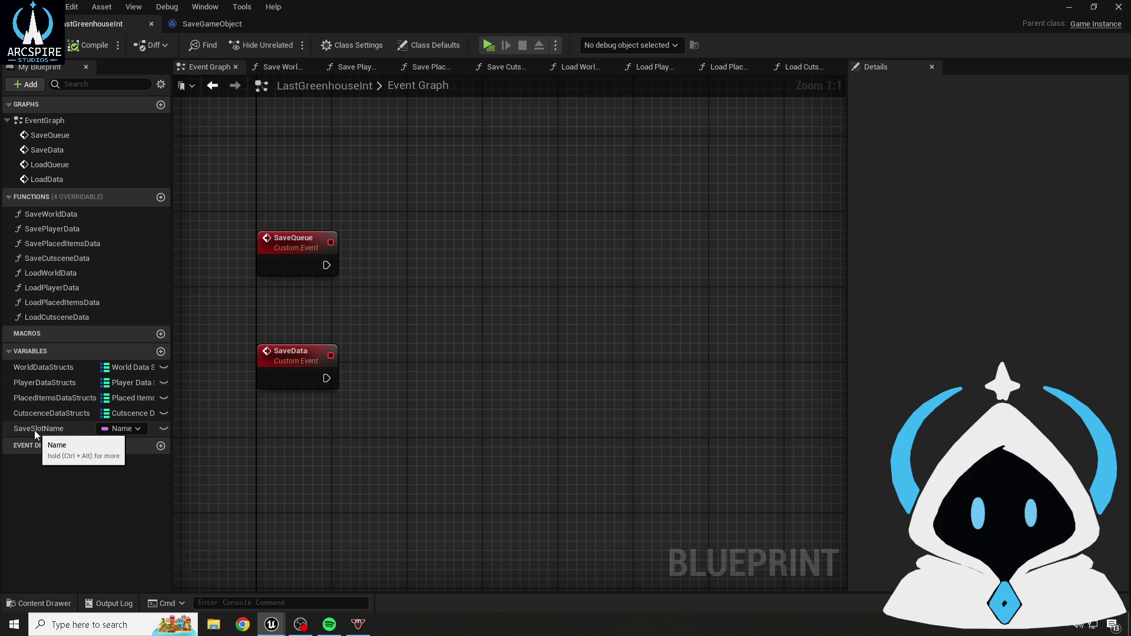
- Nudge the SaveData event slightly lower beneath SaveQueue and save again
click(58, 432)
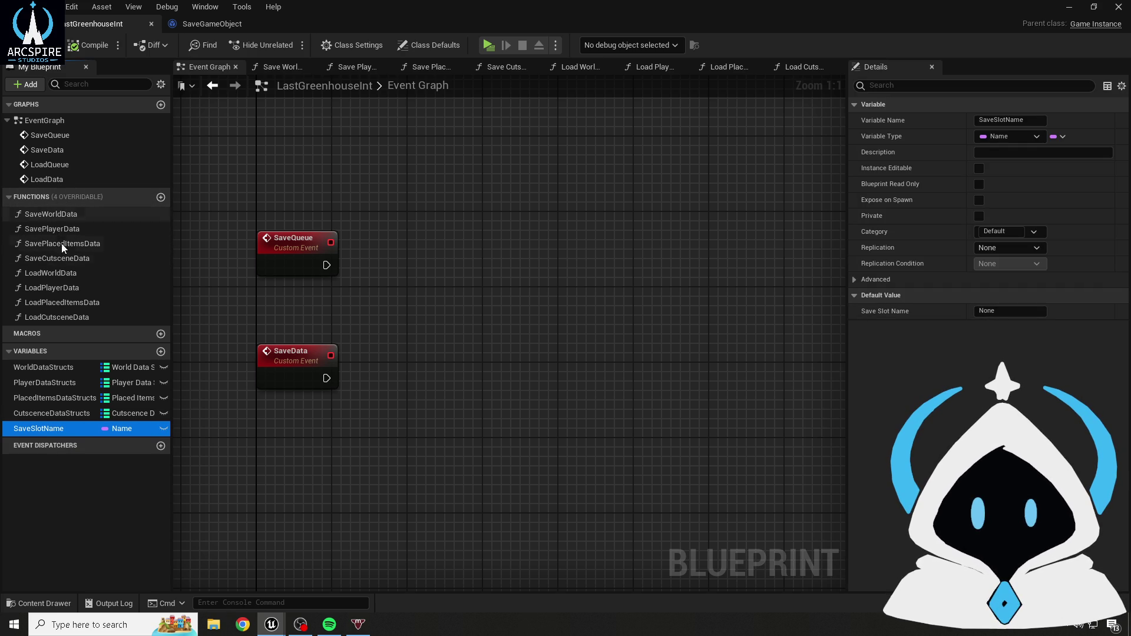
click(423, 302)
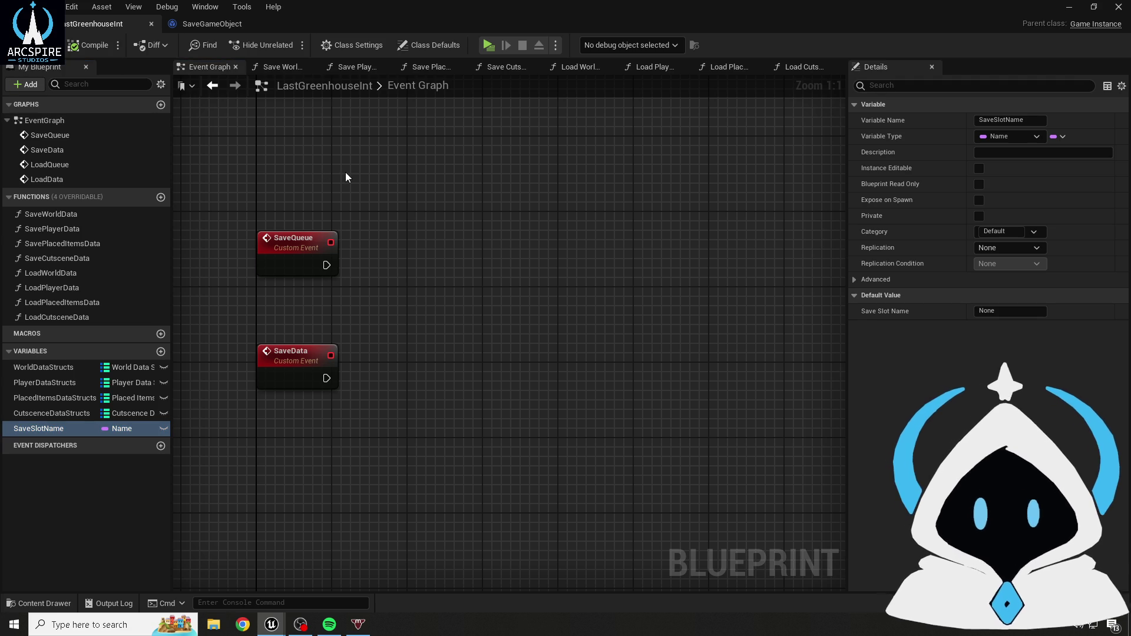
mouse_move(367, 238)
mouse_down()
mouse_move(395, 254)
mouse_move(393, 213)
mouse_move(384, 228)
mouse_up()
mouse_move(355, 328)
mouse_down()
mouse_move(336, 291)
mouse_move(336, 311)
mouse_up()
click(299, 233)
key(ctrl+s)
drag(348, 270, 374, 297)
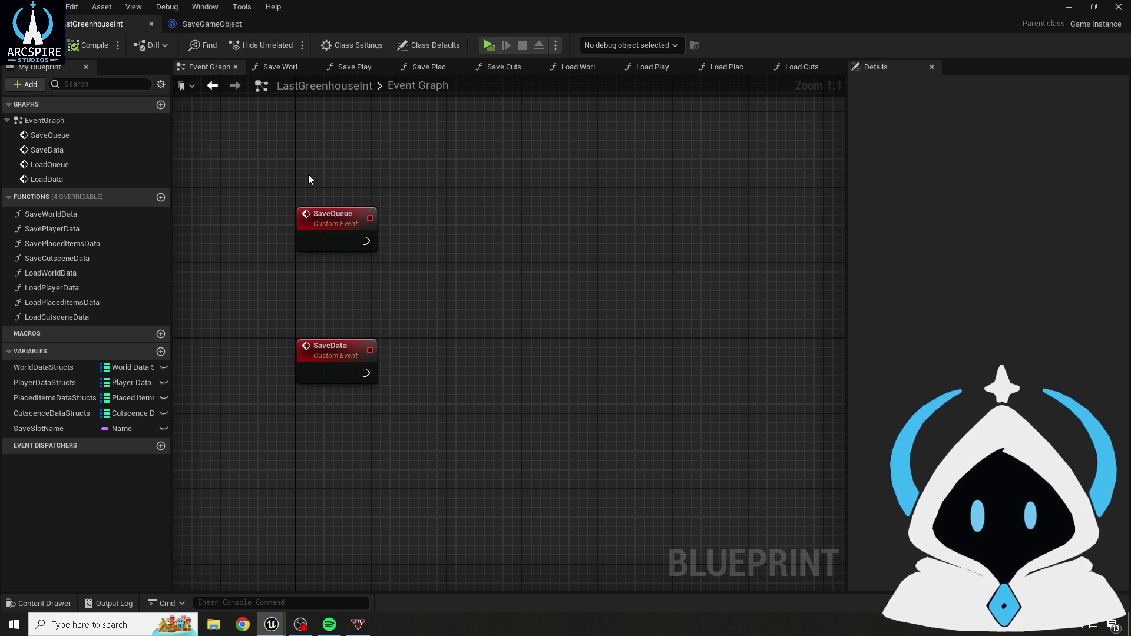
mouse_move(282, 157)
mouse_down()
mouse_move(299, 158)
mouse_move(406, 262)
mouse_move(390, 228)
mouse_move(361, 239)
mouse_up()
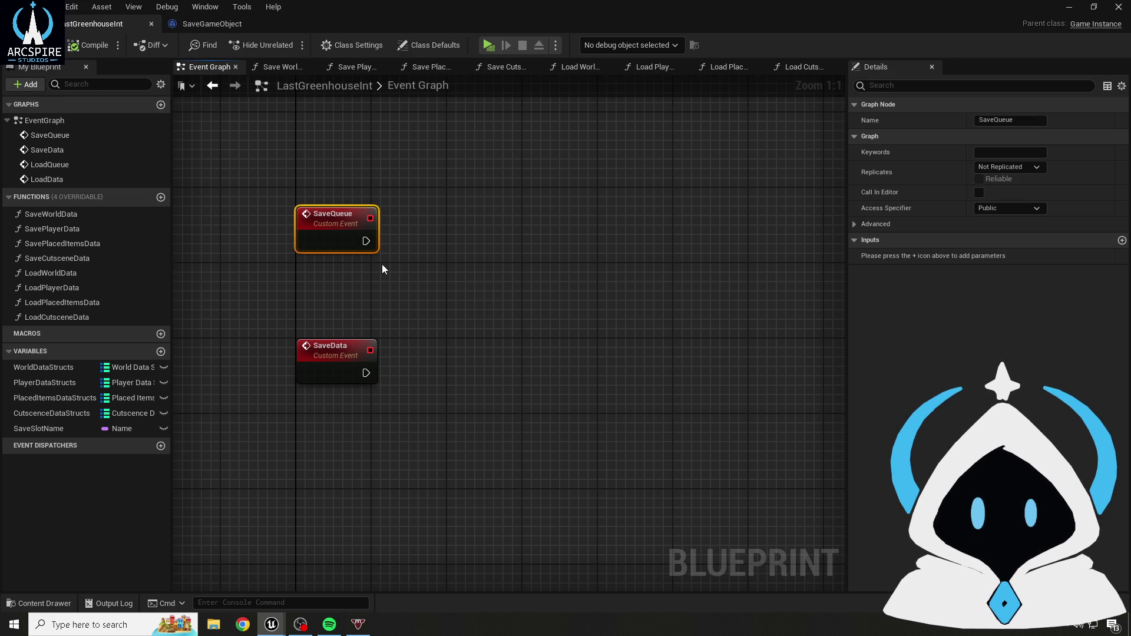
- Delete the SaveQueue event, compile, and select SaveData to show its properties
key(Delete)
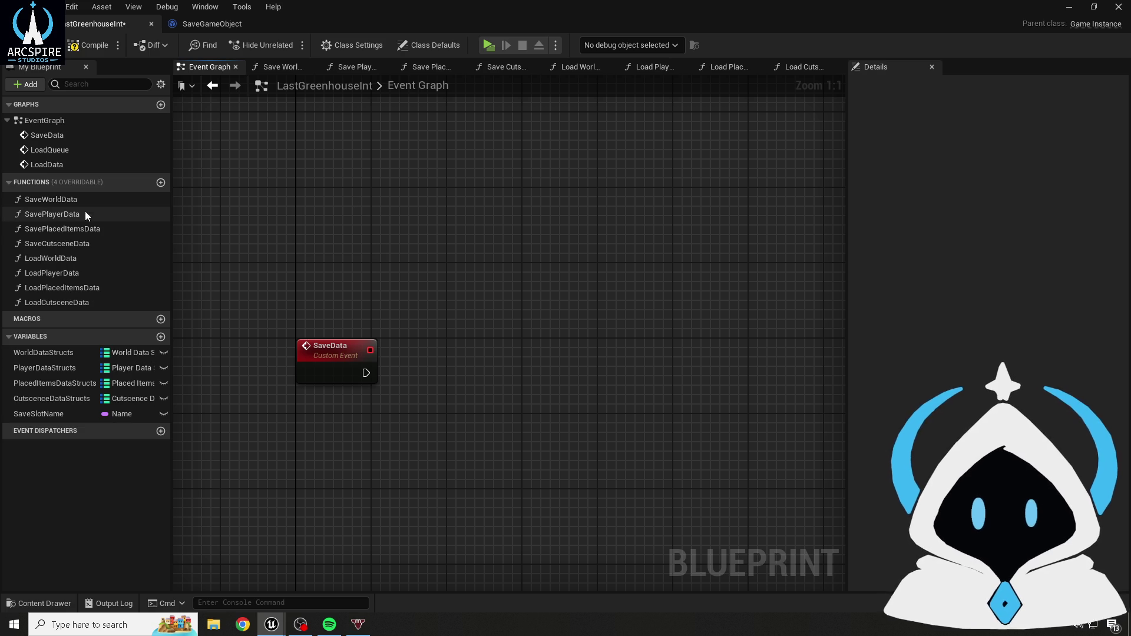
click(90, 45)
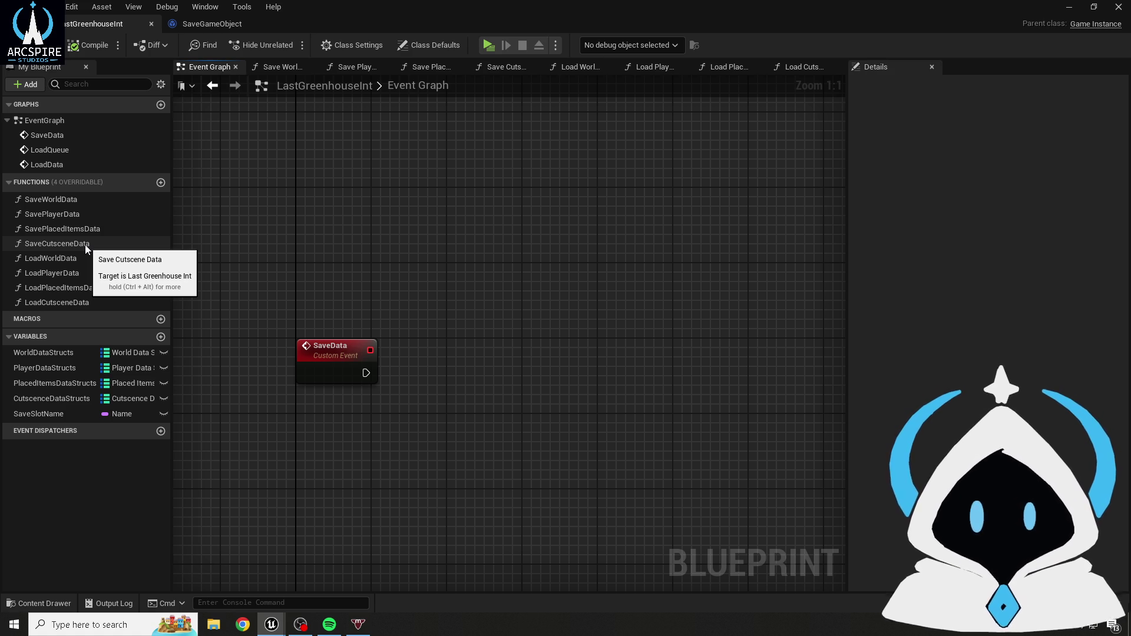
scroll(602, 446, down, 1)
scroll(520, 218, down, 3)
scroll(518, 443, up, 3)
mouse_move(518, 443)
mouse_down()
mouse_move(408, 497)
mouse_move(392, 465)
mouse_up()
scroll(370, 197, up, 1)
mouse_move(370, 197)
mouse_down()
mouse_move(355, 231)
mouse_move(355, 294)
mouse_up()
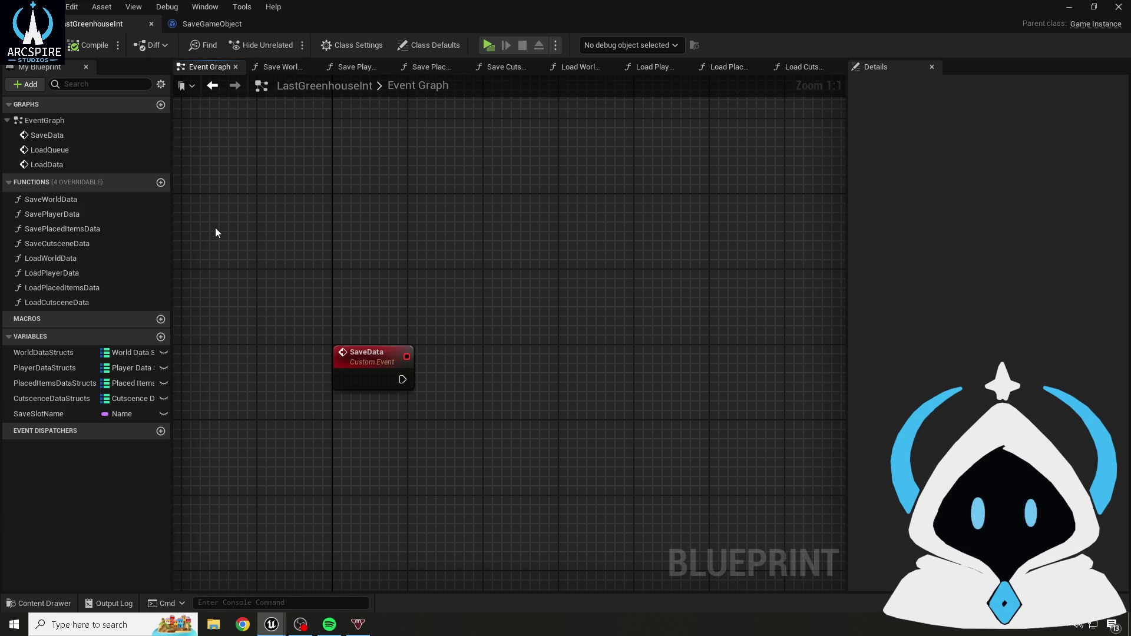
click(376, 360)
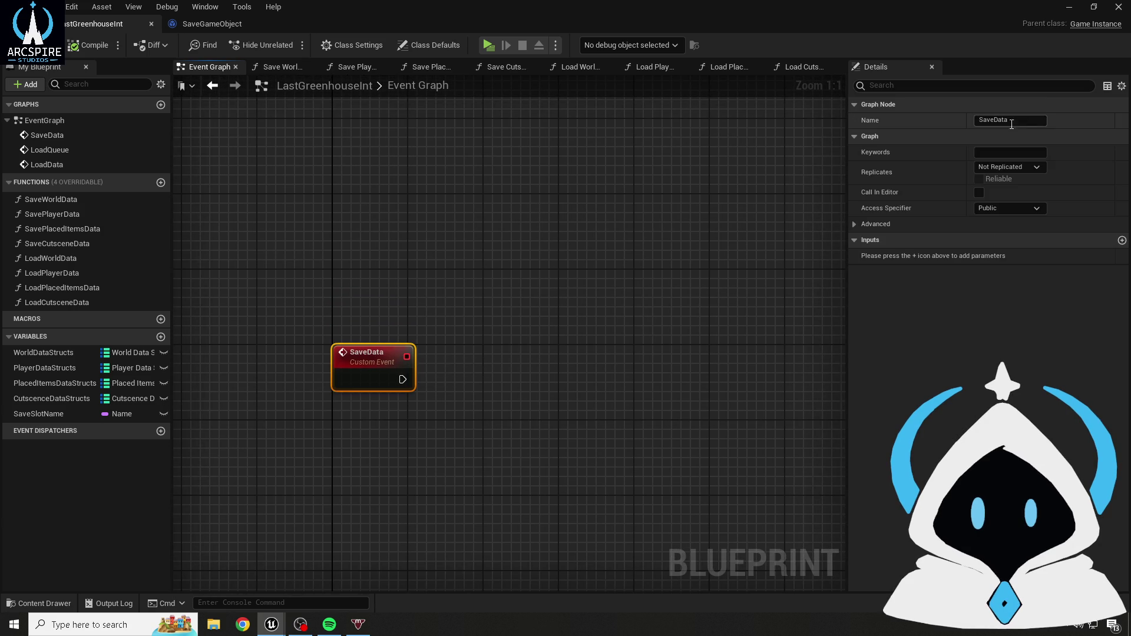
- Rename the SaveData event to SaveFullData, compile with F7, and save LastGreenhouseInt
drag(1034, 120, 995, 126)
text(ata)
key(Return)
click(698, 168)
key(F7)
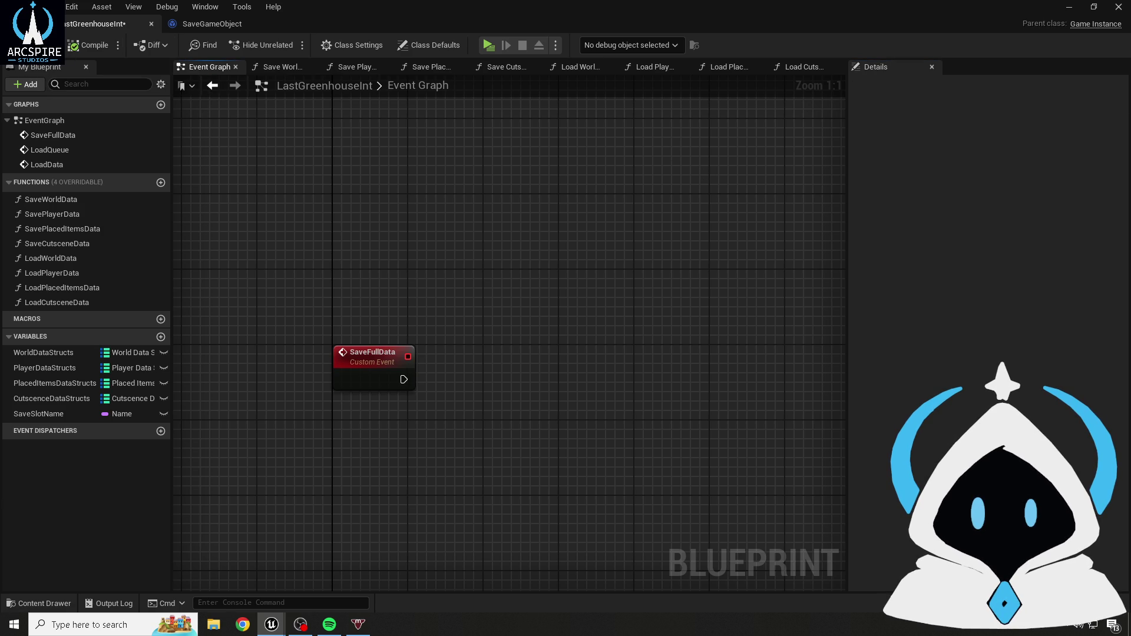
click(17, 46)
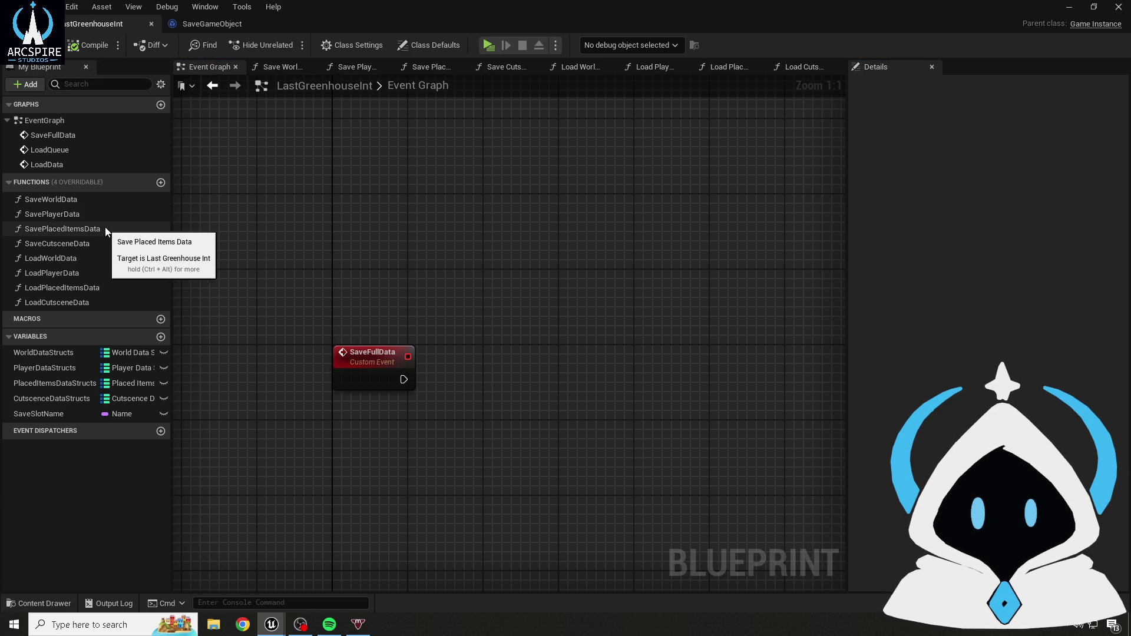
click(369, 385)
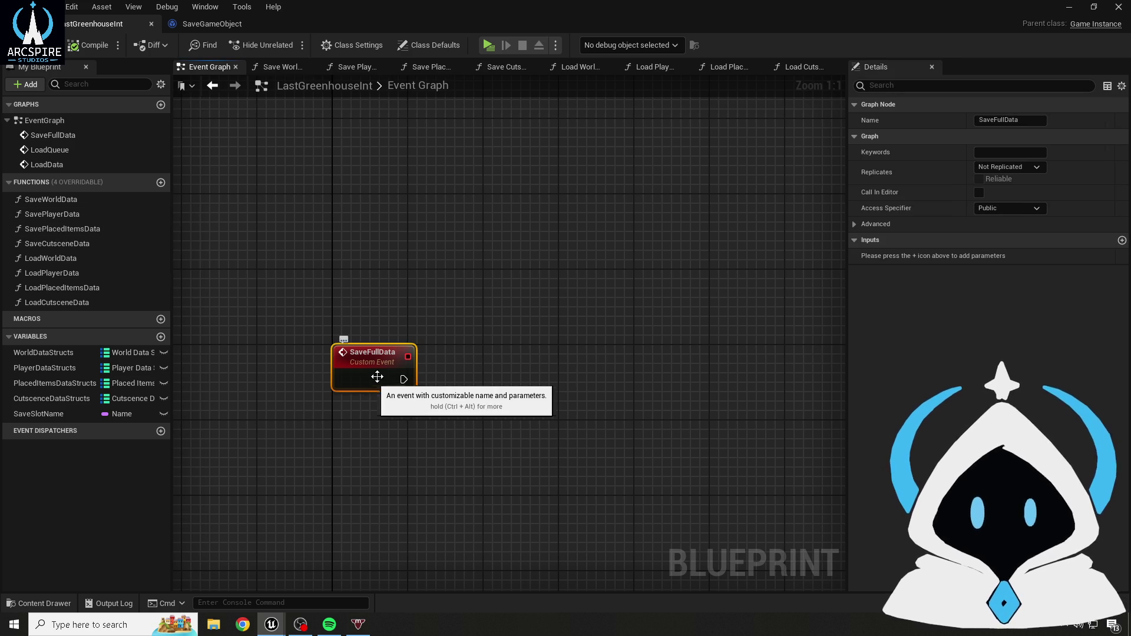
click(491, 284)
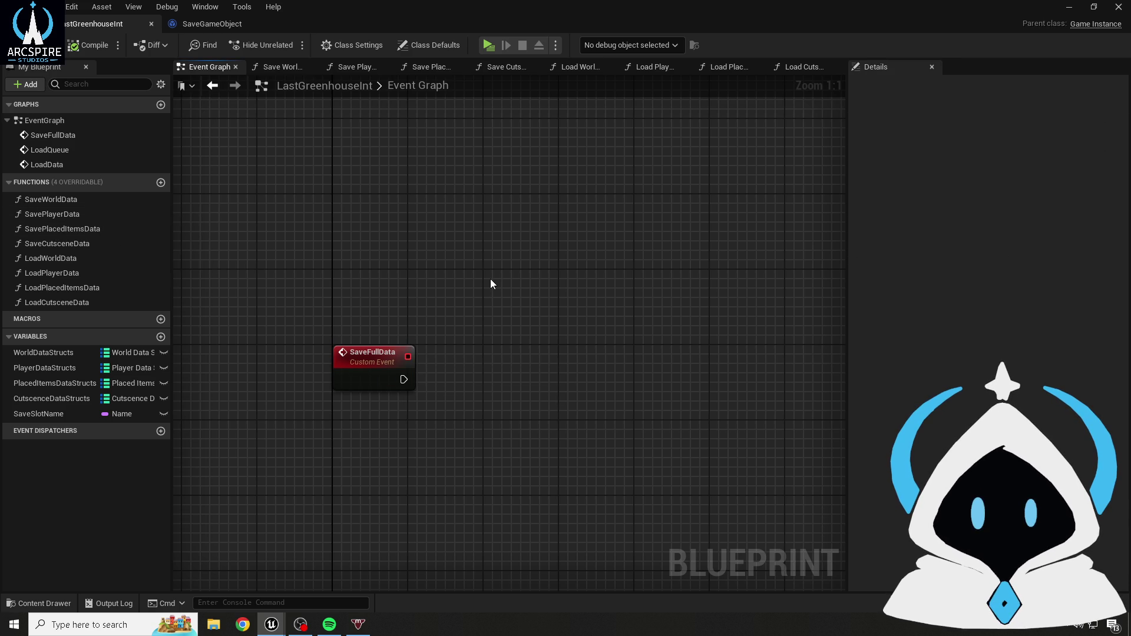
drag(325, 293, 473, 451)
- Add a SaveSlotName input of type Name to the SaveFullData event and save
click(473, 450)
click(353, 367)
click(553, 463)
click(377, 355)
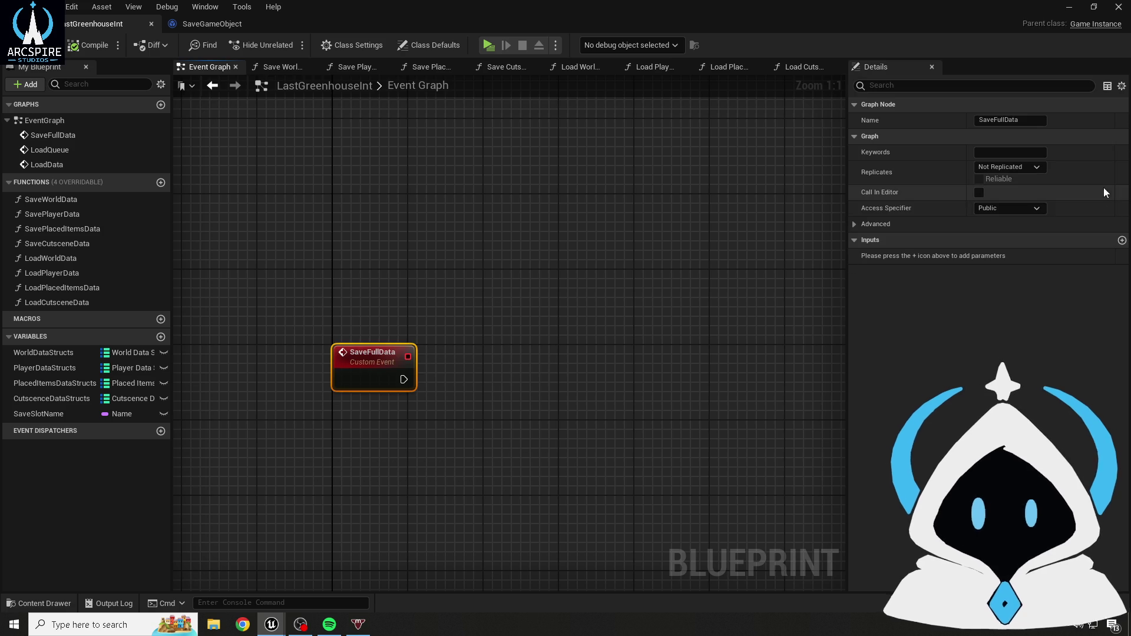
click(1122, 240)
text(SaveSlot)
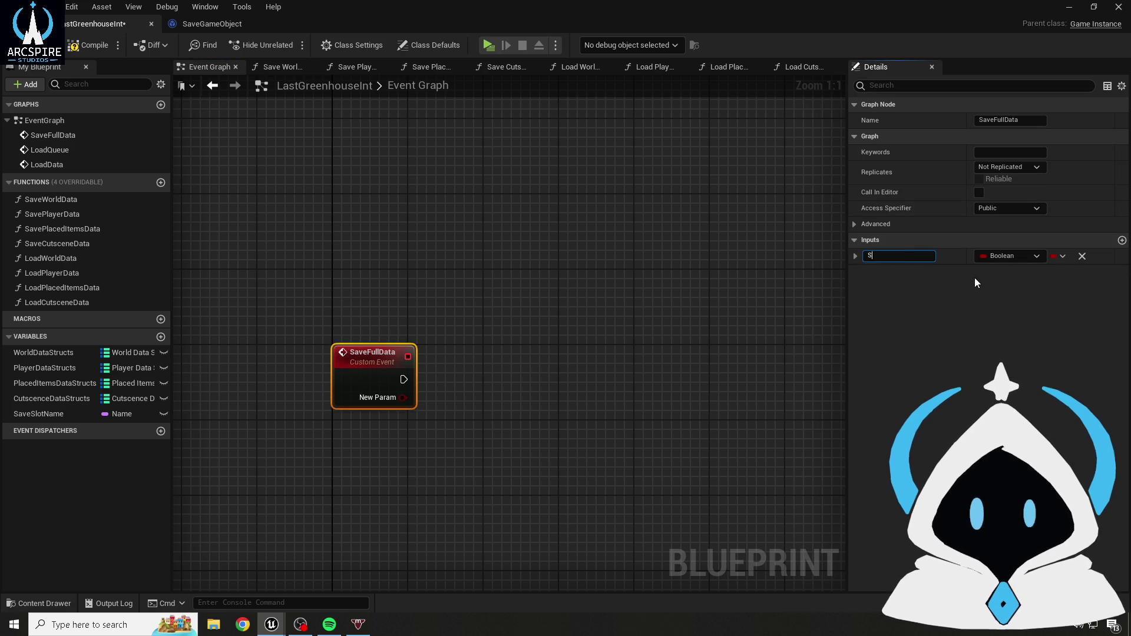
text(Name)
key(Return)
click(996, 257)
click(993, 353)
click(701, 285)
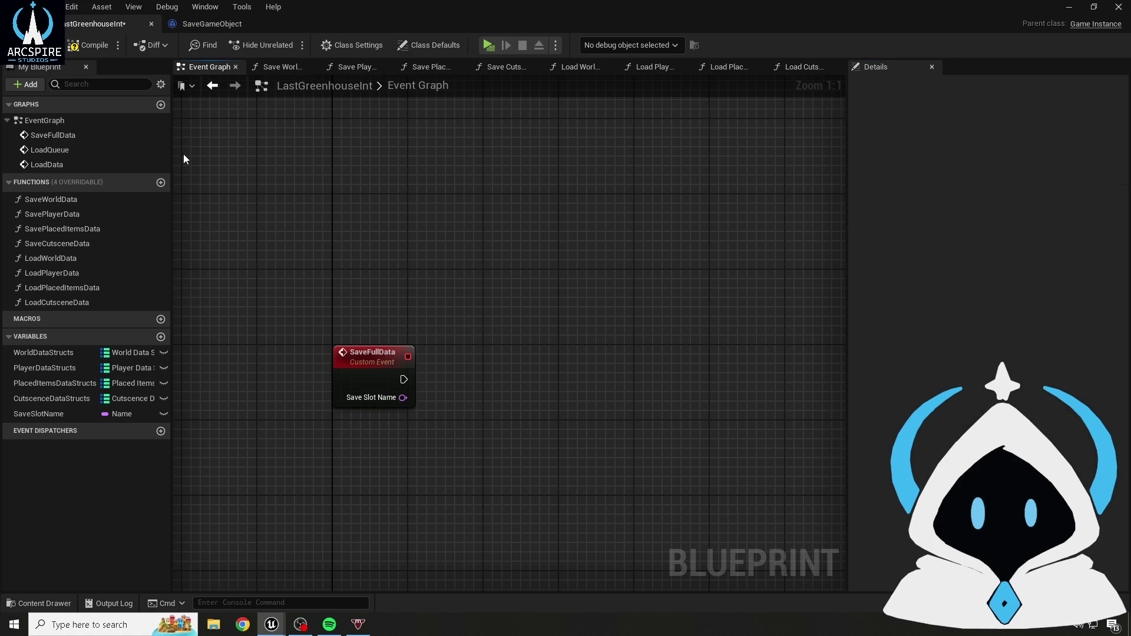
click(24, 46)
- Multi-select CutscenceDataStruct, PlacedItemsDataStruct, PlayerDataStruct and WorldDataStruct in the SaveSystem folder
click(359, 342)
click(466, 413)
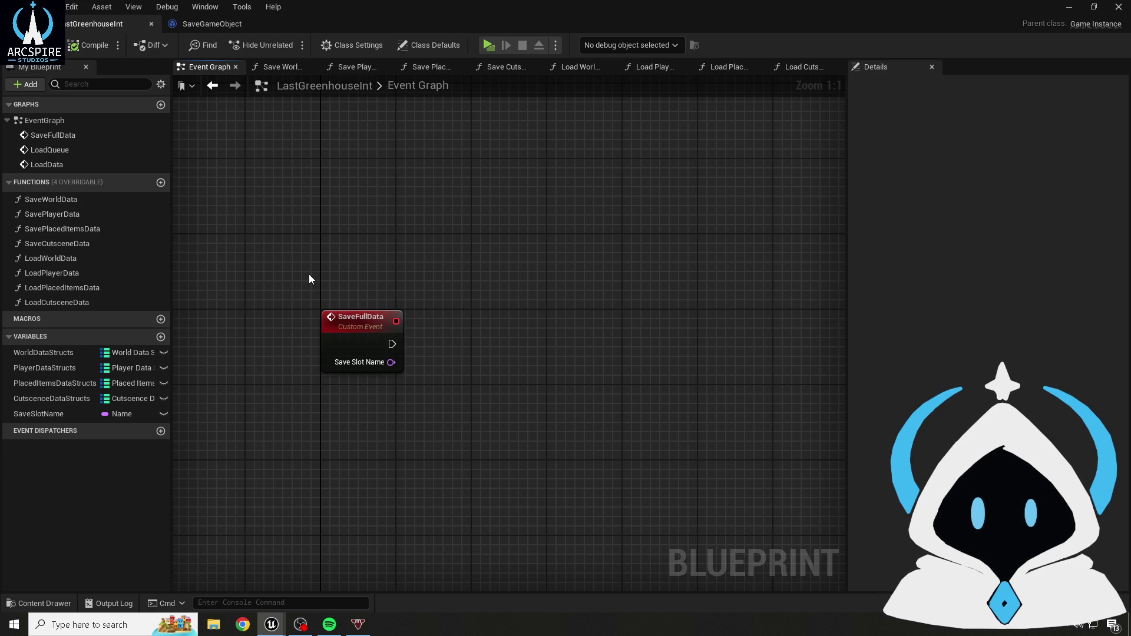
click(39, 603)
click(222, 330)
ctrl+click(324, 330)
ctrl+click(375, 330)
ctrl+click(463, 350)
- Open the four structs and give CutscenceDataStruct a Name-typed member called Name, then save it
double_click(474, 346)
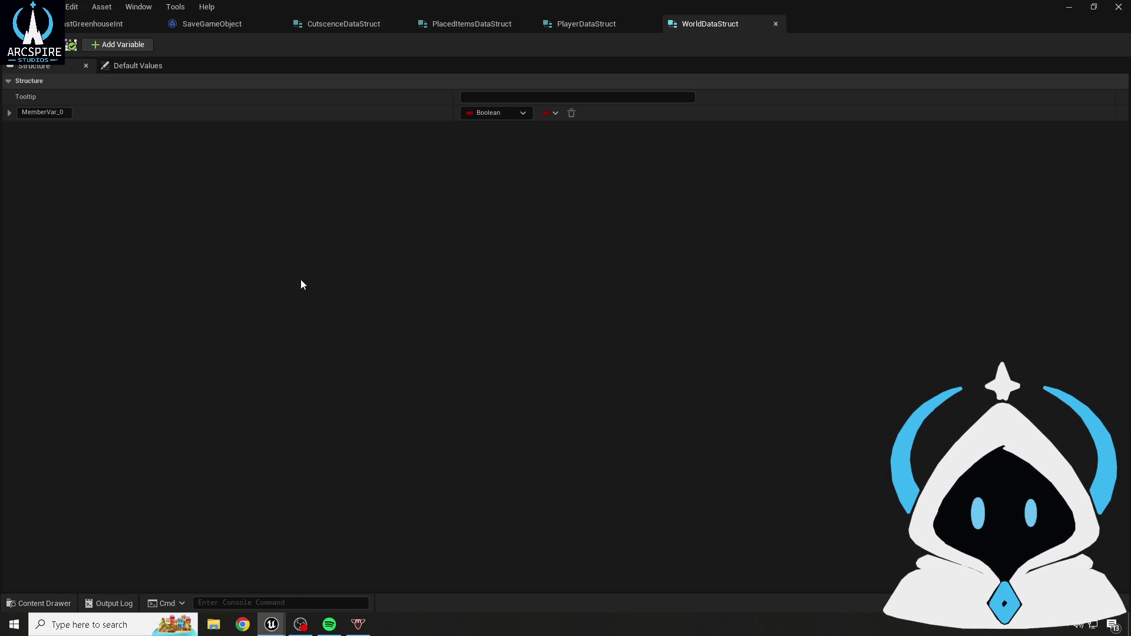
click(330, 22)
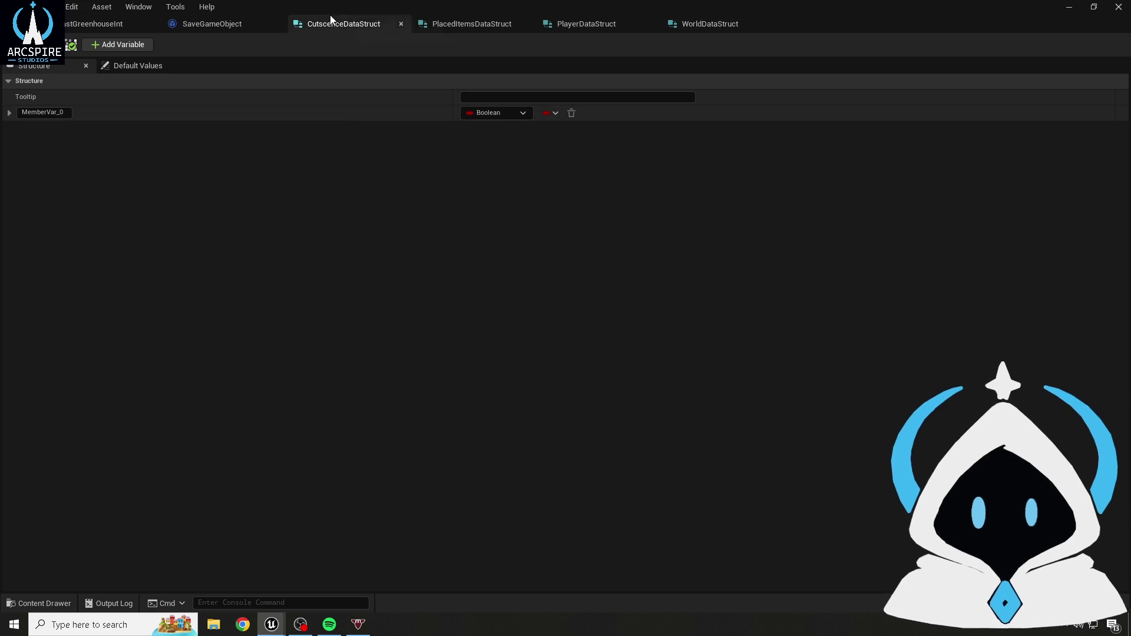
click(41, 111)
text(Name)
key(Return)
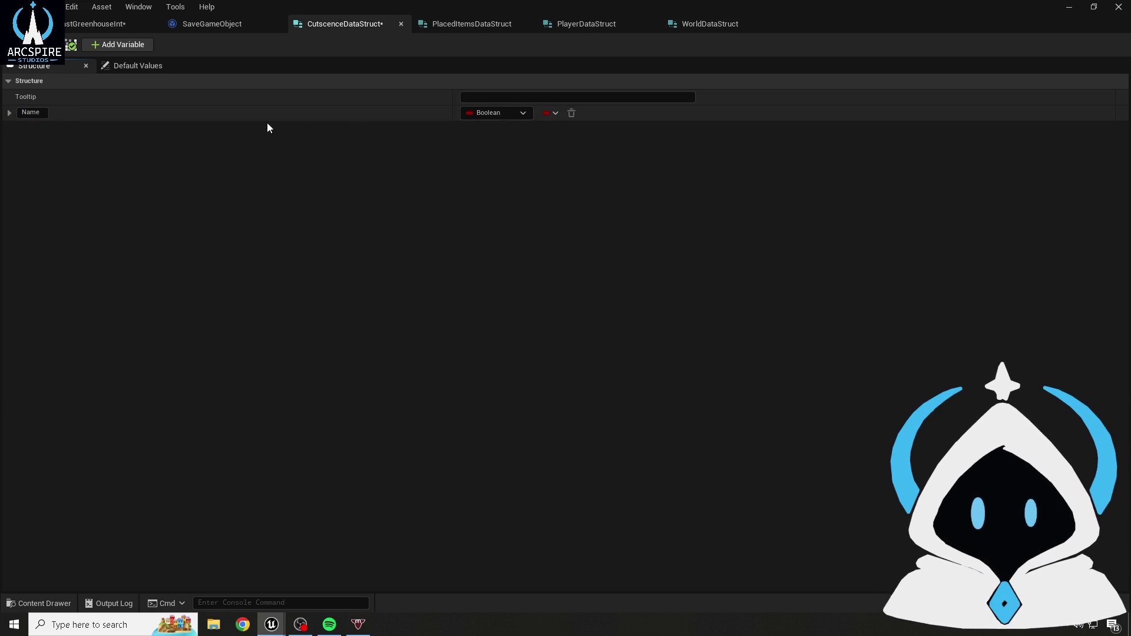
click(468, 112)
text(name)
click(495, 145)
key(ctrl+s)
- Rename PlacedItemsDataStruct's member to Name, set its type to Name, and save
click(471, 24)
double_click(53, 113)
text(Name)
key(Return)
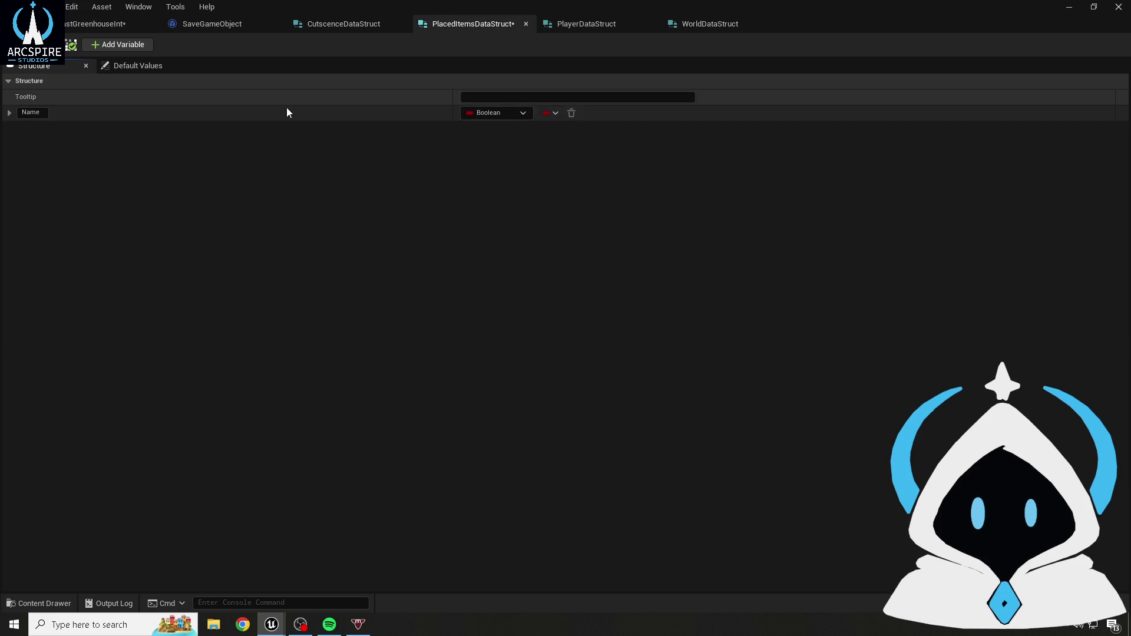
click(475, 114)
text(name)
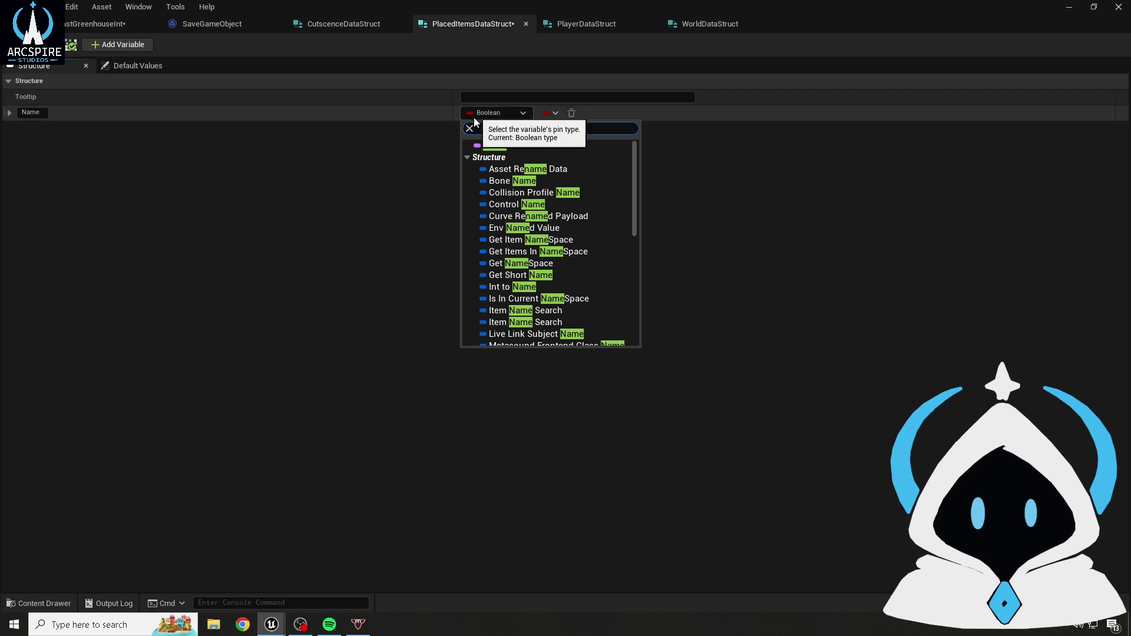
click(489, 145)
key(ctrl+s)
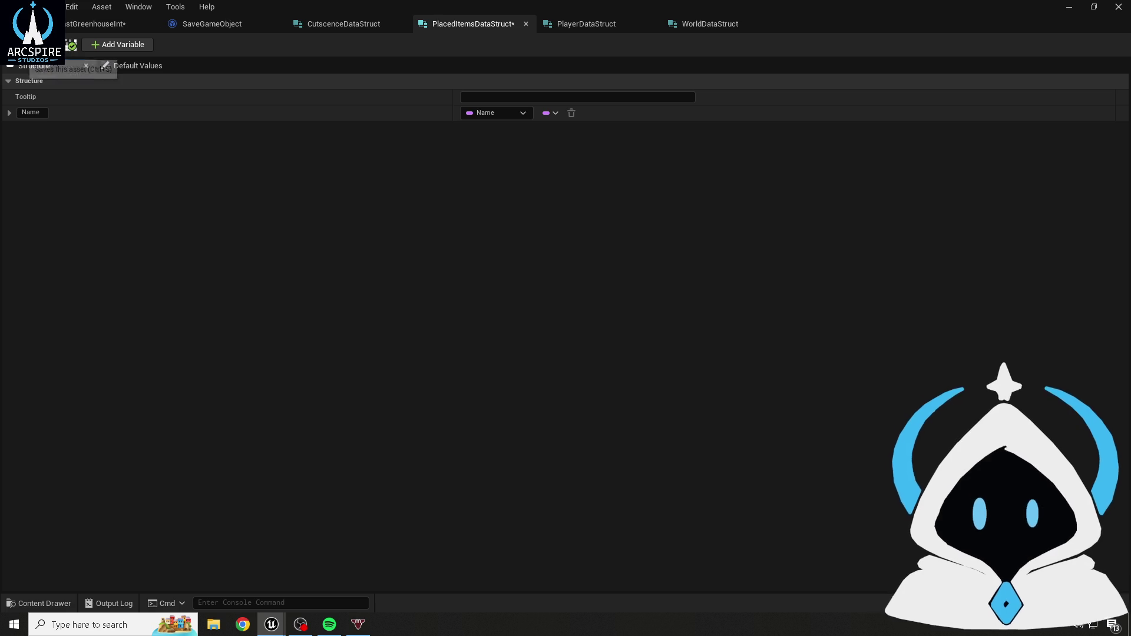
- Set PlayerDataStruct's member type to Name, rename it Name, and save
click(548, 24)
click(504, 116)
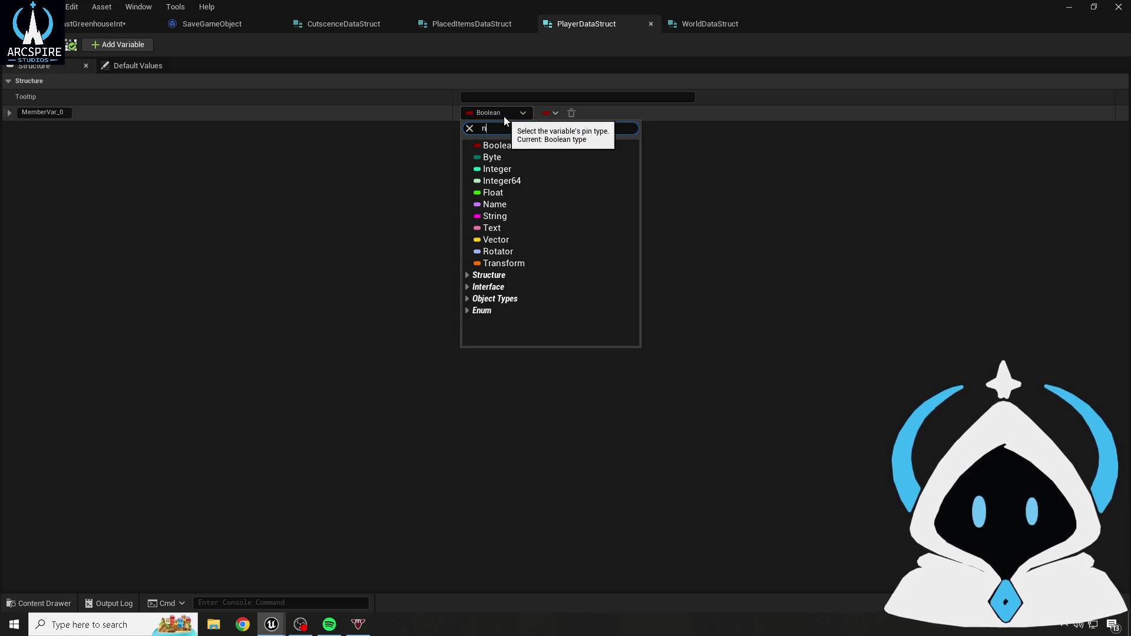
text(name)
click(492, 146)
click(36, 113)
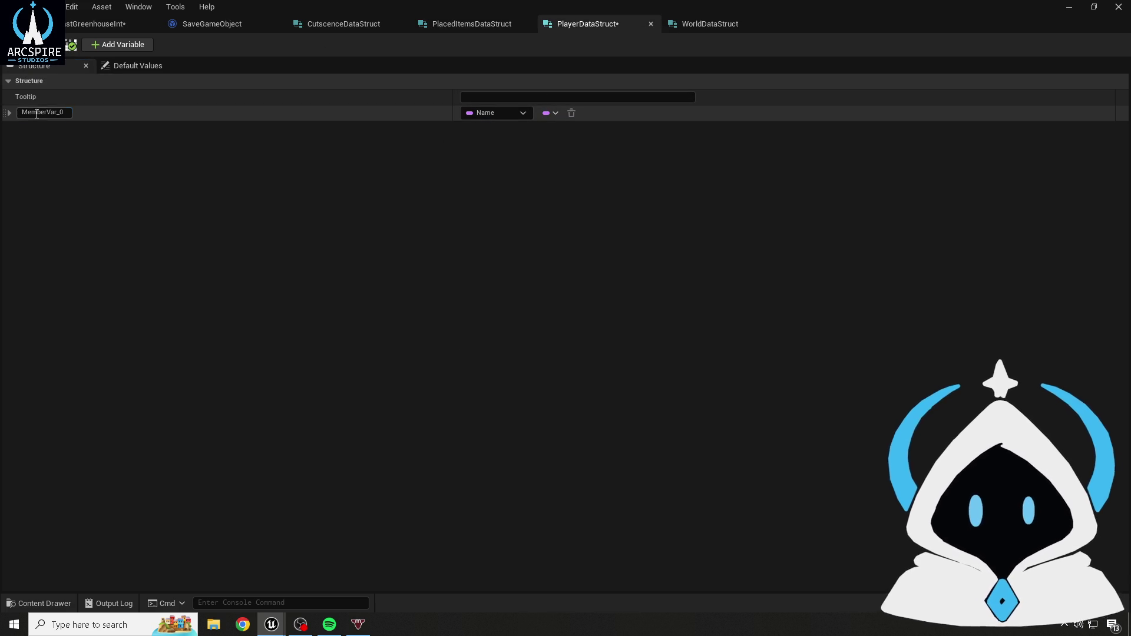
text(Name)
key(Return)
click(14, 45)
- Set WorldDataStruct's member type to Name, rename it Name, and save
click(725, 22)
click(492, 112)
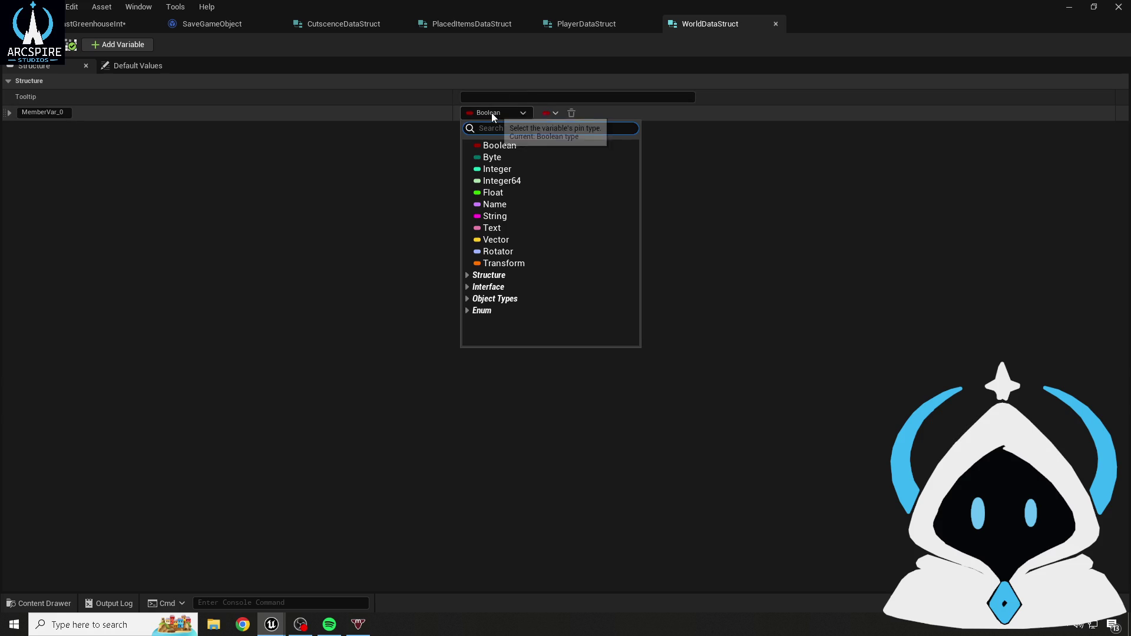
text(name)
click(494, 146)
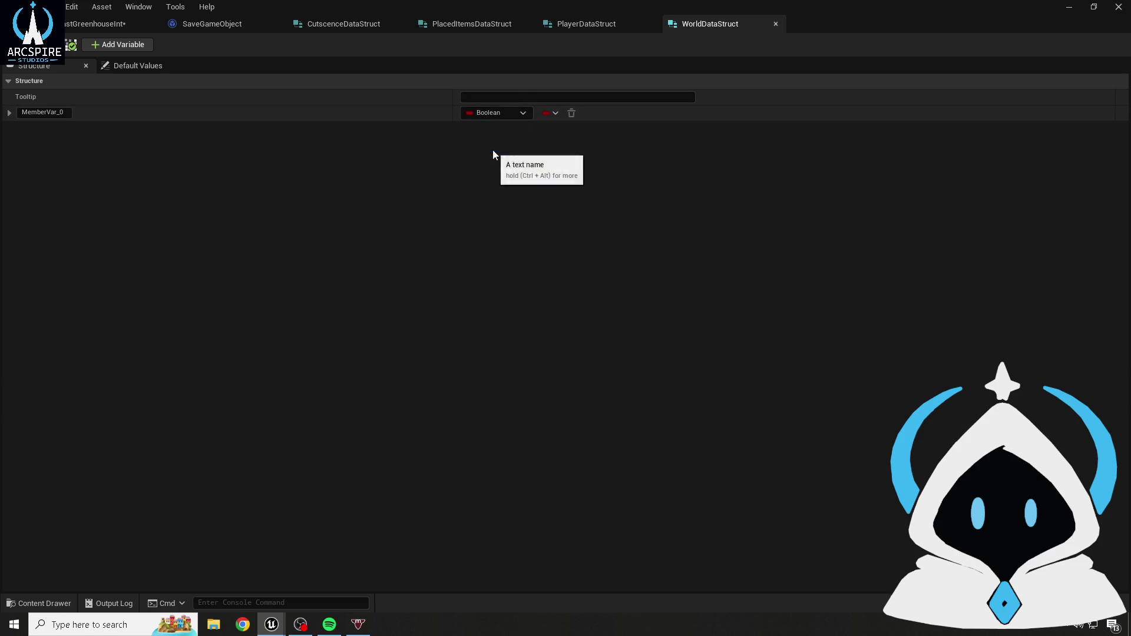
click(10, 113)
click(46, 112)
text(Name)
key(Return)
click(9, 113)
click(14, 44)
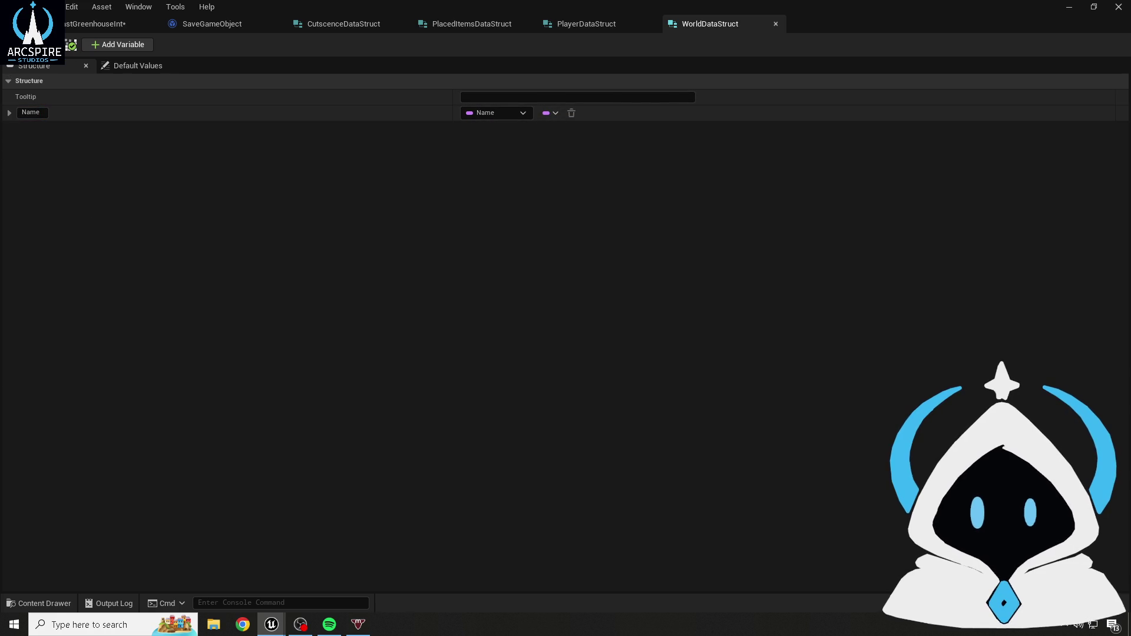
click(339, 25)
- Close the four data struct editor tabs
click(401, 24)
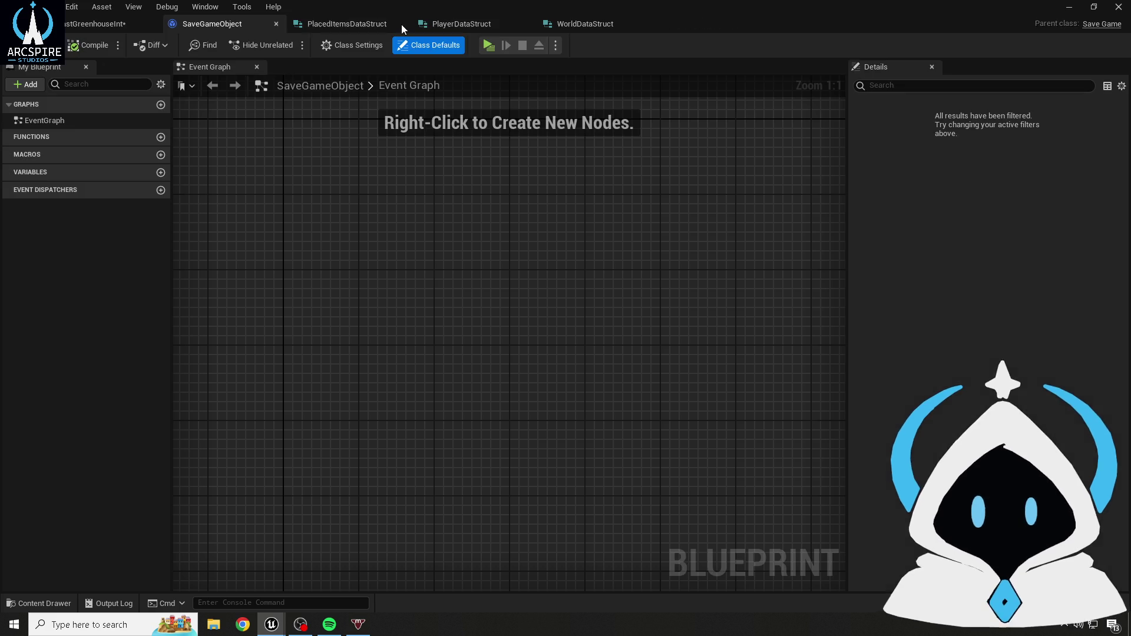
click(402, 24)
click(401, 24)
click(401, 23)
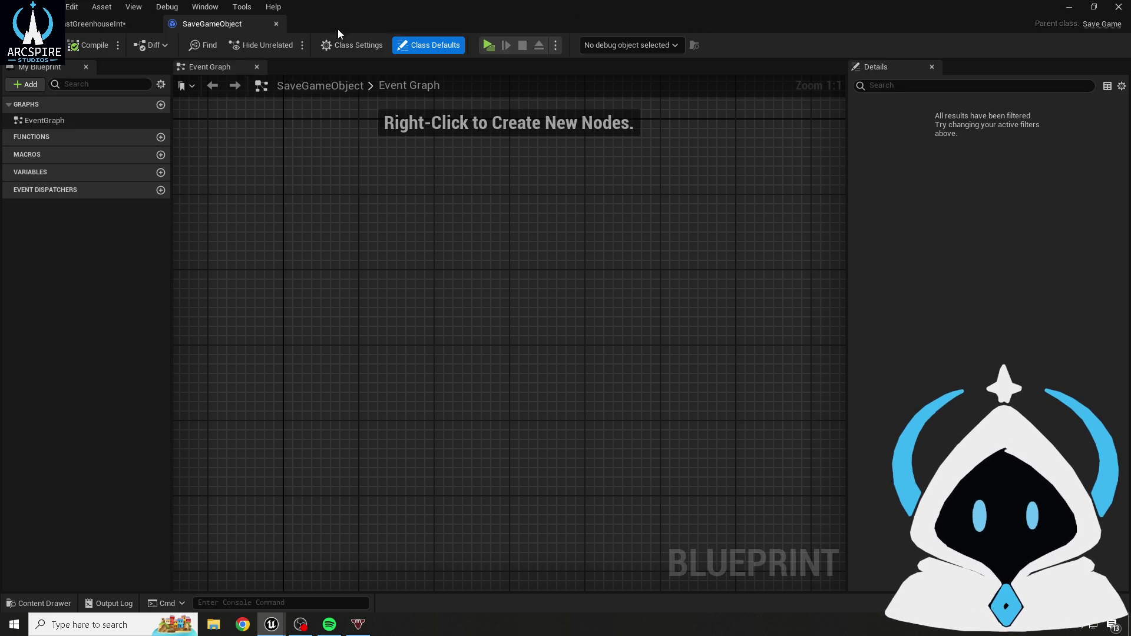
click(95, 24)
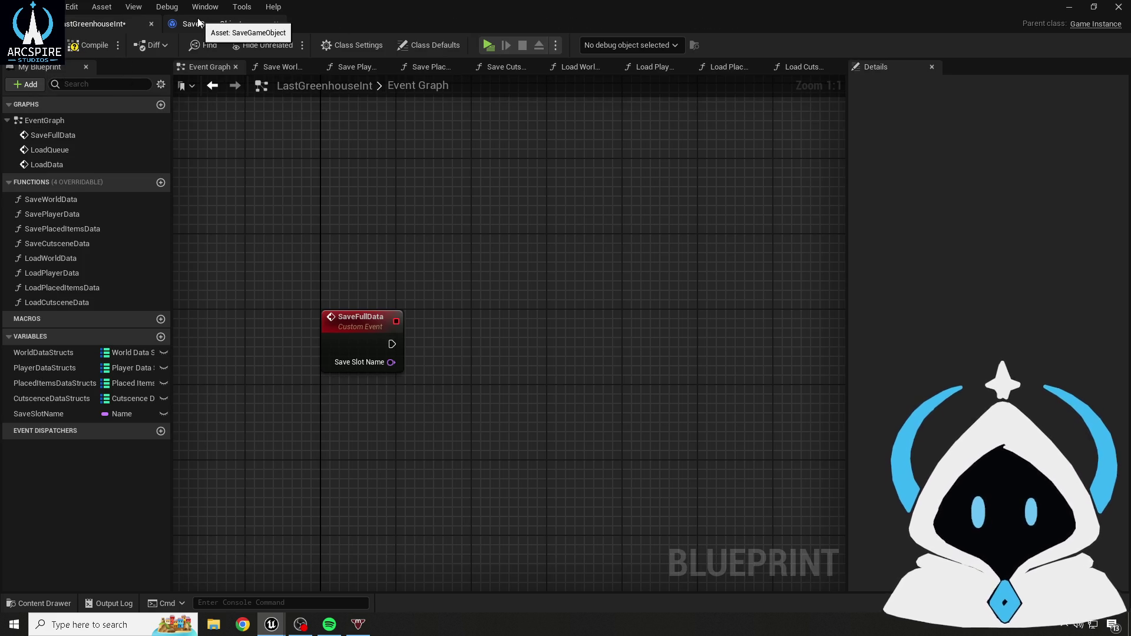
- Add a WorldDataStructs variable of type World Data Struct as a Map in SaveGameObject, then compile
click(198, 22)
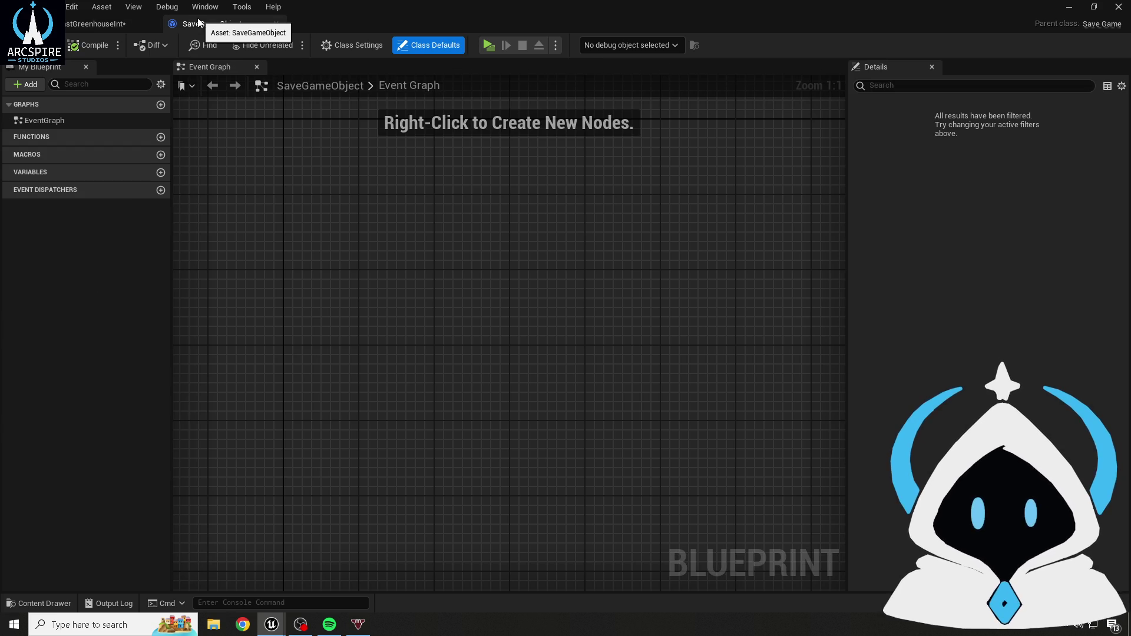
click(164, 175)
text(W)
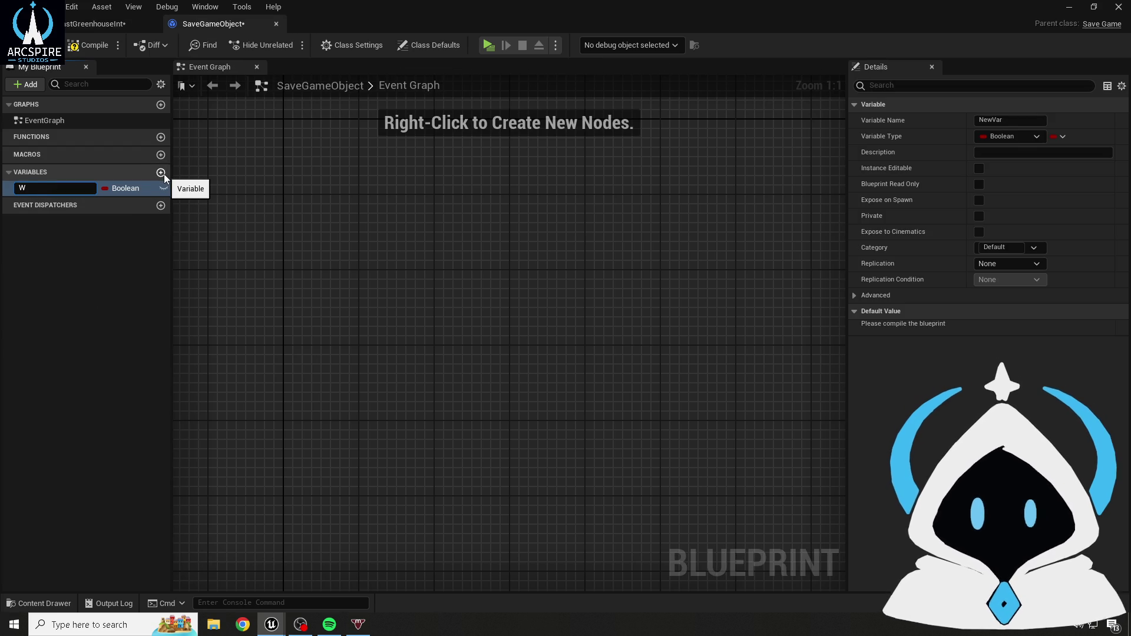
text(orldDa)
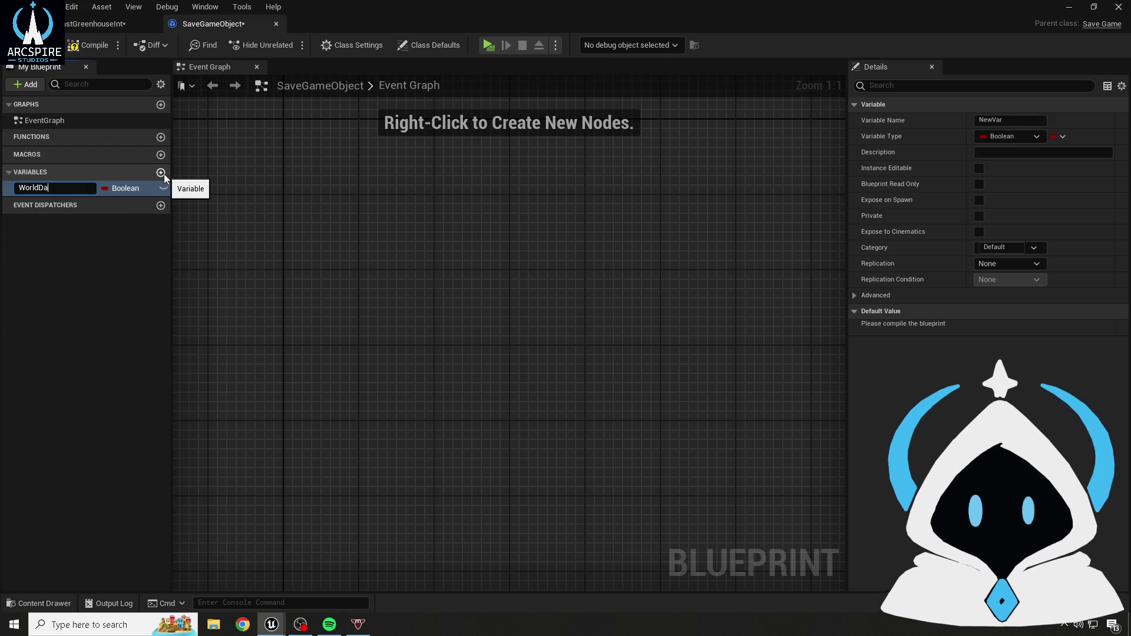
text(taStructs)
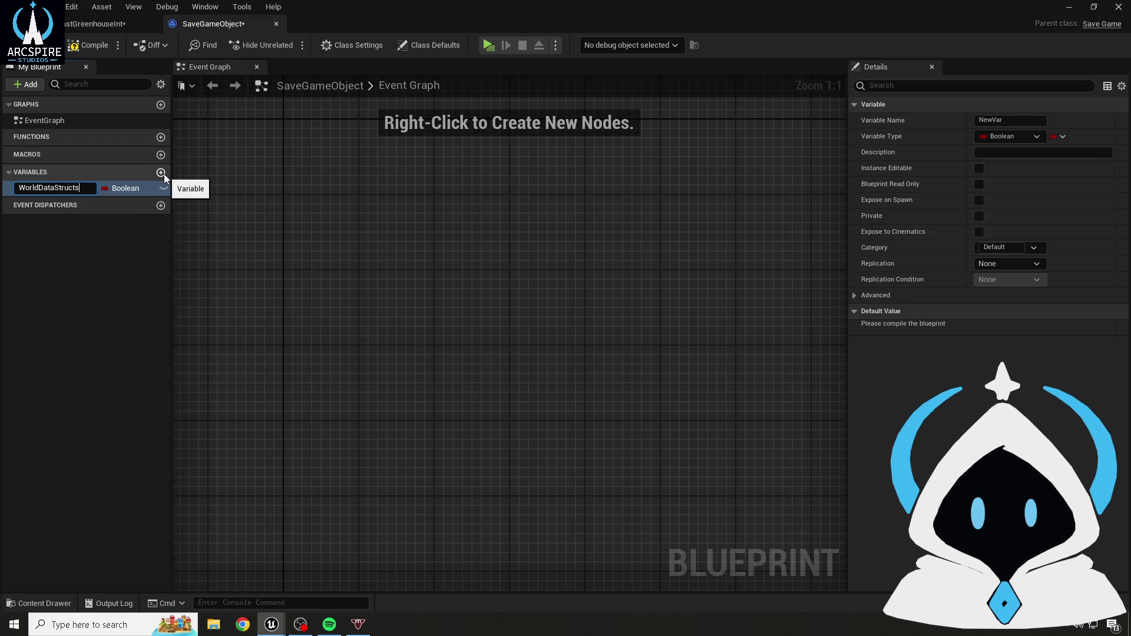
key(Return)
click(137, 189)
text(workd)
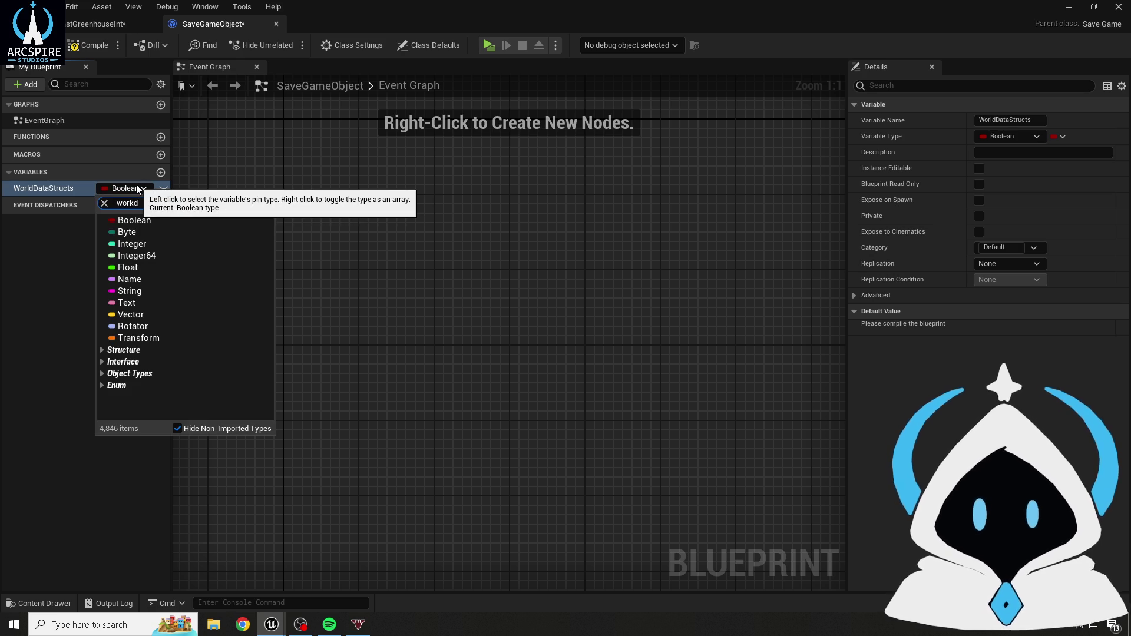
key(BackSpace)
key(BackSpace)
key(BackSpace)
text(rld)
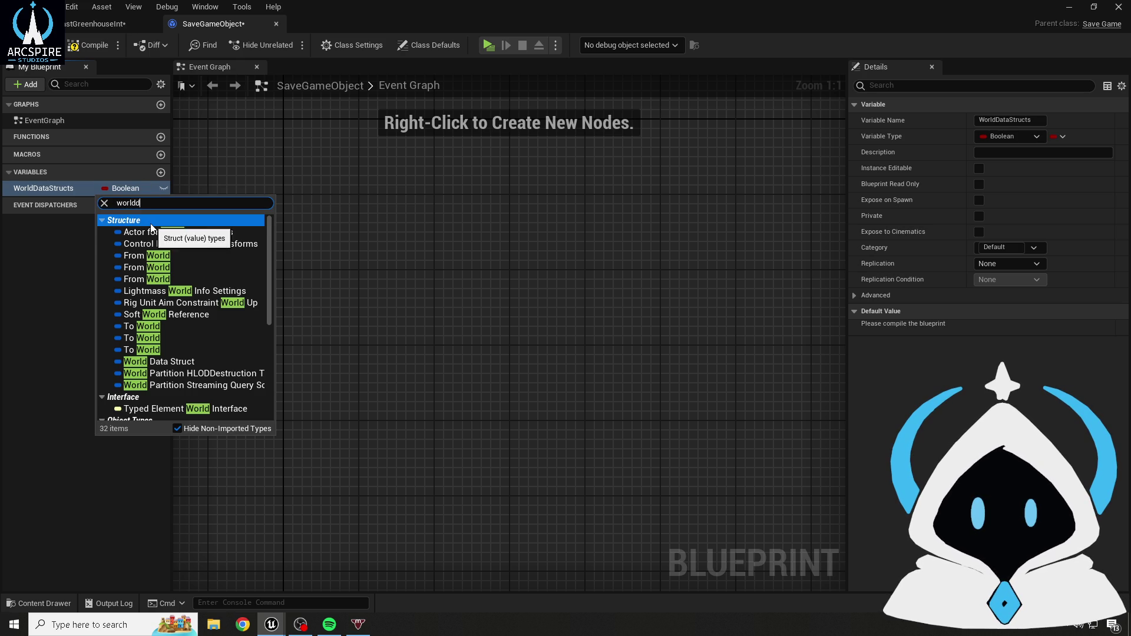
text( data)
click(180, 231)
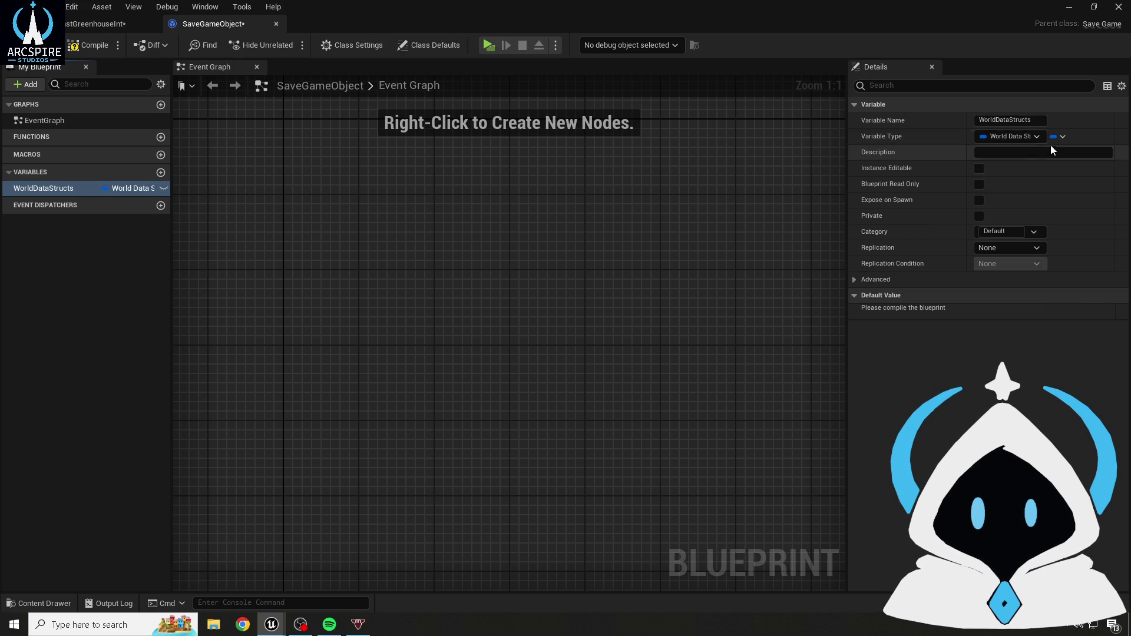
click(1057, 136)
click(1040, 199)
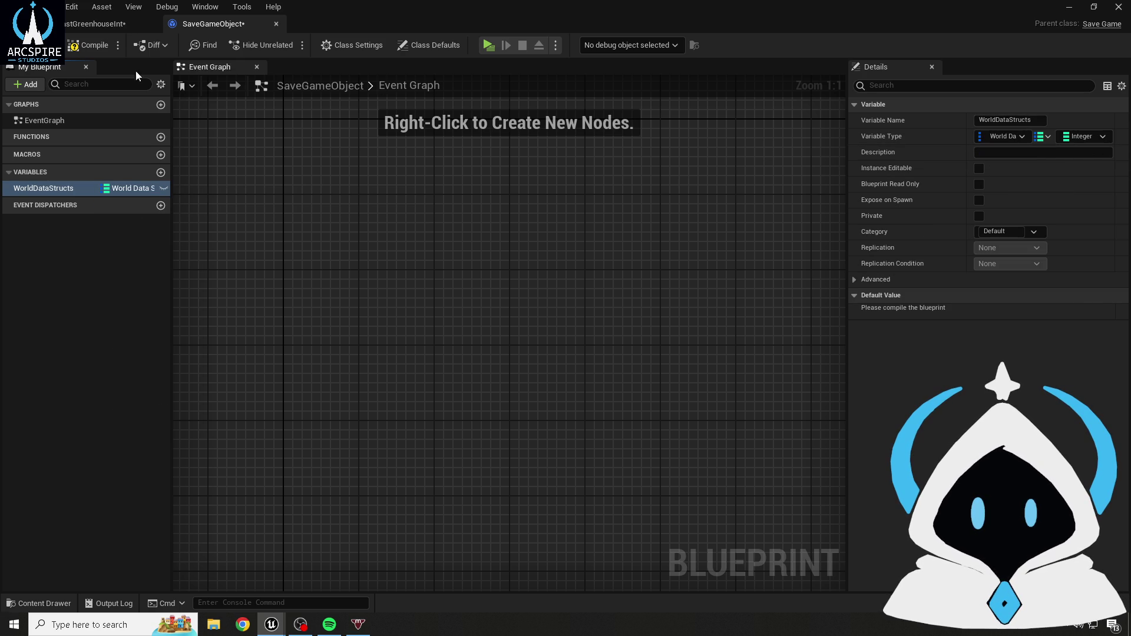
click(89, 45)
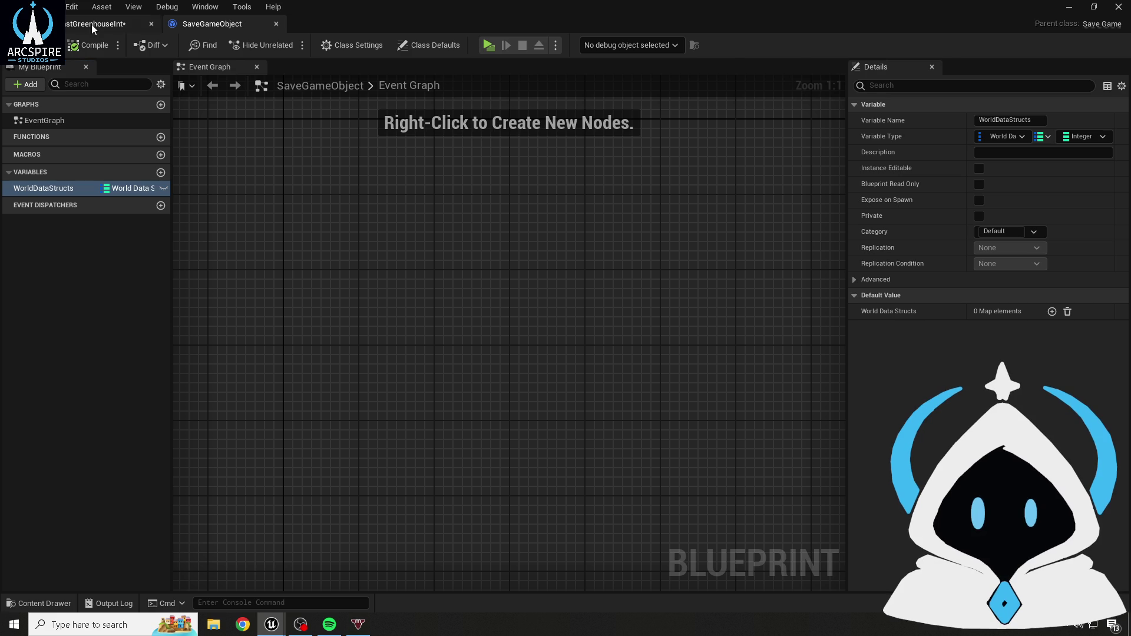
- Add a PlayerDataStructs variable of type Player Data Struct, compile and save SaveGameObject
click(90, 23)
click(170, 20)
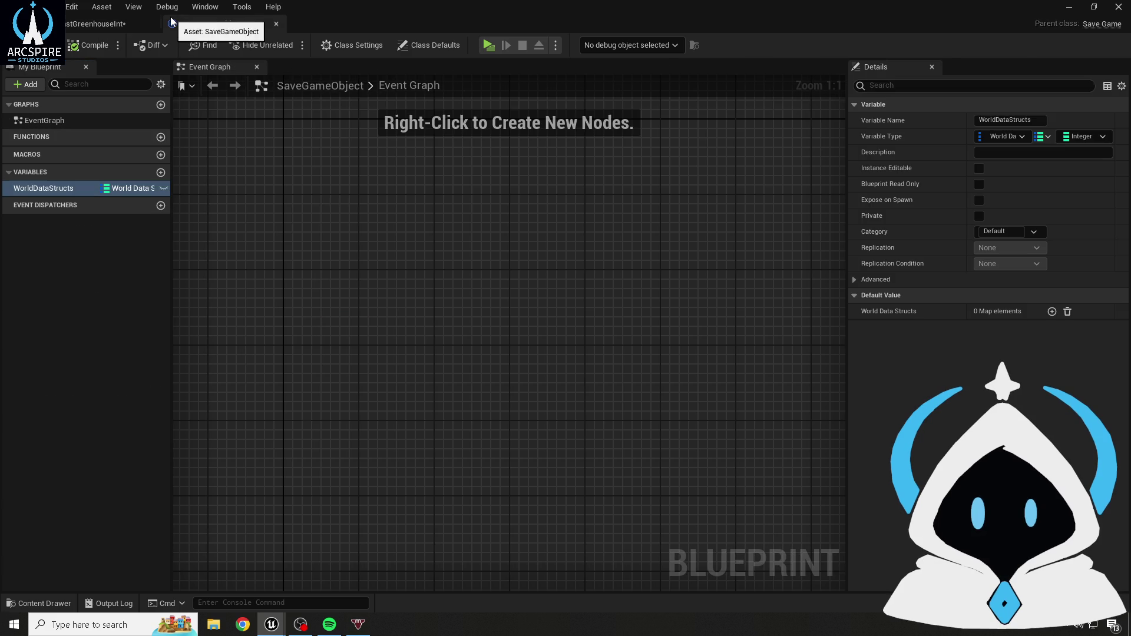
click(161, 172)
text(Pla)
key(BackSpace)
text(yerDataStructs)
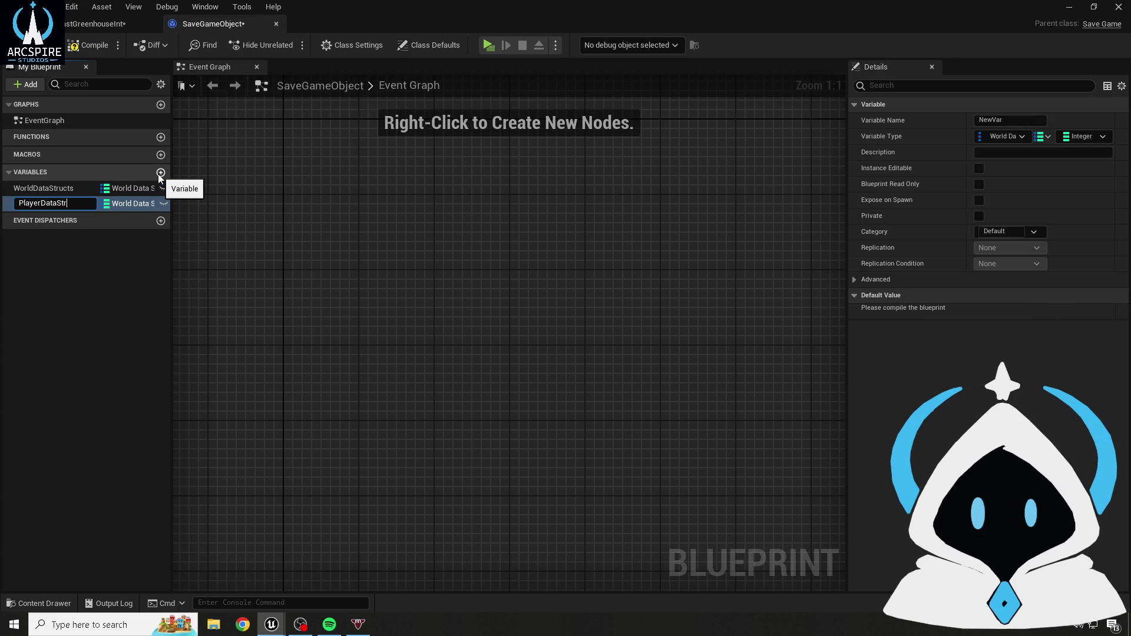
key(Return)
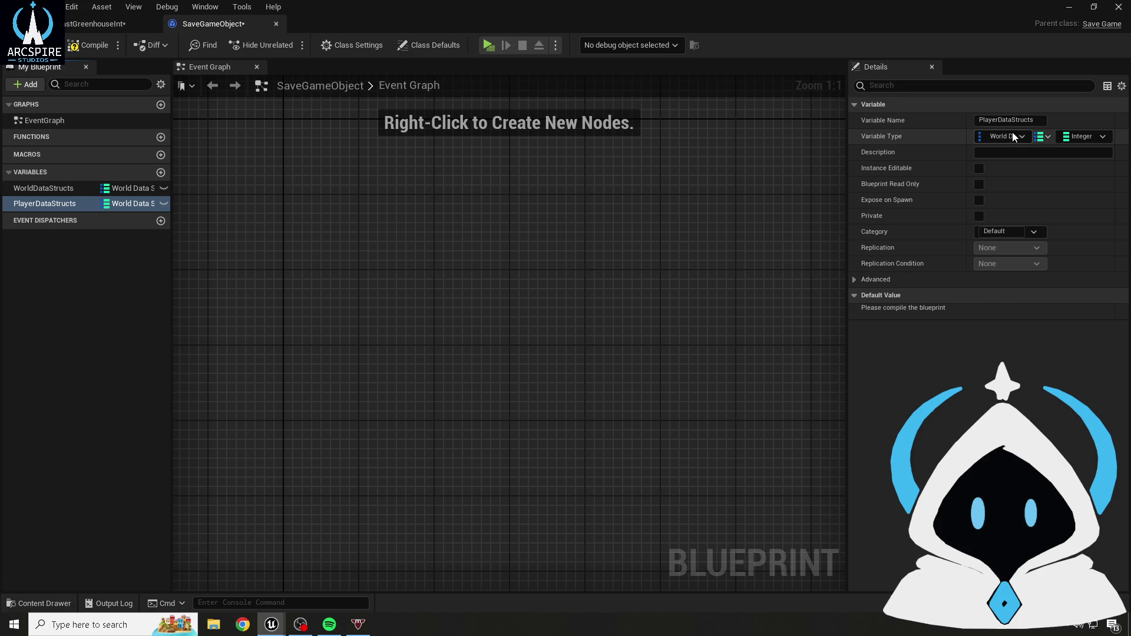
click(1012, 135)
text(playerda)
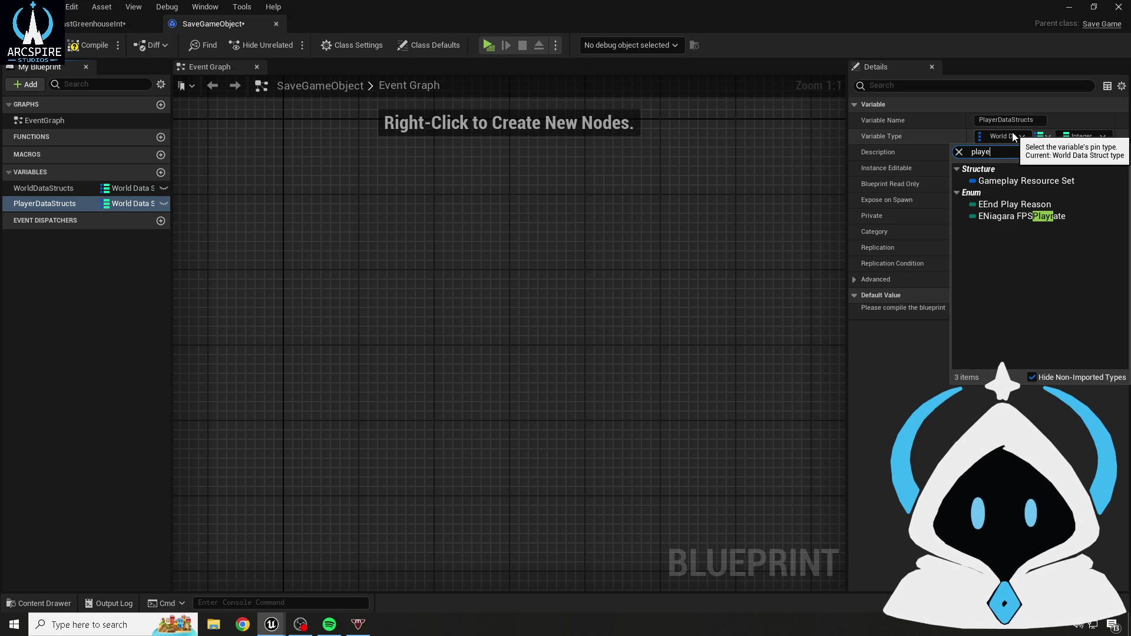
click(1015, 193)
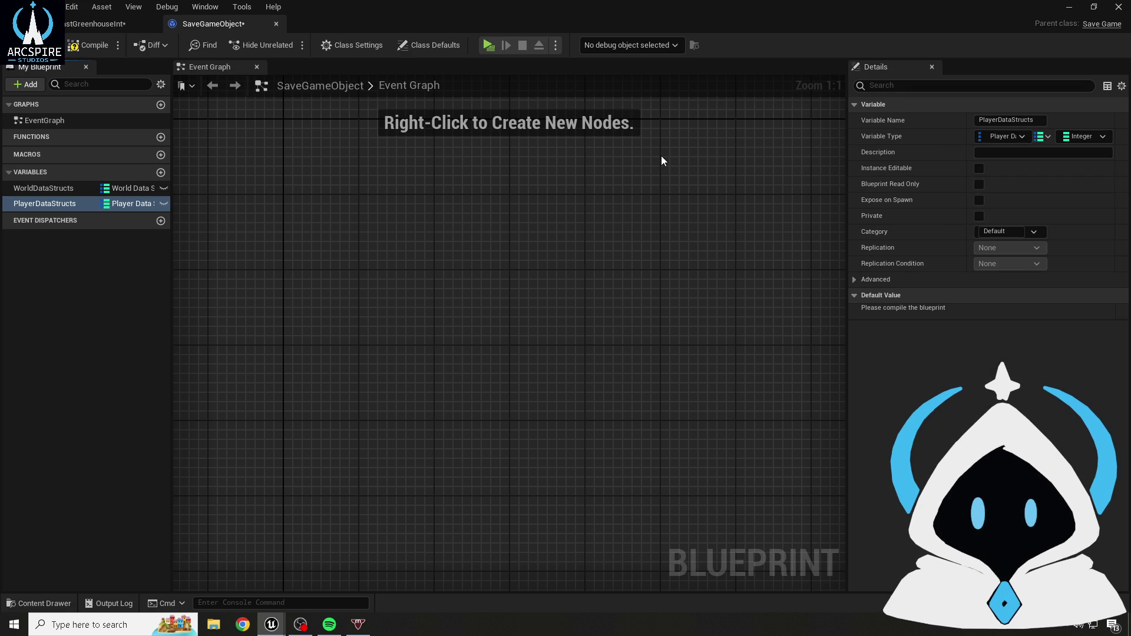
click(89, 45)
key(ctrl+s)
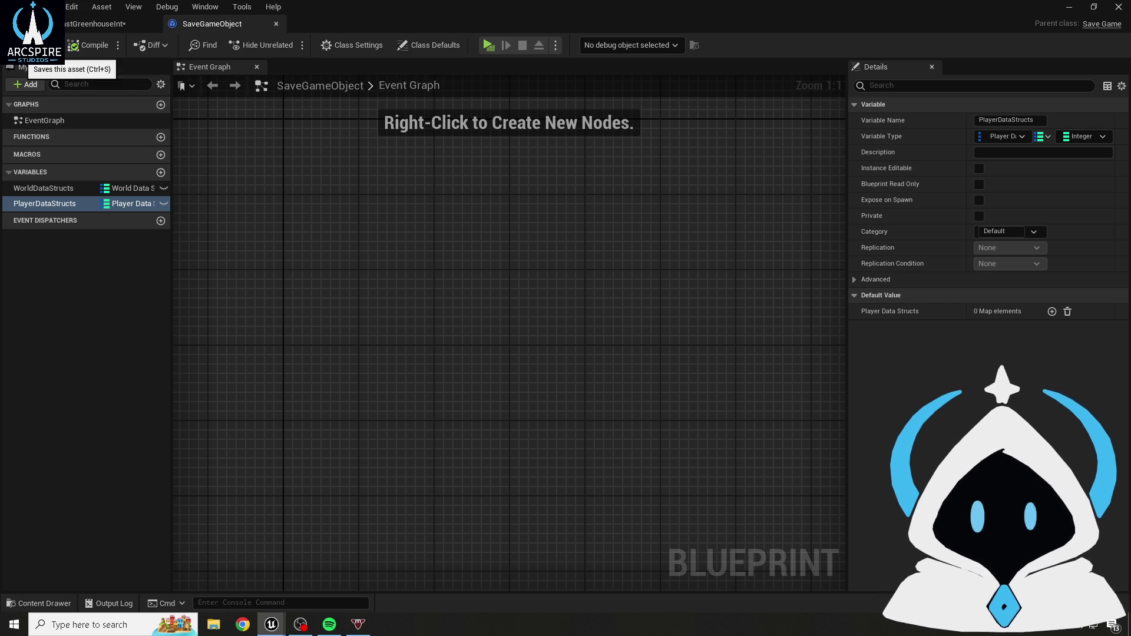
- Make LastGreenhouseInt's SaveSlotName a Map of Name to Integer and compile
click(77, 24)
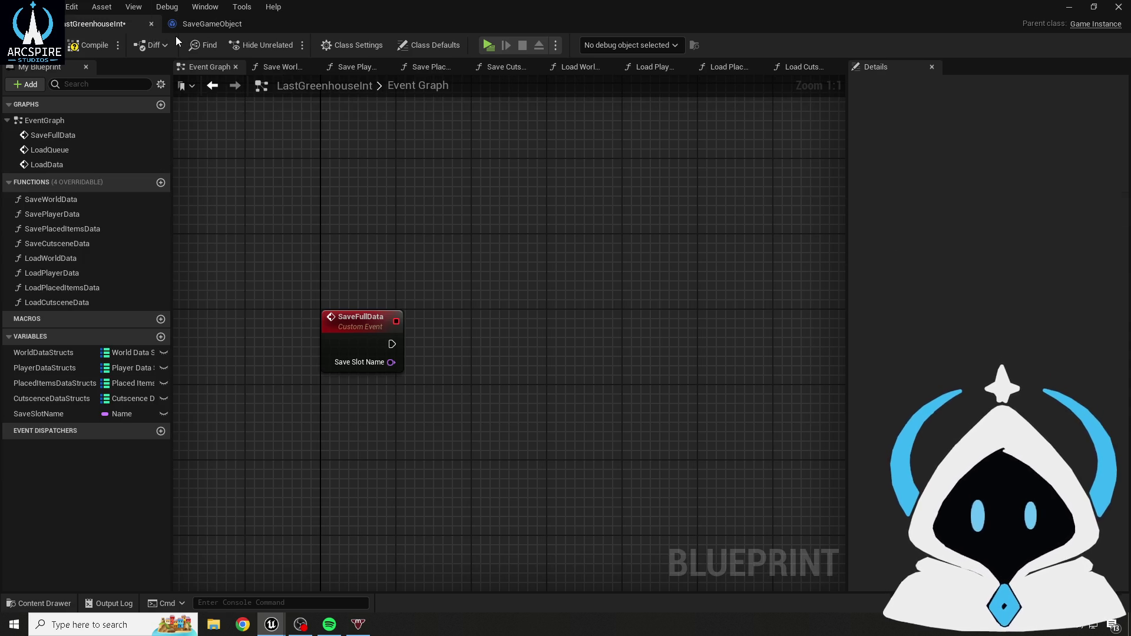
click(66, 414)
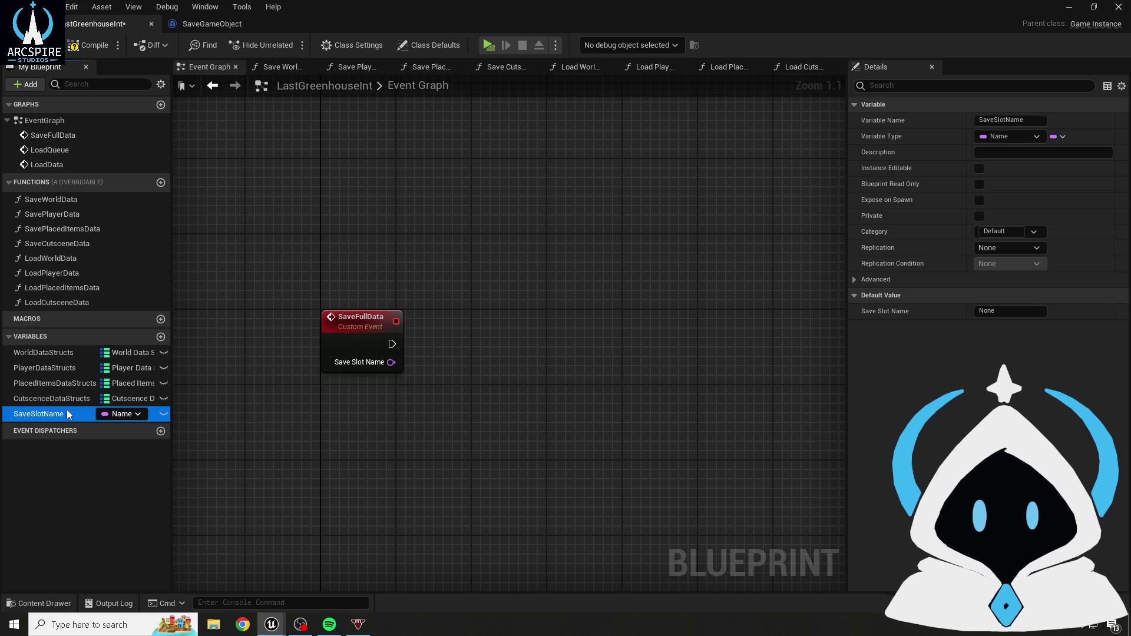
click(1058, 142)
click(1050, 168)
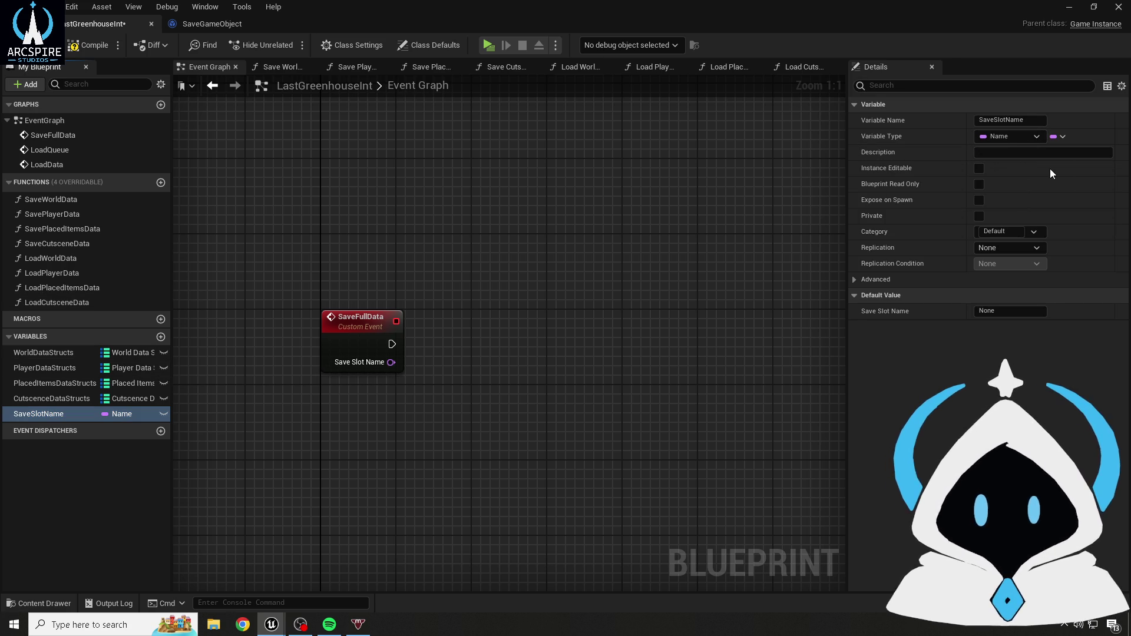
click(1056, 138)
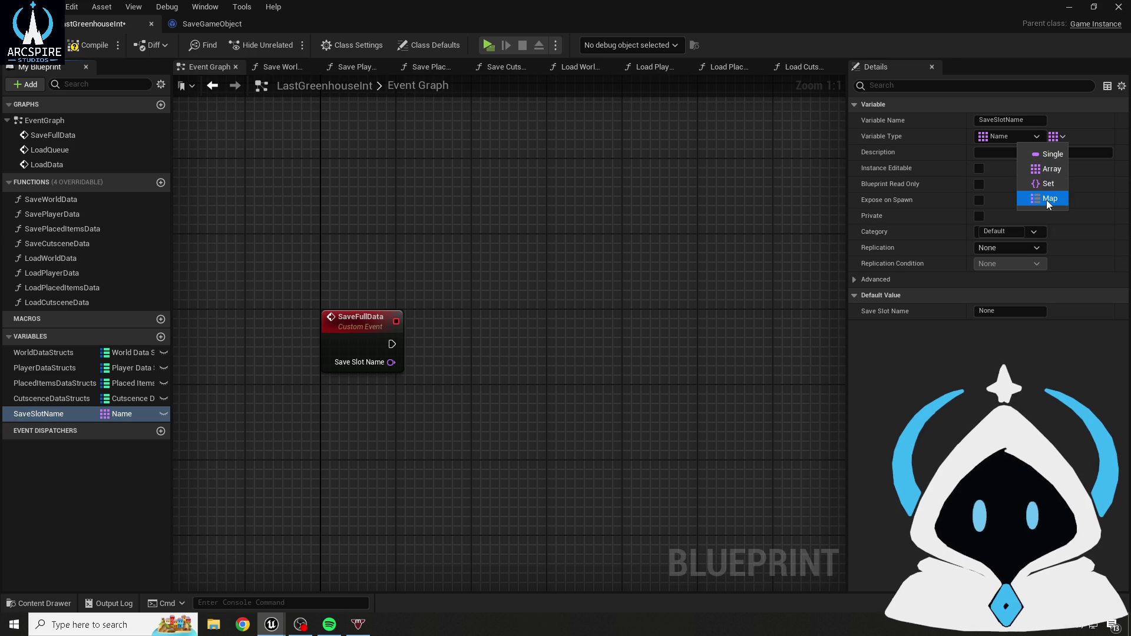
click(1046, 199)
click(86, 48)
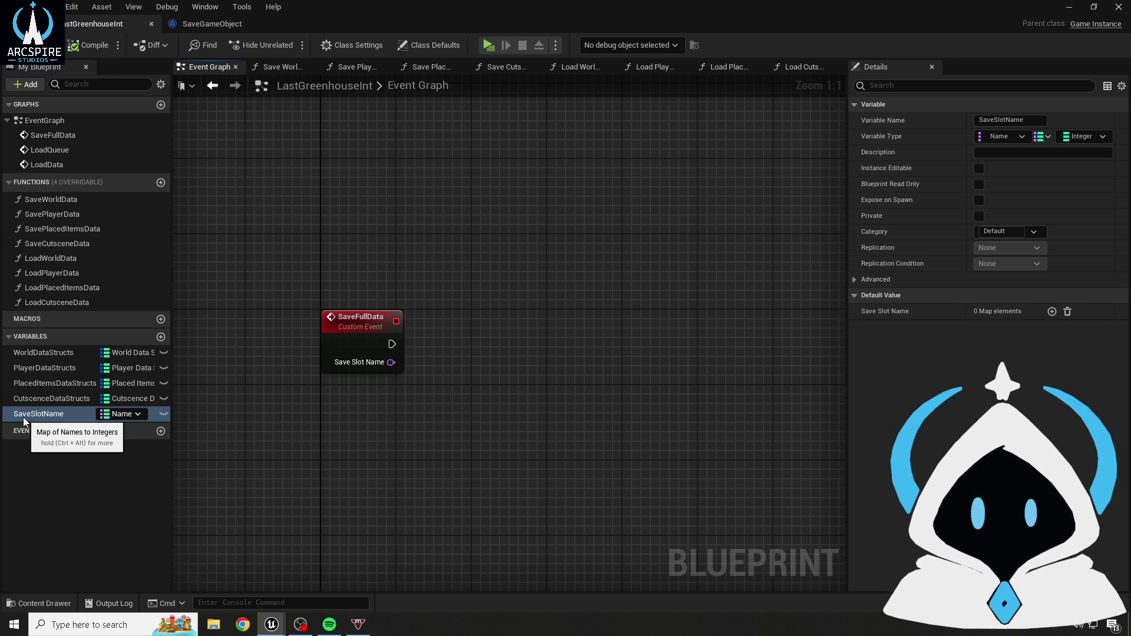
- Inspect the SaveFullData event and SaveSlotName's settings, comparing against the SaveGameObject blueprint
mouse_move(443, 410)
mouse_down()
mouse_move(323, 334)
mouse_move(379, 353)
mouse_move(384, 418)
mouse_up()
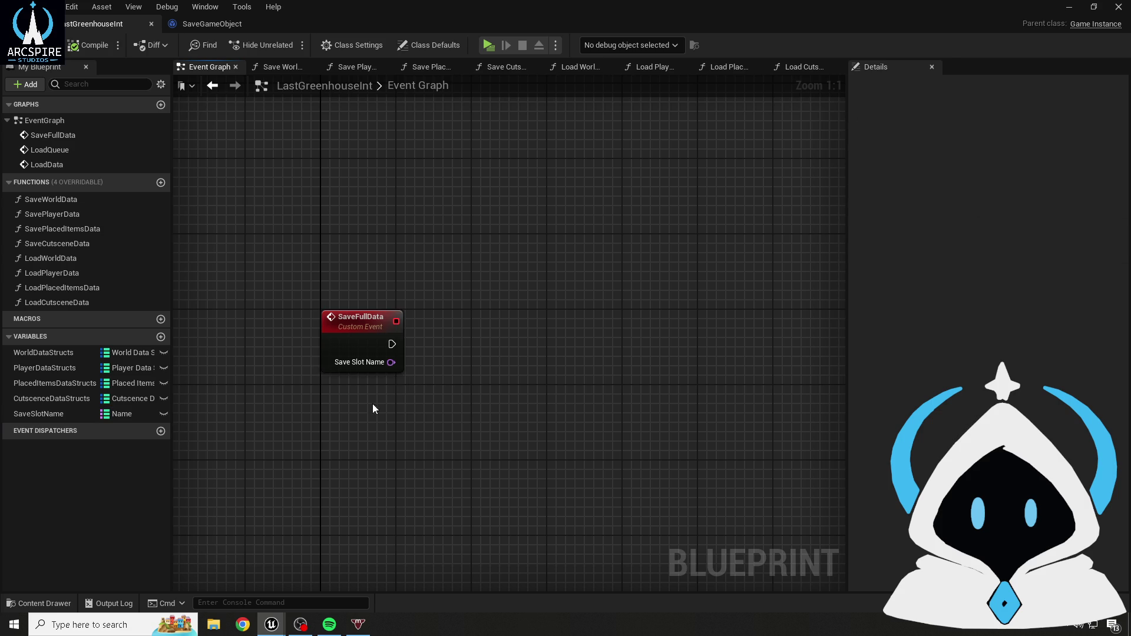
click(351, 345)
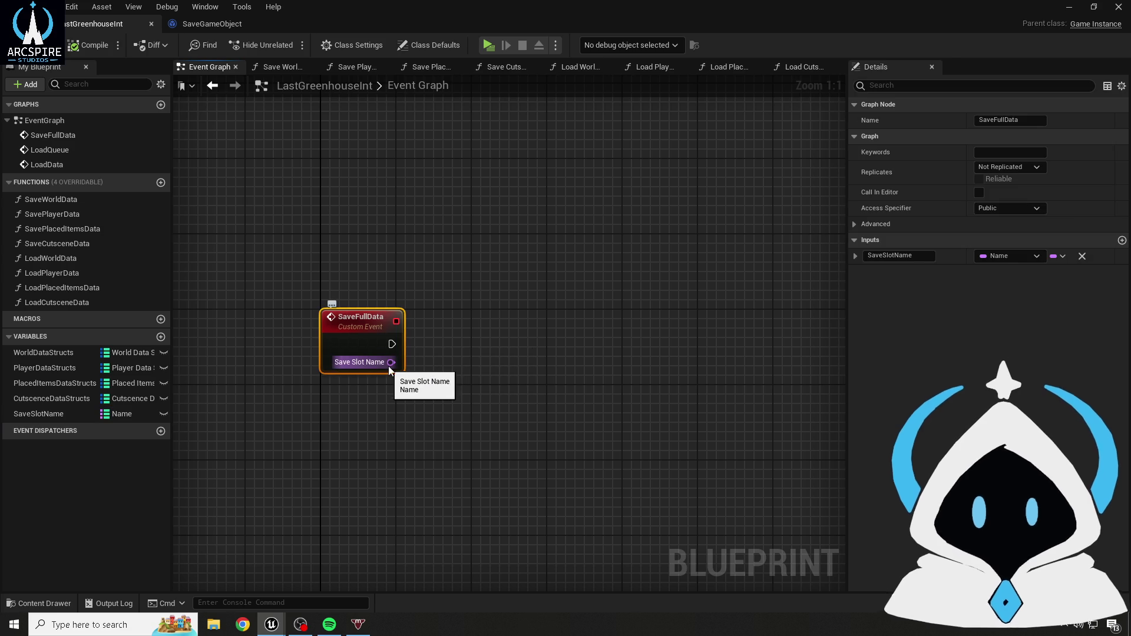
click(361, 168)
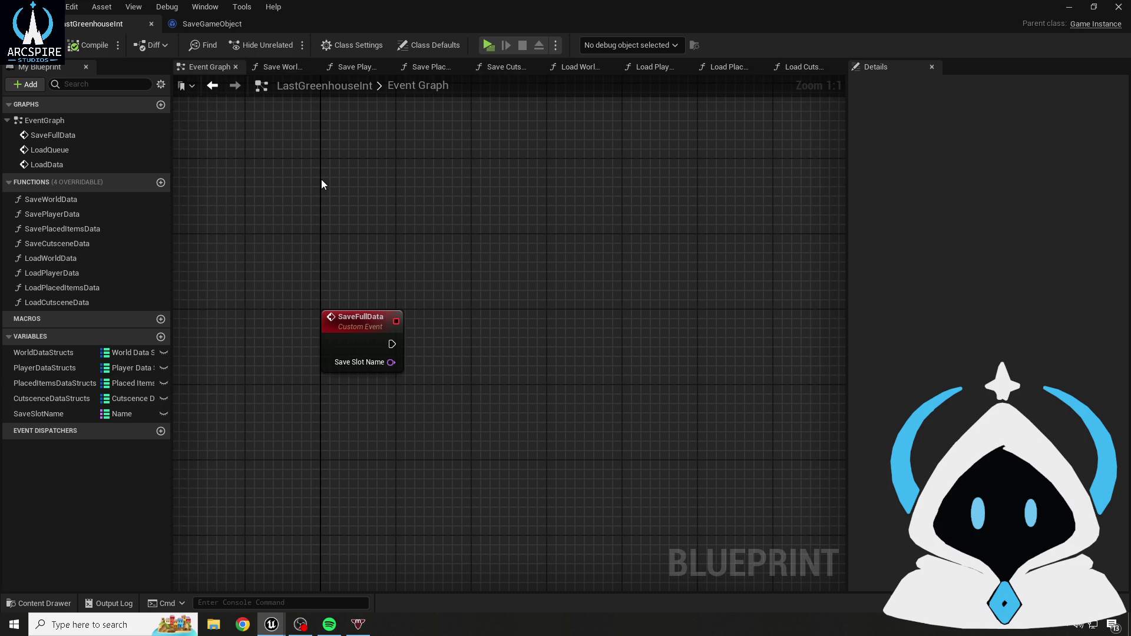
click(124, 414)
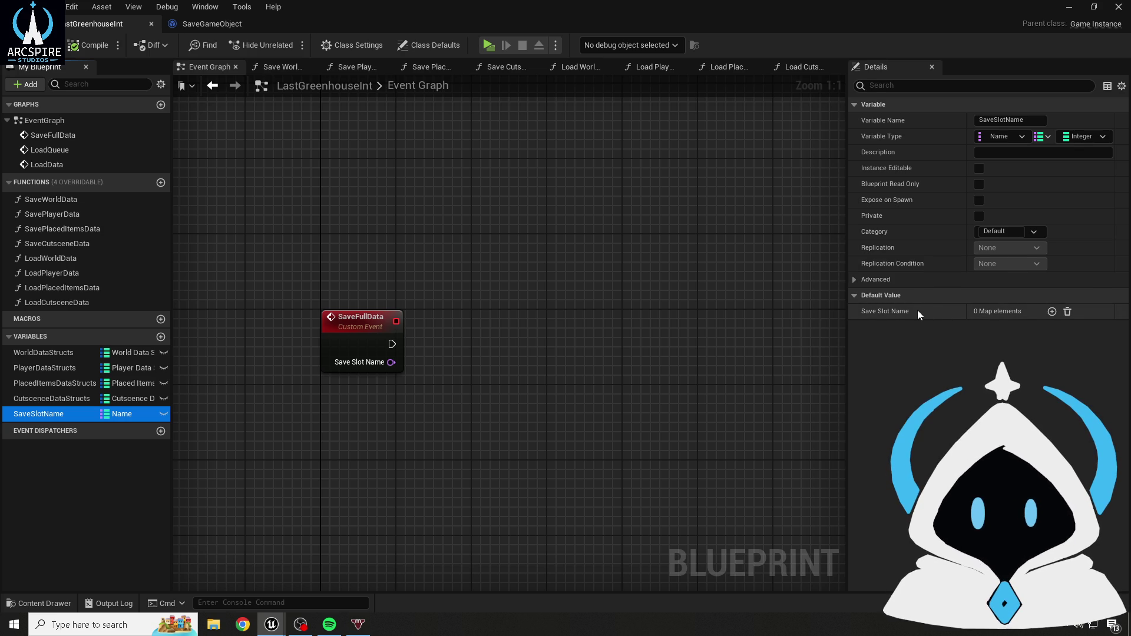
click(194, 24)
click(103, 24)
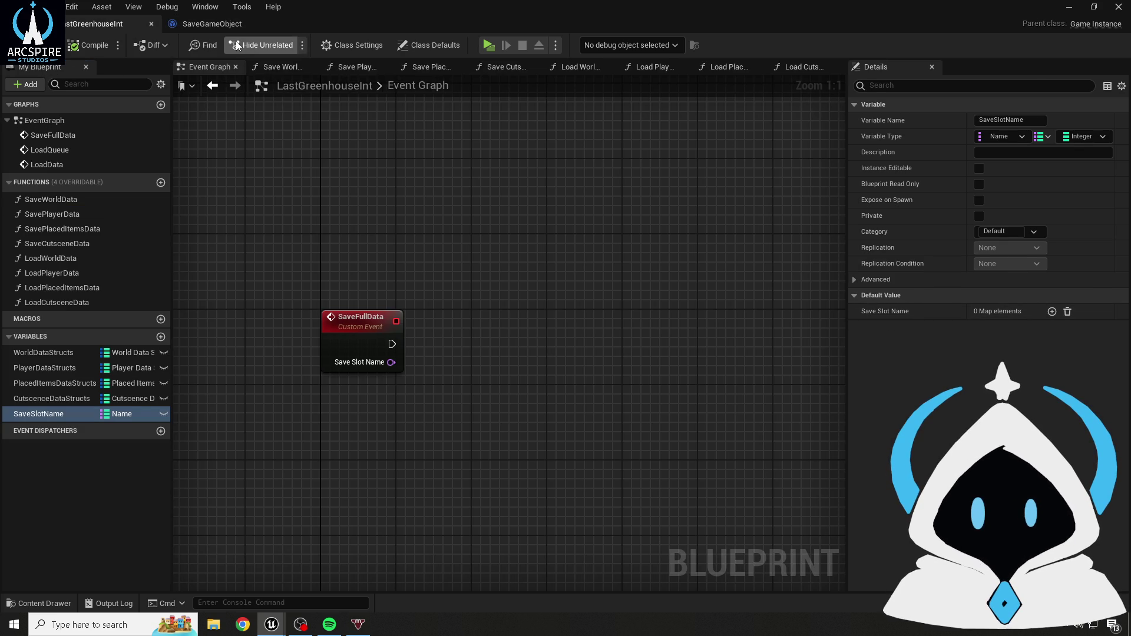
click(208, 8)
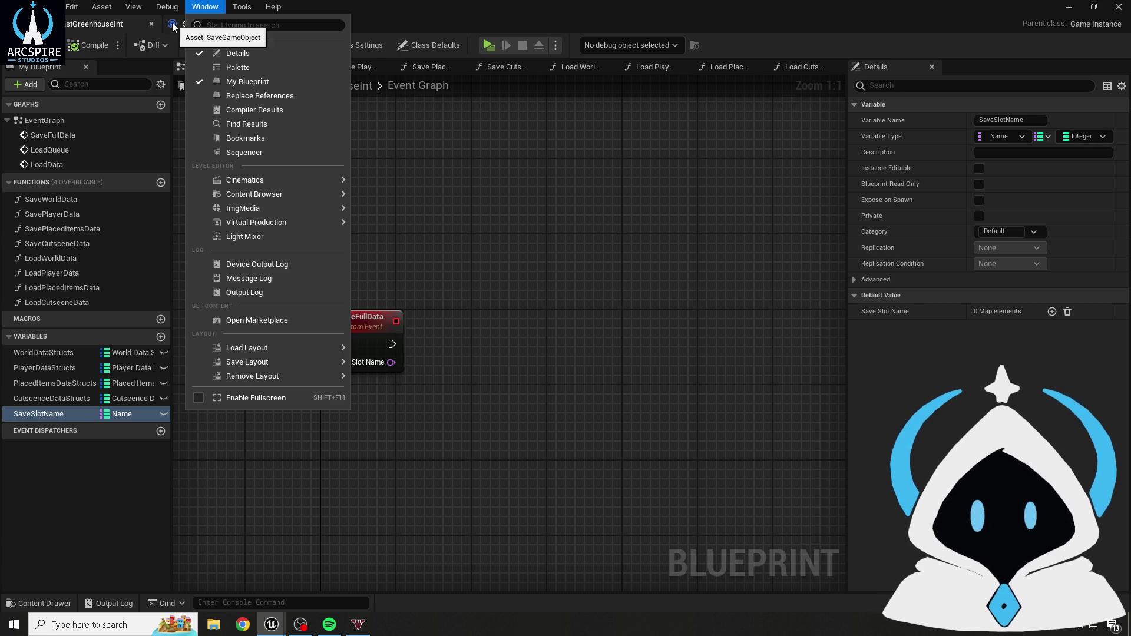
click(174, 26)
- Add a PlacedItemsDataStructs variable of type Placed Items Data Struct to SaveGameObject
click(163, 173)
text(Pl)
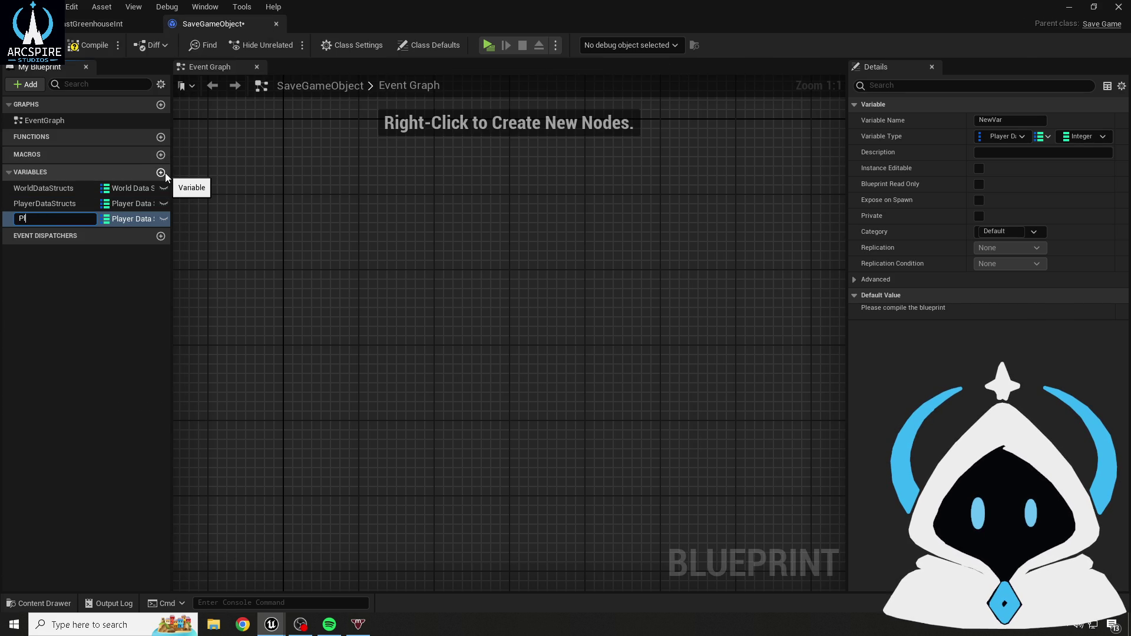
text(acedItemsDataS)
text(tructs)
key(Return)
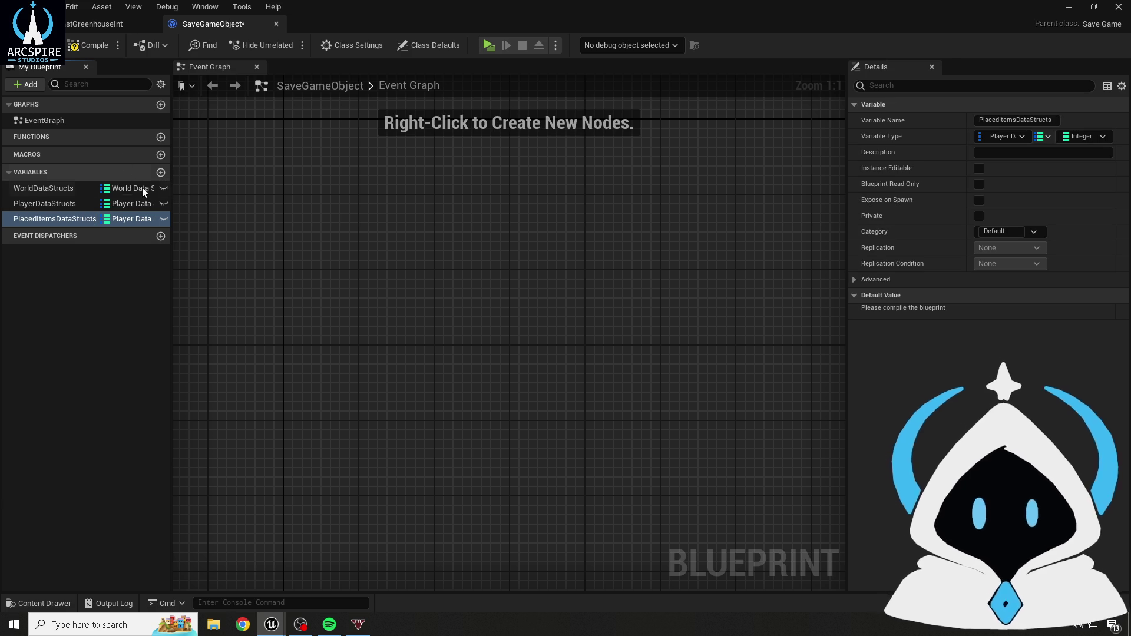
click(137, 223)
text(player)
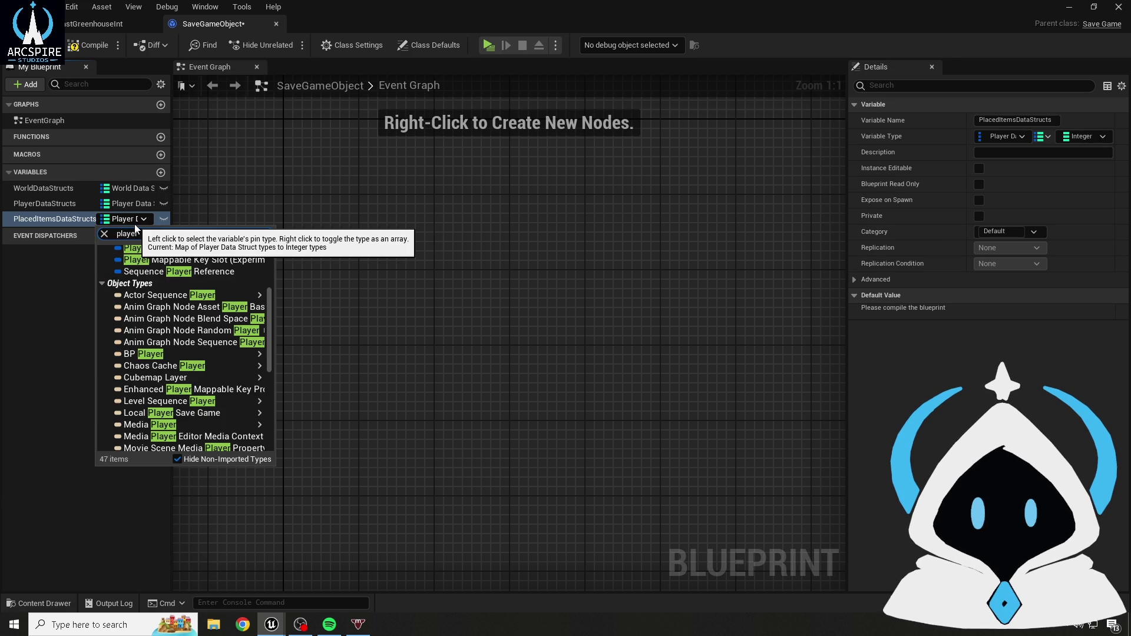
key(BackSpace)
key(BackSpace)
key(BackSpace)
text(ced)
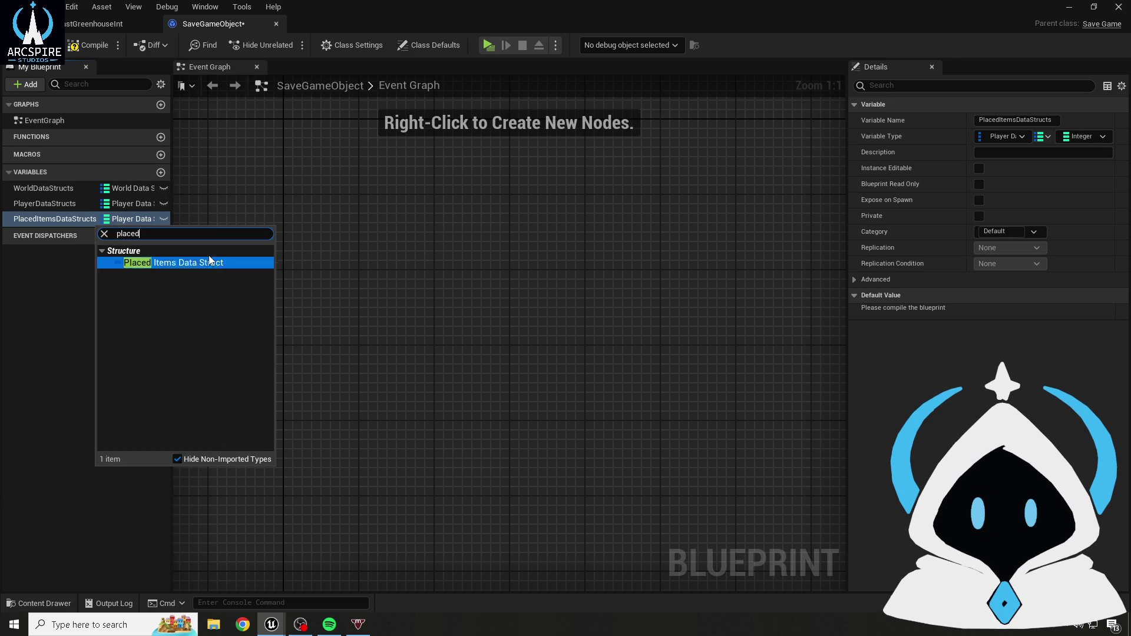
click(159, 249)
click(153, 262)
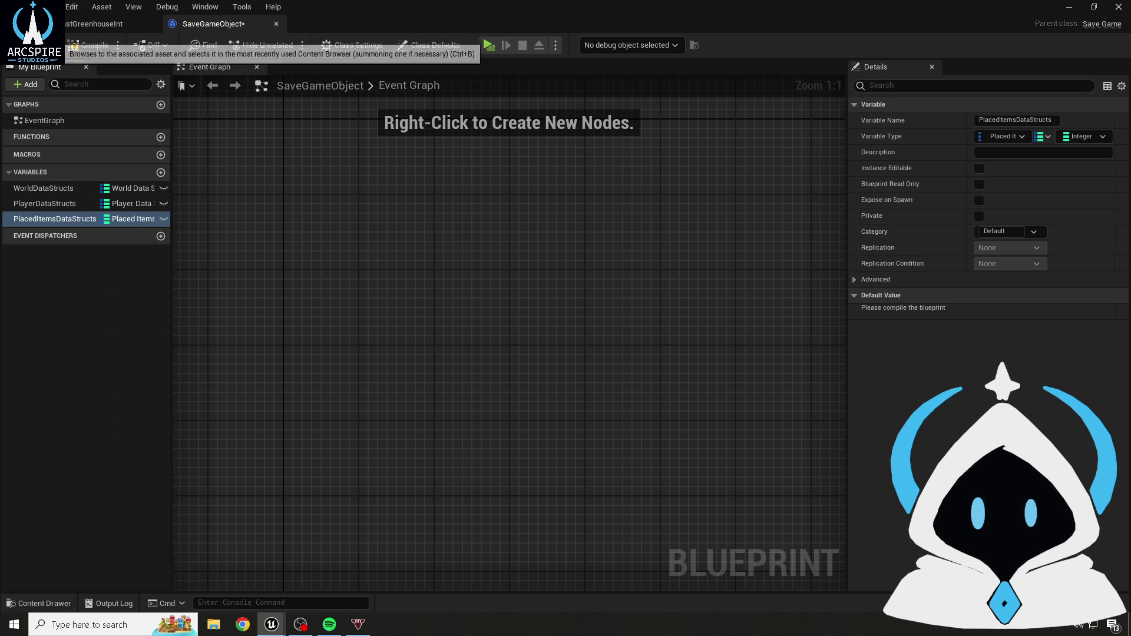
- Add a CutsceneDataStructs variable of type Cutscene Data Struct
click(161, 172)
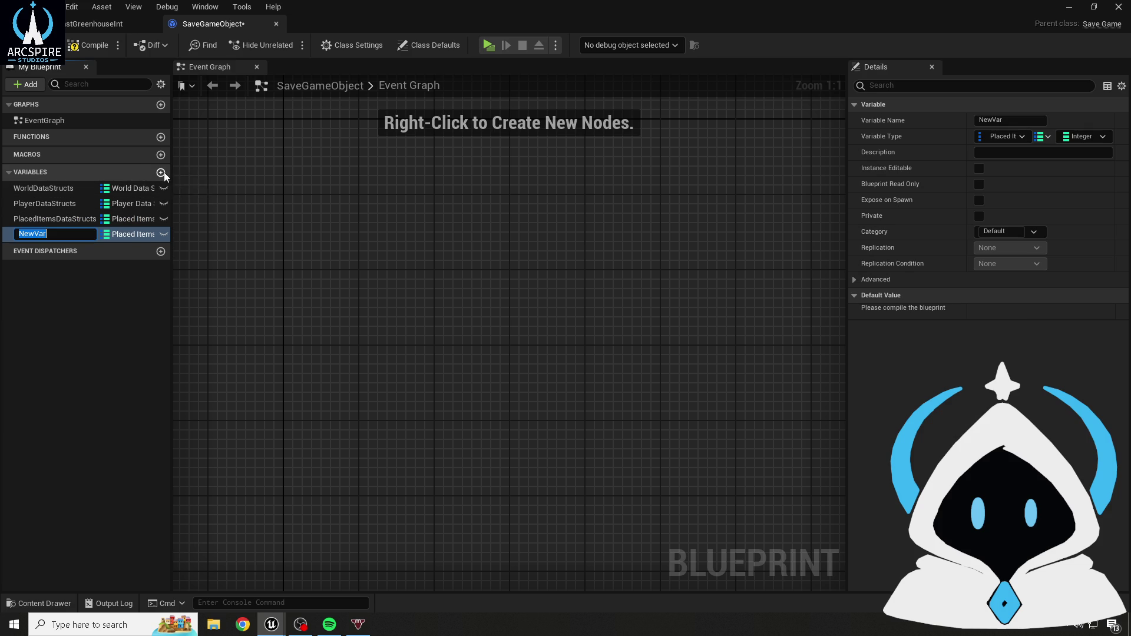
text(C)
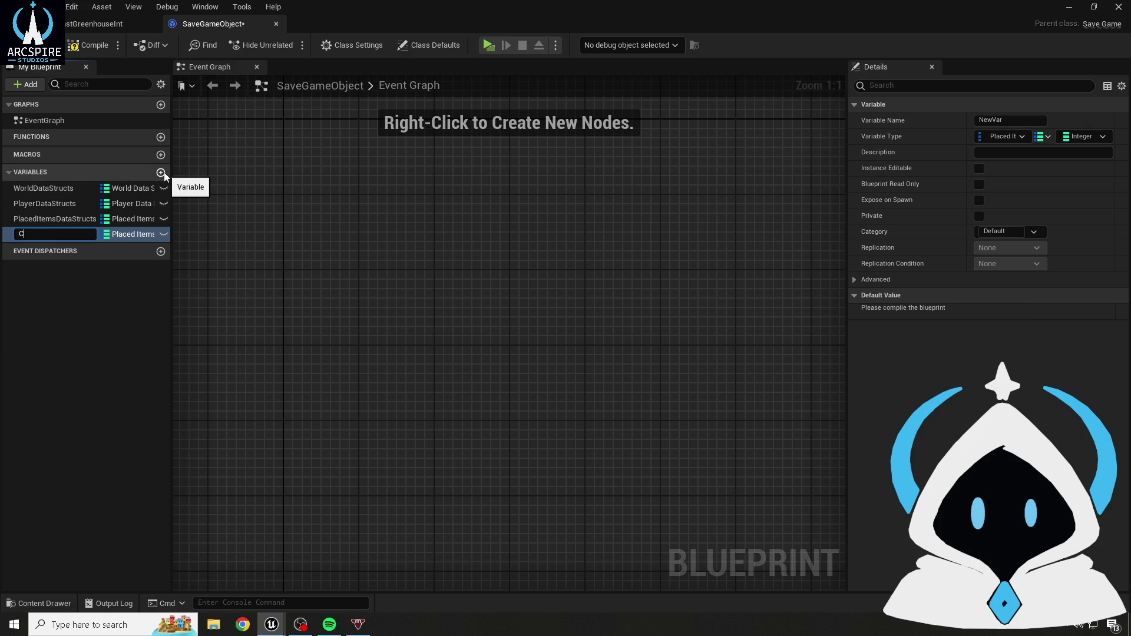
text(uceneDataSt)
text(ructs)
key(Return)
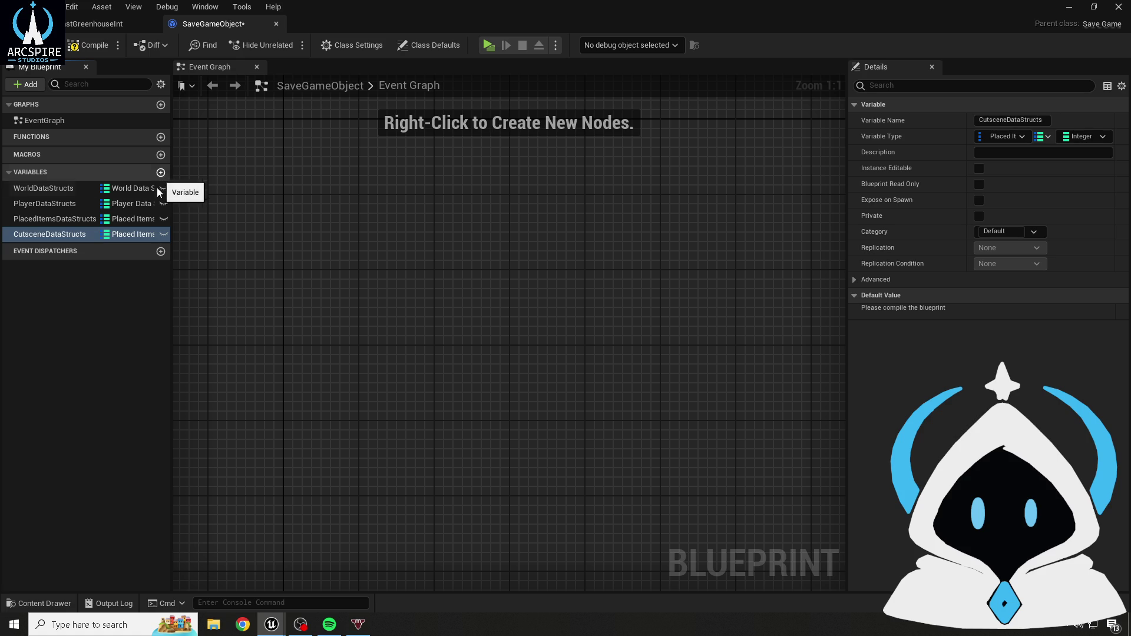
click(142, 234)
text(cuts)
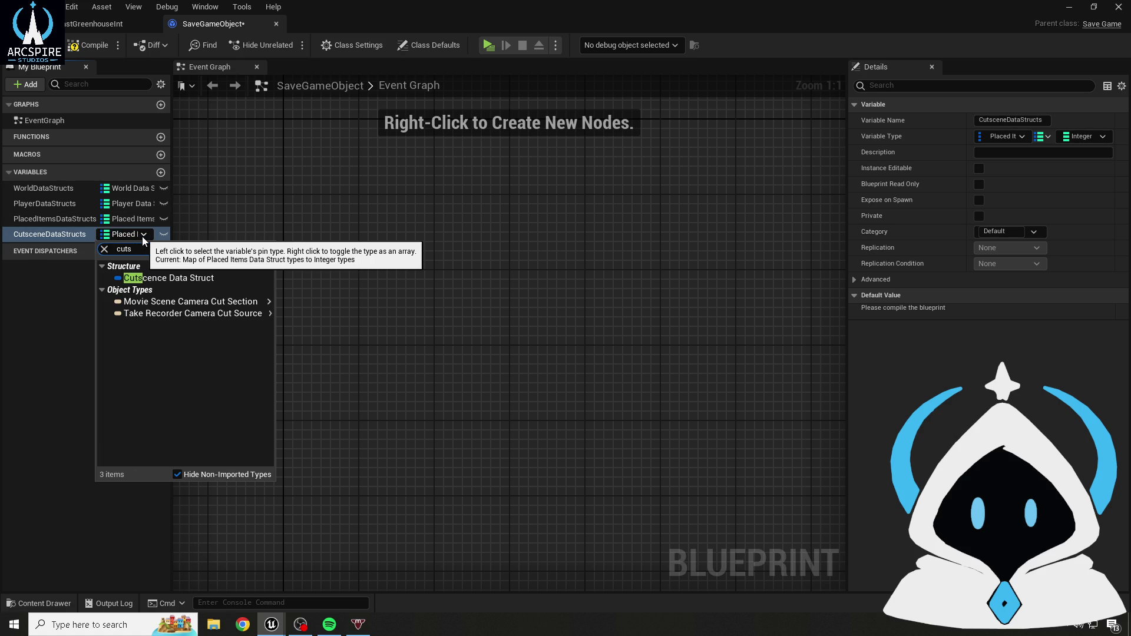
click(189, 281)
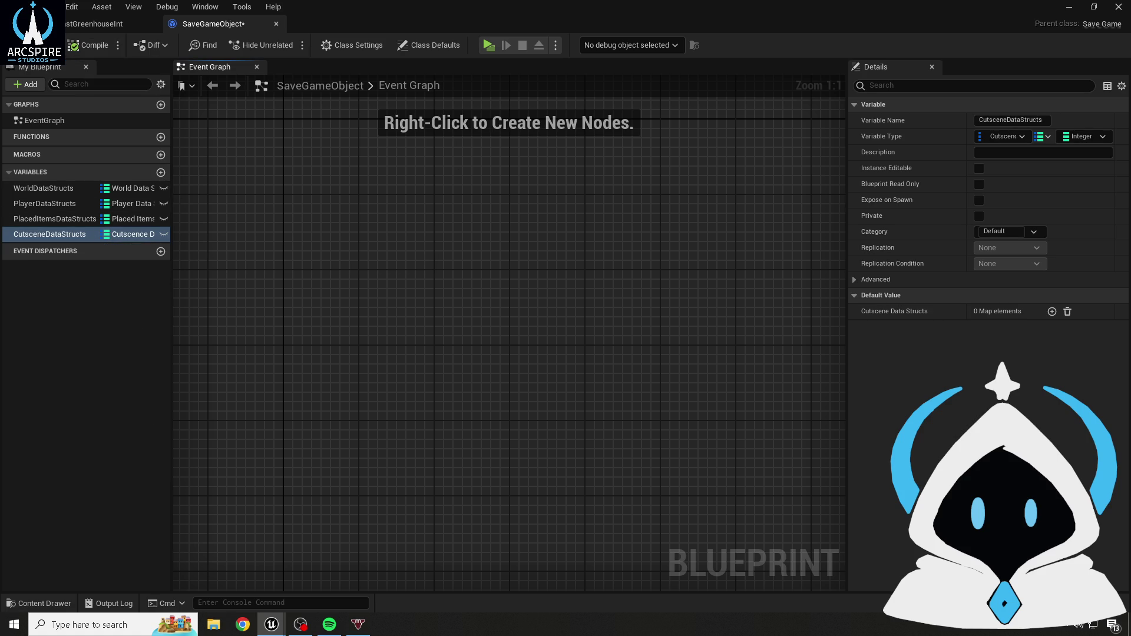
- Add a SaveSlotName variable of type Name to SaveGameObject and compile
click(95, 24)
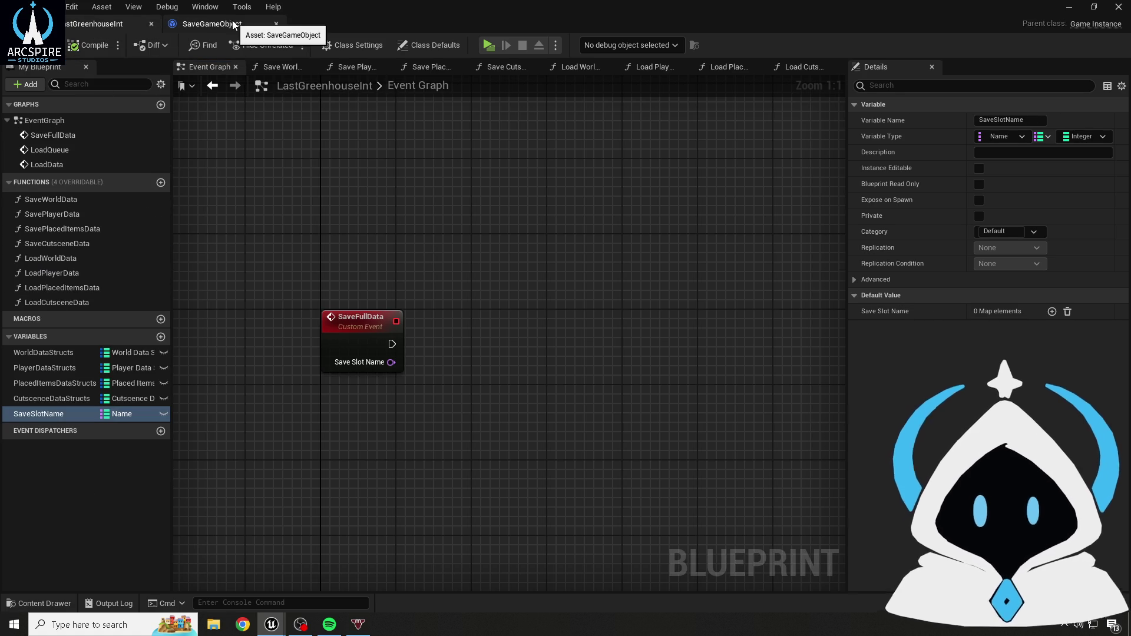
click(239, 26)
click(160, 173)
text(Save)
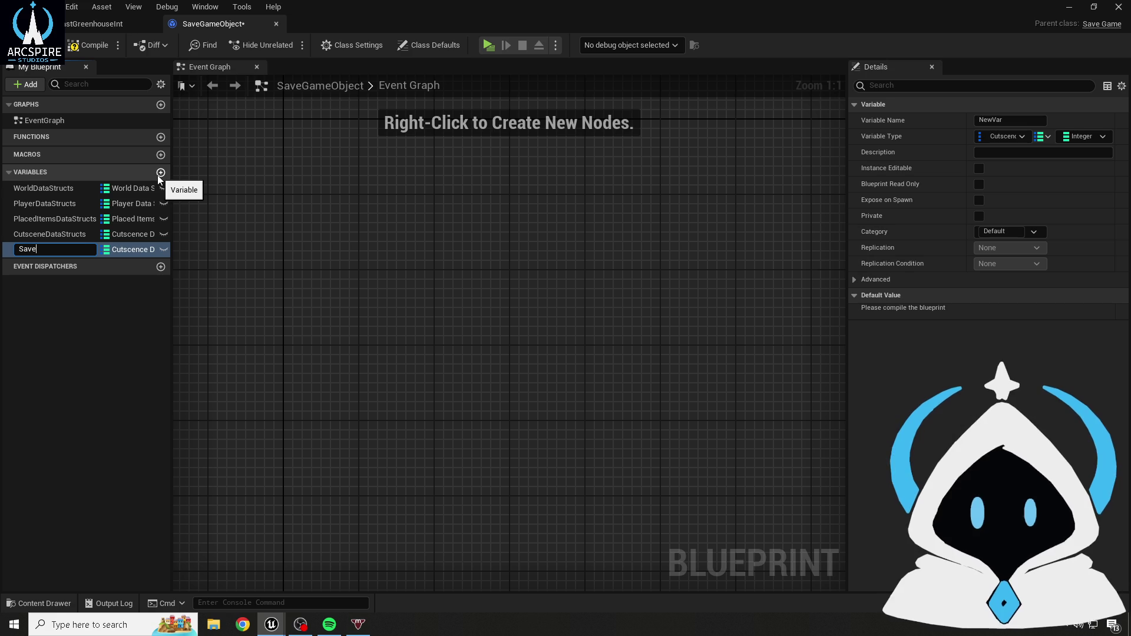
text(SlotName)
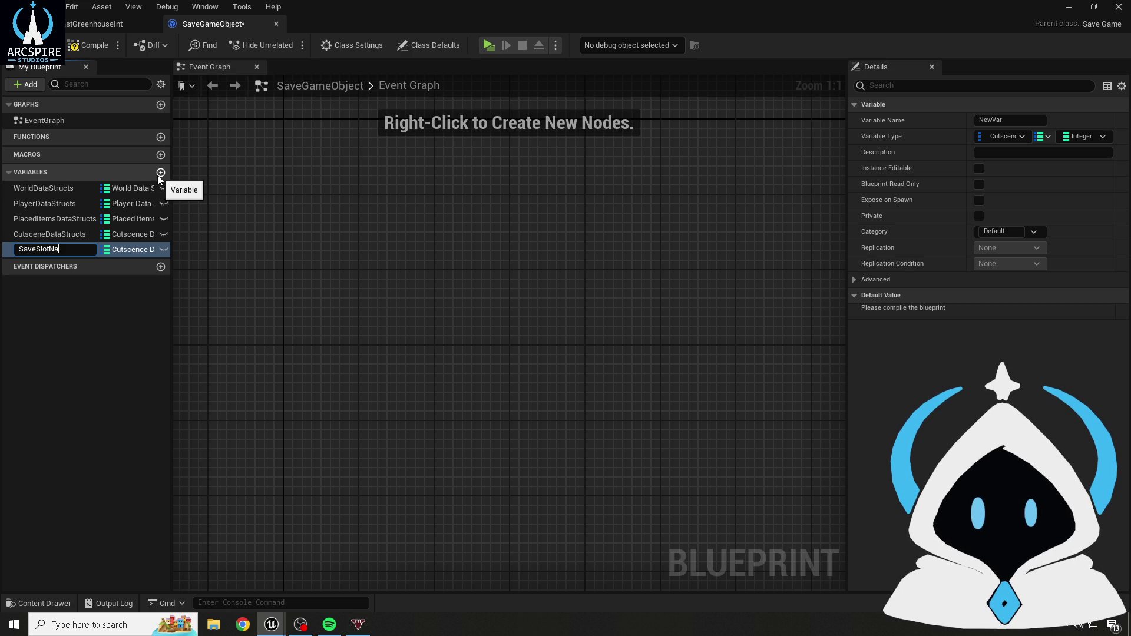
key(Return)
click(1005, 136)
click(978, 230)
click(88, 45)
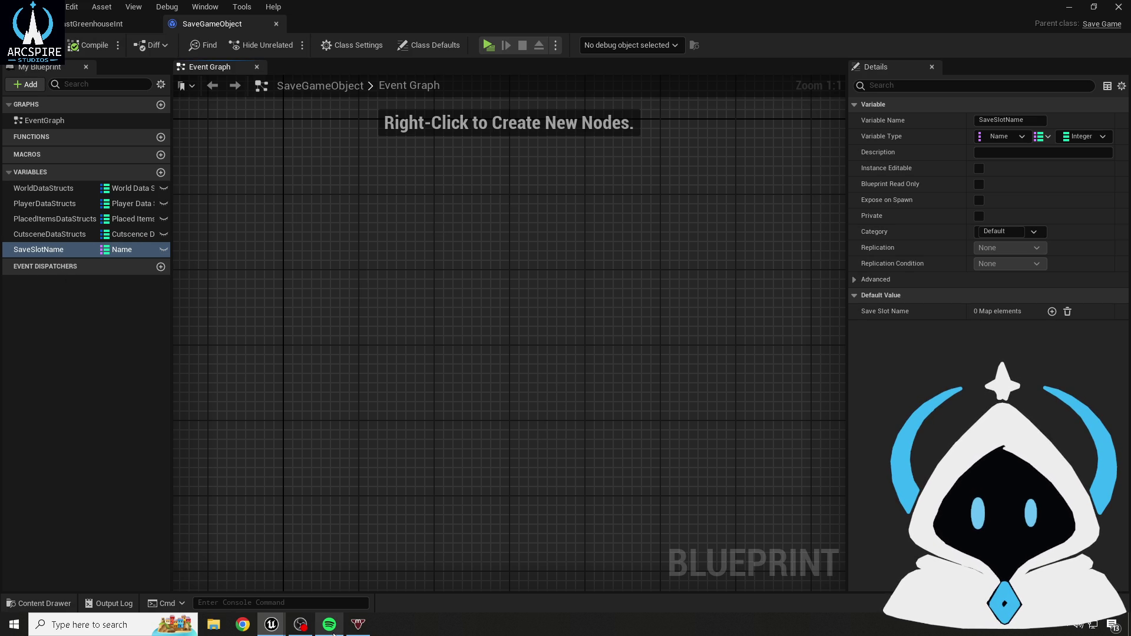
mouse_move(333, 634)
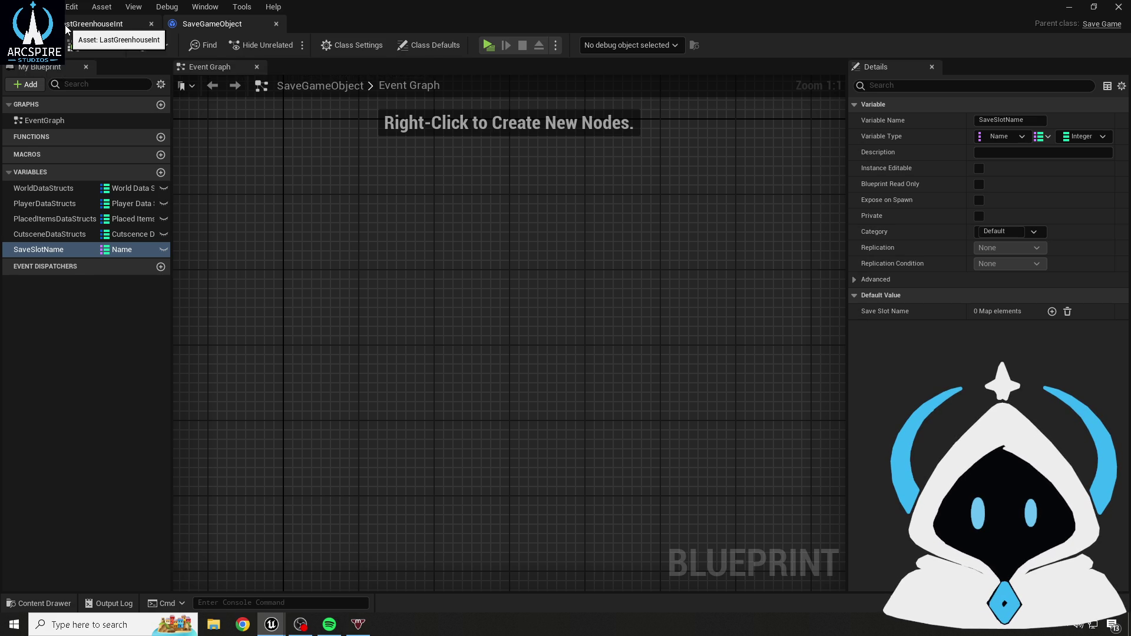
- Return to LastGreenhouseInt's Event Graph and pan so the SaveFullData event is in view
click(94, 24)
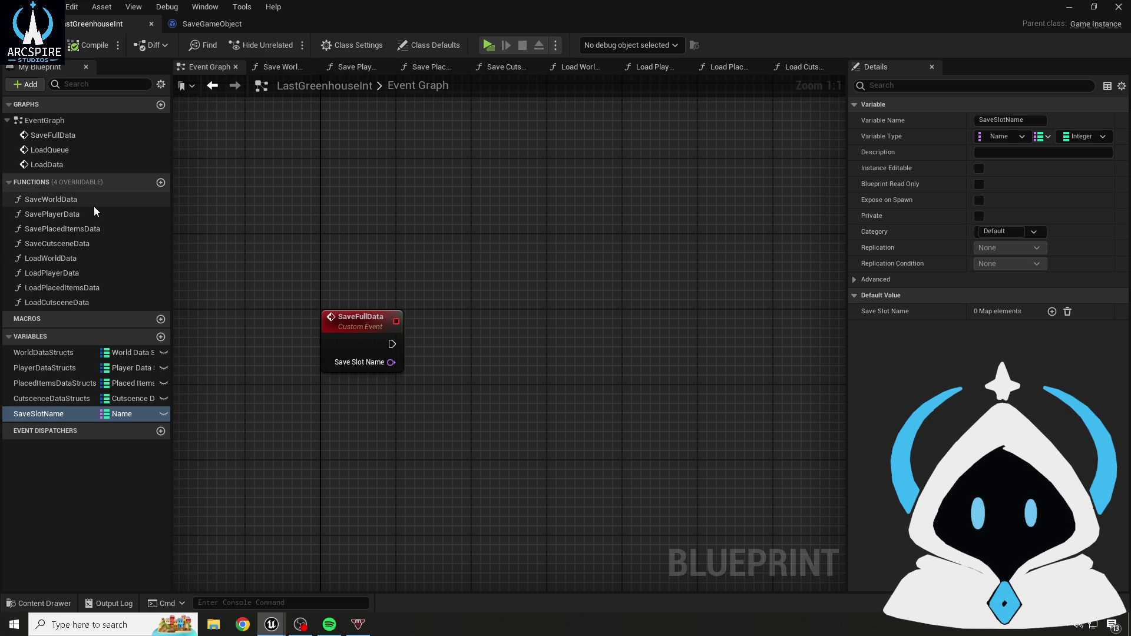
mouse_move(510, 303)
mouse_down()
mouse_move(467, 265)
mouse_move(433, 280)
mouse_up()
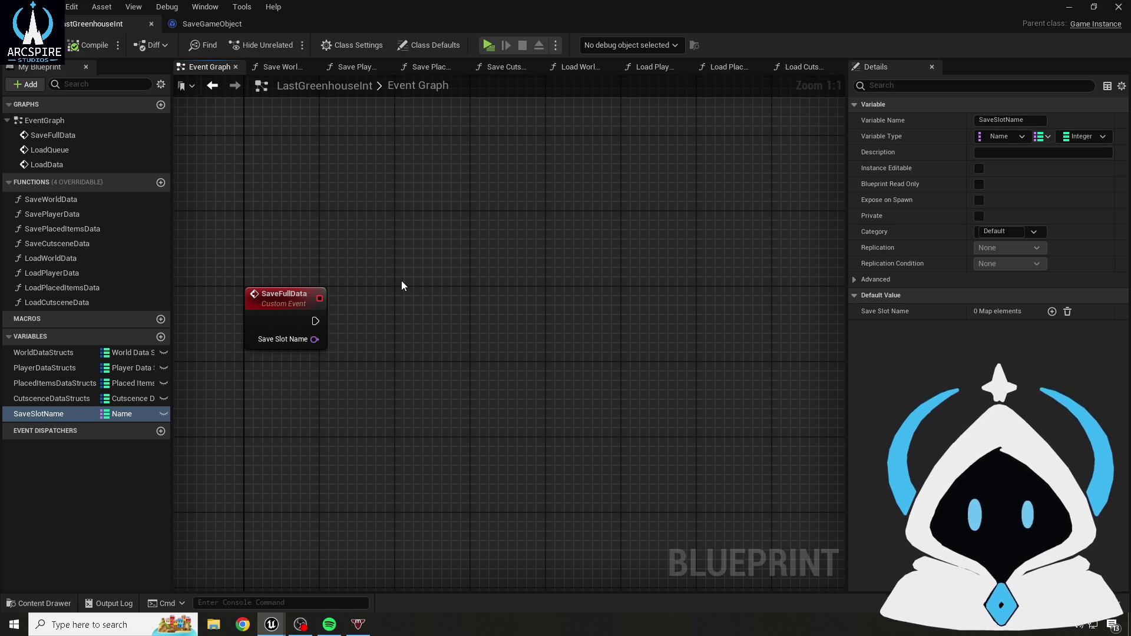
drag(402, 281, 429, 267)
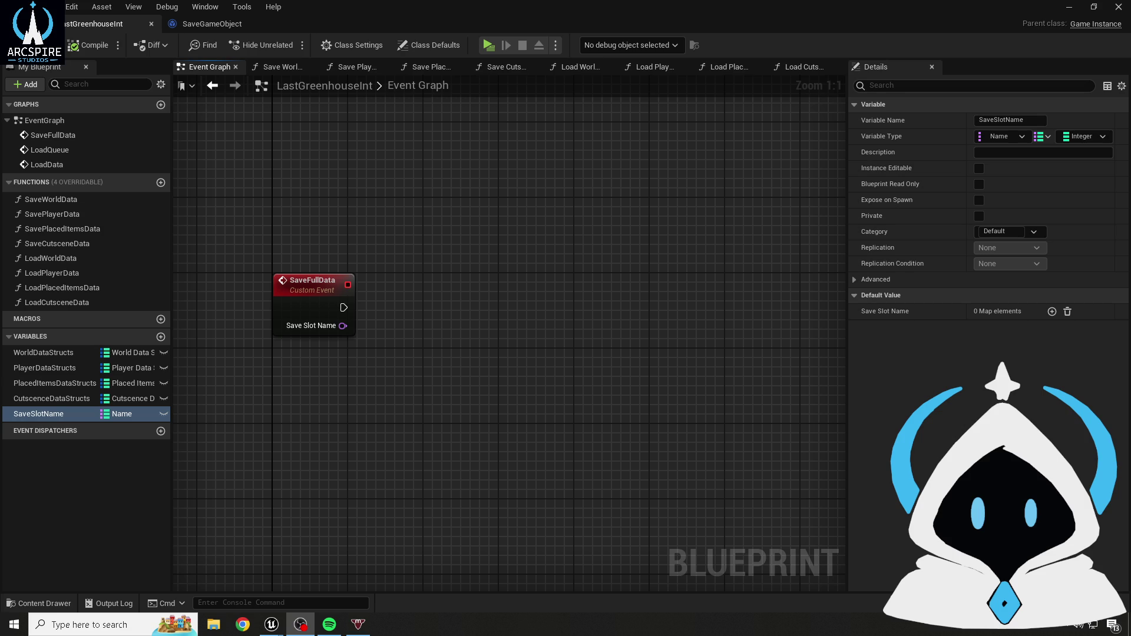
click(514, 405)
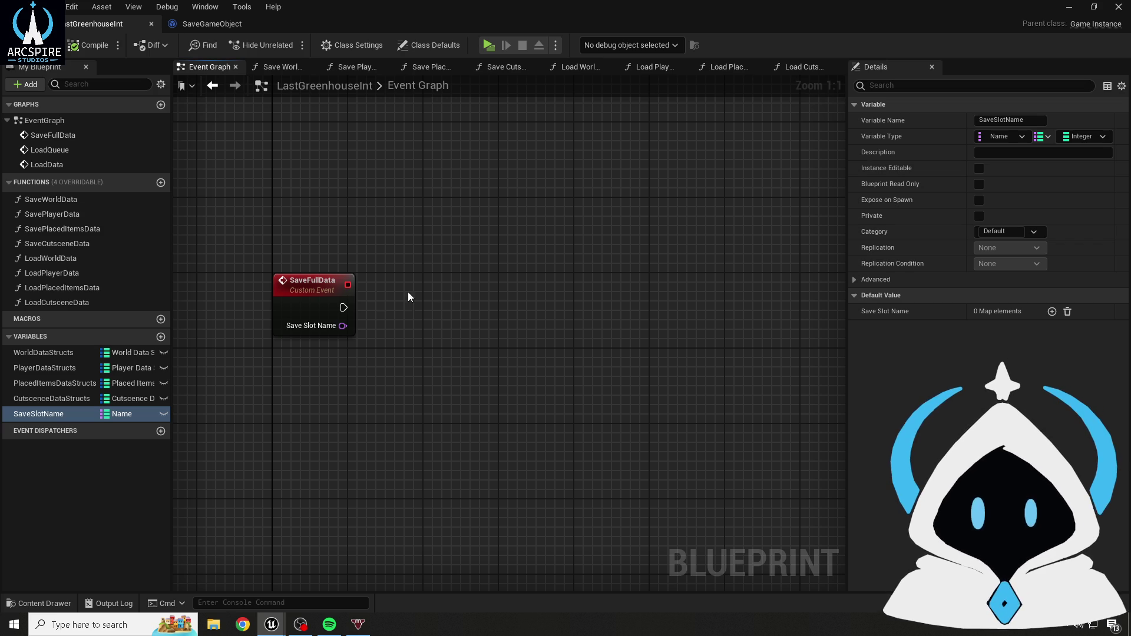
- Add a Does Save Game Exist node, wiring SaveFullData's execution and Save Slot Name into it
click(461, 284)
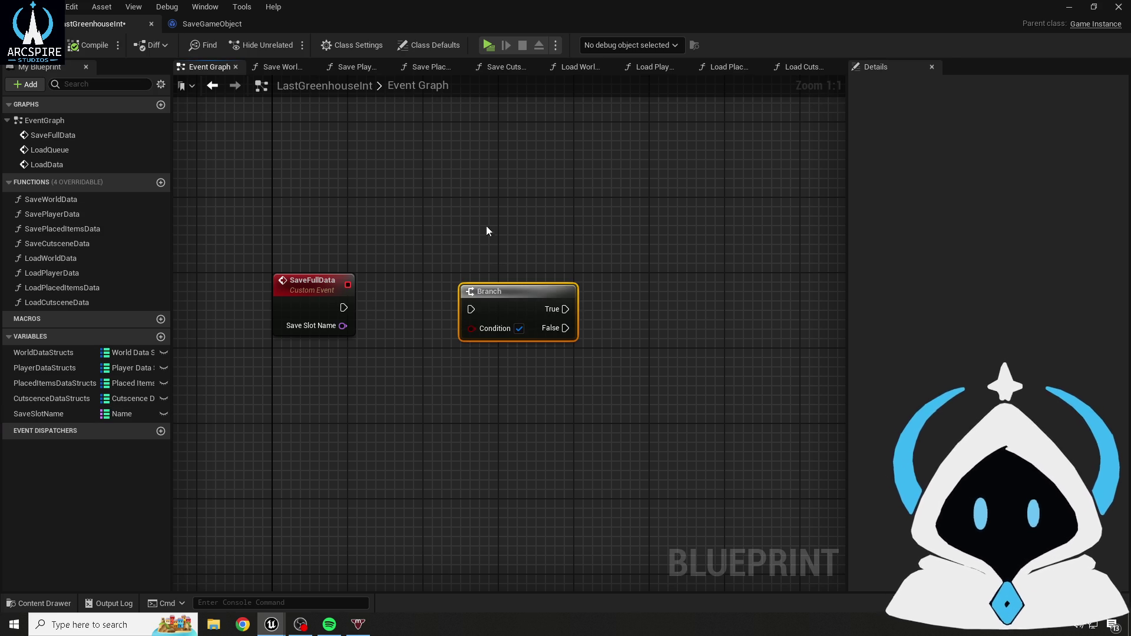
key(Delete)
right_click(482, 283)
text(does savve)
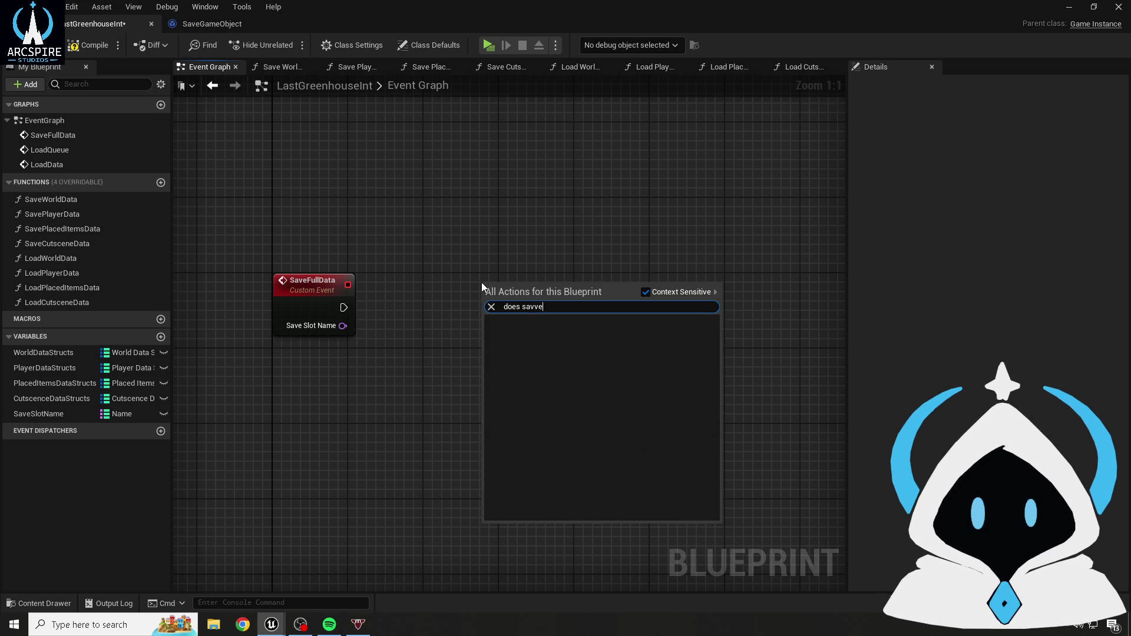
key(BackSpace)
key(BackSpace)
text(e)
key(Return)
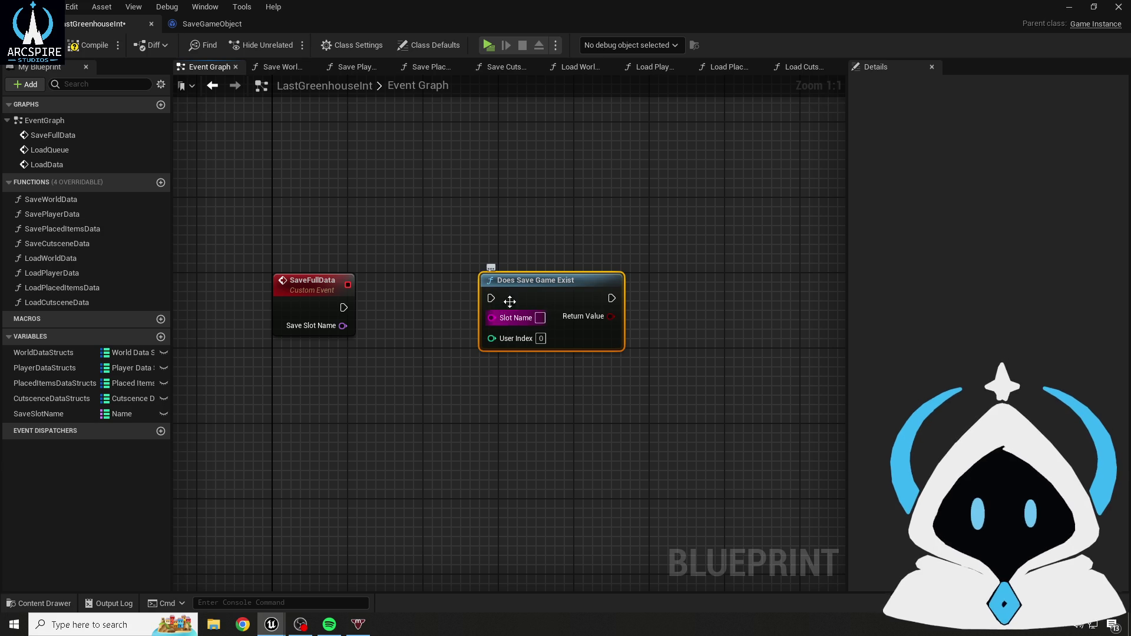
drag(344, 307, 493, 299)
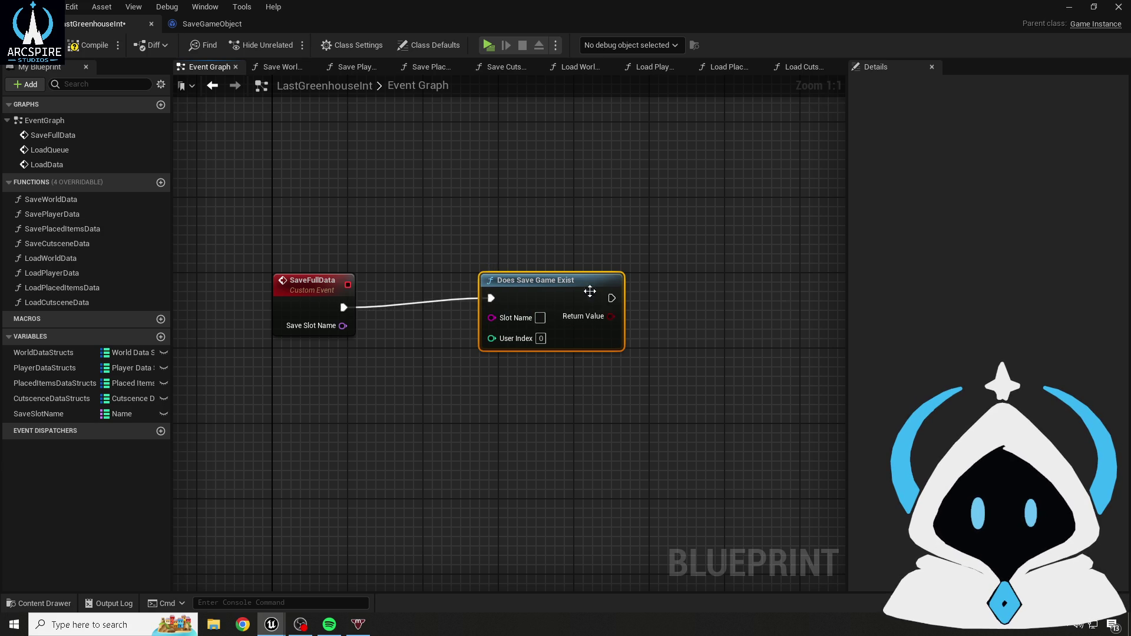
drag(571, 285, 496, 294)
mouse_move(342, 326)
mouse_down()
mouse_move(421, 327)
mouse_move(470, 300)
mouse_up()
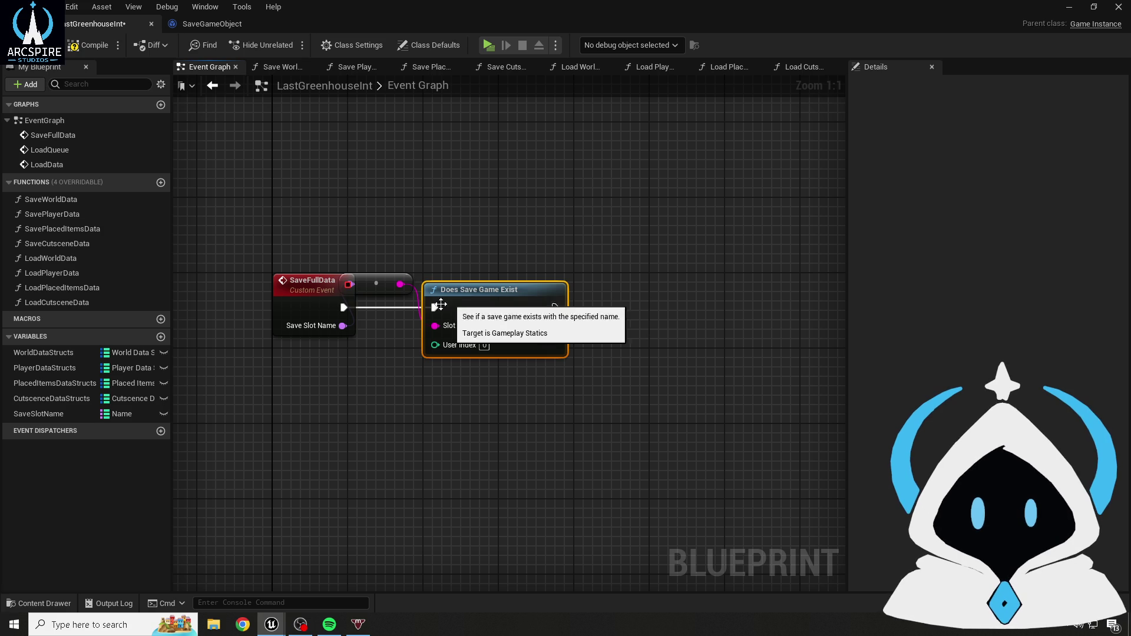
- Retype SaveFullData's SaveSlotName input to String, delete the conversion node, and wire it directly into Slot Name
click(315, 295)
click(999, 260)
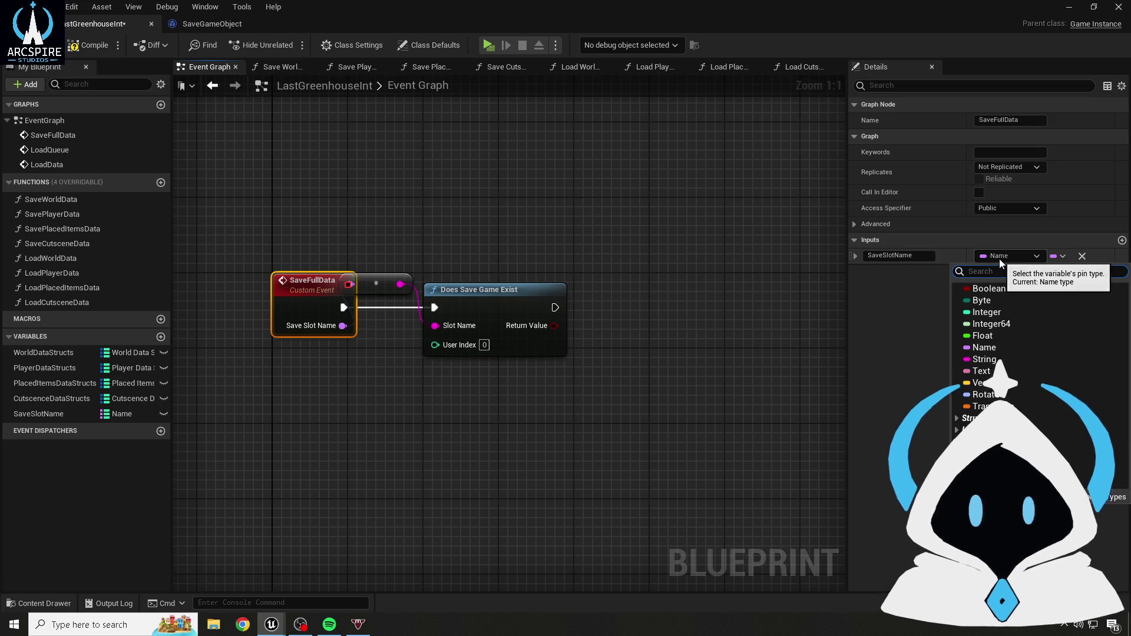
text(str)
click(1003, 290)
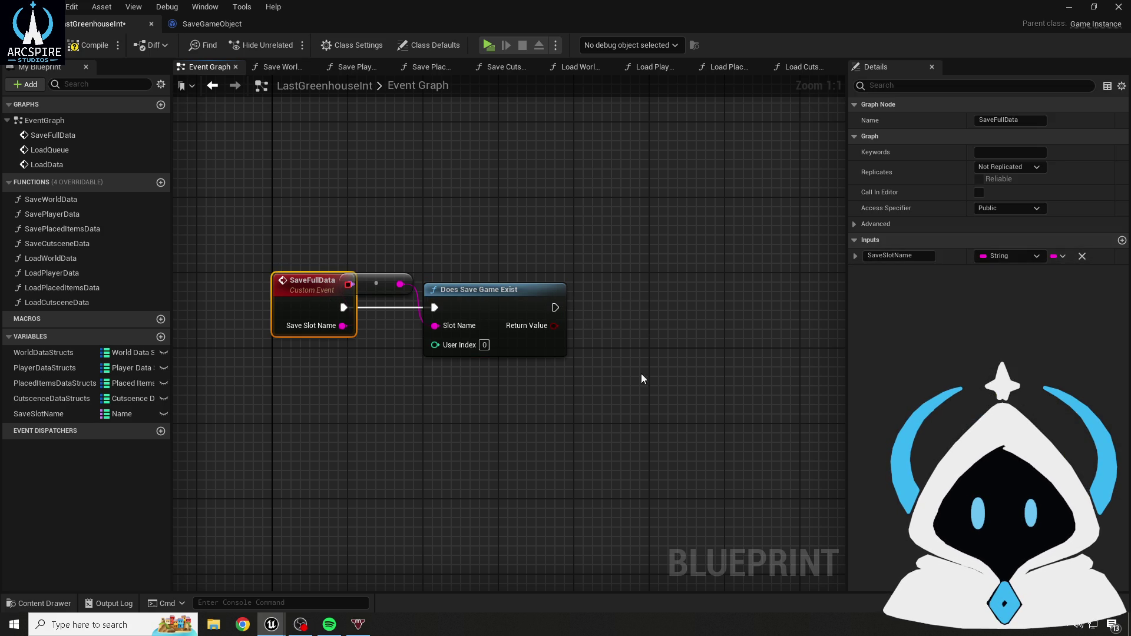
click(378, 294)
key(Delete)
drag(343, 326, 439, 328)
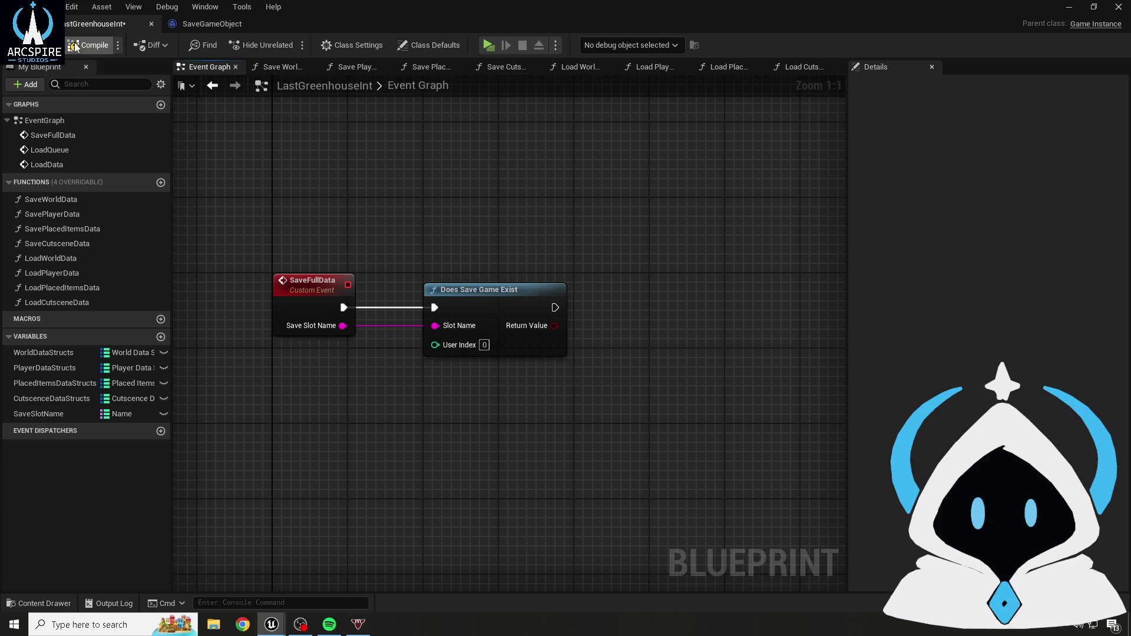
- Change LastGreenhouseInt's SaveSlotName variable type to String and compile
click(53, 414)
click(1001, 134)
text(strig)
text(g)
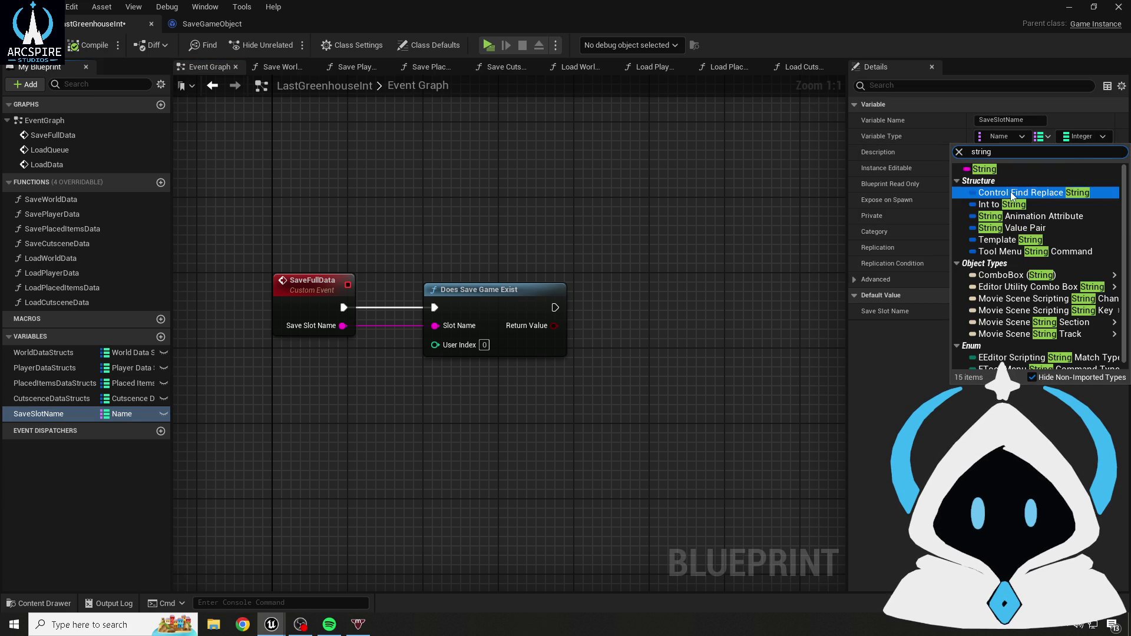
click(1001, 171)
click(89, 45)
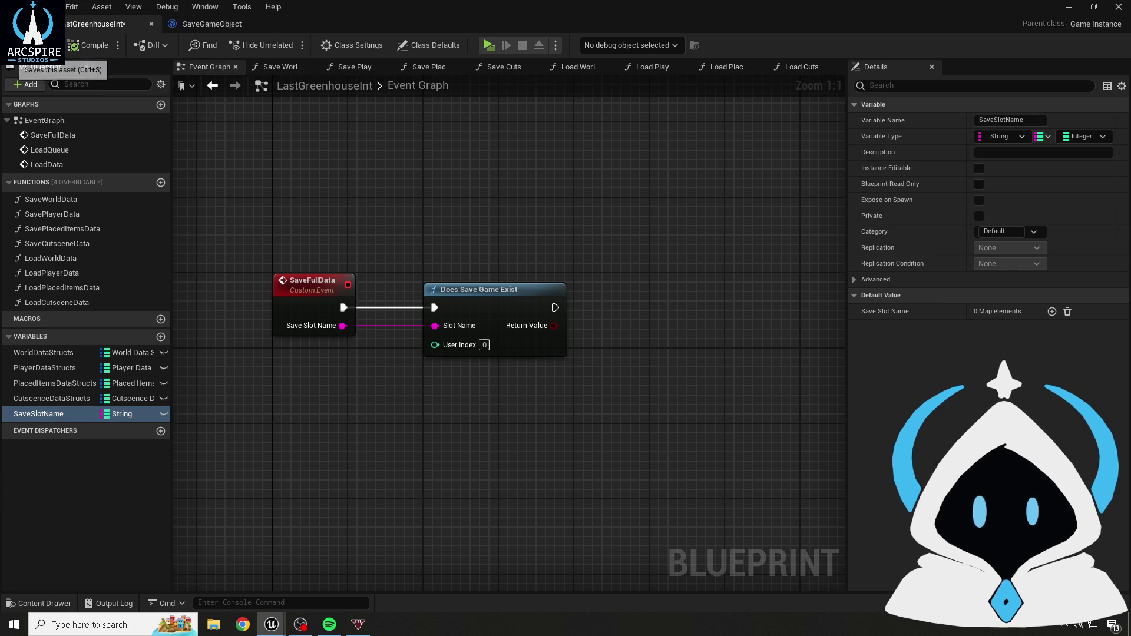
- Change SaveGameObject's SaveSlotName variable type to String and compile
click(212, 24)
click(994, 136)
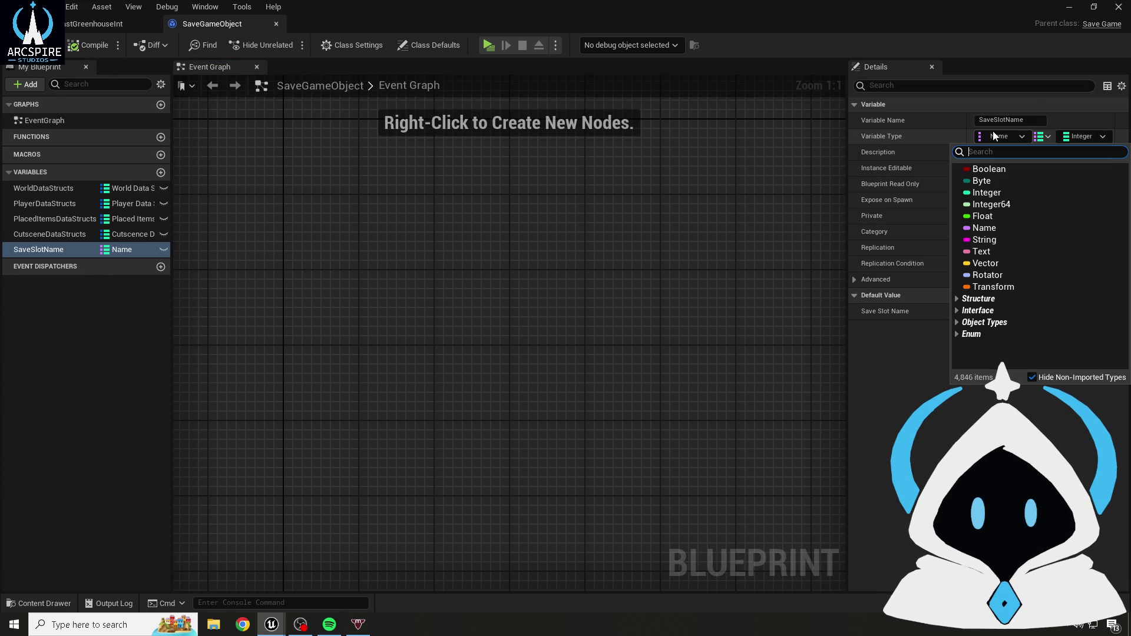
text(string)
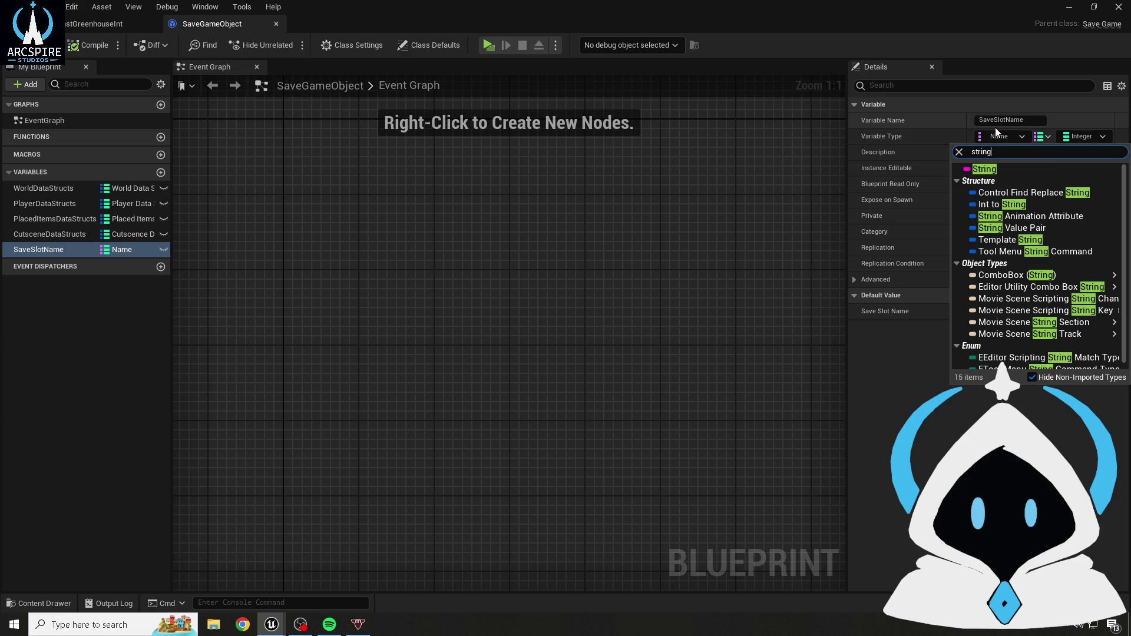
click(995, 170)
click(88, 46)
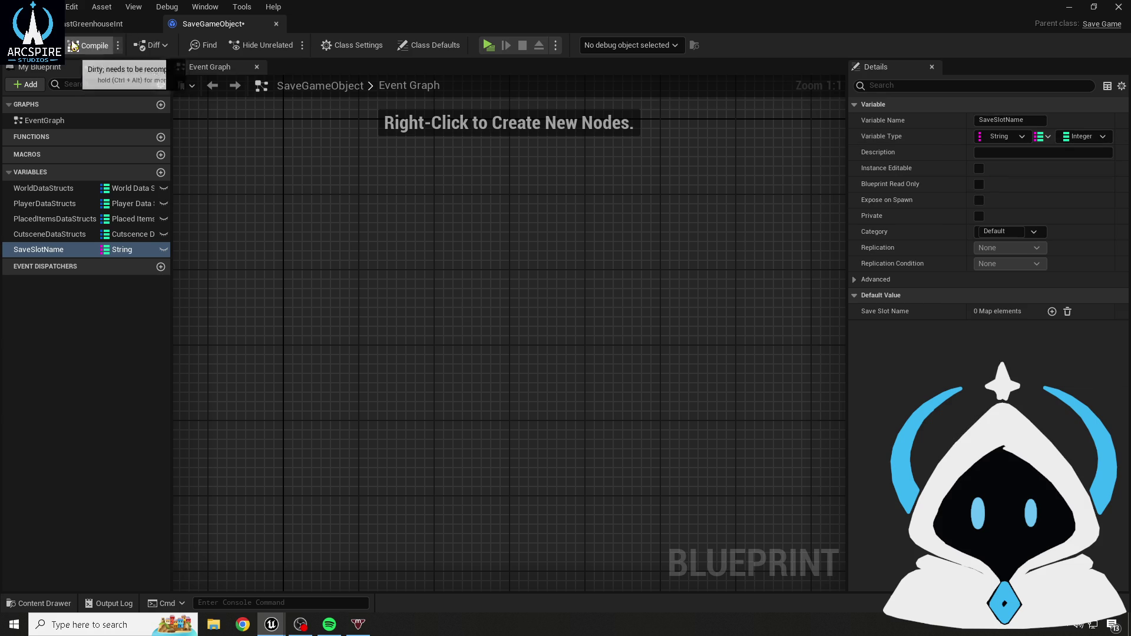
- Back in LastGreenhouseInt, select the SaveFullData and Does Save Game Exist nodes and recheck SaveGameObject
click(94, 24)
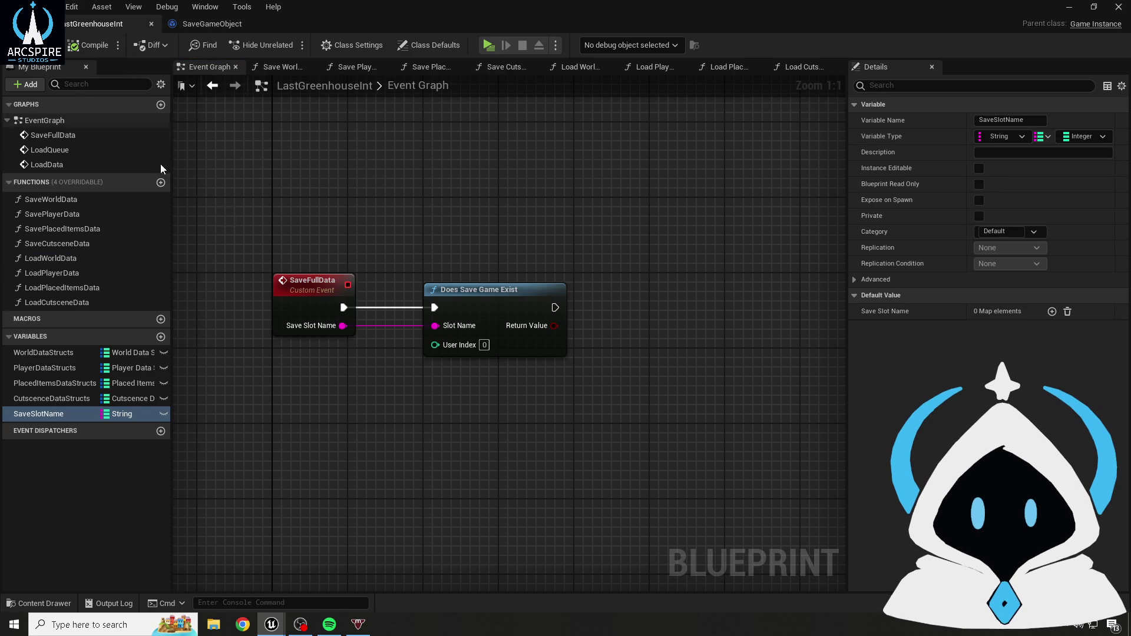
mouse_move(306, 218)
mouse_down()
mouse_move(367, 344)
mouse_move(362, 362)
mouse_move(366, 319)
mouse_move(372, 373)
mouse_move(267, 287)
mouse_move(323, 335)
mouse_move(354, 244)
mouse_move(349, 365)
mouse_move(364, 344)
mouse_move(570, 326)
mouse_move(584, 391)
mouse_up()
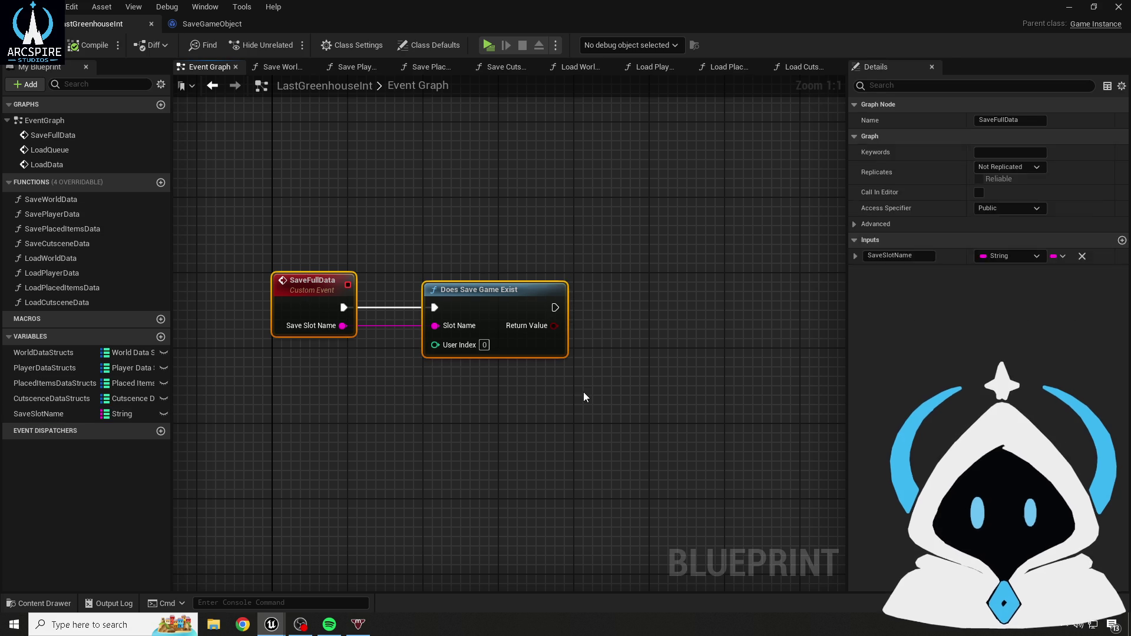
click(208, 24)
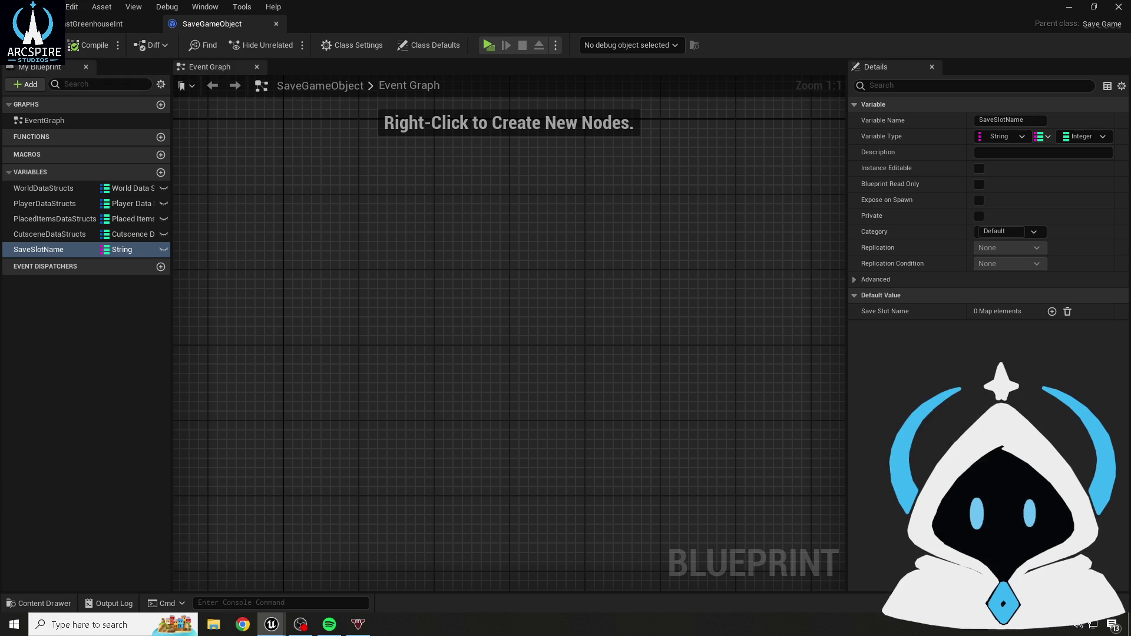
click(106, 25)
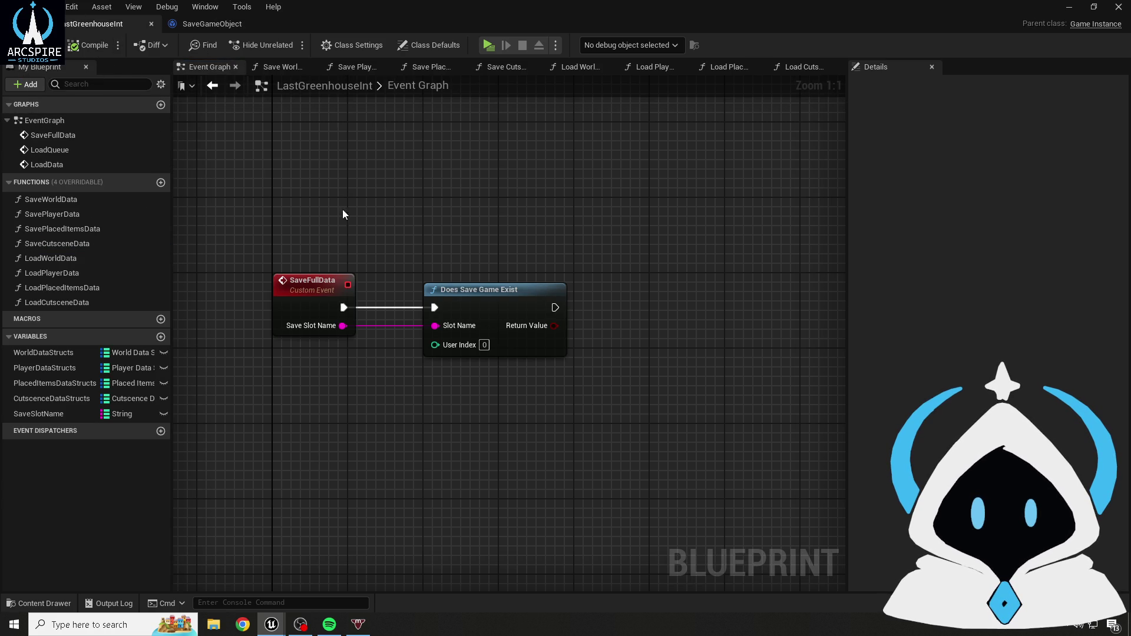
- Add a Branch after Does Save Game Exist, wiring its Return Value into the condition and execution in
drag(525, 257, 346, 273)
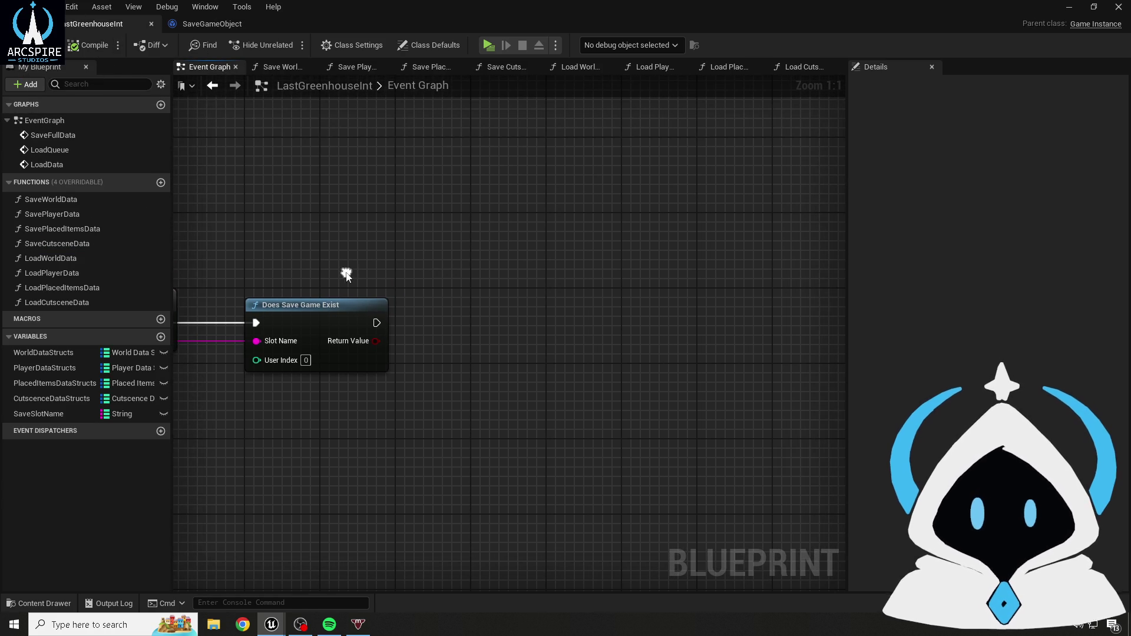
click(411, 310)
mouse_move(362, 345)
mouse_down()
mouse_move(430, 355)
mouse_move(445, 306)
mouse_up()
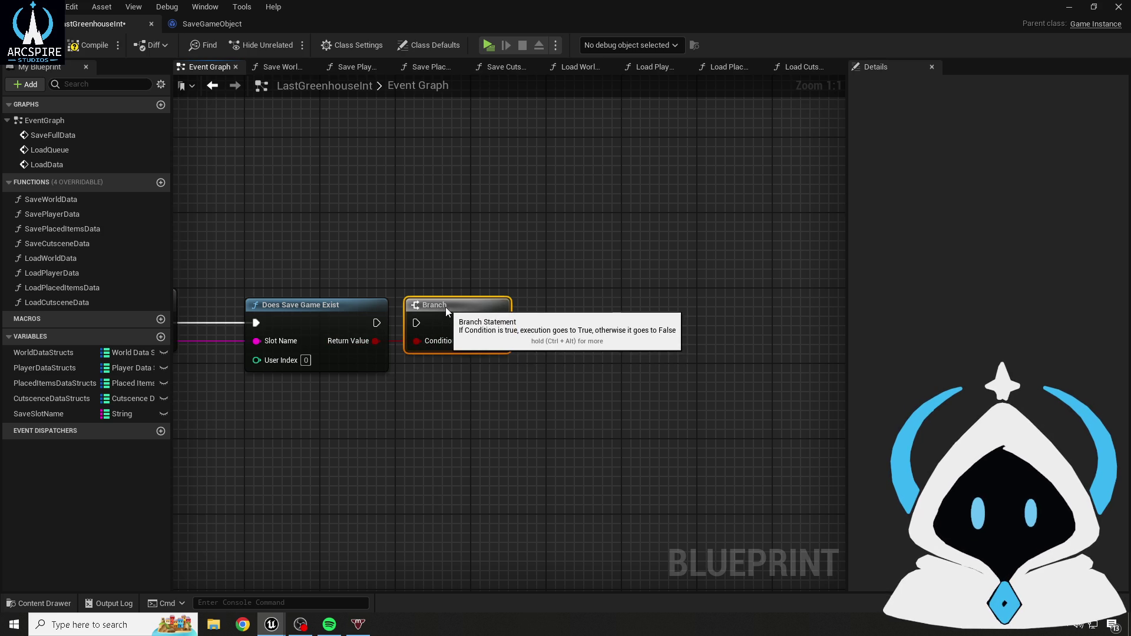
key(q)
drag(377, 322, 416, 323)
click(428, 235)
drag(520, 254, 422, 263)
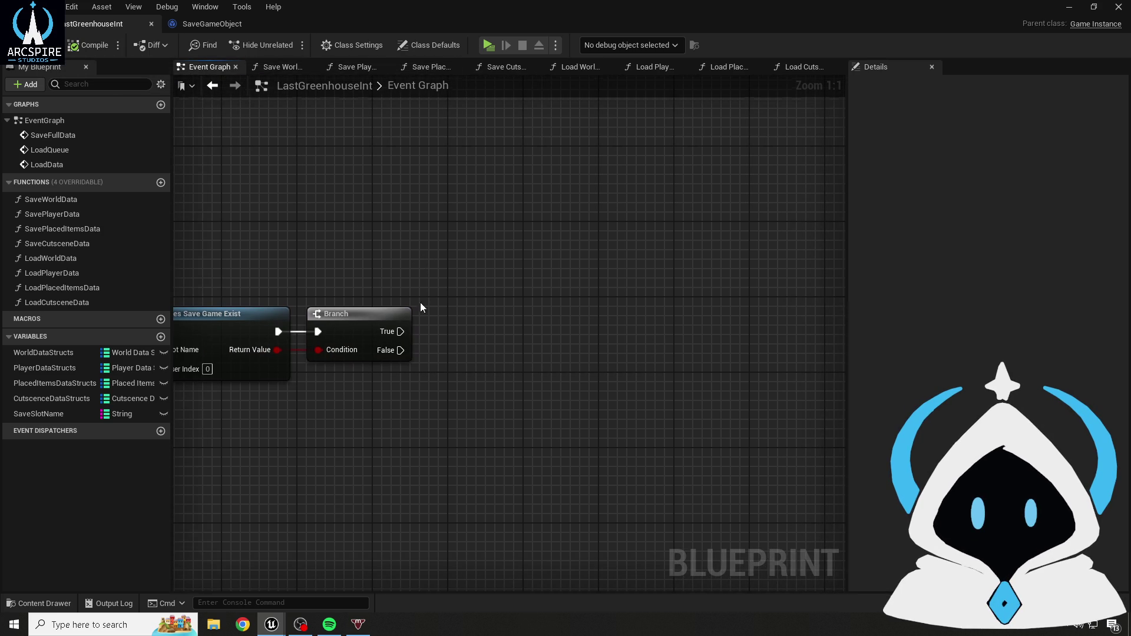
- Add a Save Game to Slot node from the Branch's True output, then delete it
drag(401, 332, 456, 264)
text(save game to loa)
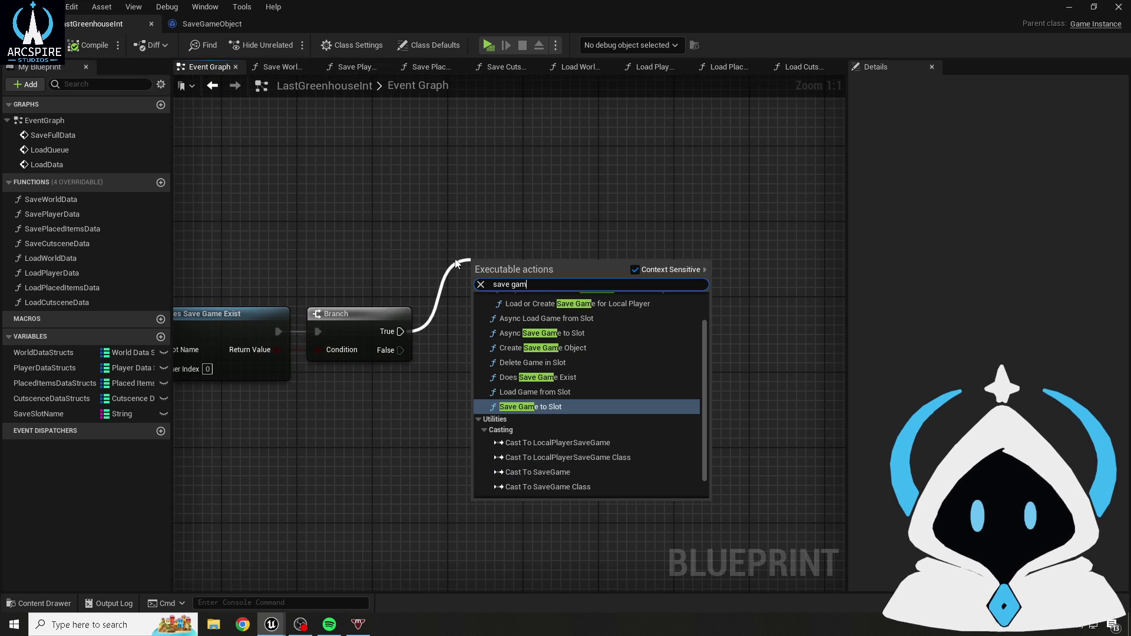
key(BackSpace)
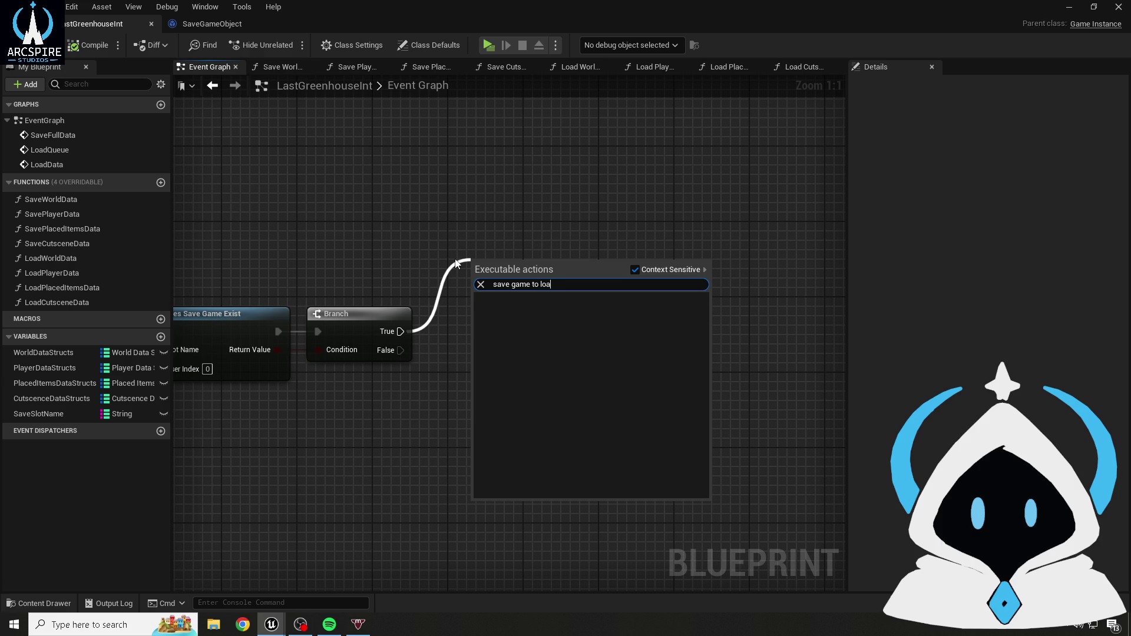
key(Return)
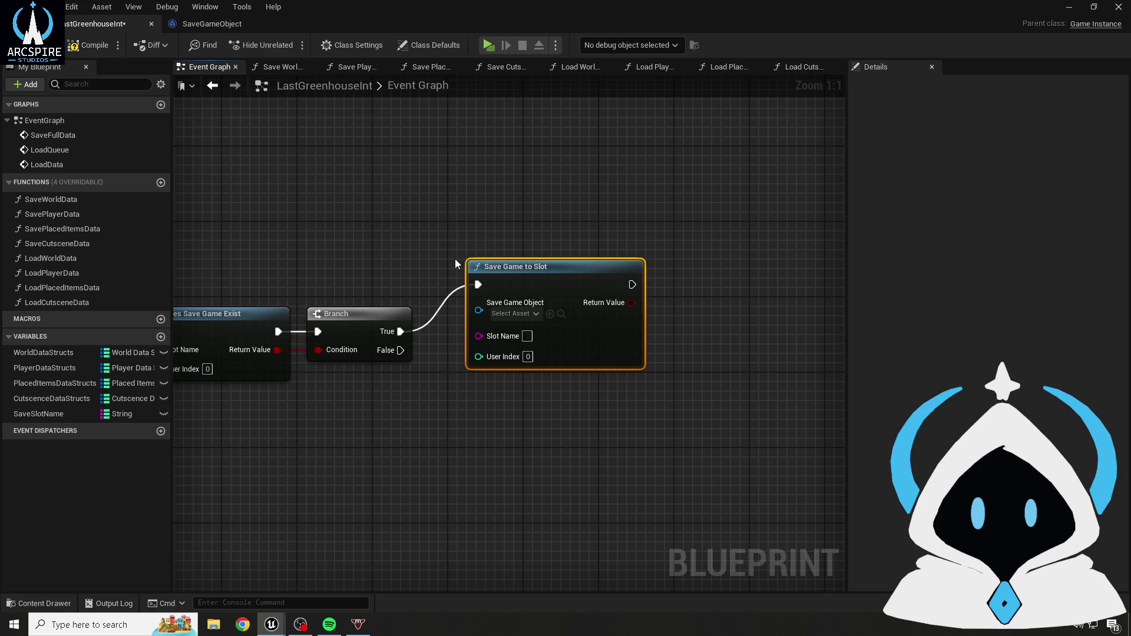
right_click(479, 289)
click(452, 187)
scroll(496, 247, down, 2)
scroll(510, 250, up, 2)
scroll(511, 253, down, 1)
click(595, 340)
key(Delete)
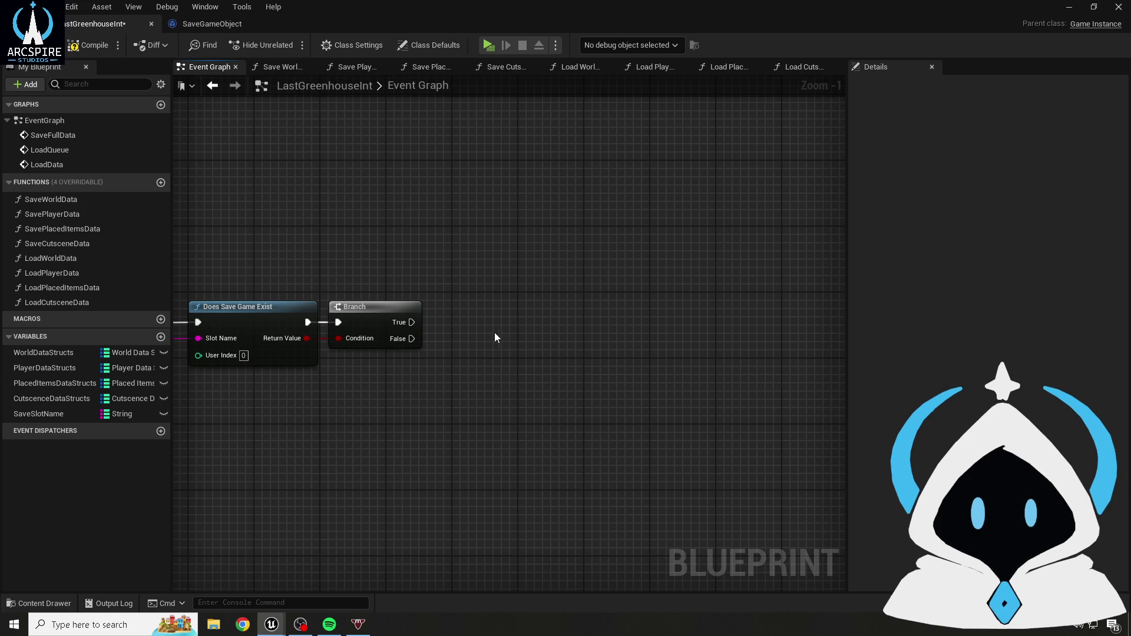
- Add a Create Save Game Object node on the Branch's False output with class SaveGameObject
drag(411, 339, 475, 385)
text(creat)
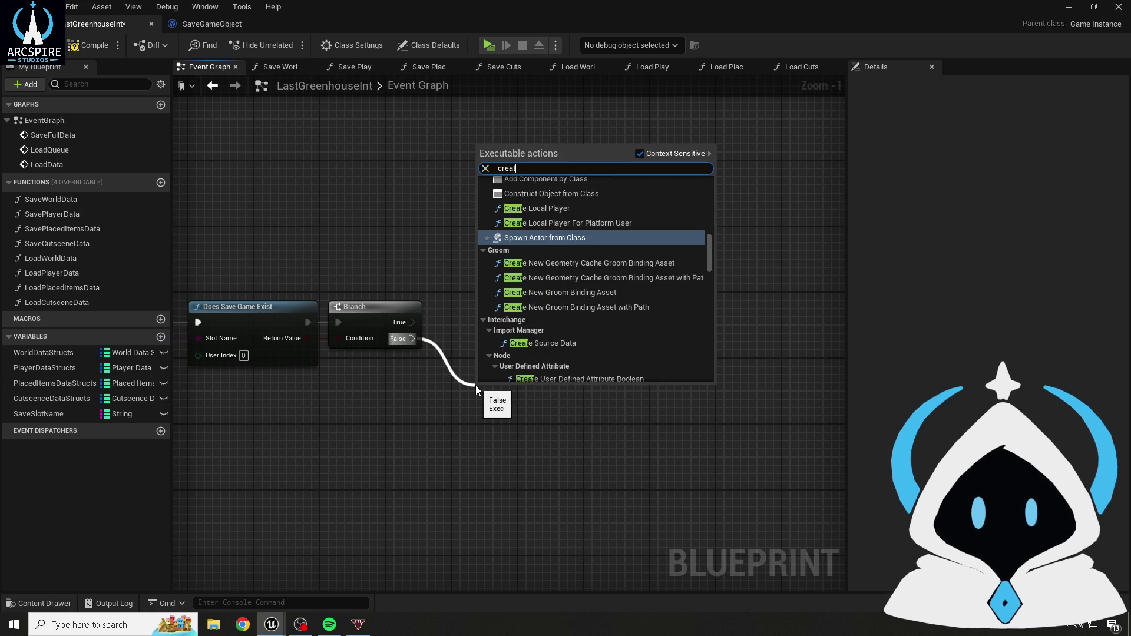
text(e savegame)
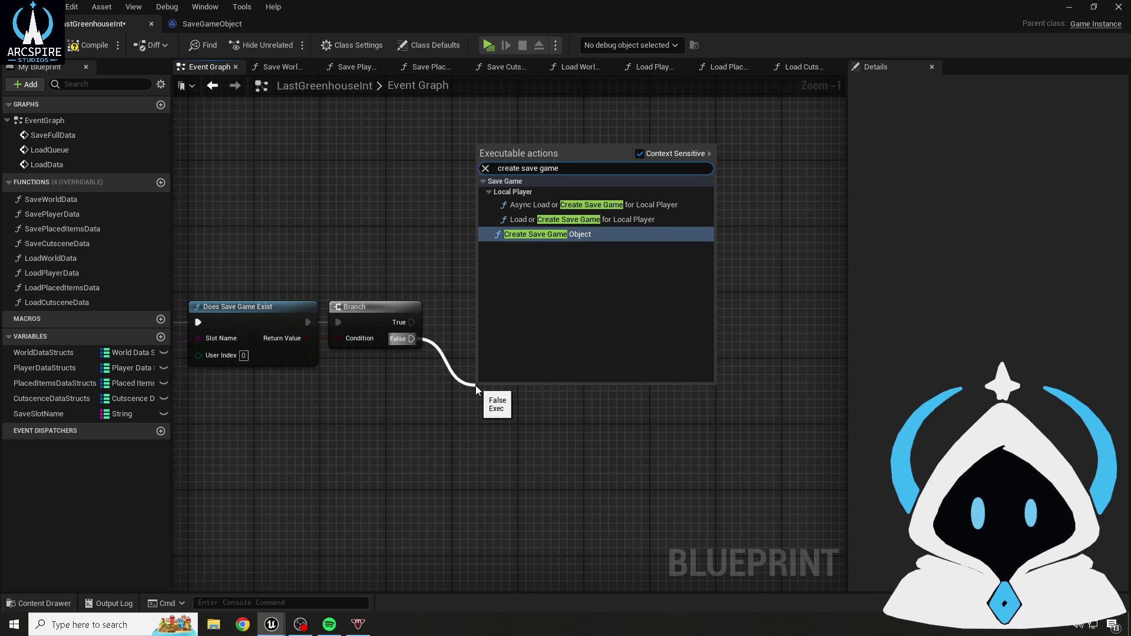
key(Return)
drag(532, 405, 508, 380)
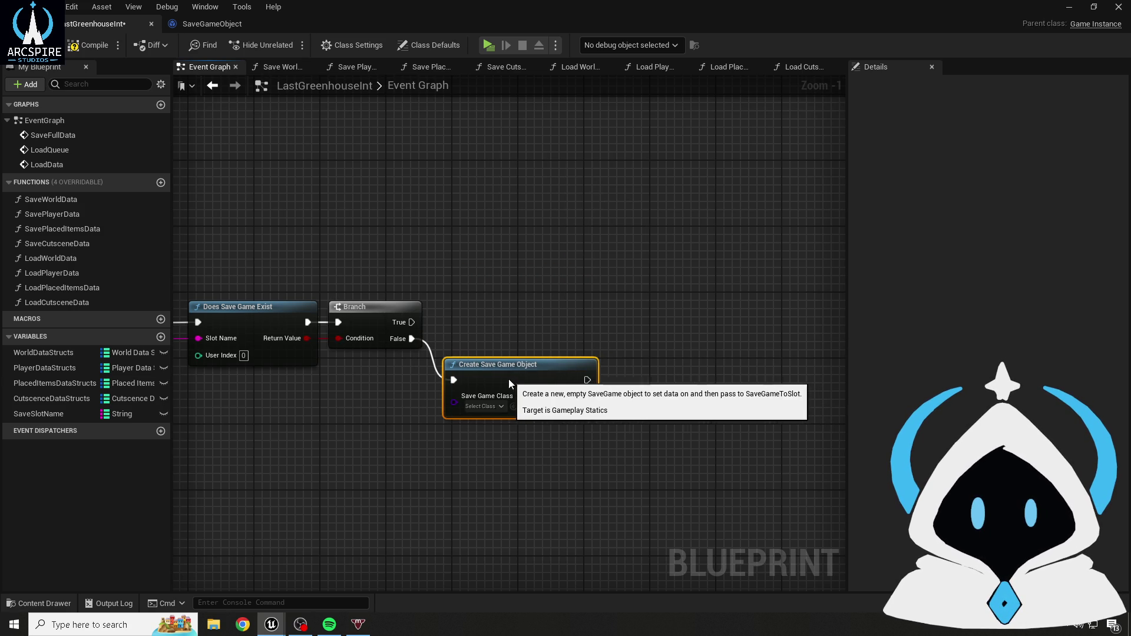
click(483, 406)
click(549, 485)
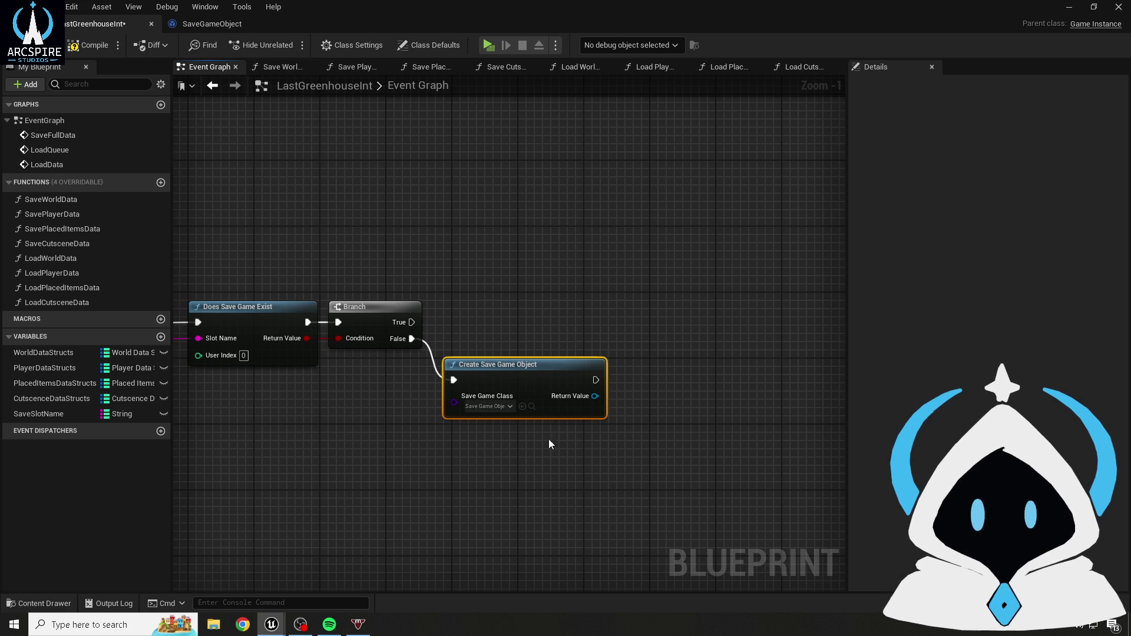
- Compile and save the blueprint
key(F7)
key(ctrl+s)
drag(479, 256, 427, 239)
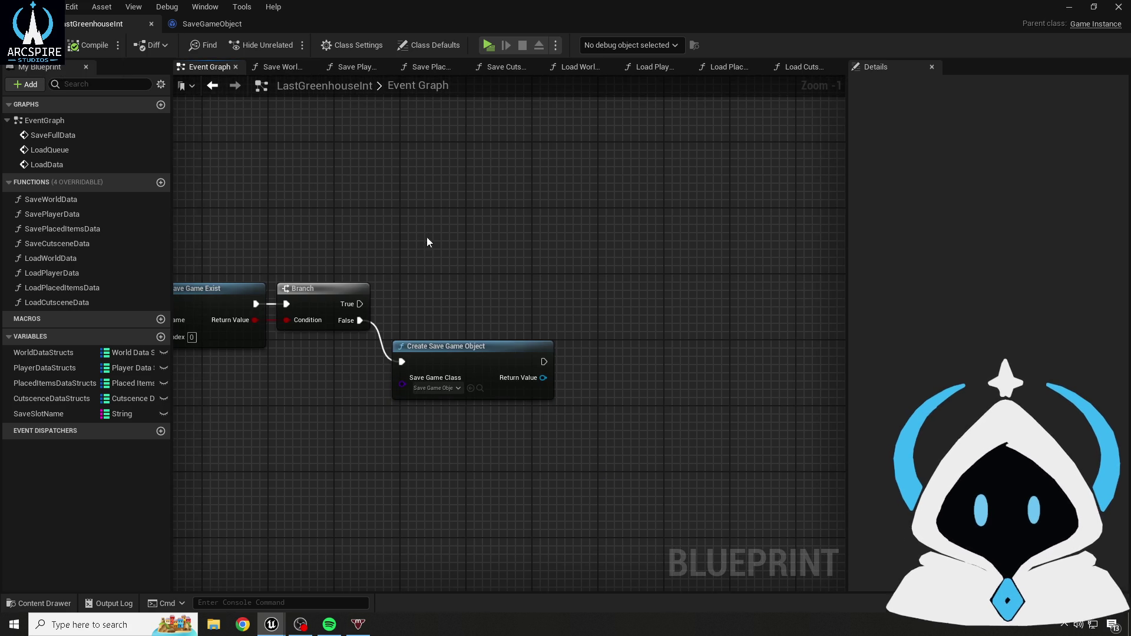
- Promote the Create Save Game Object Return Value to a new SaveGameObj variable and position its SET node
right_click(545, 378)
click(570, 413)
text(SaveGameObj)
key(Return)
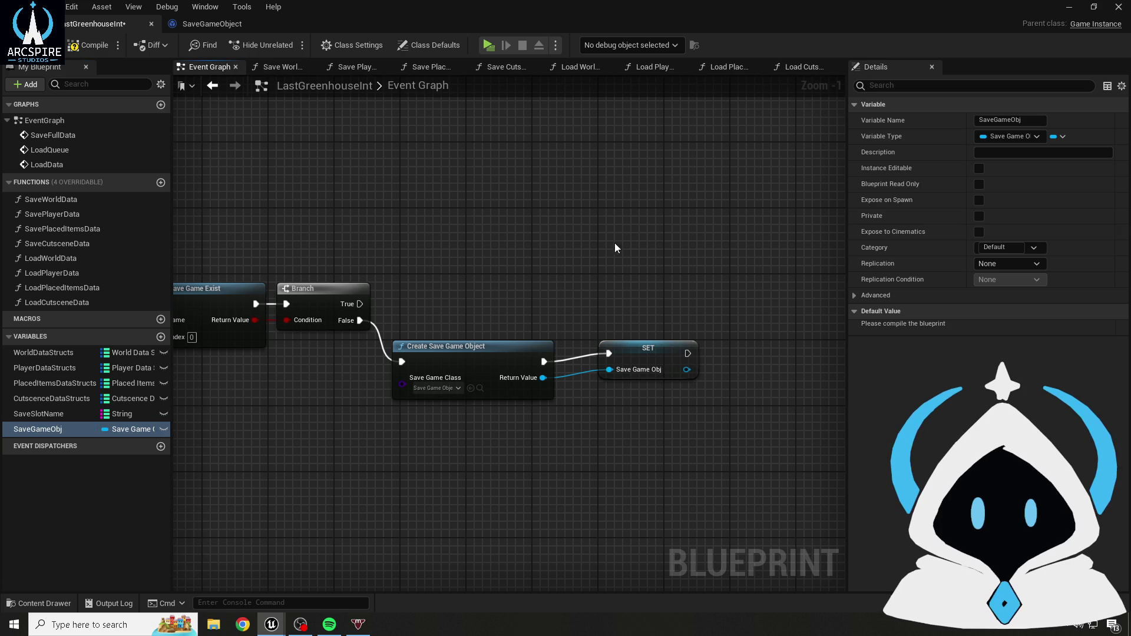
drag(649, 348, 606, 356)
click(274, 139)
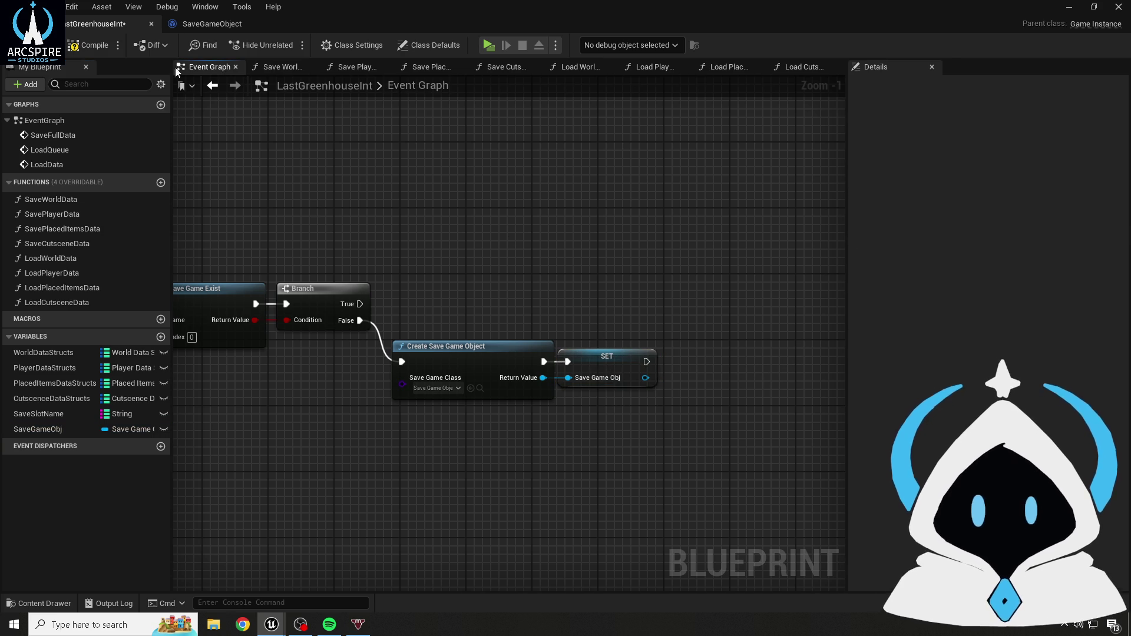
- Compile the blueprint and box-select the Create Save Game Object and SET nodes
click(89, 45)
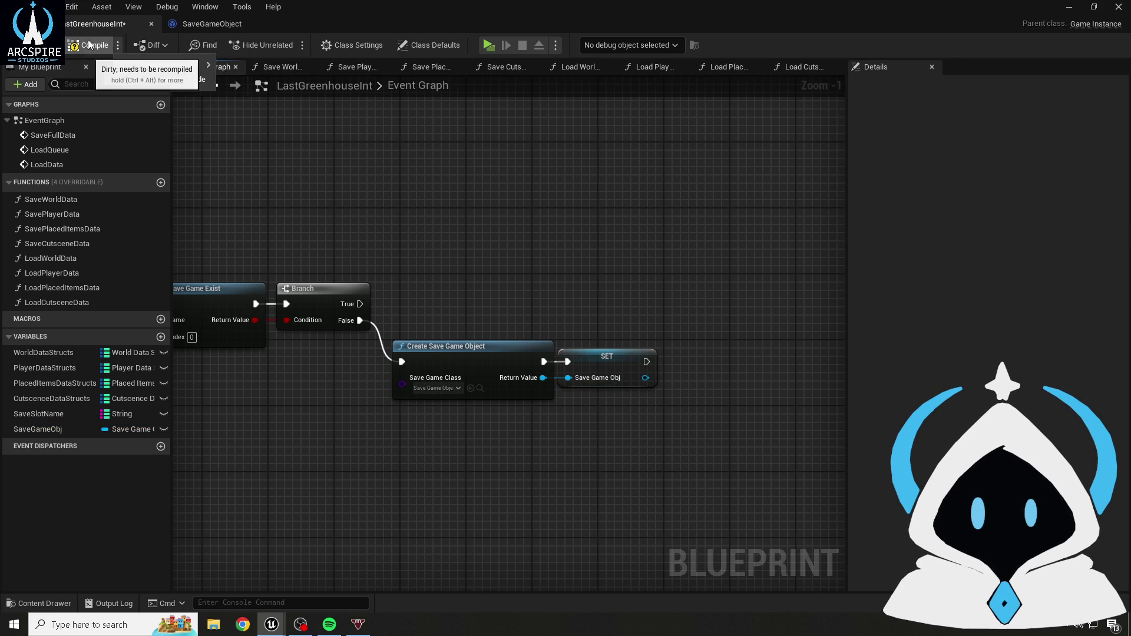
click(516, 348)
mouse_move(471, 232)
mouse_down()
mouse_move(606, 225)
mouse_move(443, 261)
mouse_move(627, 366)
mouse_move(654, 400)
mouse_up()
click(504, 240)
- Search for a get node from Branch True, recompile, and delete the failing Cast To SaveGameObject node
drag(451, 245, 438, 309)
mouse_move(366, 328)
mouse_down()
mouse_move(380, 348)
mouse_move(439, 264)
mouse_move(434, 230)
mouse_up()
text(get)
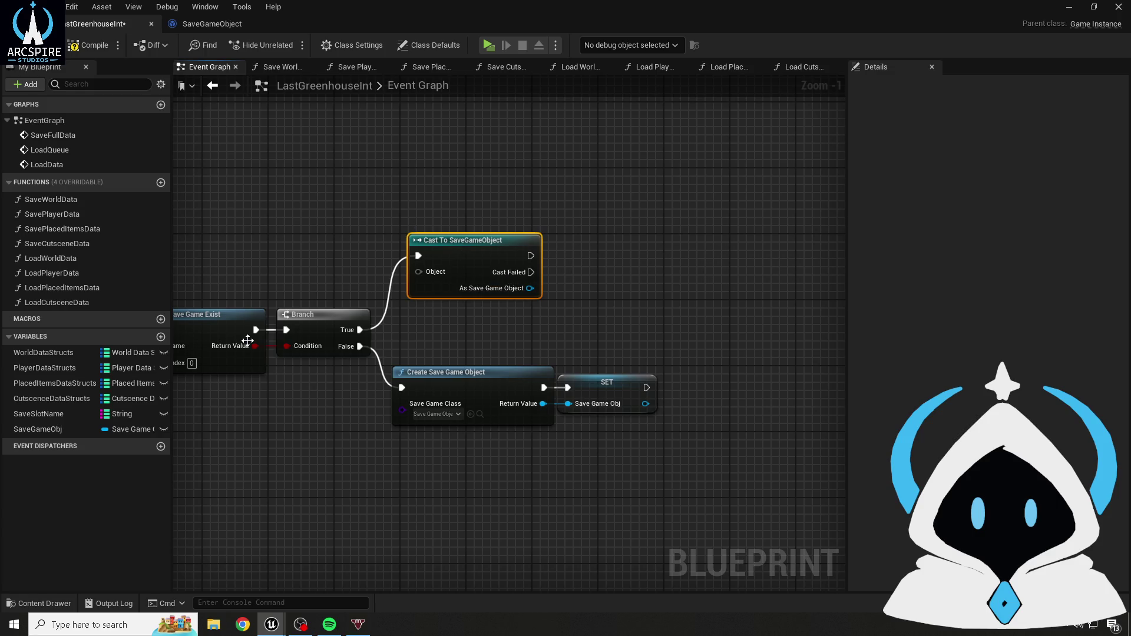
mouse_move(330, 622)
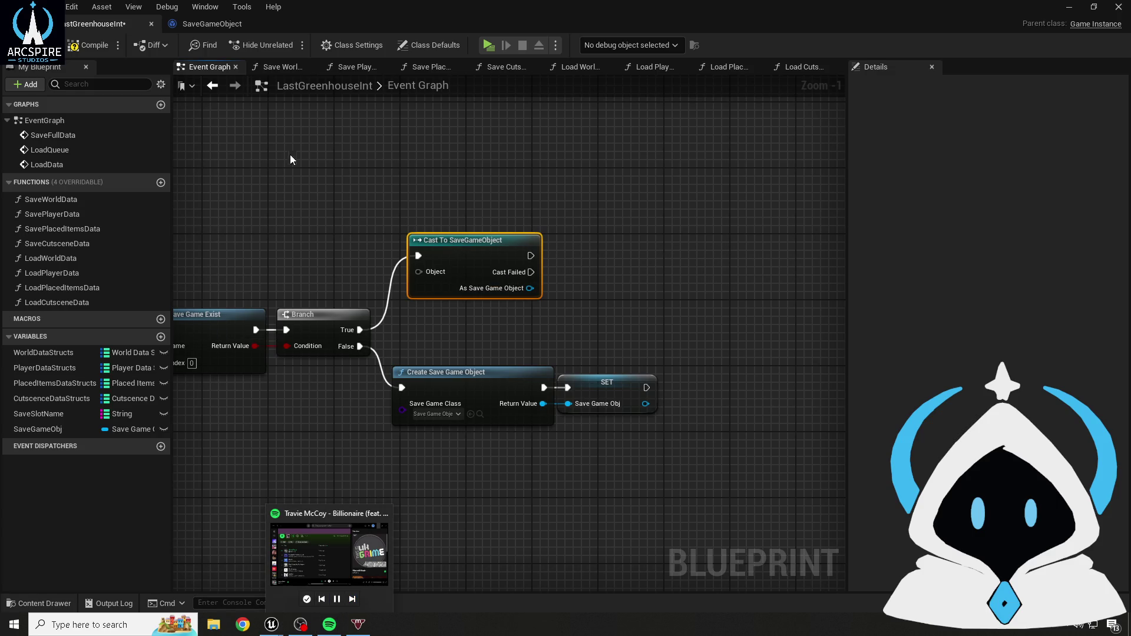
click(89, 44)
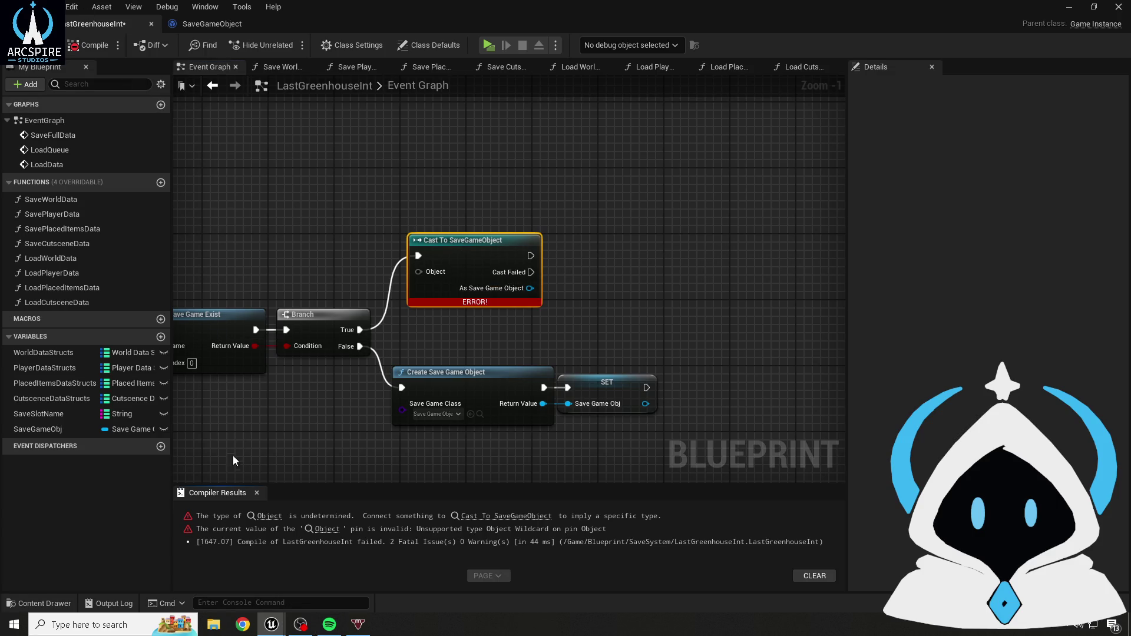
click(257, 492)
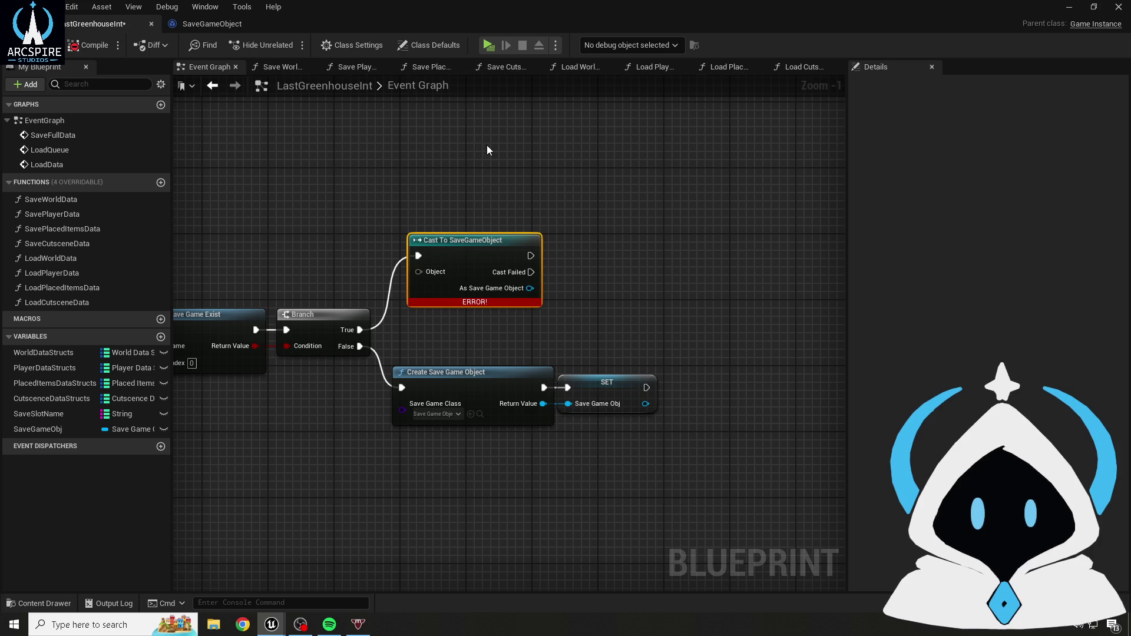
key(Delete)
drag(360, 330, 431, 288)
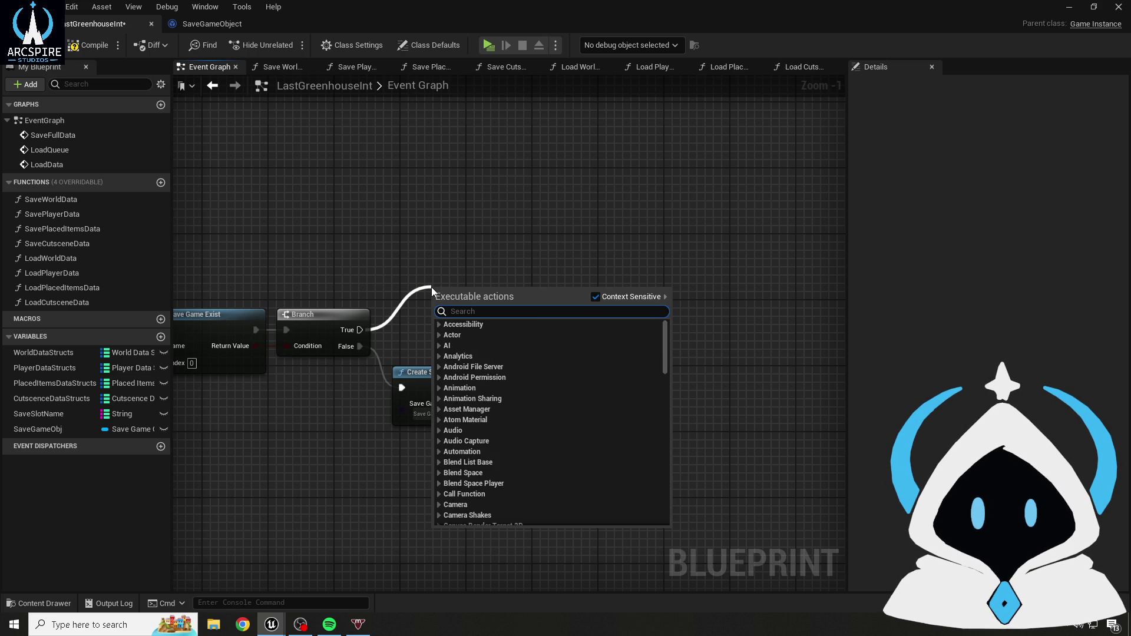
text(save)
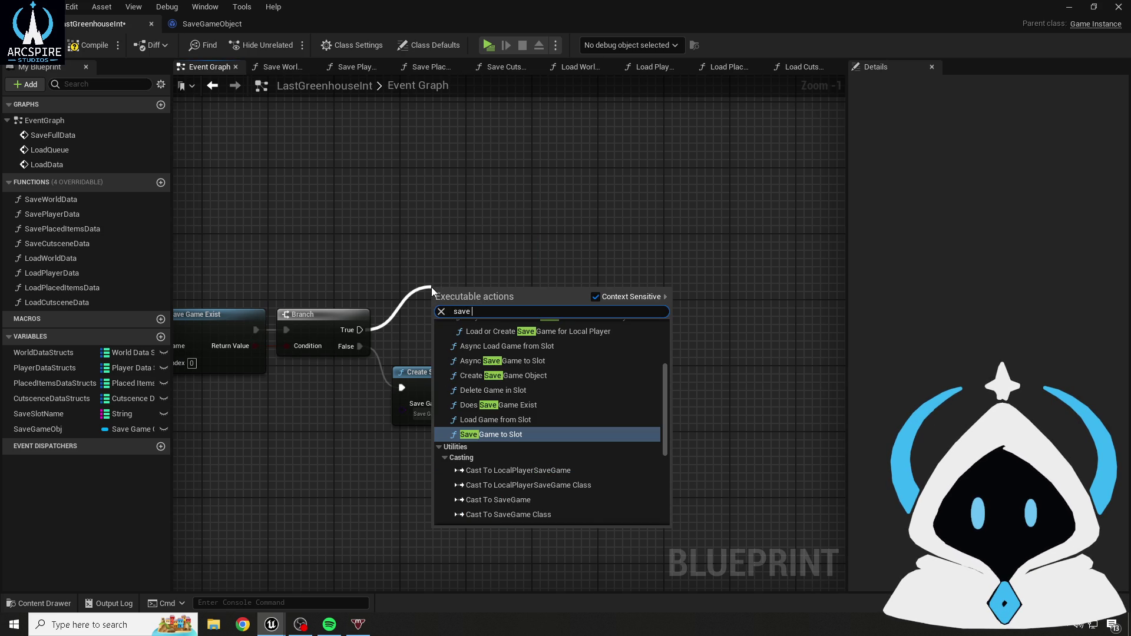
scroll(516, 398, up, 2)
scroll(518, 392, up, 3)
scroll(521, 384, down, 6)
scroll(566, 359, down, 5)
scroll(566, 359, up, 4)
scroll(566, 358, down, 5)
scroll(553, 478, up, 2)
scroll(553, 476, up, 3)
scroll(552, 476, up, 1)
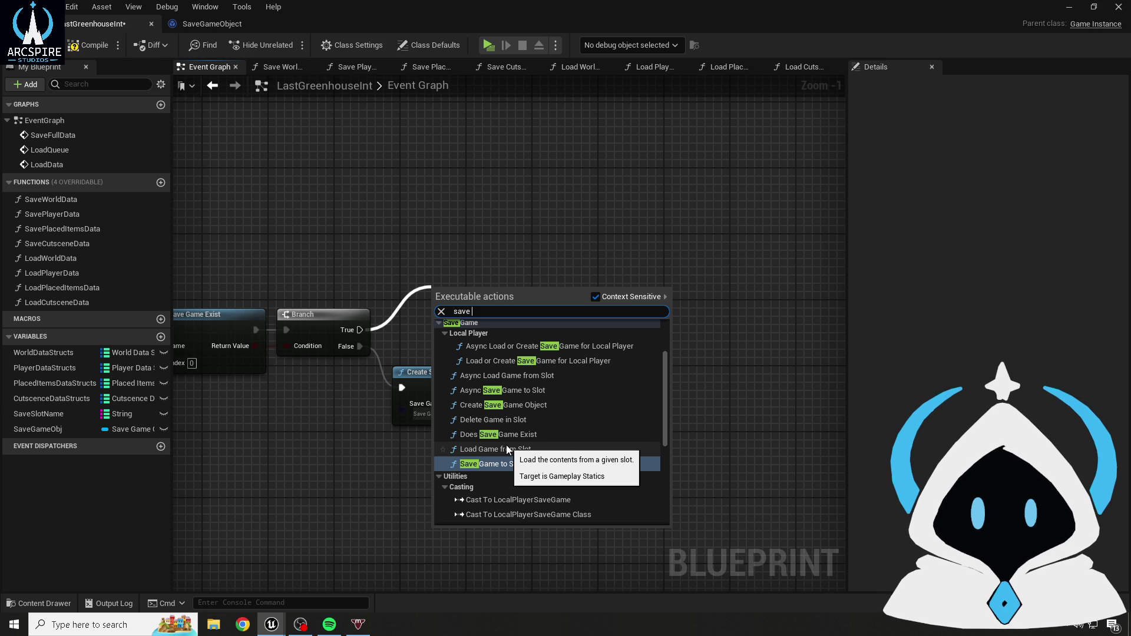
scroll(507, 447, up, 3)
scroll(505, 444, down, 4)
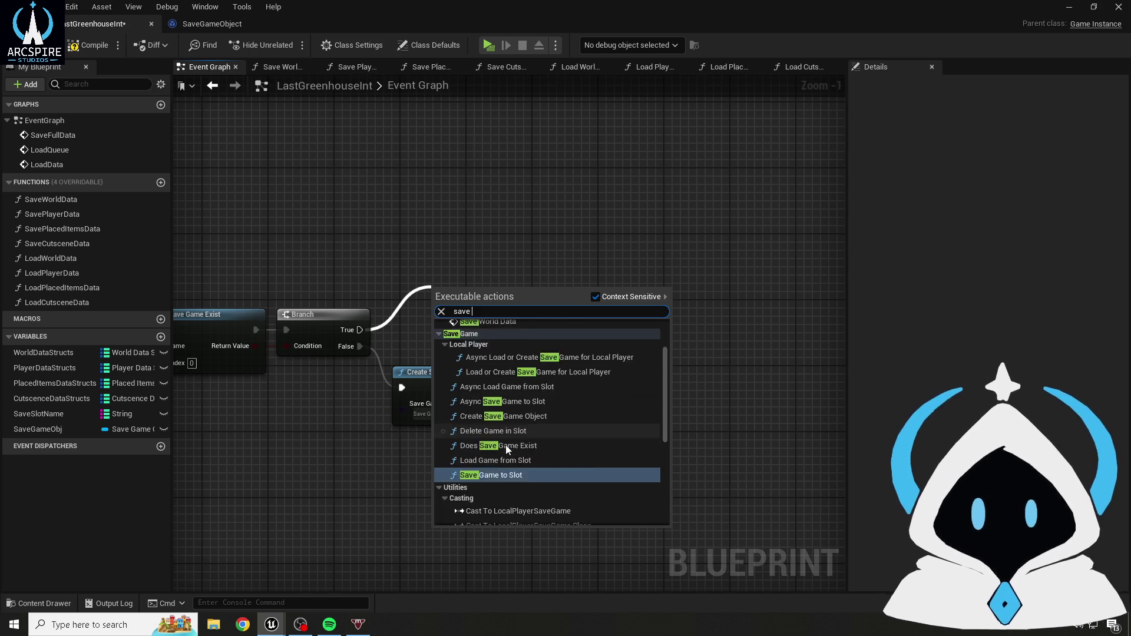
click(501, 430)
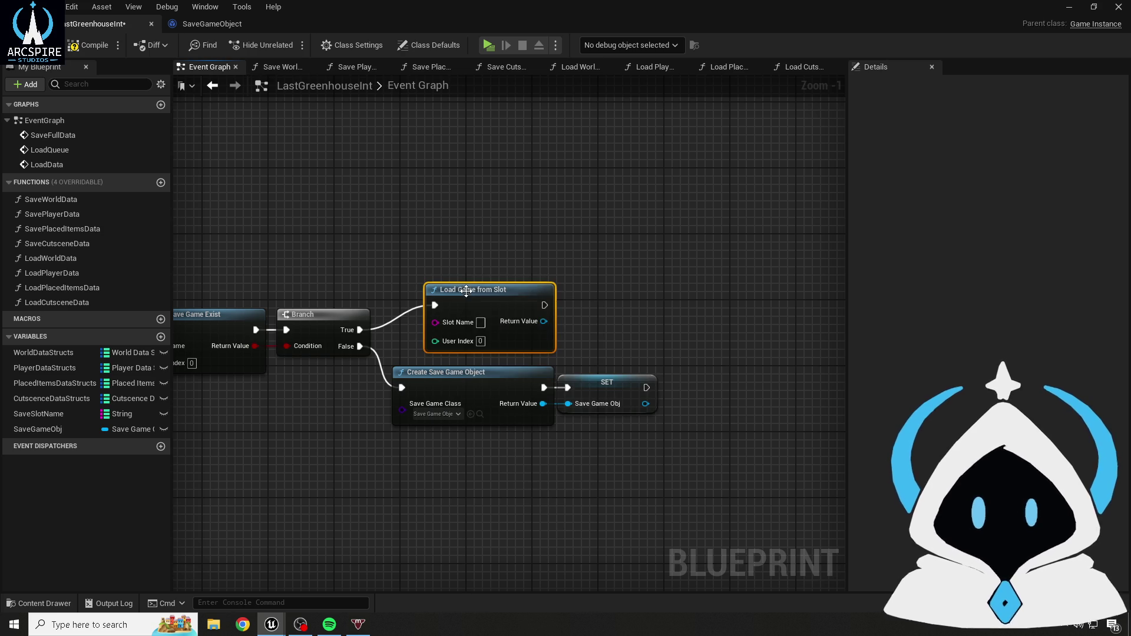
drag(469, 297, 436, 248)
click(407, 136)
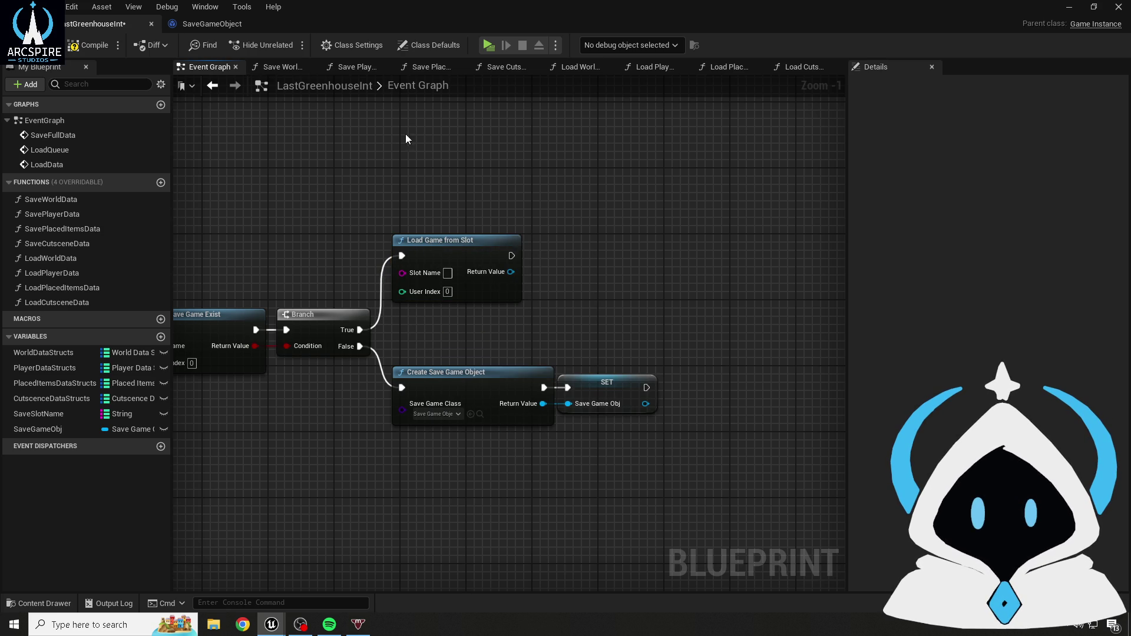
click(456, 259)
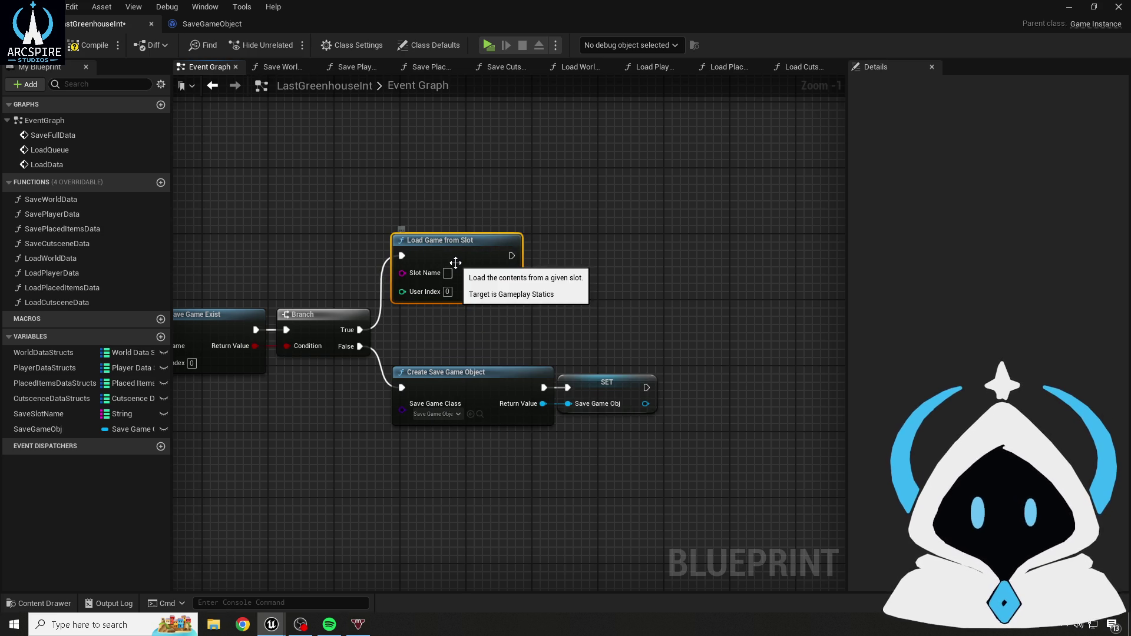
key(Delete)
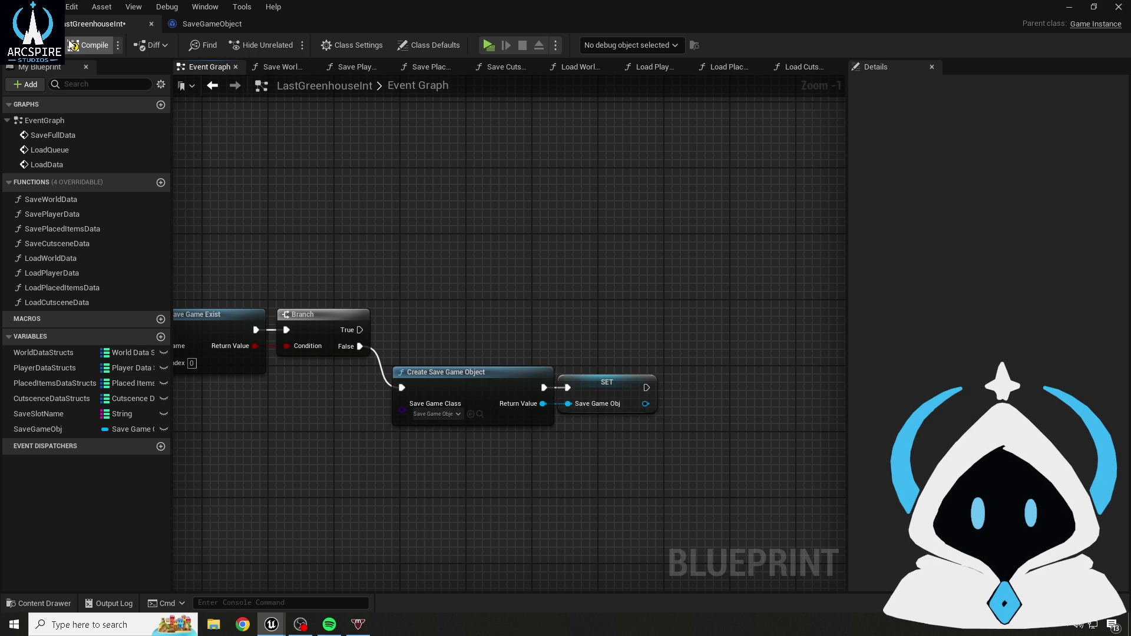
mouse_move(428, 303)
mouse_down()
mouse_move(457, 286)
mouse_move(550, 276)
mouse_move(535, 263)
mouse_move(669, 253)
mouse_move(490, 247)
mouse_move(577, 238)
mouse_up()
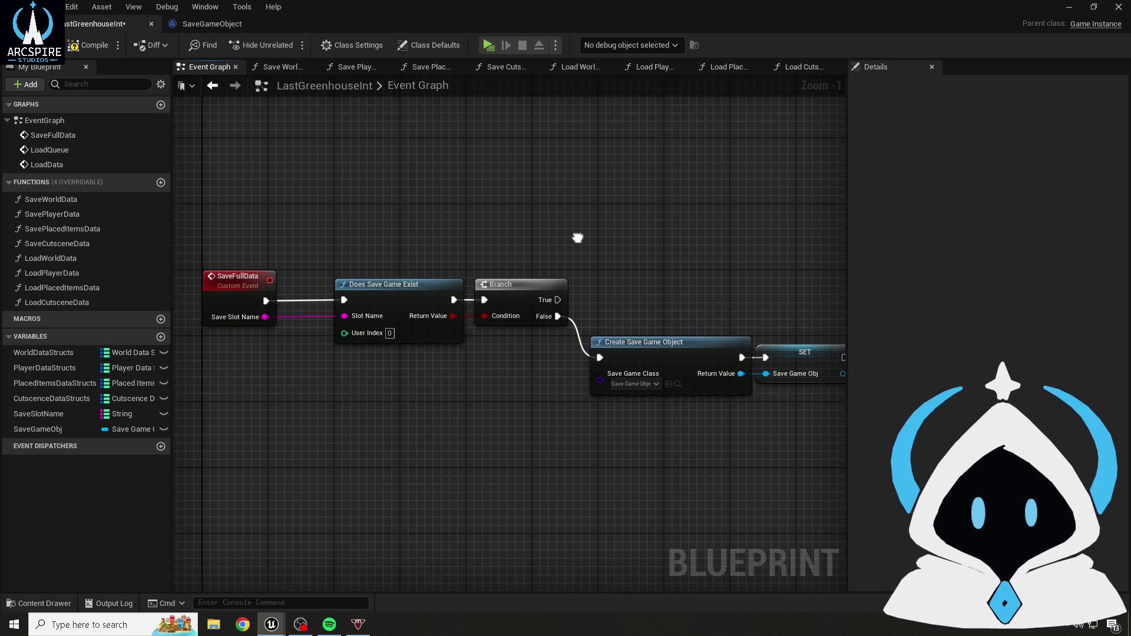
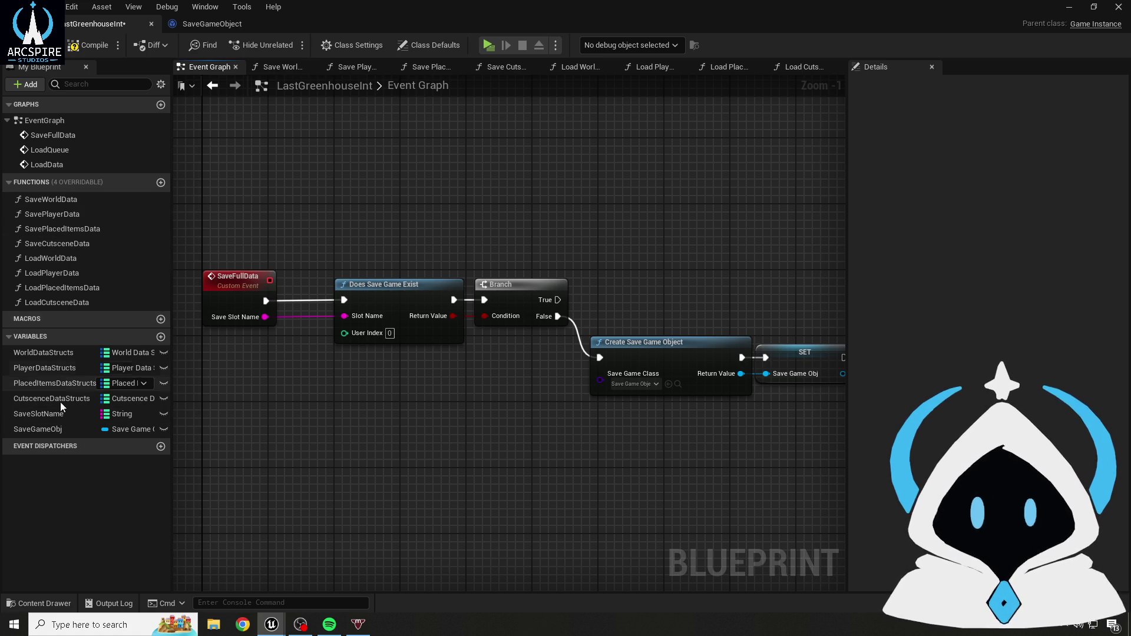
- Add a Save Game to Slot node next to the Create Save Game Object and SET nodes
drag(818, 281, 442, 260)
mouse_move(354, 281)
mouse_down()
mouse_move(469, 402)
mouse_move(549, 395)
mouse_move(514, 435)
mouse_move(479, 437)
mouse_up()
right_click(574, 305)
text(savwe)
key(BackSpace)
key(BackSpace)
text(e game)
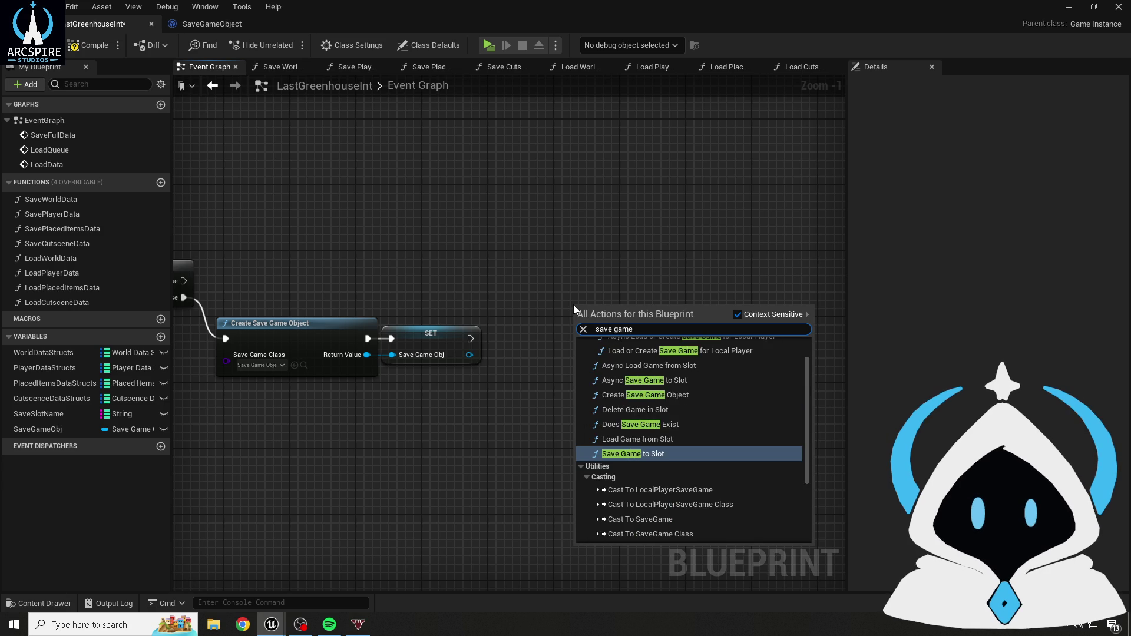
key(Return)
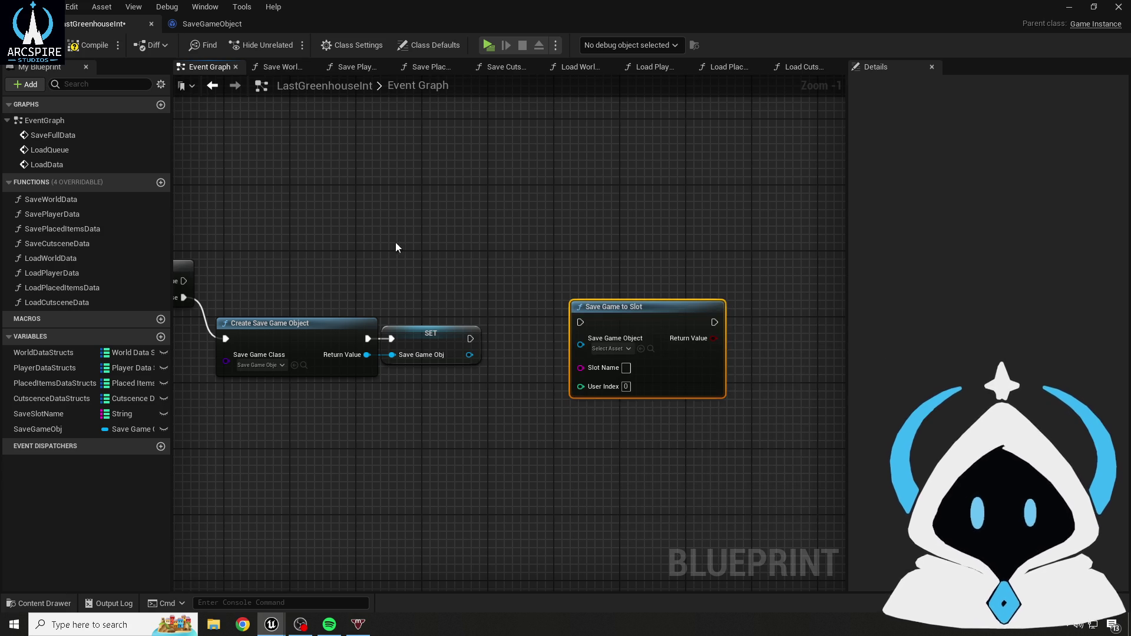
- Insert a 0.2 second Delay so SET runs Delay, then Save Game to Slot
drag(607, 306, 681, 314)
click(499, 321)
drag(470, 338, 507, 339)
mouse_move(608, 339)
mouse_down()
mouse_move(631, 346)
mouse_move(627, 331)
mouse_move(655, 331)
mouse_up()
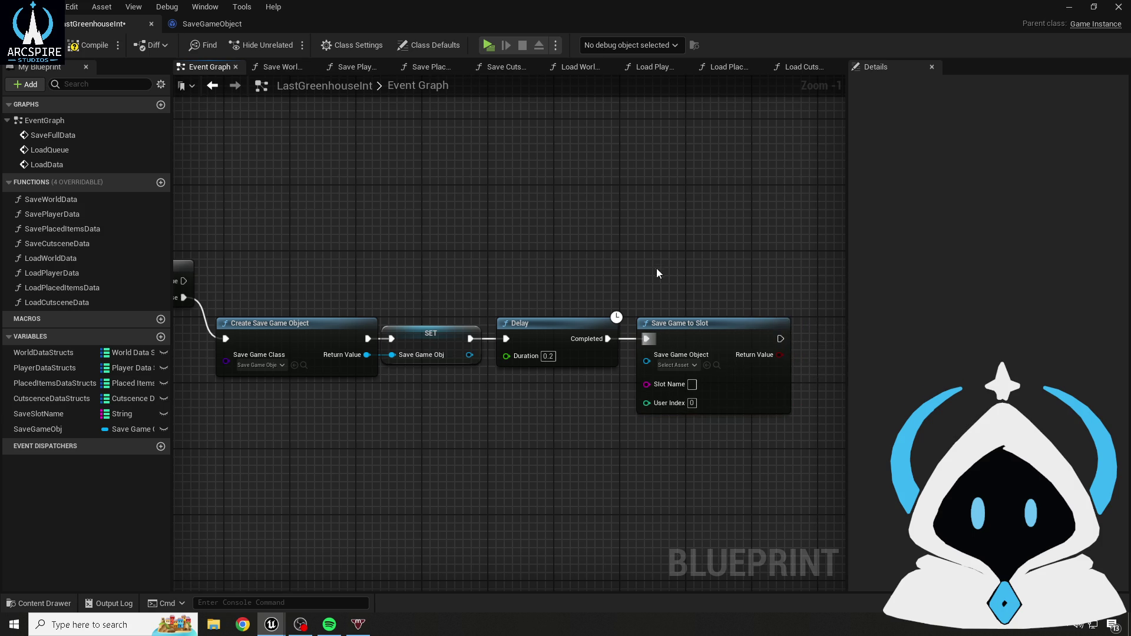
- Wire SET's Save Game Obj into Save Game to Slot and start a wire from Save Slot Name
drag(614, 277, 644, 259)
mouse_move(499, 337)
mouse_down()
mouse_move(525, 368)
mouse_move(531, 357)
mouse_move(649, 356)
mouse_move(687, 337)
mouse_up()
mouse_move(563, 417)
mouse_down()
mouse_move(692, 405)
mouse_move(531, 393)
mouse_move(501, 420)
mouse_move(493, 409)
mouse_up()
scroll(535, 411, down, 1)
mouse_move(701, 442)
mouse_down()
mouse_move(513, 429)
mouse_move(662, 412)
mouse_move(625, 407)
mouse_up()
mouse_move(253, 253)
mouse_down()
mouse_move(266, 275)
mouse_move(319, 285)
mouse_move(396, 334)
mouse_move(332, 325)
mouse_up()
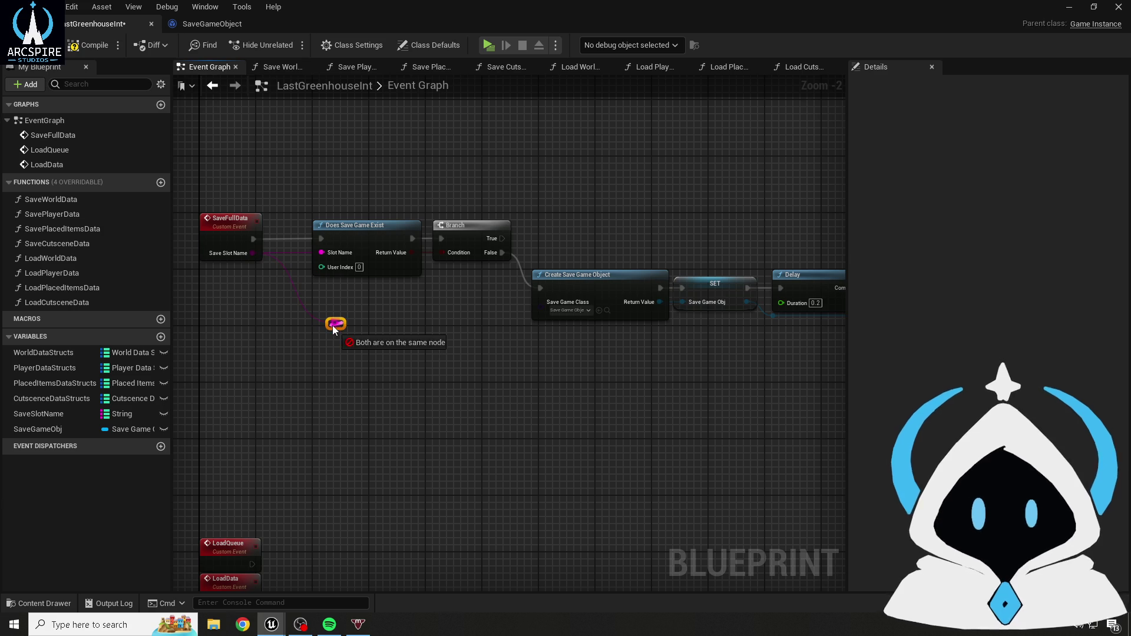
- Connect Save Slot Name to Save Game to Slot's Slot Name through a reroute knot
mouse_move(343, 372)
mouse_down()
mouse_move(234, 315)
mouse_move(786, 320)
mouse_up()
scroll(758, 374, up, 2)
drag(609, 360, 638, 352)
scroll(391, 454, down, 1)
scroll(496, 281, down, 1)
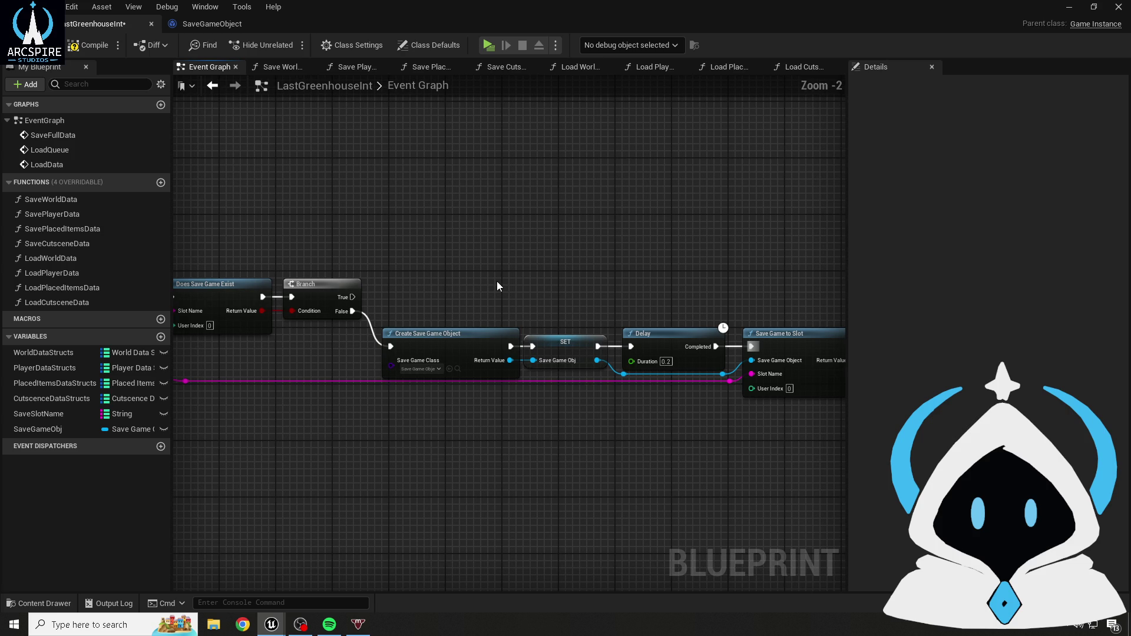
- Duplicate the Save Game to Slot node and wire Branch True into the copy
drag(496, 281, 432, 265)
click(730, 316)
key(ctrl+c)
key(ctrl+v)
mouse_move(292, 281)
mouse_down()
mouse_move(365, 259)
mouse_move(382, 217)
mouse_up()
click(372, 171)
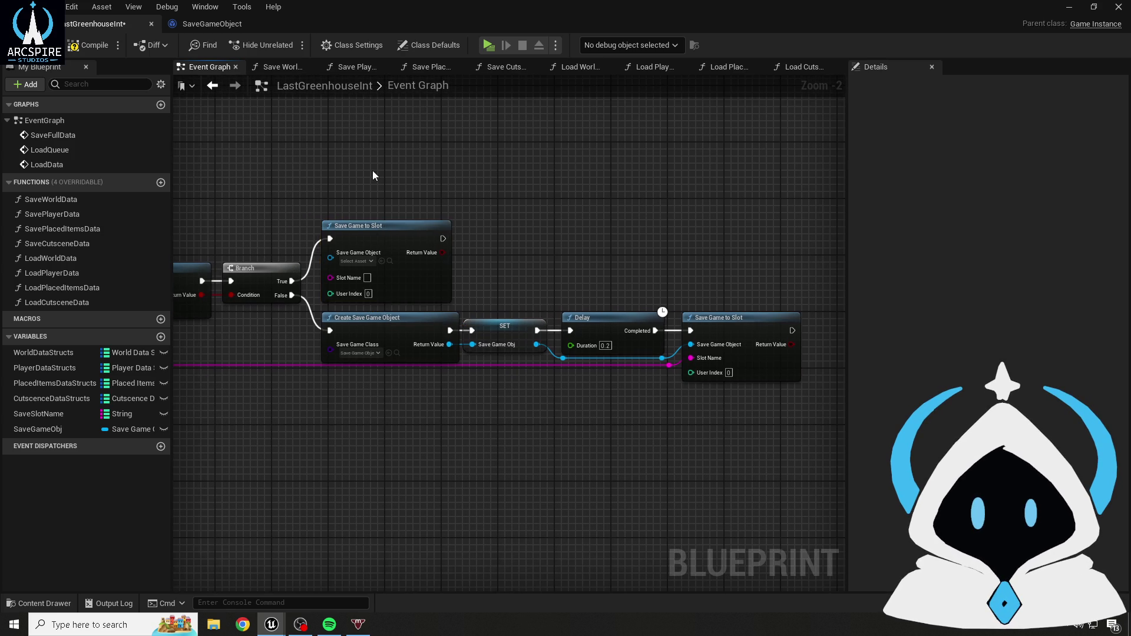
- Feed a Save Game Obj getter into the duplicate save and route a slot name wire to a reroute
scroll(314, 196, up, 1)
scroll(397, 251, up, 1)
mouse_move(17, 434)
mouse_down()
mouse_move(433, 250)
mouse_move(436, 260)
mouse_move(589, 281)
mouse_up()
click(467, 268)
click(469, 212)
mouse_move(255, 324)
mouse_down()
mouse_move(342, 271)
mouse_move(590, 270)
mouse_move(532, 244)
mouse_up()
click(527, 249)
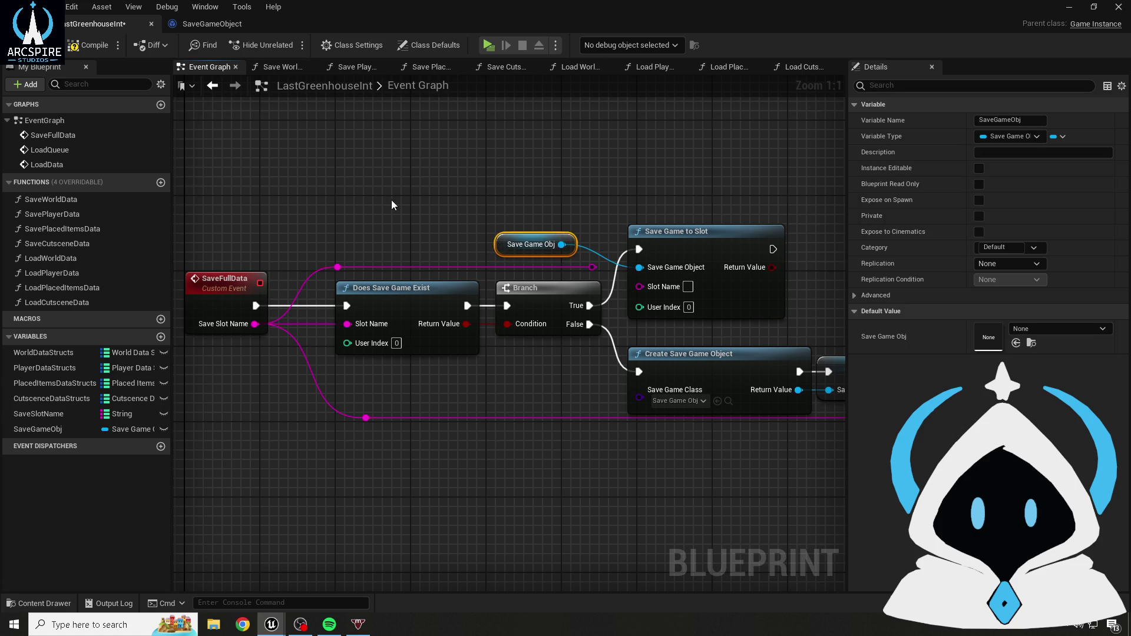
- Wire the slot name into the True-branch Save Game to Slot, then compile and save
click(391, 199)
drag(592, 267, 639, 286)
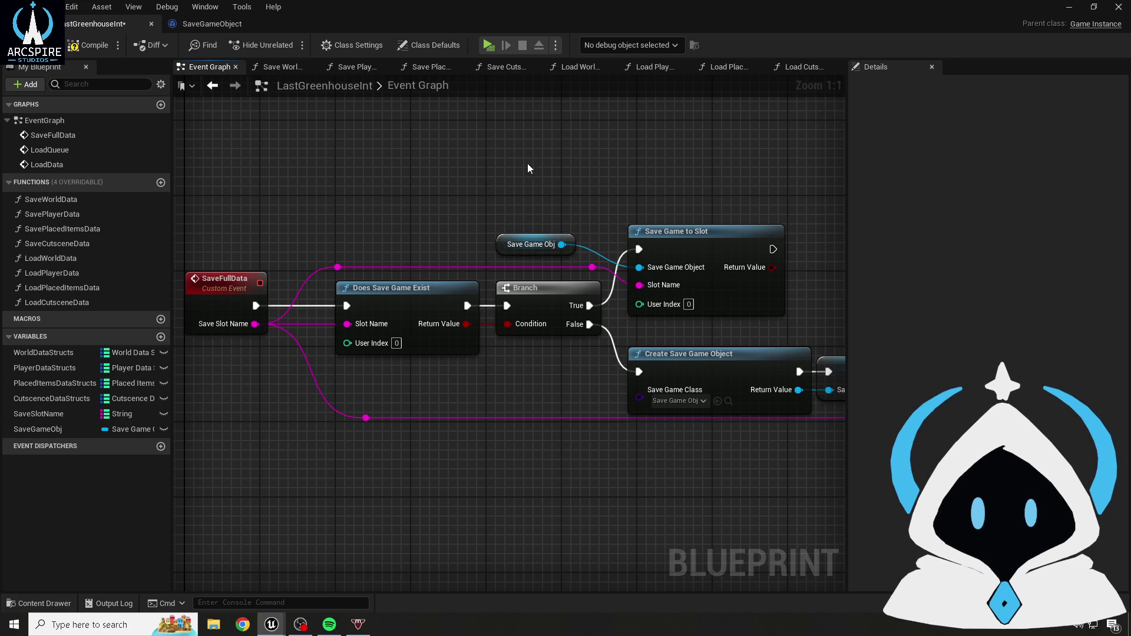
click(87, 52)
key(ctrl+s)
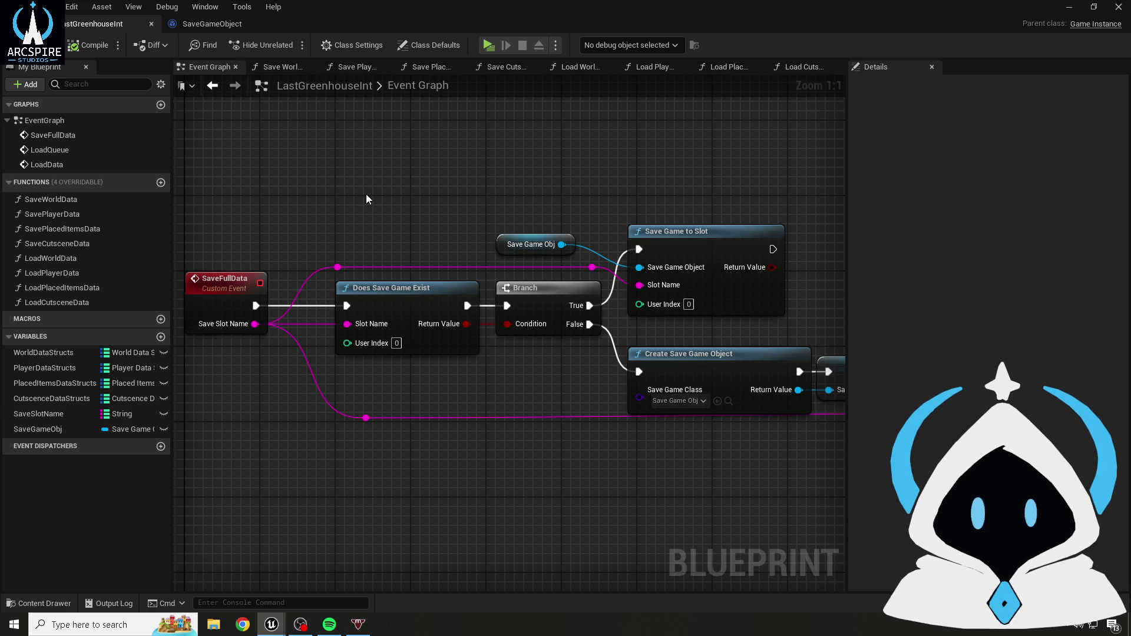
- Inspect the SaveSlotName variable and review the SaveFullData and Does Save Game Exist nodes
click(17, 418)
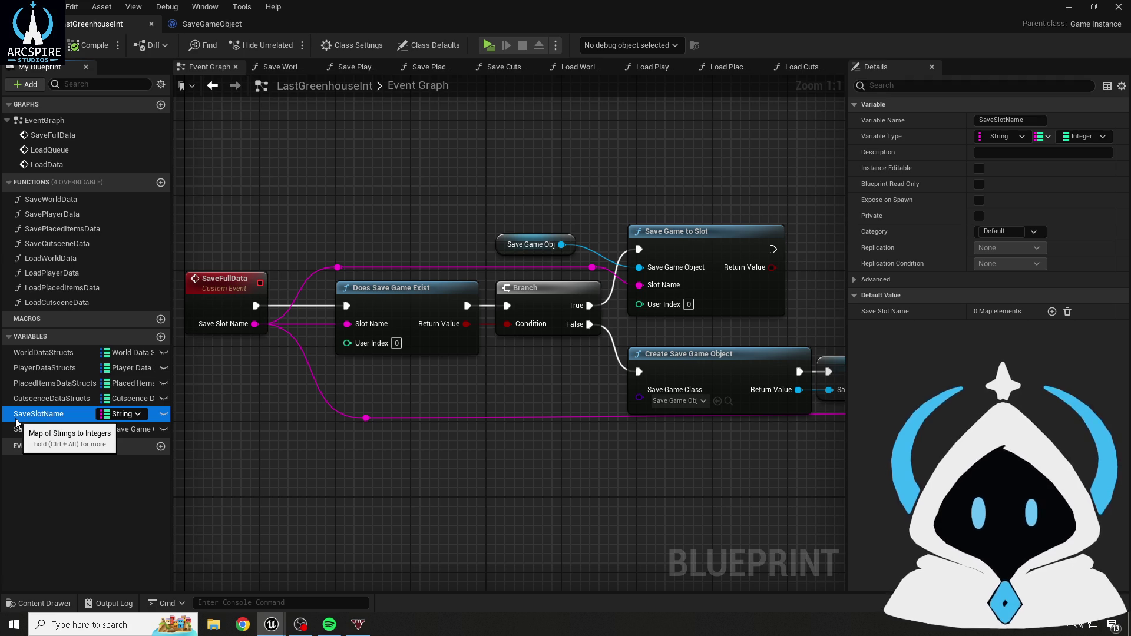
click(389, 225)
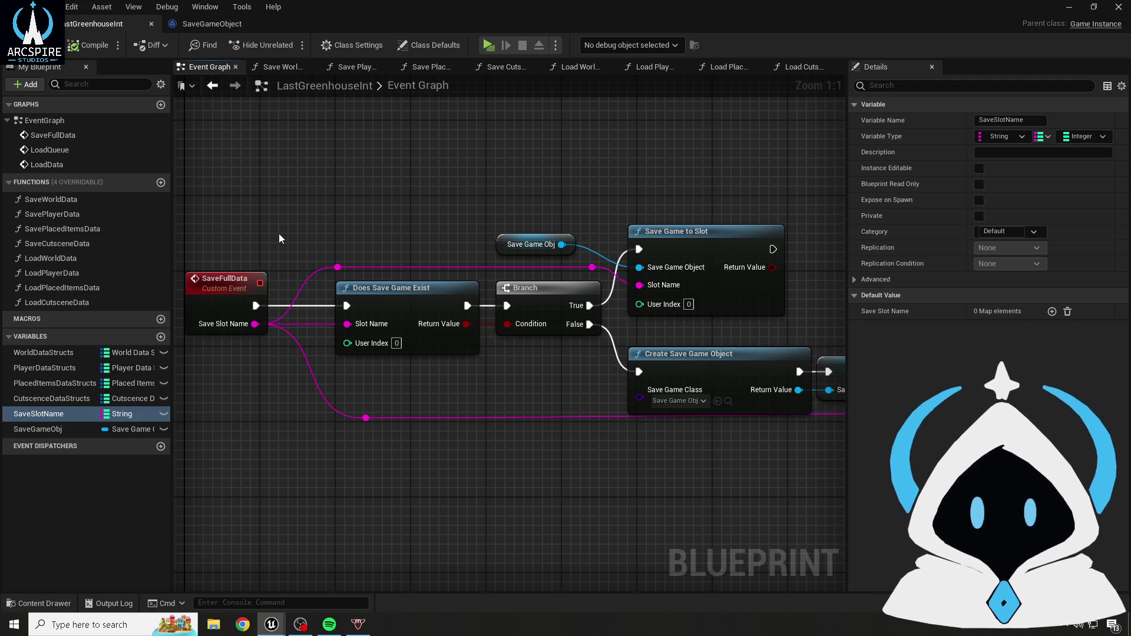
scroll(278, 233, down, 1)
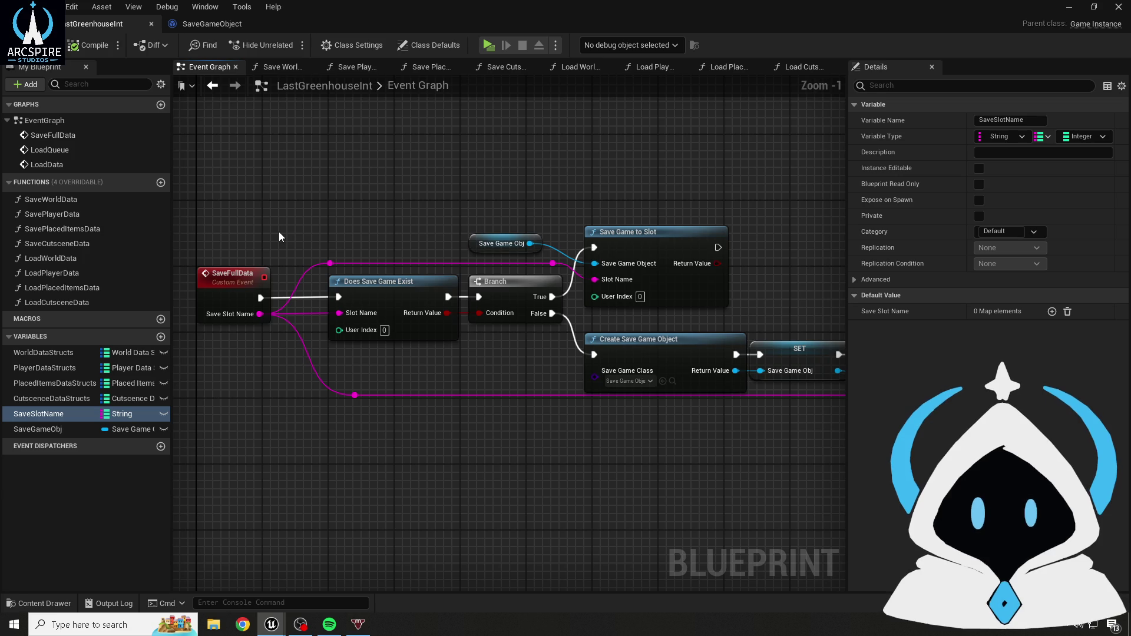
scroll(253, 257, up, 1)
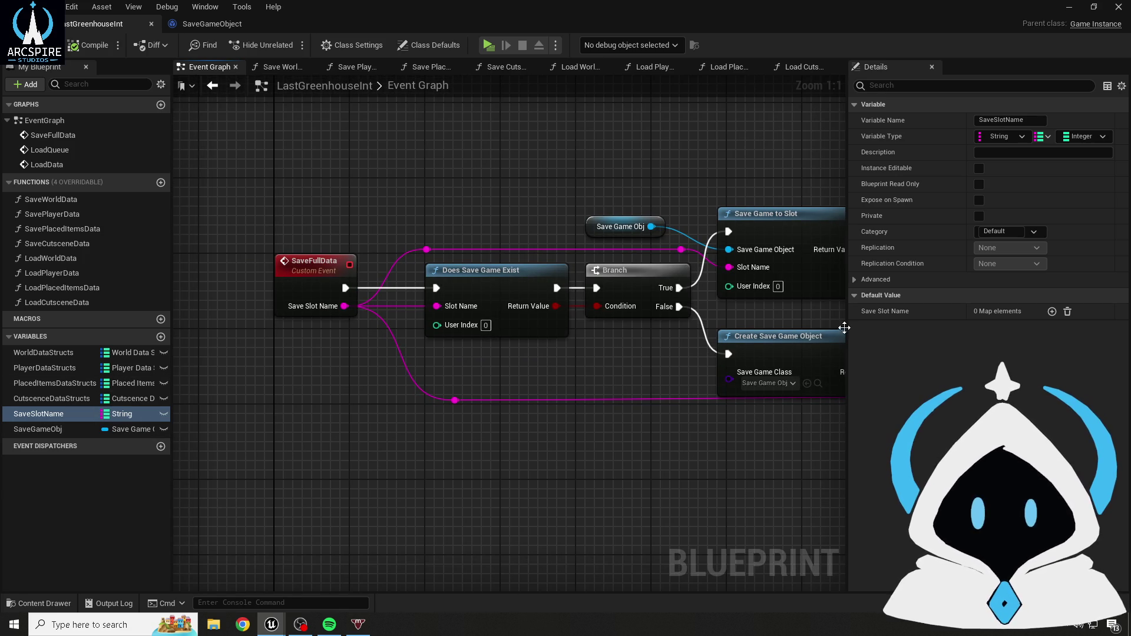
mouse_move(277, 205)
mouse_down()
mouse_move(409, 380)
mouse_move(517, 455)
mouse_up()
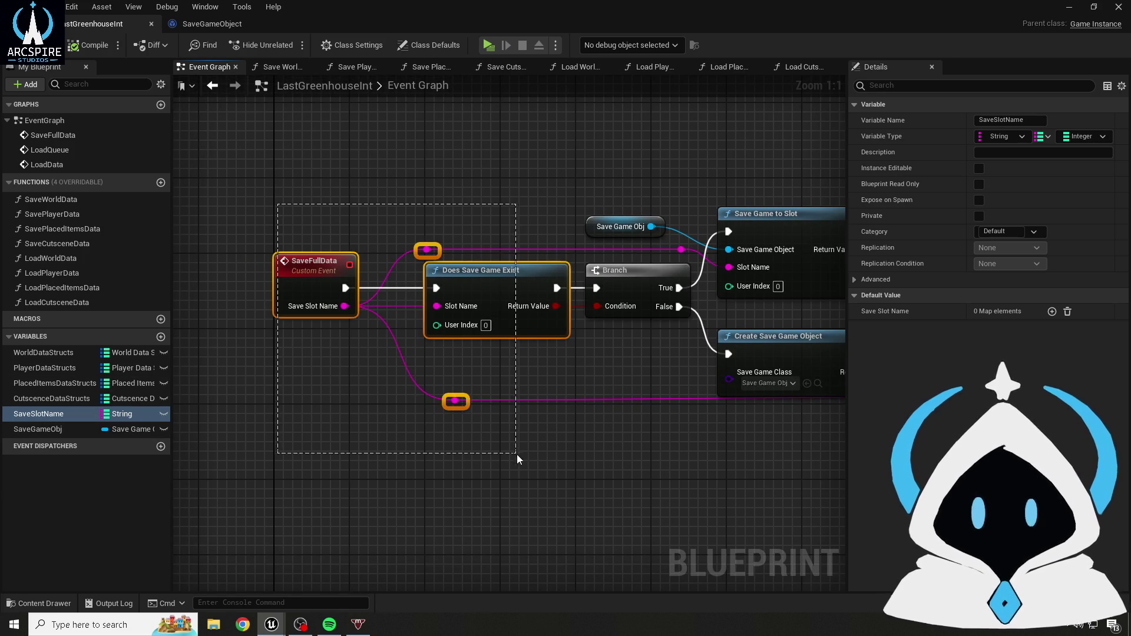
scroll(588, 478, down, 1)
mouse_move(588, 479)
mouse_down()
mouse_move(313, 442)
mouse_move(449, 446)
mouse_up()
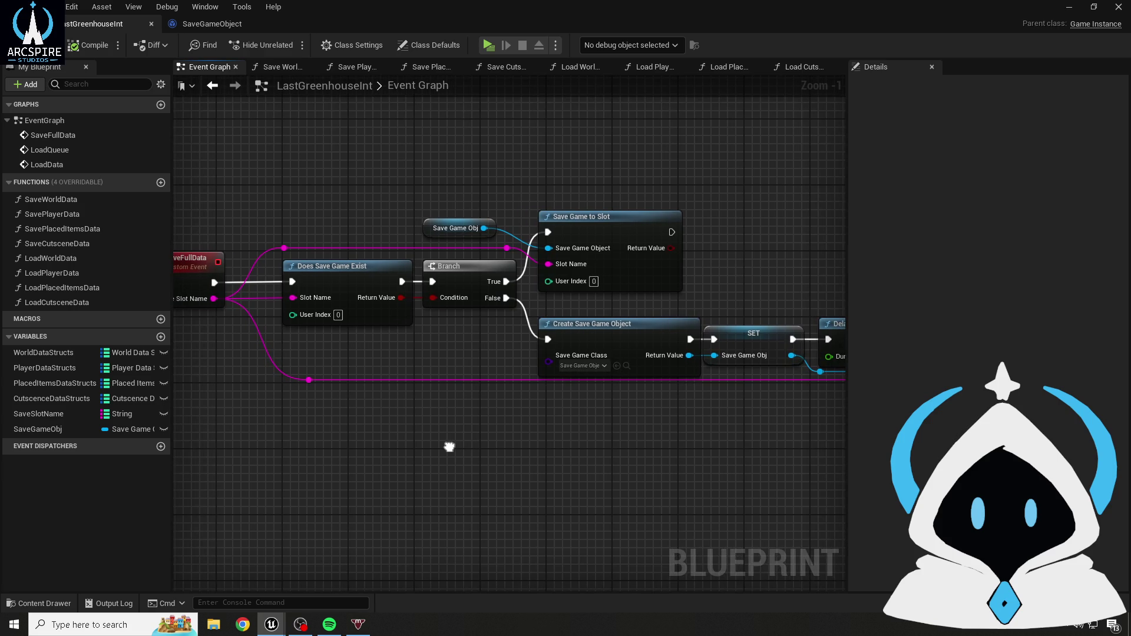
- Create variable CurrentSaveIndex as a single Integer and compile the blueprint
click(164, 341)
text(CurrentSaveIndex)
key(Return)
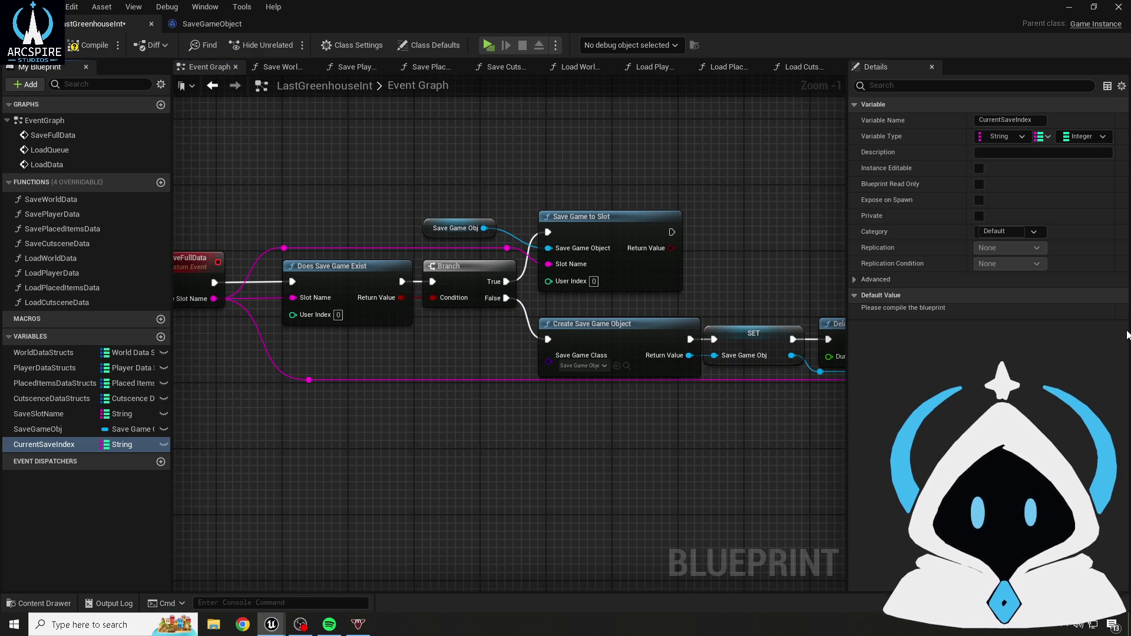
click(1078, 138)
click(1043, 136)
click(1037, 153)
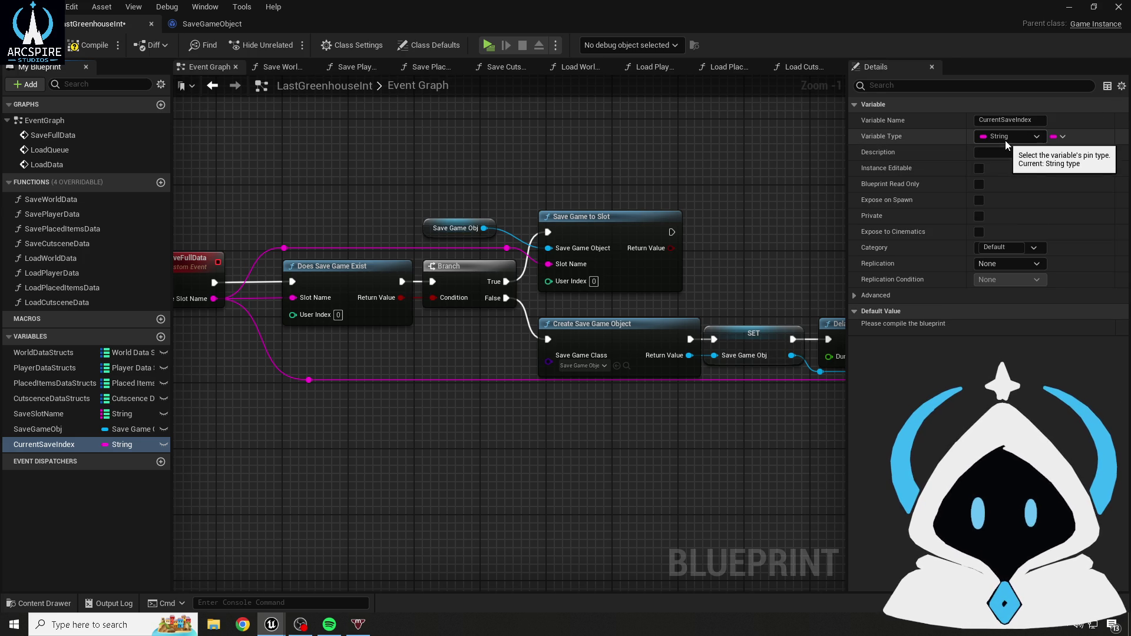
click(1005, 141)
text(int)
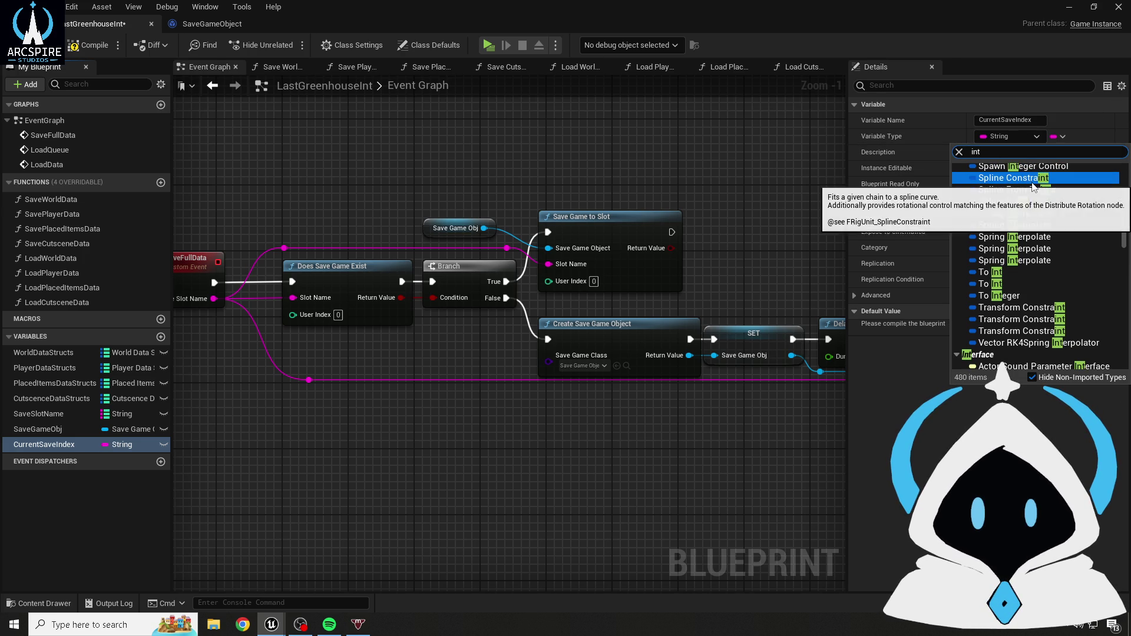
scroll(1012, 226, up, 10)
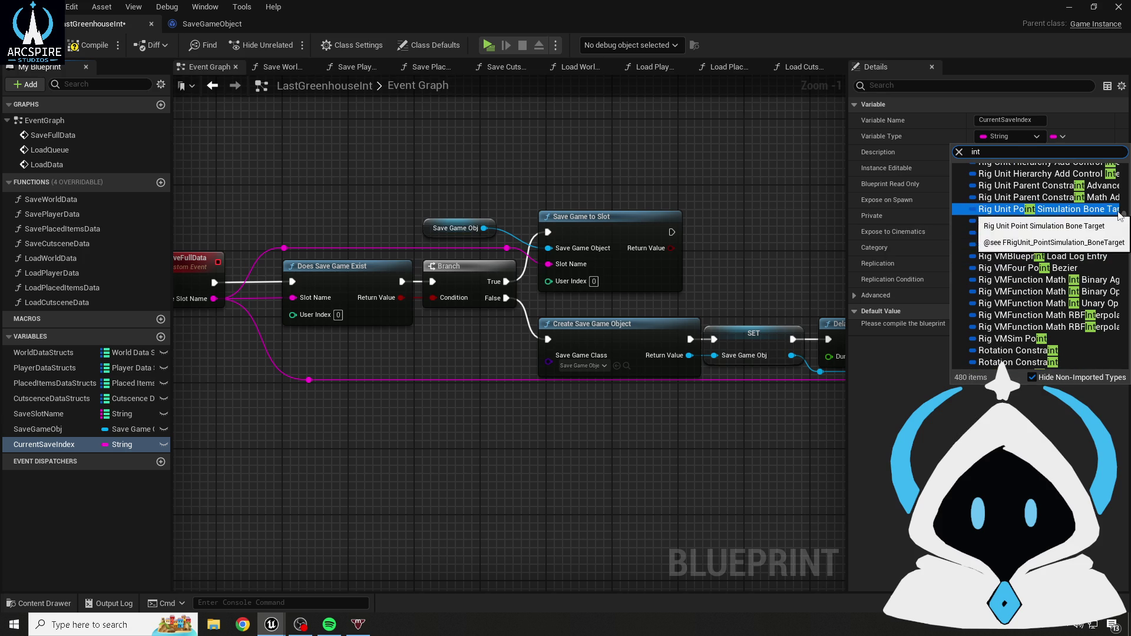
scroll(1125, 224, up, 5)
click(1001, 174)
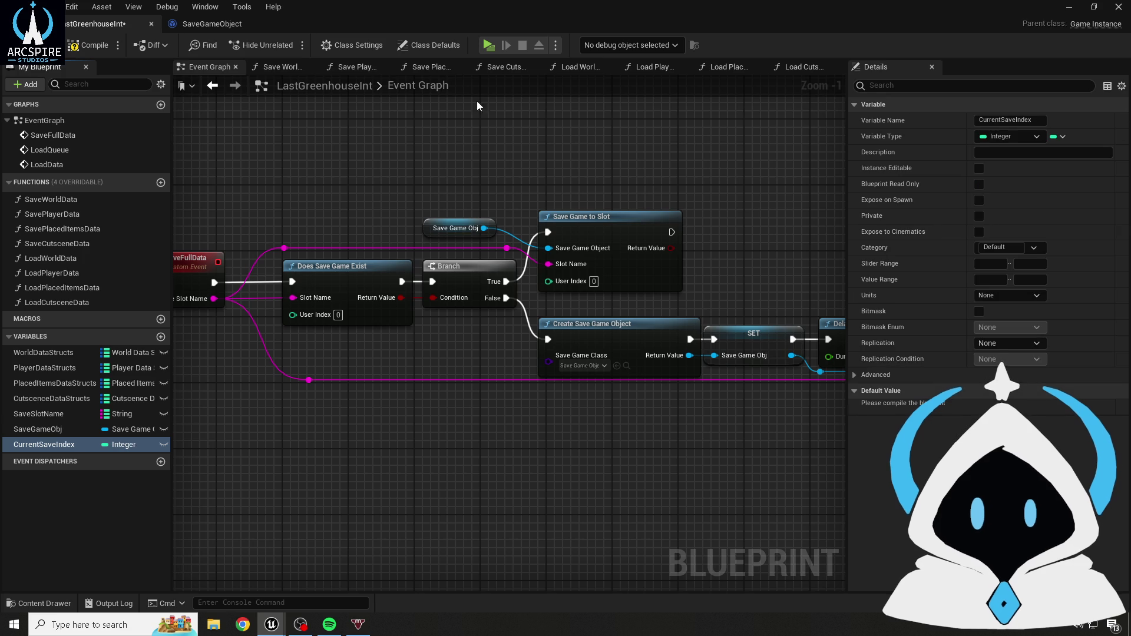
click(83, 47)
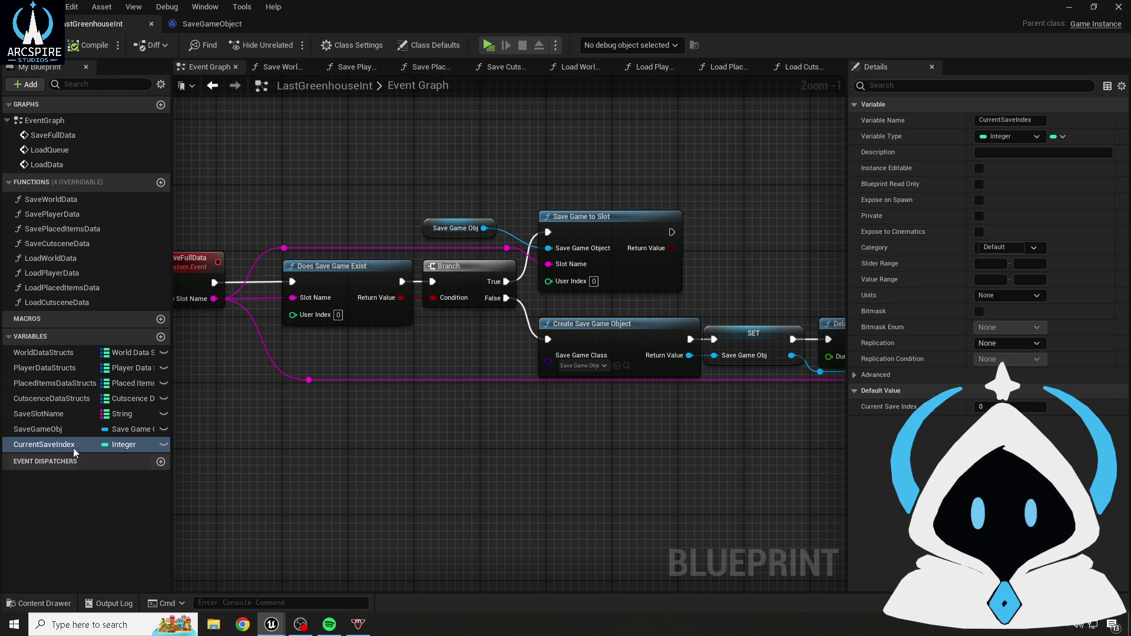
- Check the SaveGameObject blueprint, then return and review the SaveFullData chain
drag(39, 446, 38, 423)
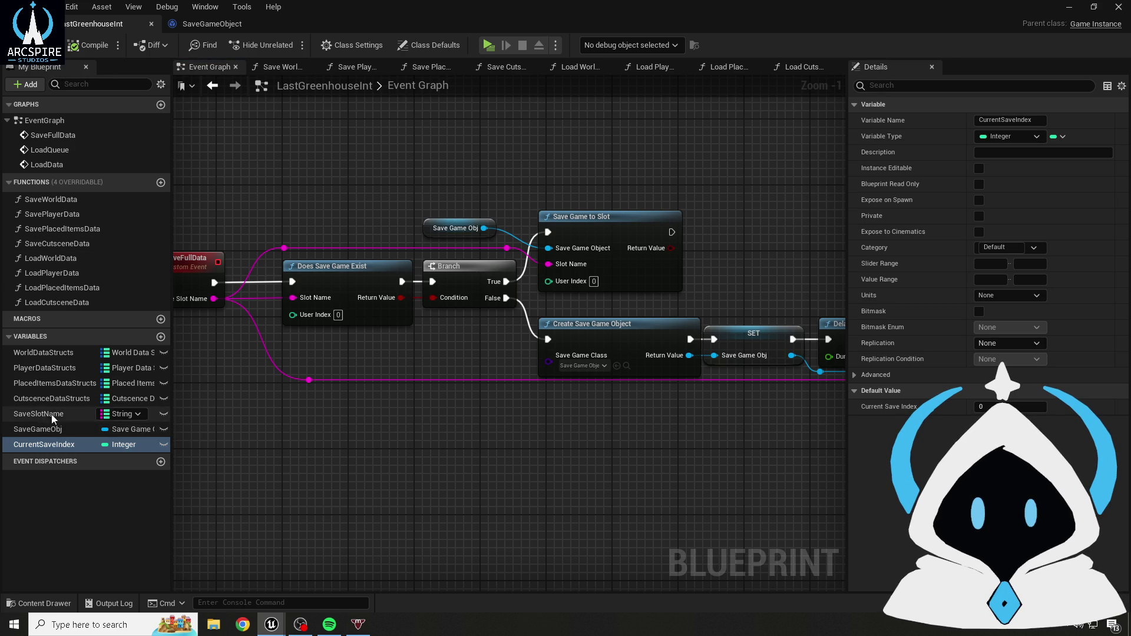
click(184, 24)
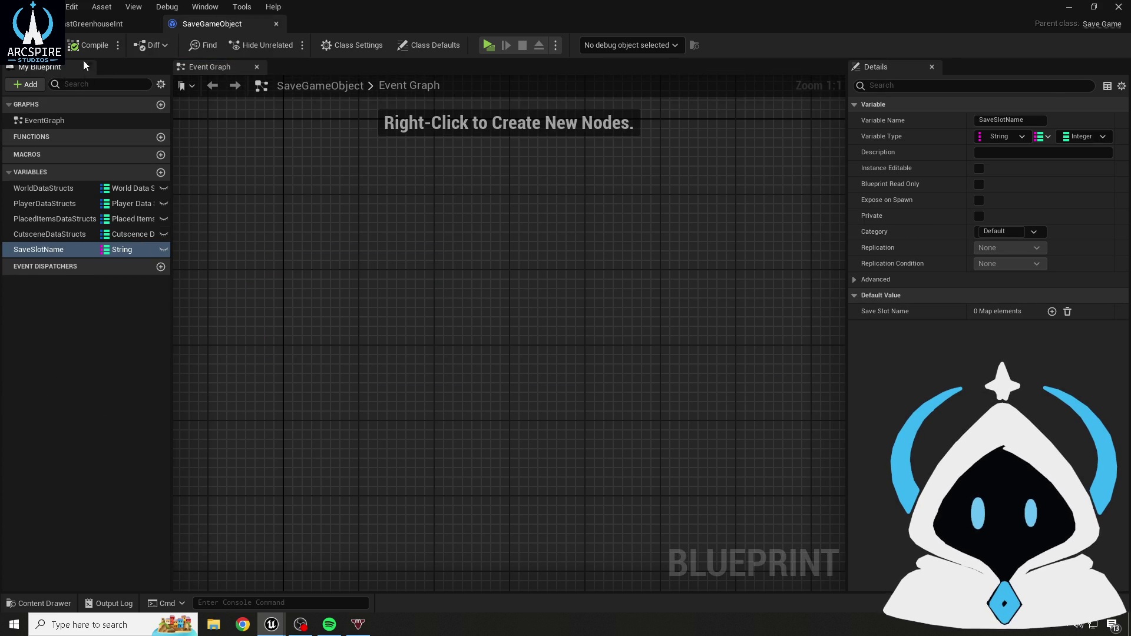
key(ctrl+Tab)
scroll(250, 465, down, 2)
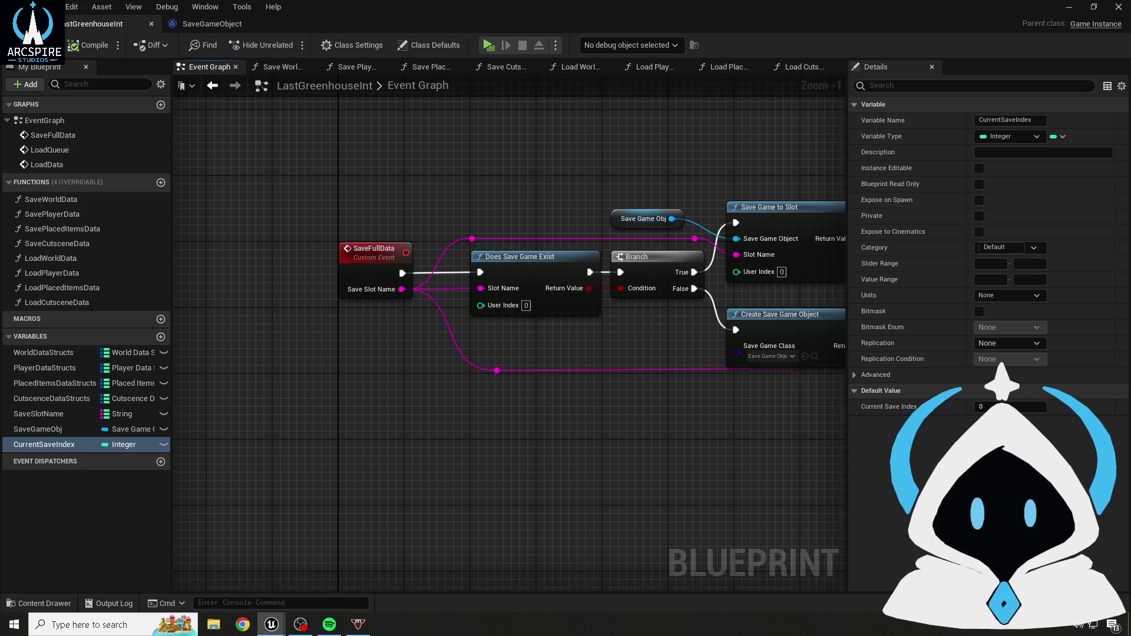
mouse_move(526, 162)
mouse_down()
mouse_move(344, 212)
mouse_move(415, 183)
mouse_up()
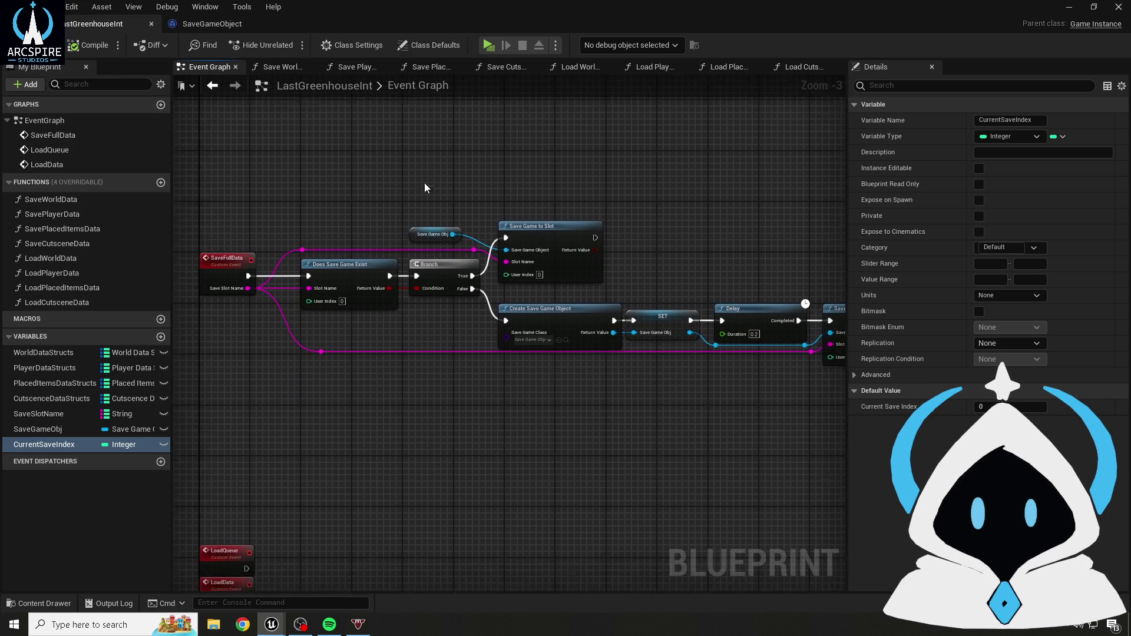
scroll(501, 182, down, 1)
drag(246, 194, 801, 339)
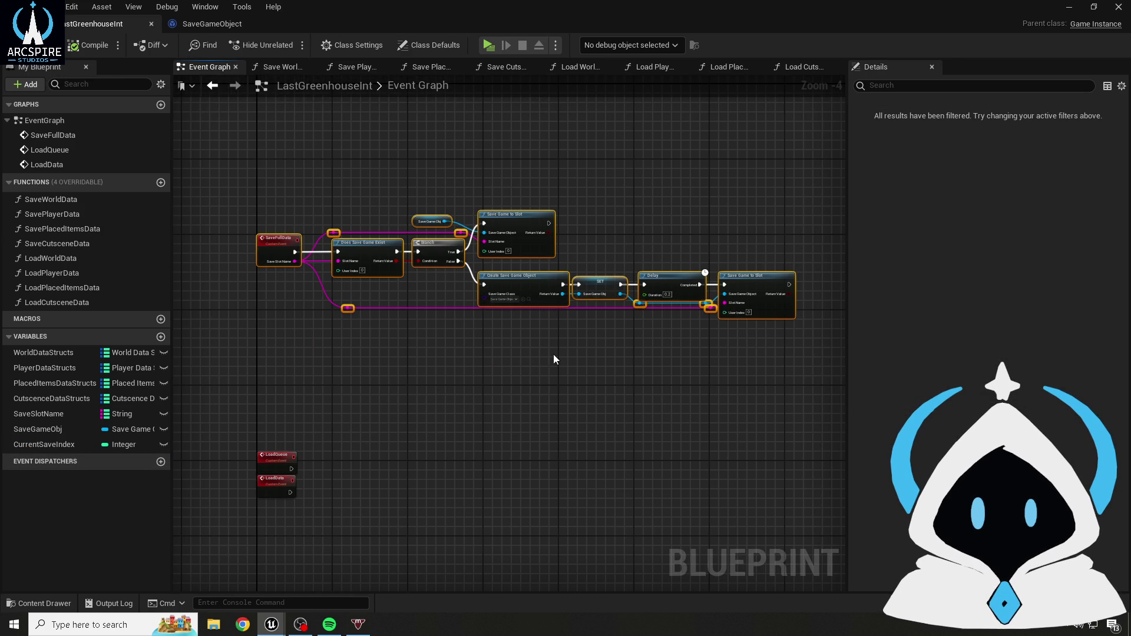
click(553, 355)
scroll(181, 216, up, 3)
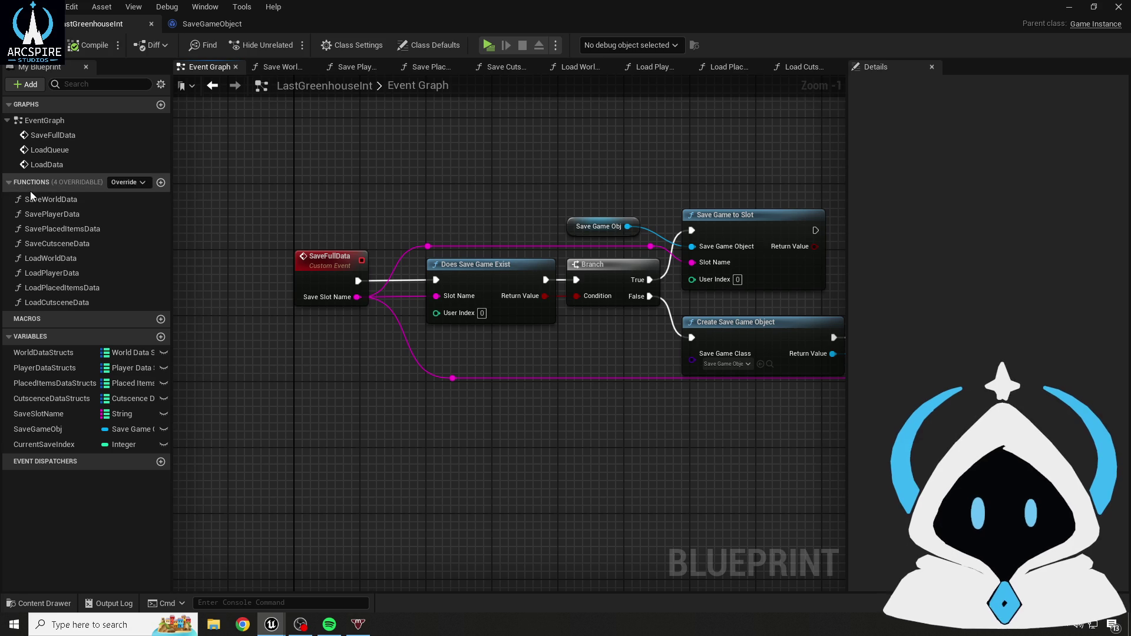
- In the SaveWorldData function, place a Save Game Obj getter above the entry node
double_click(112, 199)
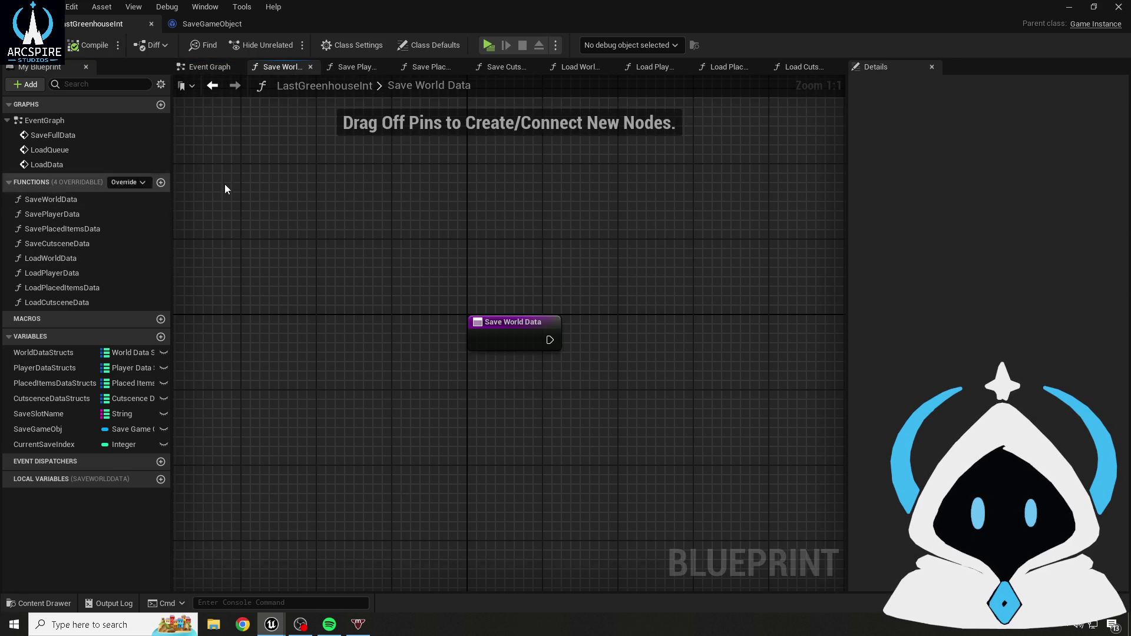
mouse_move(468, 270)
mouse_down()
mouse_move(531, 240)
mouse_move(513, 250)
mouse_up()
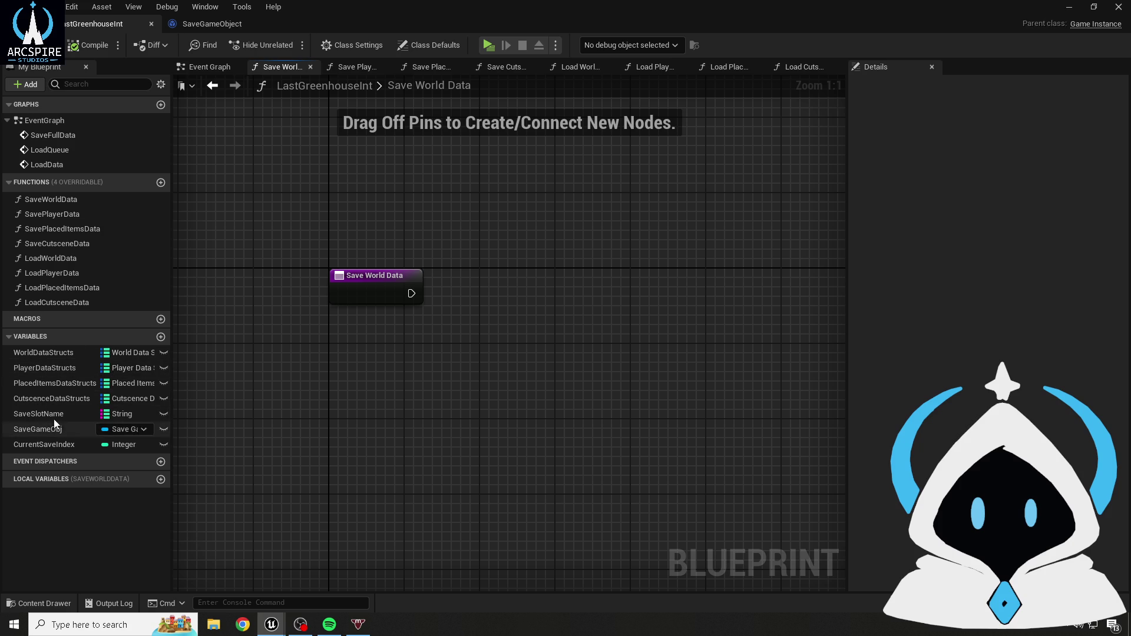
mouse_move(54, 429)
mouse_down()
mouse_move(388, 223)
mouse_move(357, 251)
mouse_up()
click(421, 238)
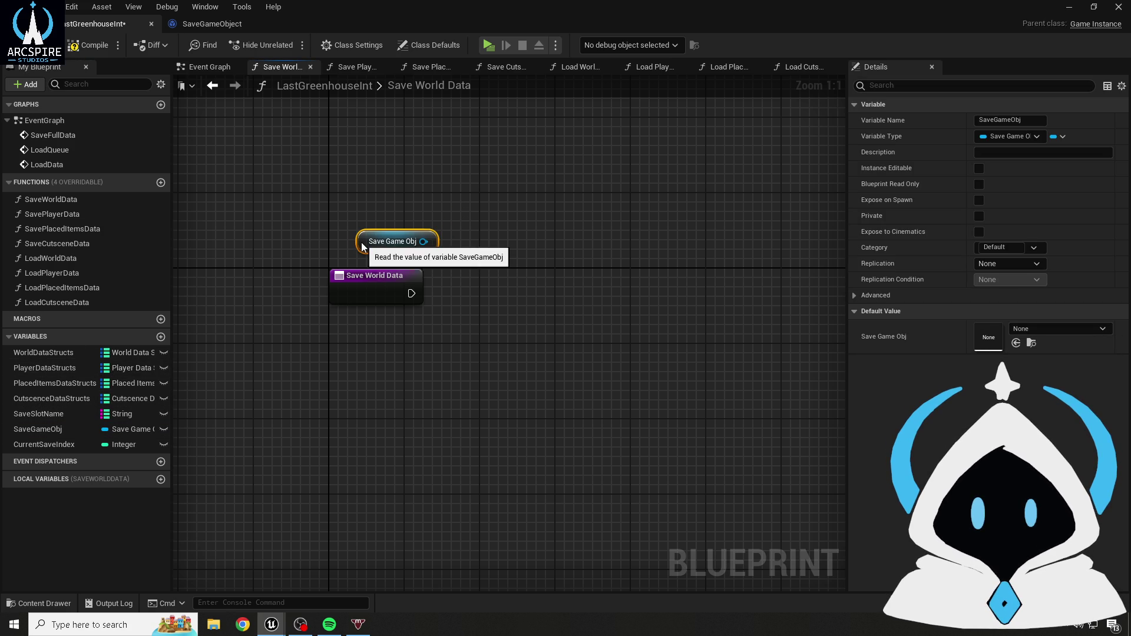
click(407, 194)
- Compile and save the blueprint, then go back to the Event Graph
click(84, 45)
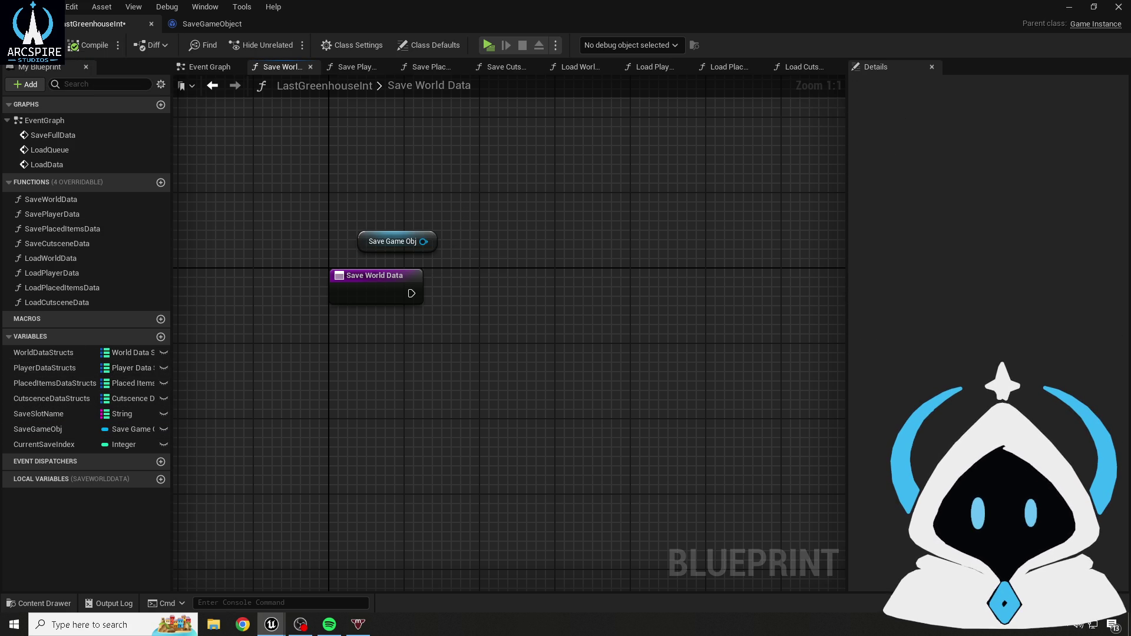
key(ctrl+s)
click(226, 68)
mouse_move(485, 162)
mouse_down()
mouse_move(311, 134)
mouse_move(456, 261)
mouse_up()
- Delete the old save chain, leftover reroute, Does Save Game Exist and Branch nodes
scroll(456, 260, down, 1)
drag(381, 252, 702, 337)
key(Delete)
scroll(512, 347, up, 2)
mouse_move(429, 328)
mouse_down()
mouse_move(233, 249)
mouse_move(321, 286)
mouse_up()
key(Delete)
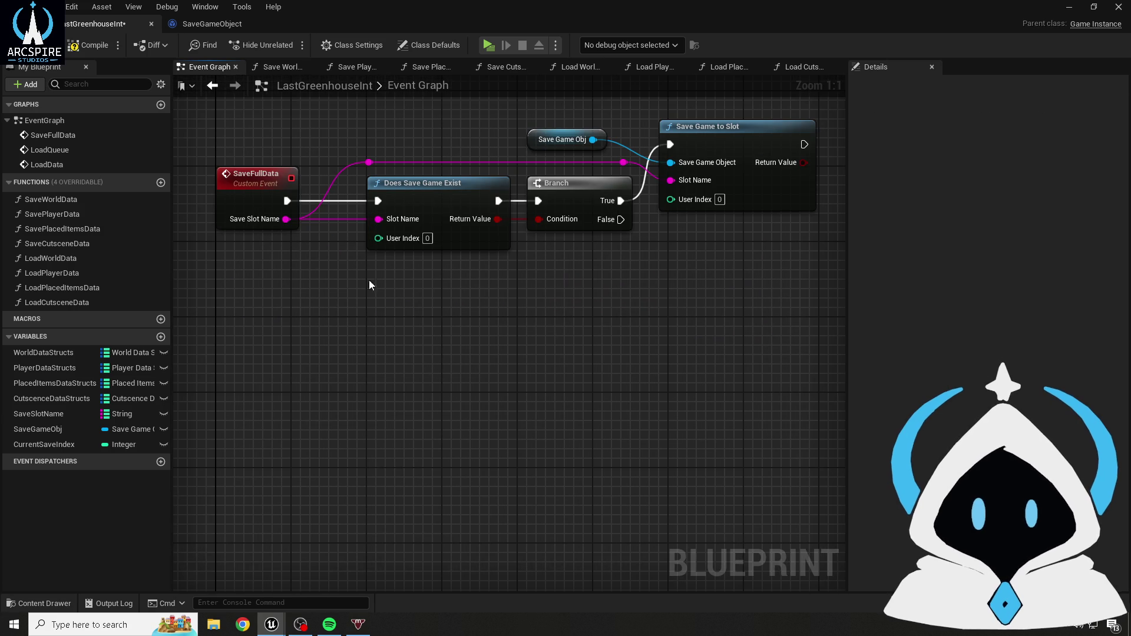
click(412, 204)
key(Delete)
click(575, 210)
key(Delete)
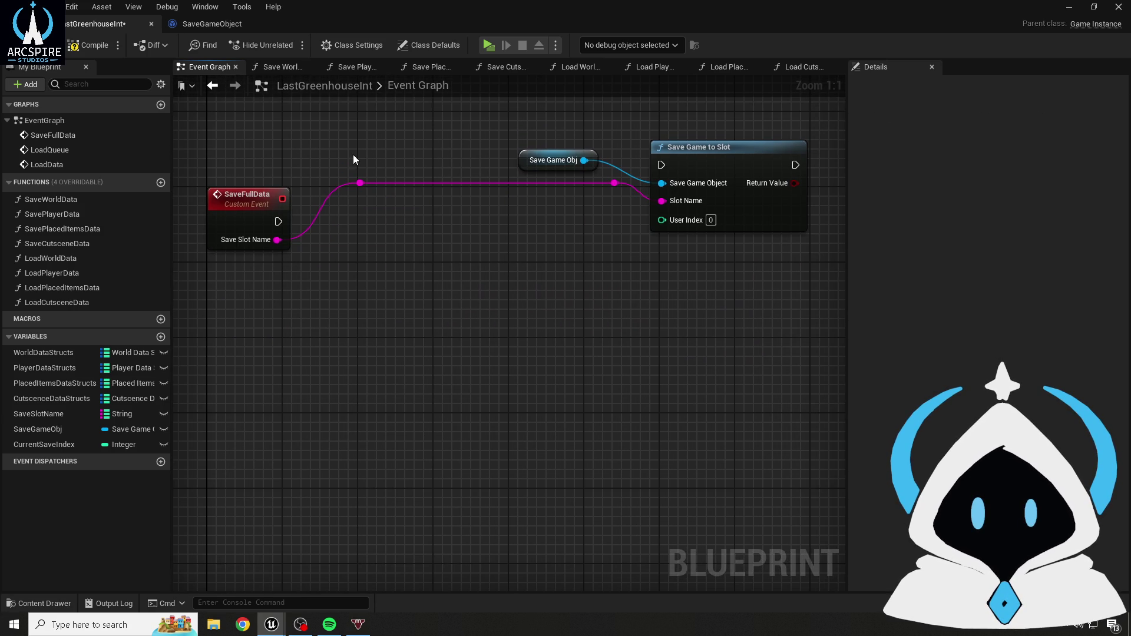
- Move Save Game Obj and Save Game to Slot beside SaveFullData and remove the slot-name reroutes
mouse_move(345, 157)
mouse_down()
mouse_move(634, 158)
mouse_move(758, 221)
mouse_up()
mouse_move(729, 157)
mouse_down()
mouse_move(663, 241)
mouse_move(690, 236)
mouse_up()
click(577, 161)
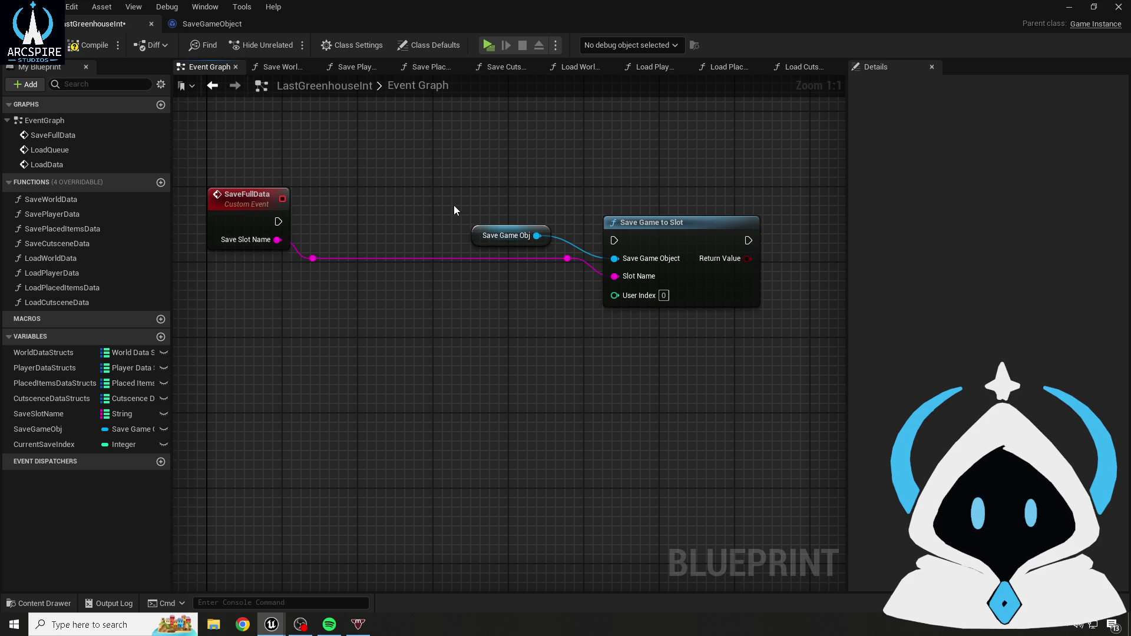
drag(436, 183, 779, 295)
key(f)
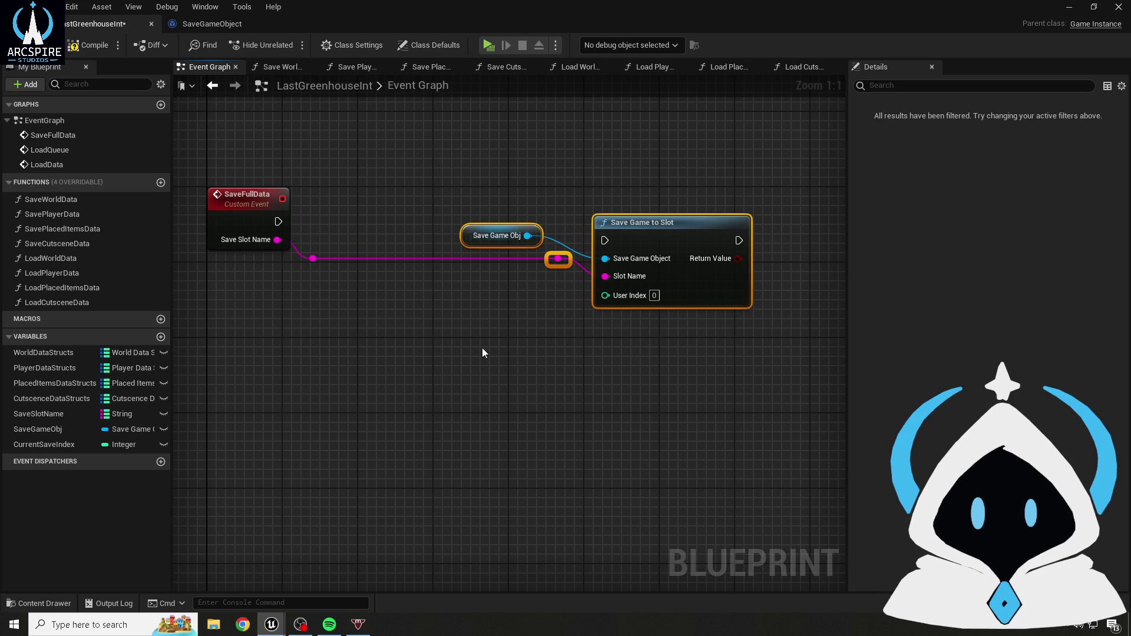
click(377, 203)
mouse_move(321, 238)
mouse_down()
mouse_move(326, 211)
mouse_move(485, 135)
mouse_up()
drag(310, 227, 397, 278)
key(Delete)
drag(481, 234, 424, 195)
- Wire SaveFullData's execution and Save Slot Name straight into Save Game to Slot
drag(278, 221, 388, 201)
drag(459, 186, 449, 205)
mouse_move(277, 239)
mouse_down()
mouse_move(351, 265)
mouse_move(422, 256)
mouse_up()
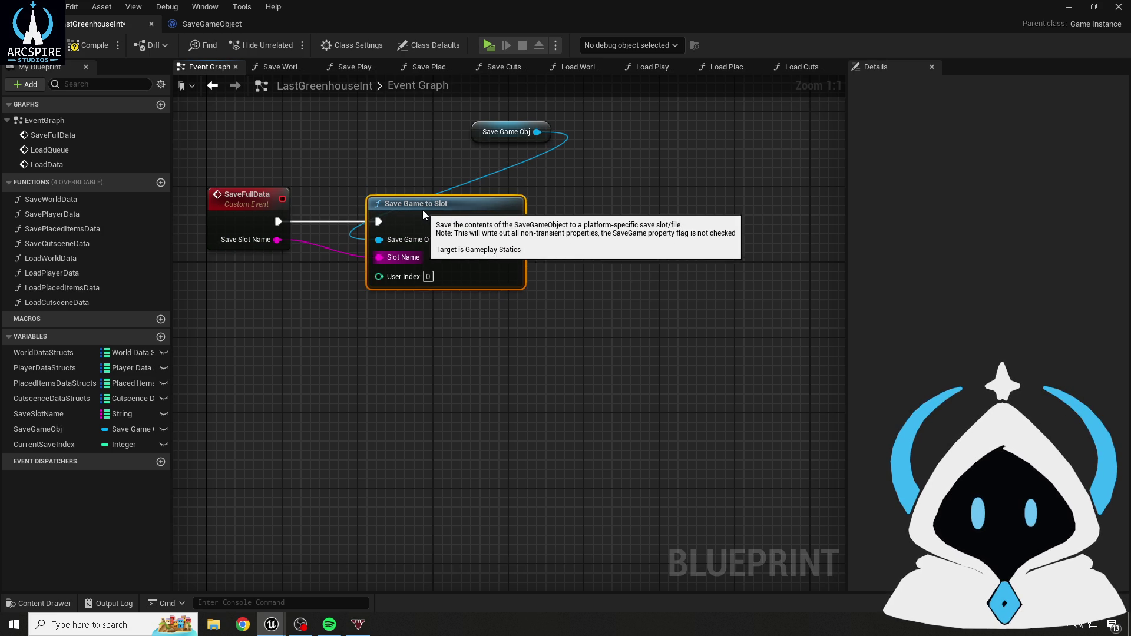
drag(478, 132, 222, 170)
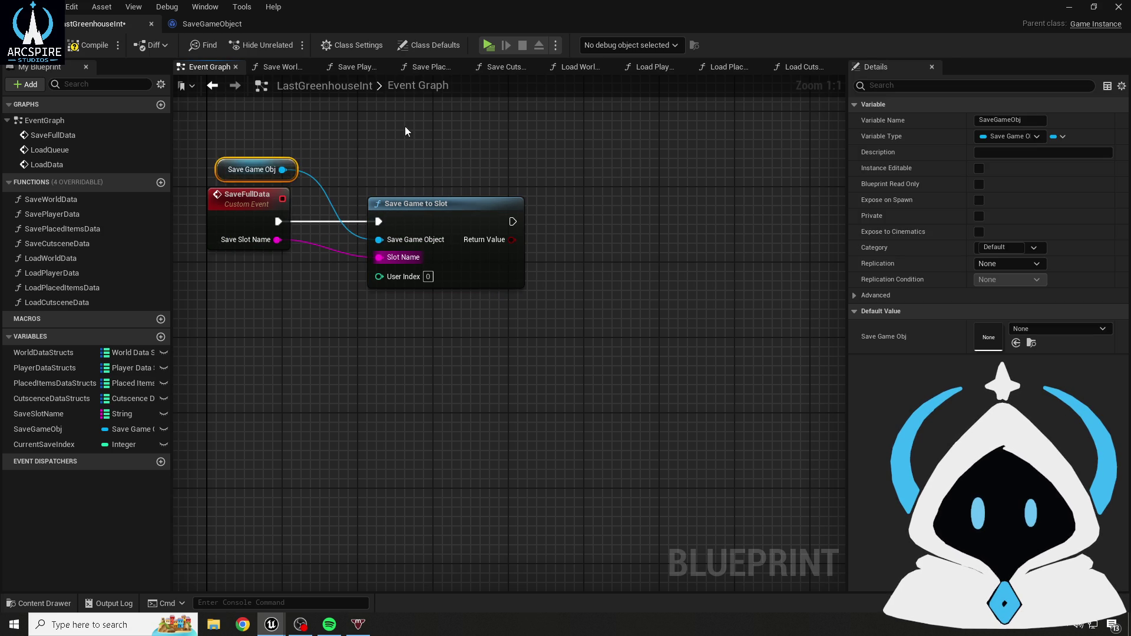
click(405, 126)
- Glance at the Save Player Data function graph and return to the Event Graph
click(354, 66)
right_click(517, 133)
click(405, 218)
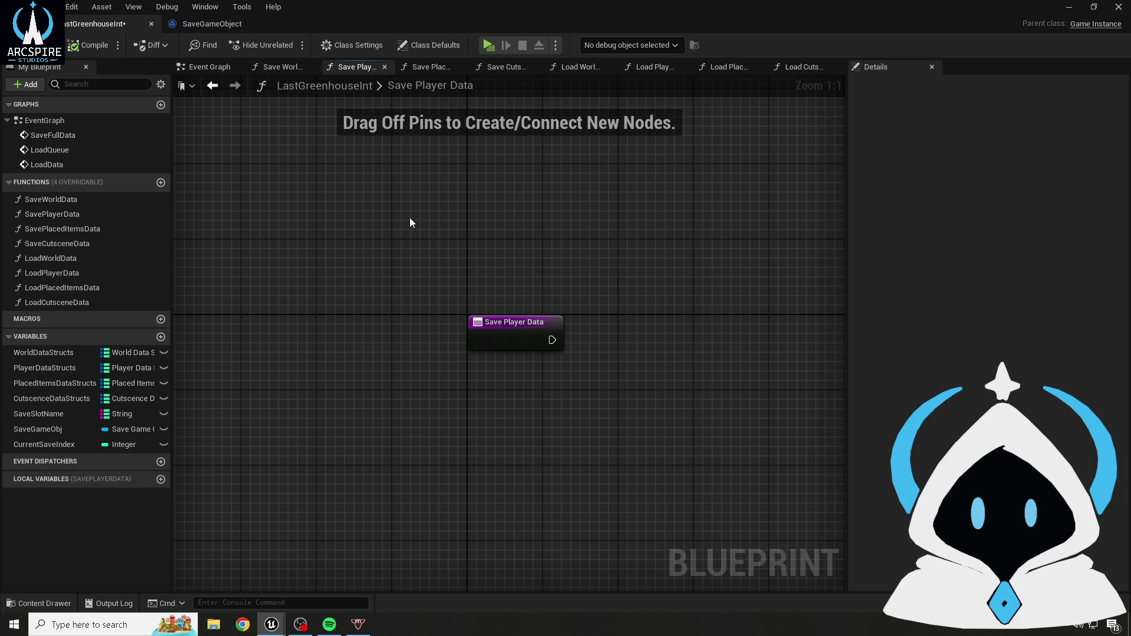
click(207, 67)
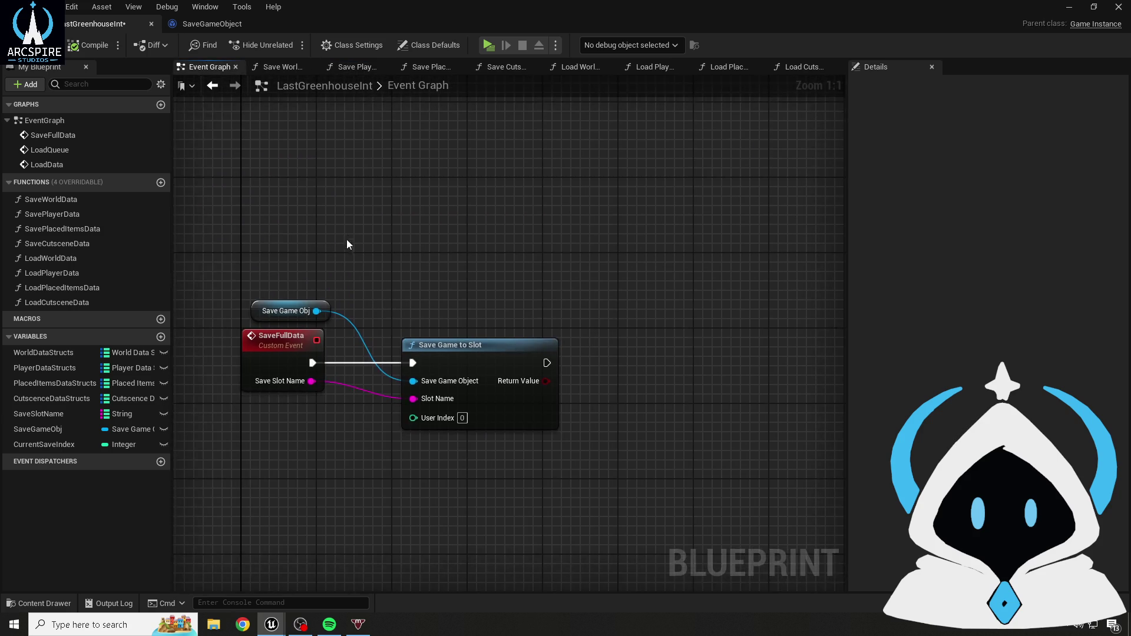
- Add an Event Init node to the Event Graph
right_click(351, 176)
text(event begi)
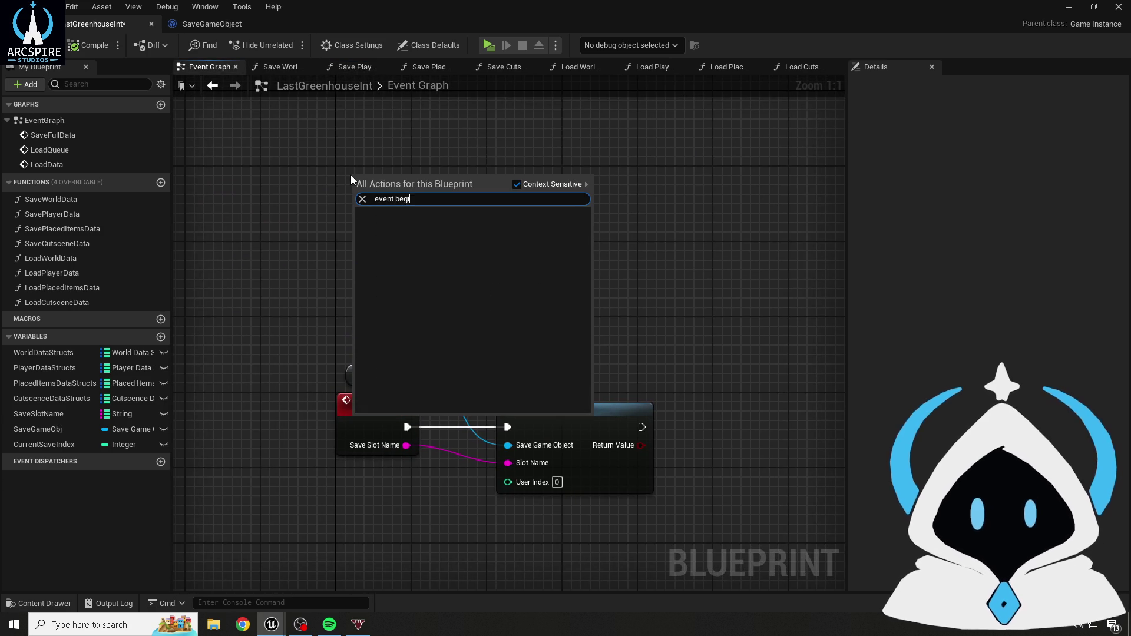
key(BackSpace)
key(BackSpace)
key(BackSpace)
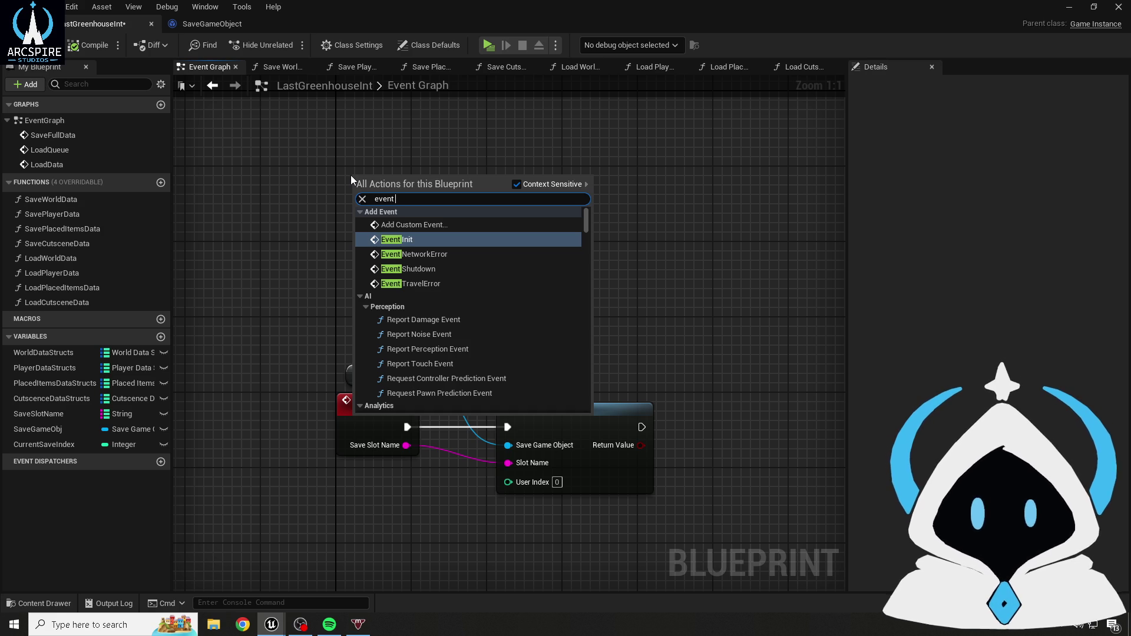
key(Return)
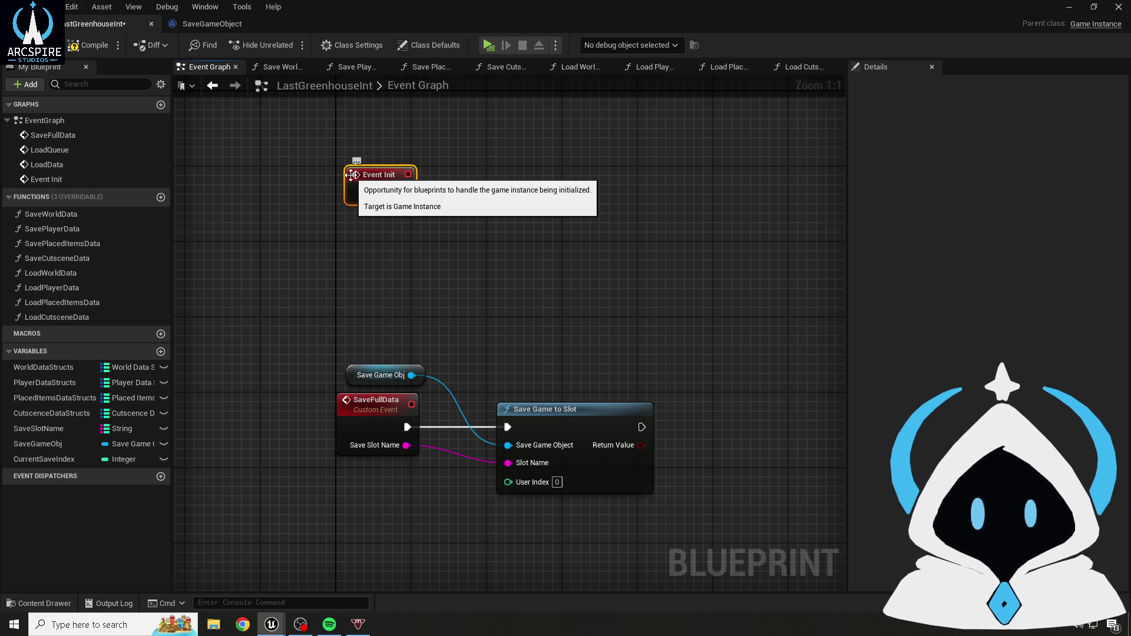
mouse_move(367, 178)
mouse_down()
mouse_move(390, 181)
mouse_move(383, 196)
mouse_up()
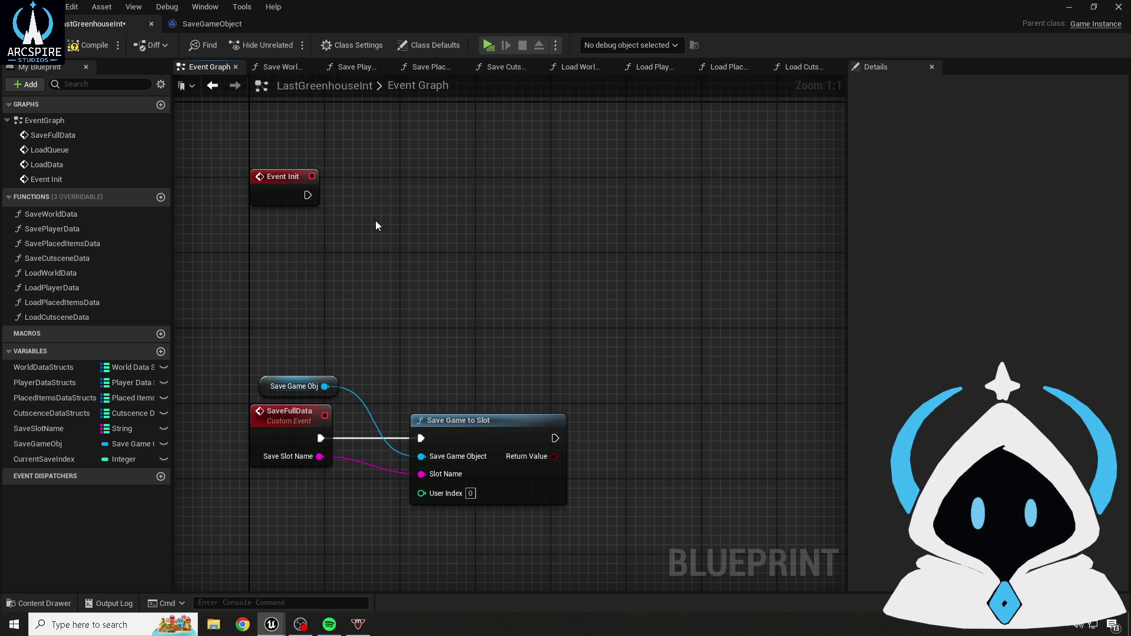
drag(376, 226, 348, 225)
- Try a Does Save Game Exist node after Event Init, then delete it
drag(286, 201, 369, 203)
text(does)
key(Return)
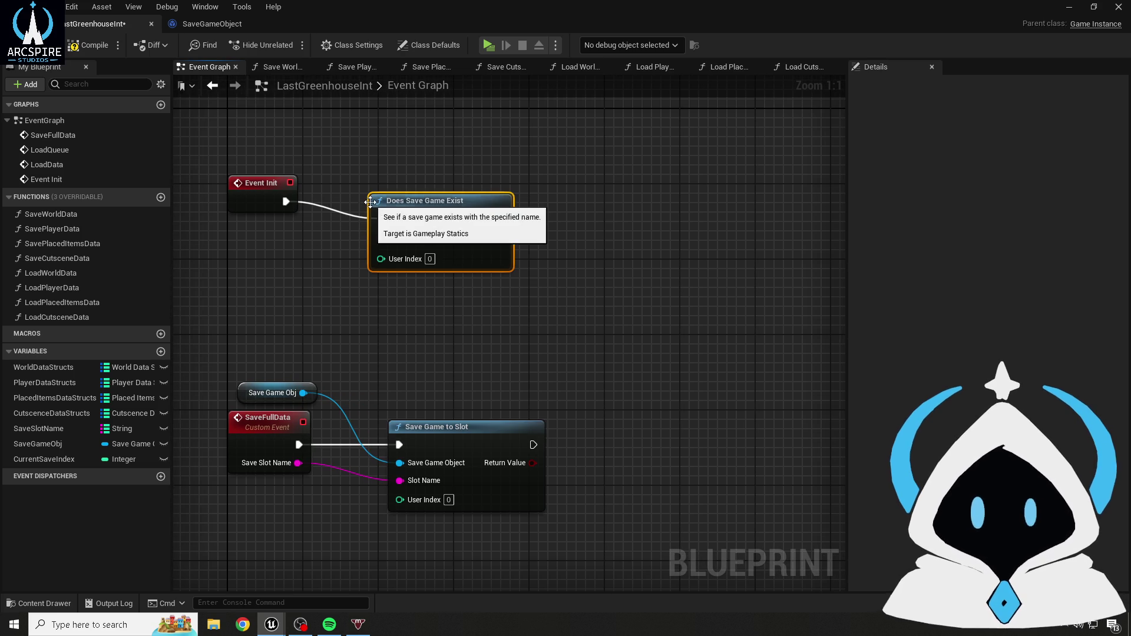
drag(456, 206, 394, 183)
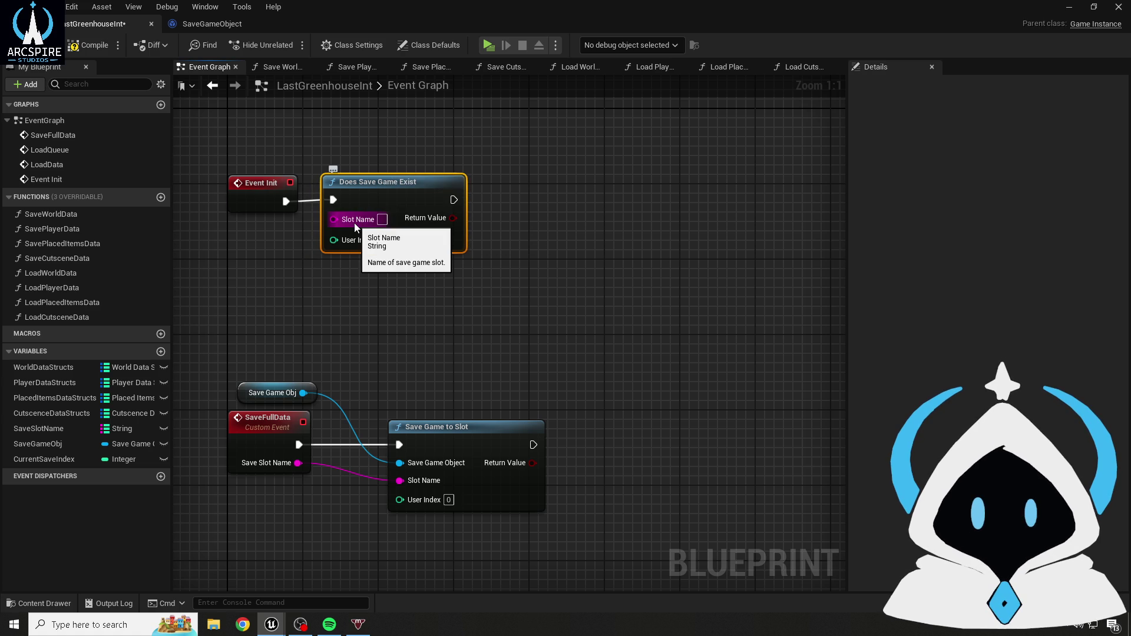
drag(321, 171, 468, 306)
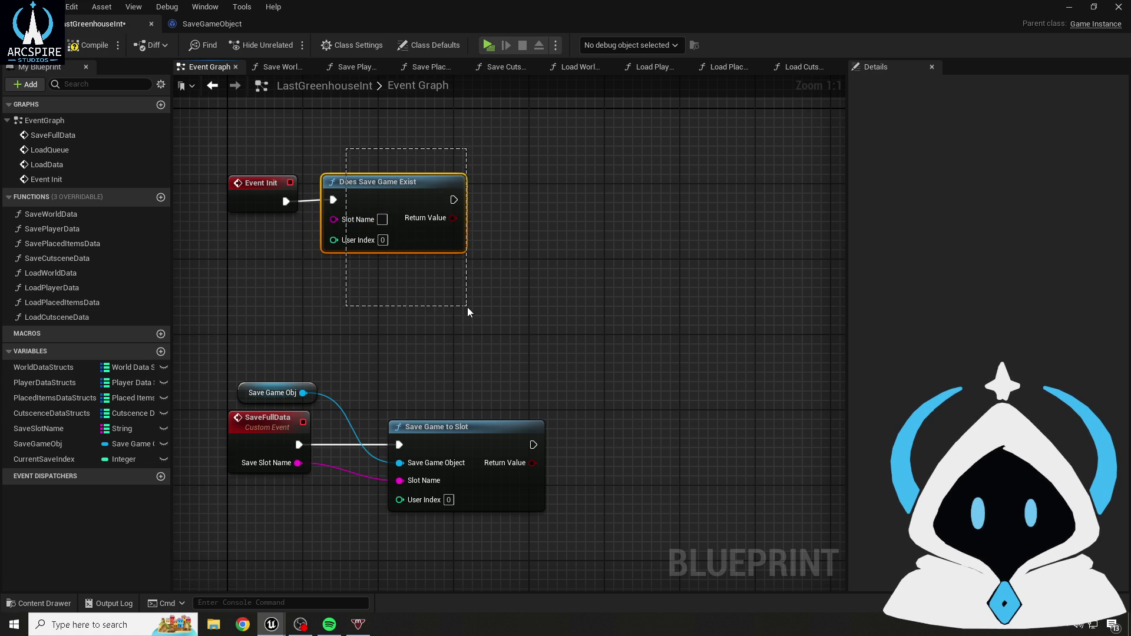
key(Delete)
- Run Event Init into Create Save Game Object with the SaveGameObject class
drag(286, 201, 348, 192)
text(create save g)
key(Return)
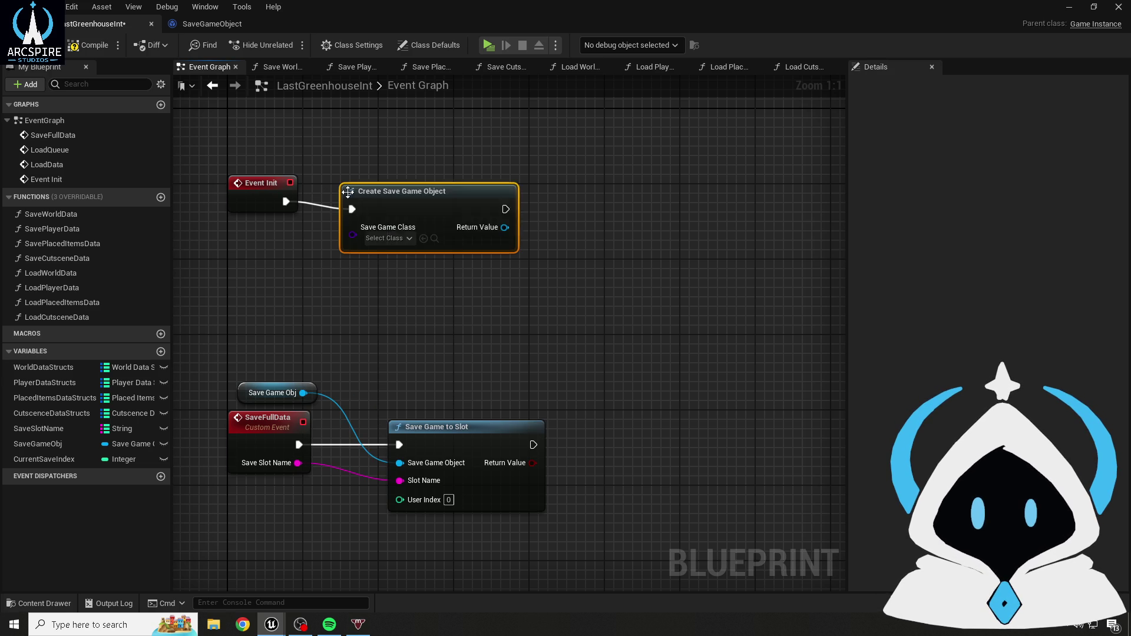
click(370, 228)
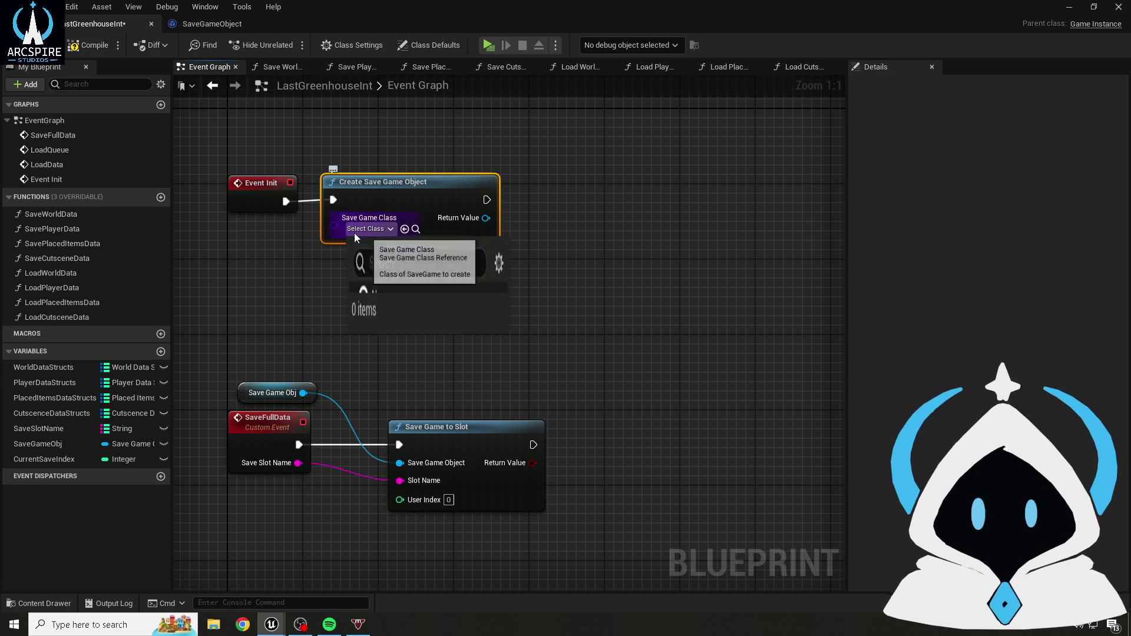
click(422, 310)
- Store the created object in SaveGameObj with a SET node
drag(476, 296, 362, 323)
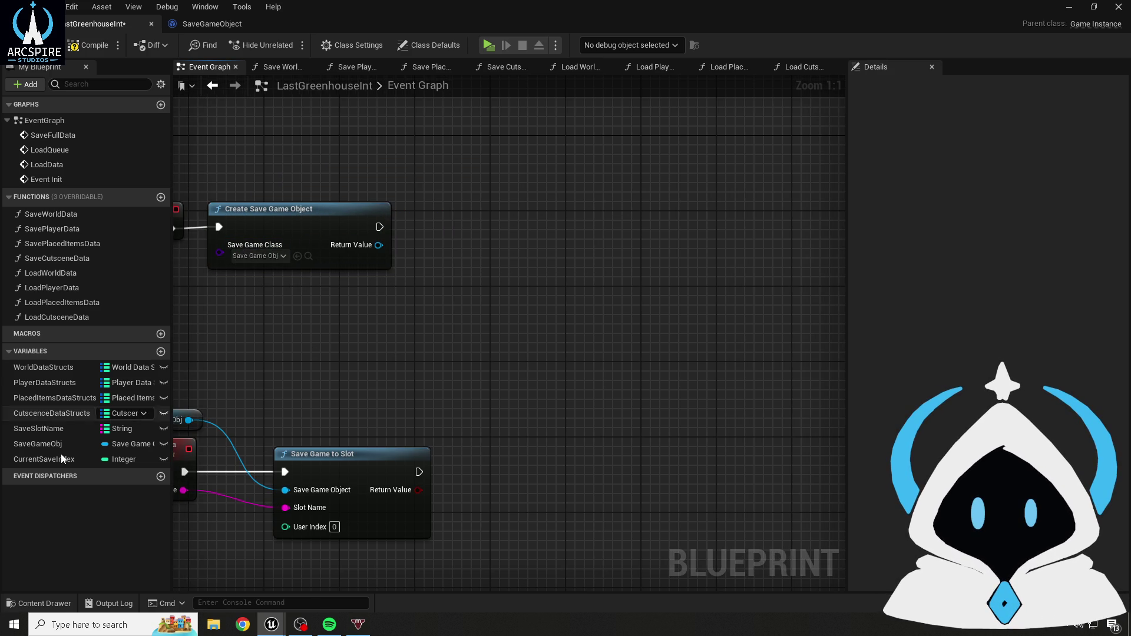
drag(48, 443, 389, 262)
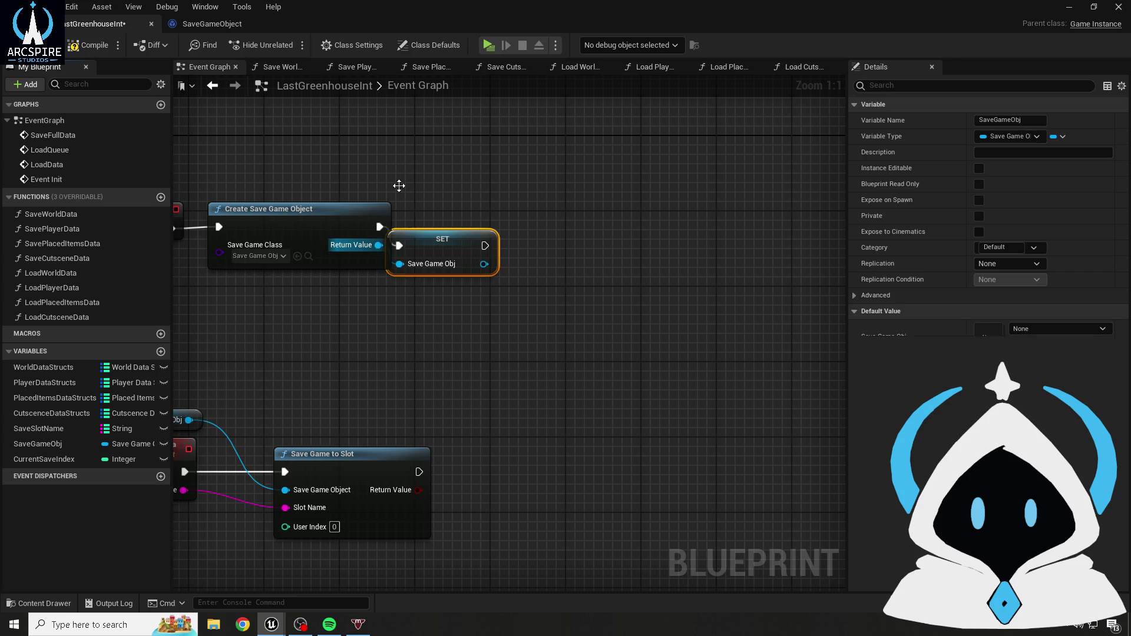
click(430, 260)
click(430, 185)
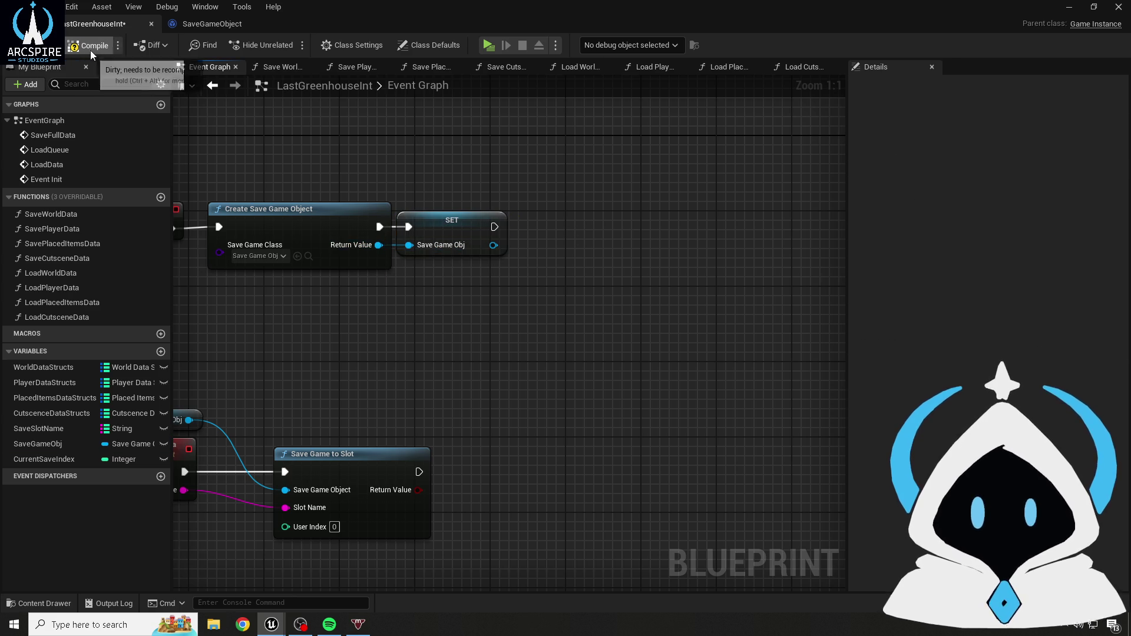
- Pan over and review the SaveFullData chain
drag(294, 154, 449, 147)
drag(364, 400, 374, 285)
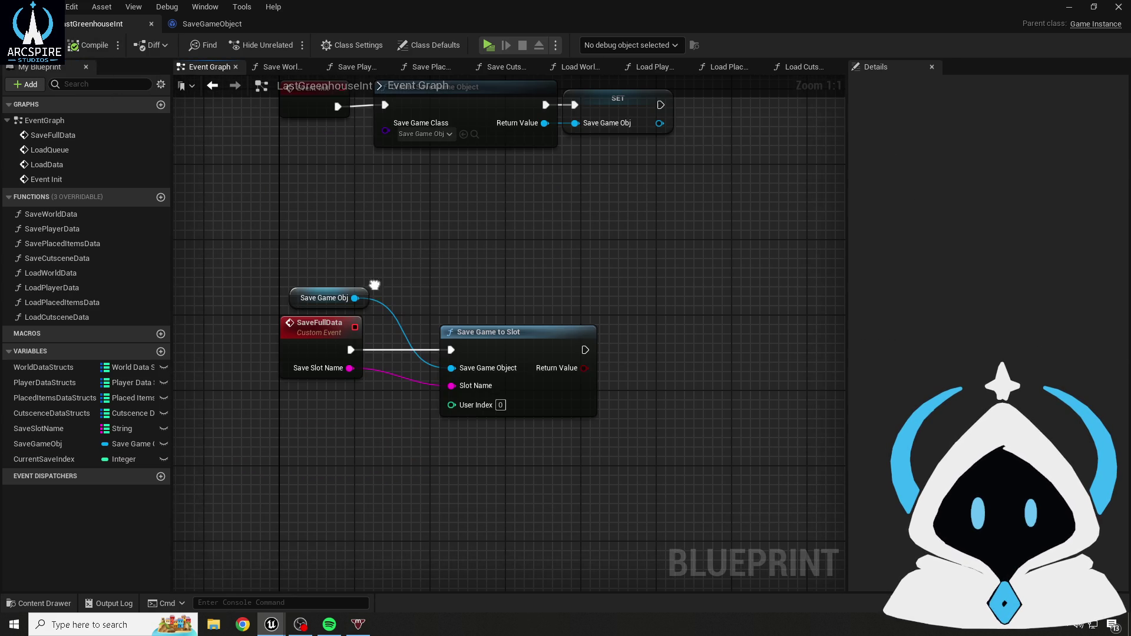
mouse_move(268, 254)
mouse_down()
mouse_move(614, 434)
mouse_move(639, 481)
mouse_up()
click(639, 480)
key(ctrl+space)
click(307, 171)
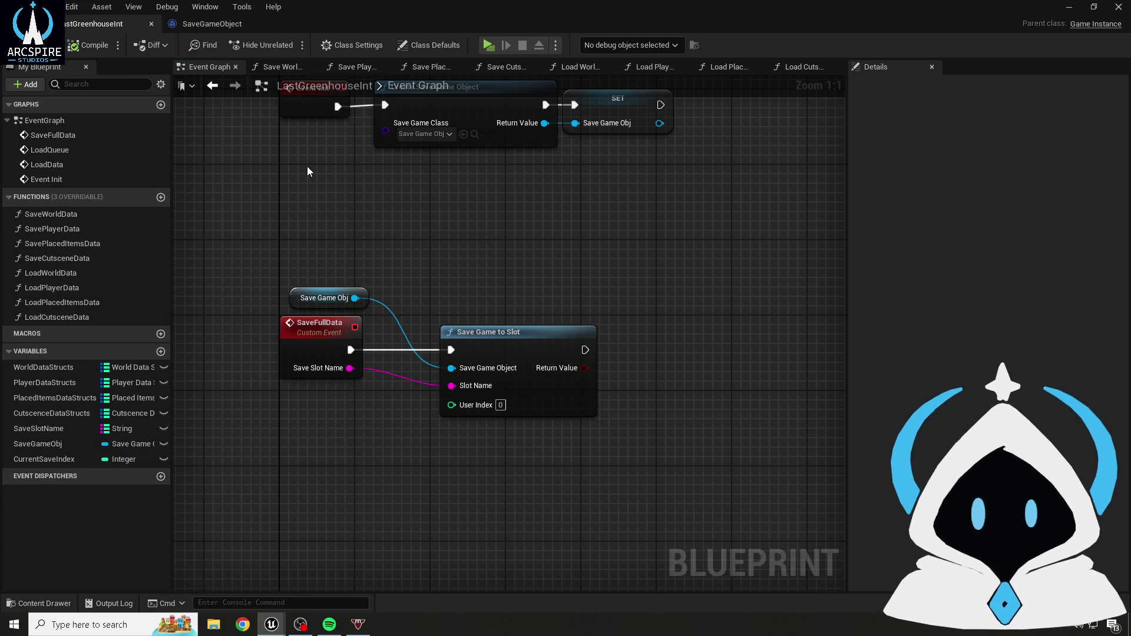
drag(307, 170, 339, 237)
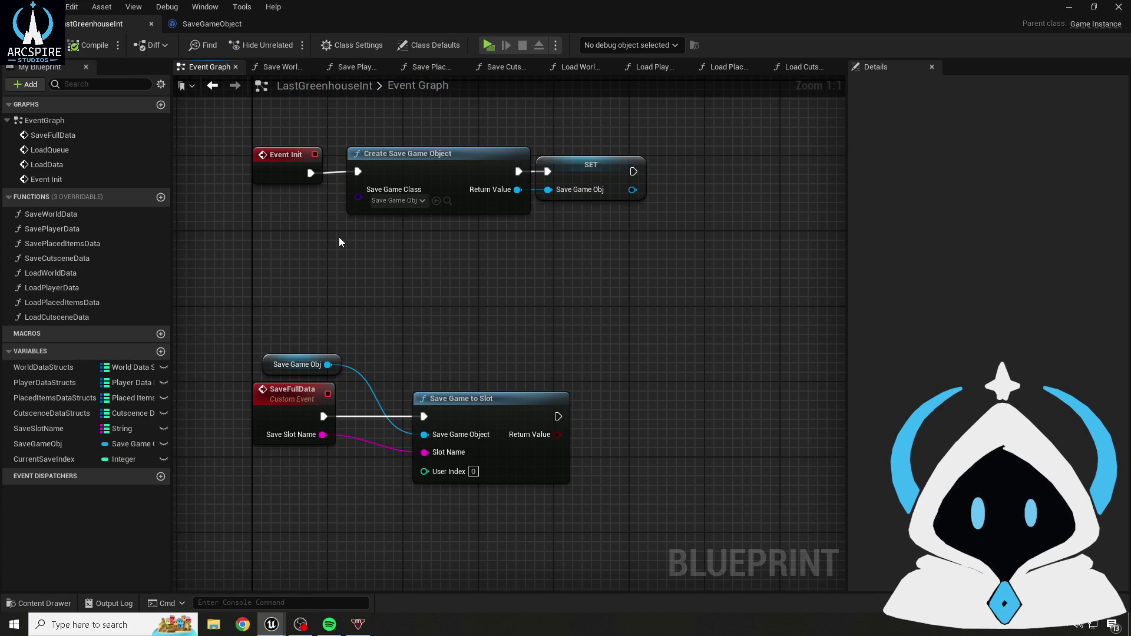
drag(362, 306, 396, 179)
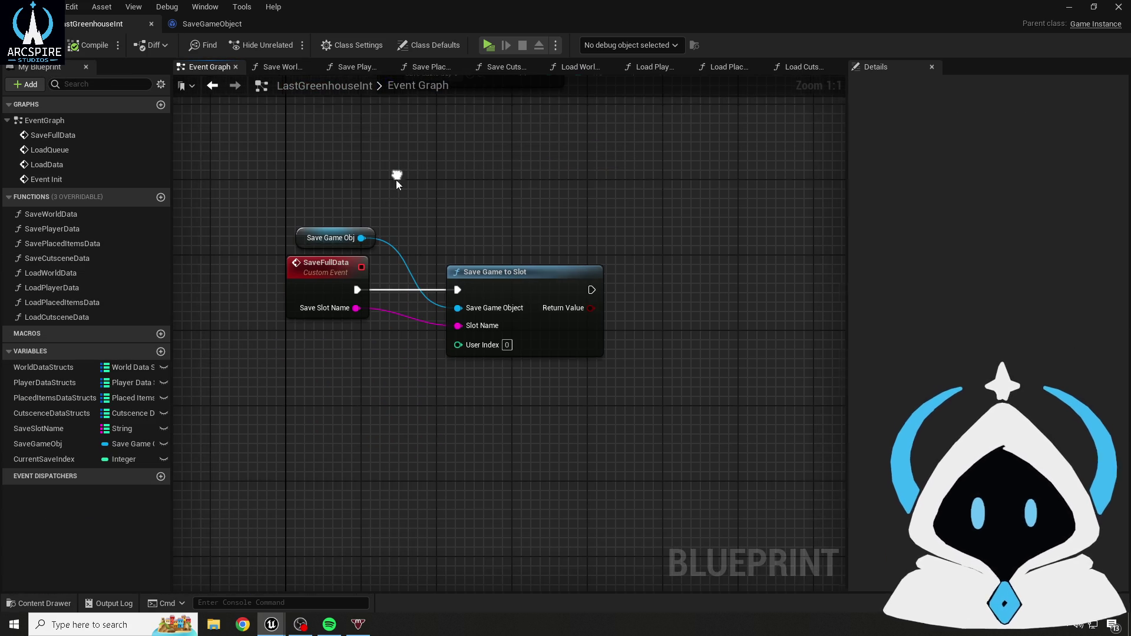
- Abandon a 'create sa' node search and move the Event Init, Create Save Game Object and SET chain higher
right_click(382, 461)
text(create )
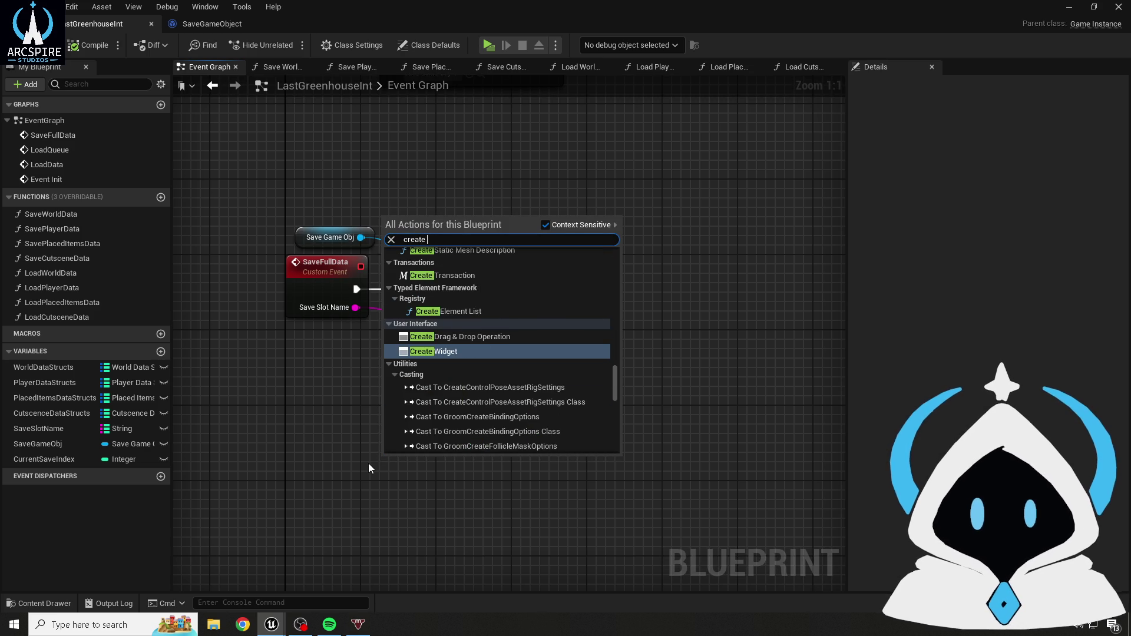
text(ga)
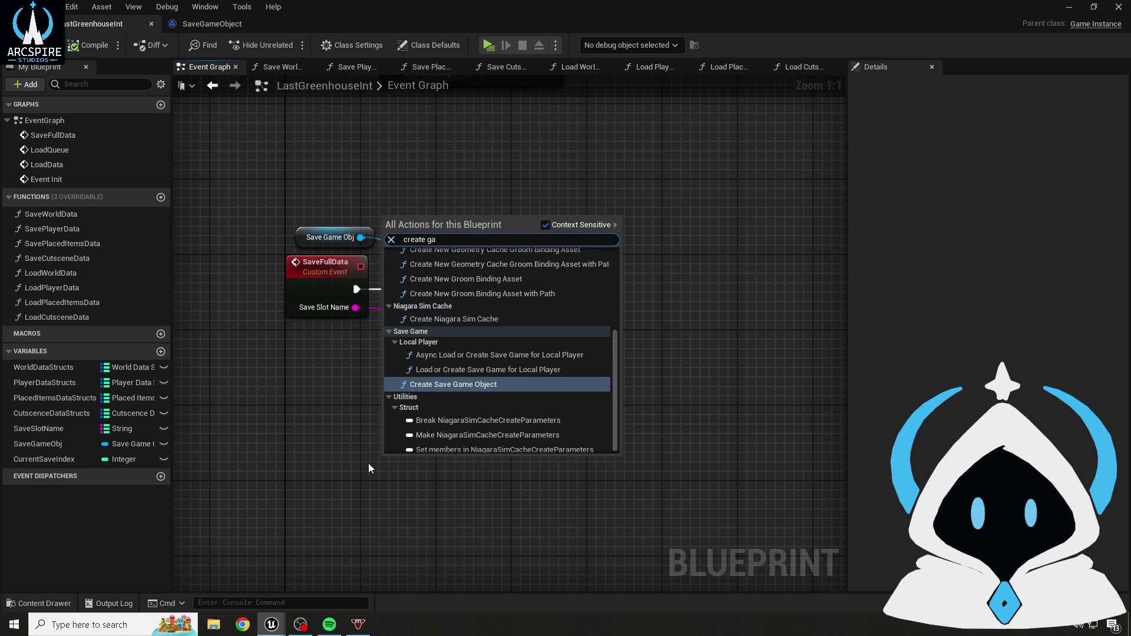
key(BackSpace)
key(BackSpace)
text(sa)
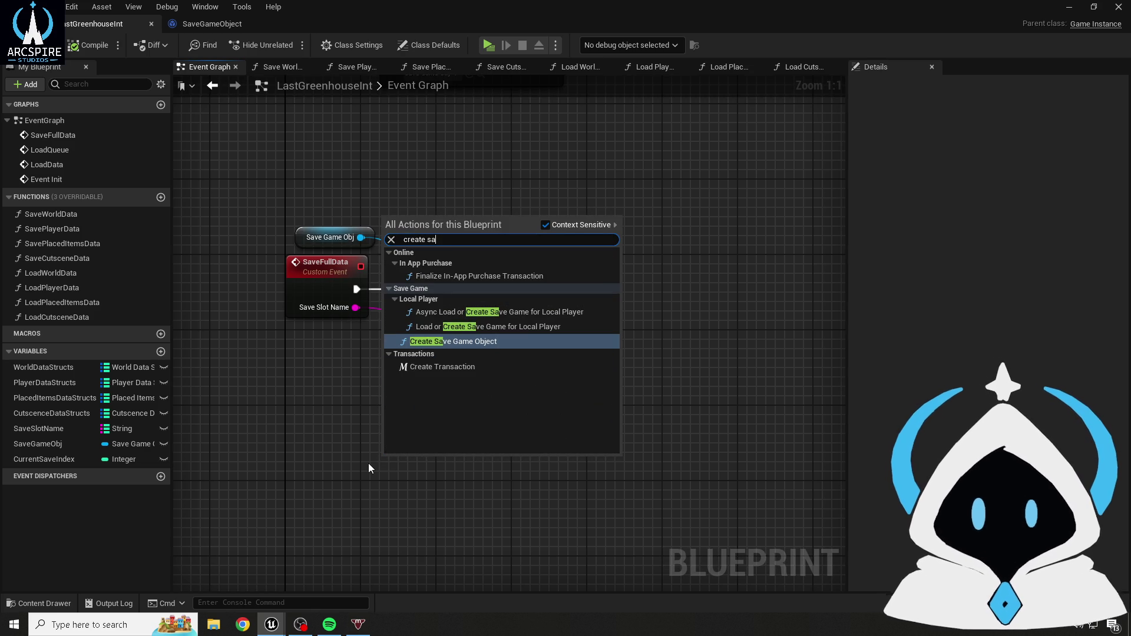
click(369, 463)
drag(362, 282, 367, 328)
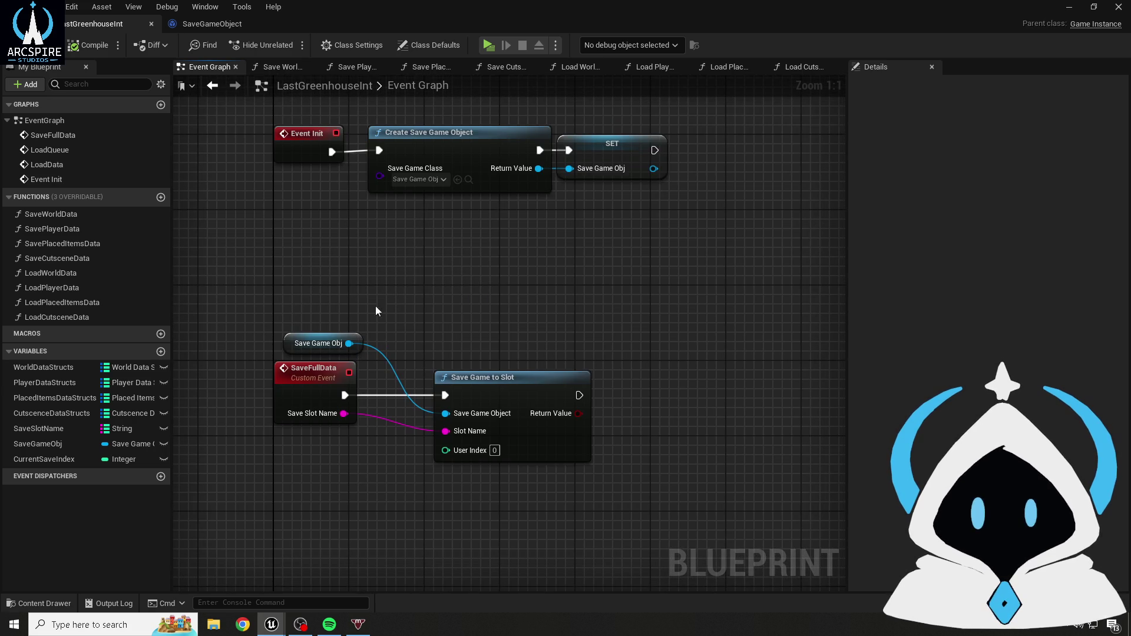
drag(450, 242, 437, 266)
mouse_move(249, 128)
mouse_down()
mouse_move(542, 217)
mouse_move(707, 250)
mouse_up()
drag(679, 304, 674, 369)
mouse_move(439, 226)
mouse_down()
mouse_move(439, 161)
mouse_move(394, 202)
mouse_move(392, 295)
mouse_up()
- Box-select the SaveFullData chain, then open the SaveWorldData function graph
mouse_move(243, 227)
mouse_down()
mouse_move(578, 377)
mouse_move(567, 441)
mouse_move(623, 436)
mouse_up()
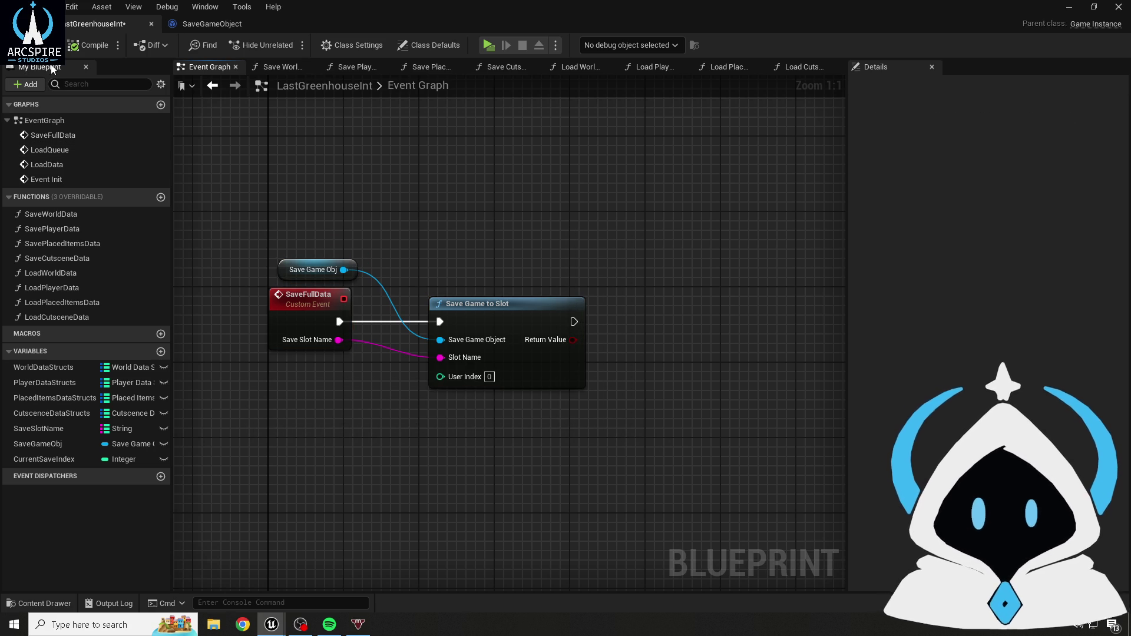
mouse_move(536, 194)
mouse_down()
mouse_move(516, 328)
mouse_move(537, 208)
mouse_move(550, 199)
mouse_up()
double_click(81, 215)
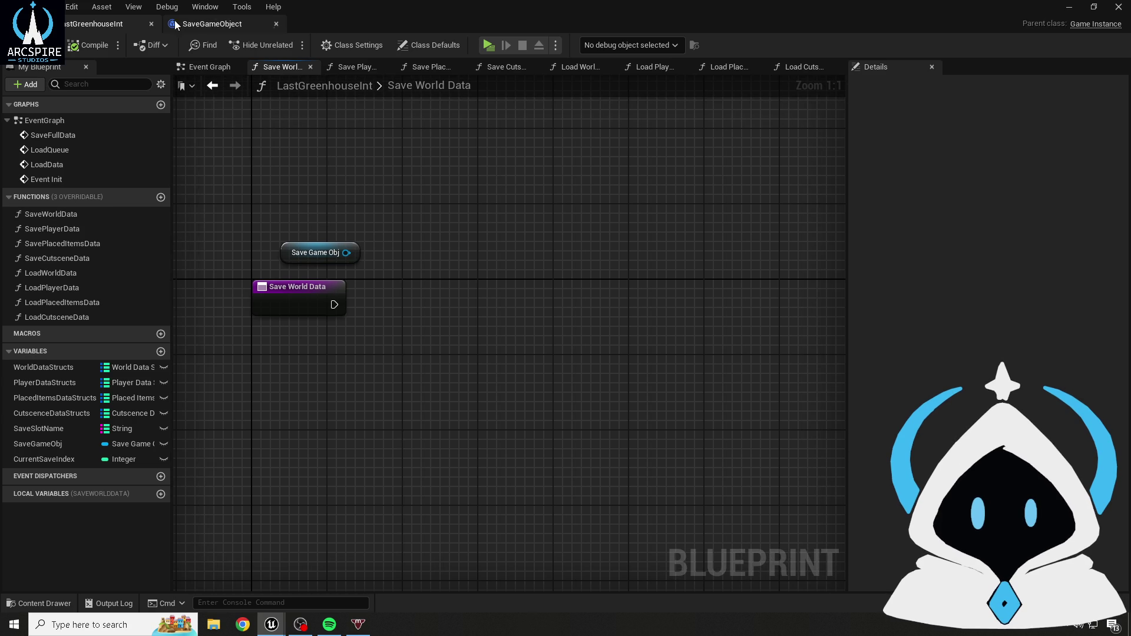
- Add a WorldDataStructs getter from Save Game Obj, placed to its right
mouse_move(358, 252)
mouse_down()
mouse_move(377, 276)
mouse_move(440, 293)
mouse_up()
text(get world)
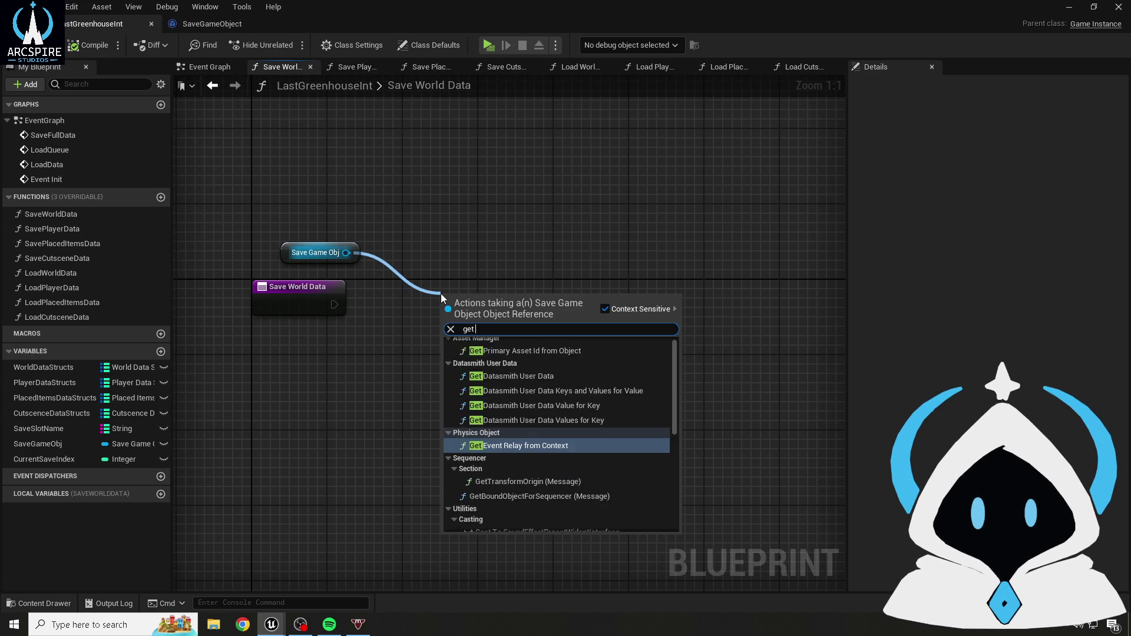
key(Return)
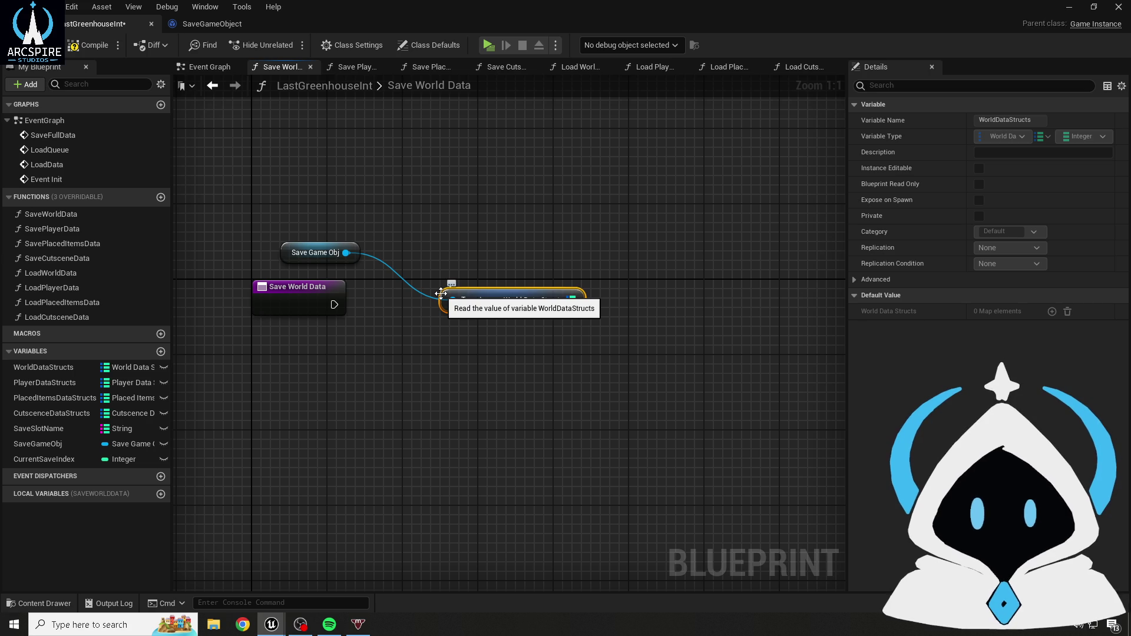
mouse_move(488, 302)
mouse_down()
mouse_move(468, 267)
mouse_move(421, 260)
mouse_up()
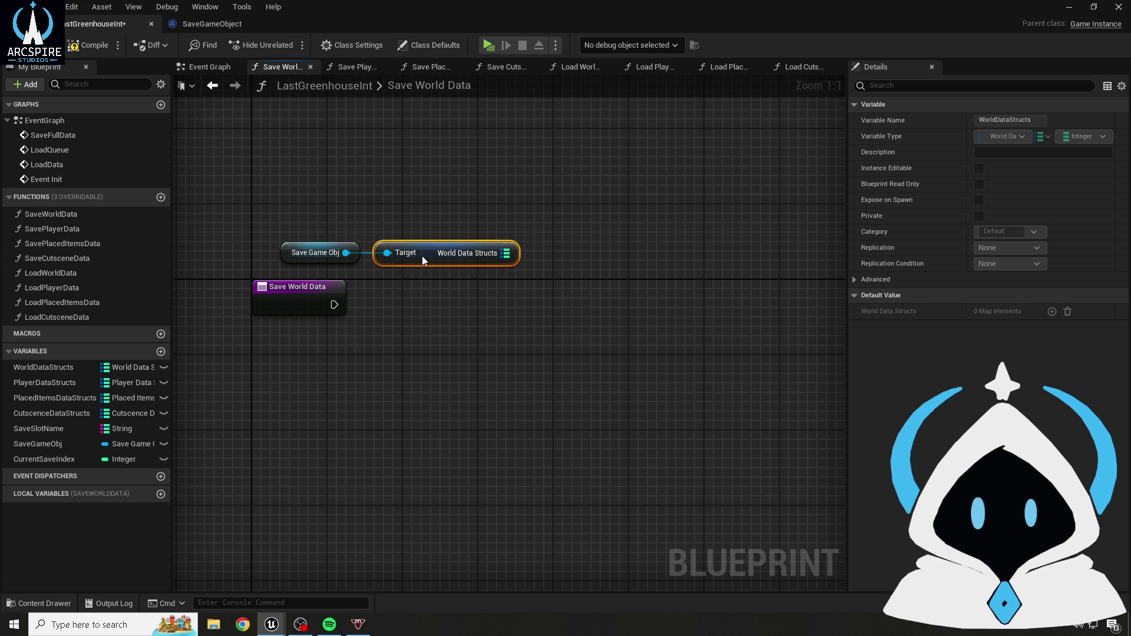
click(472, 311)
- Add an Add node on World Data Structs, run it from Save World Data, and compile
mouse_move(506, 253)
mouse_down()
mouse_move(542, 348)
mouse_move(562, 326)
mouse_up()
text(add)
key(Return)
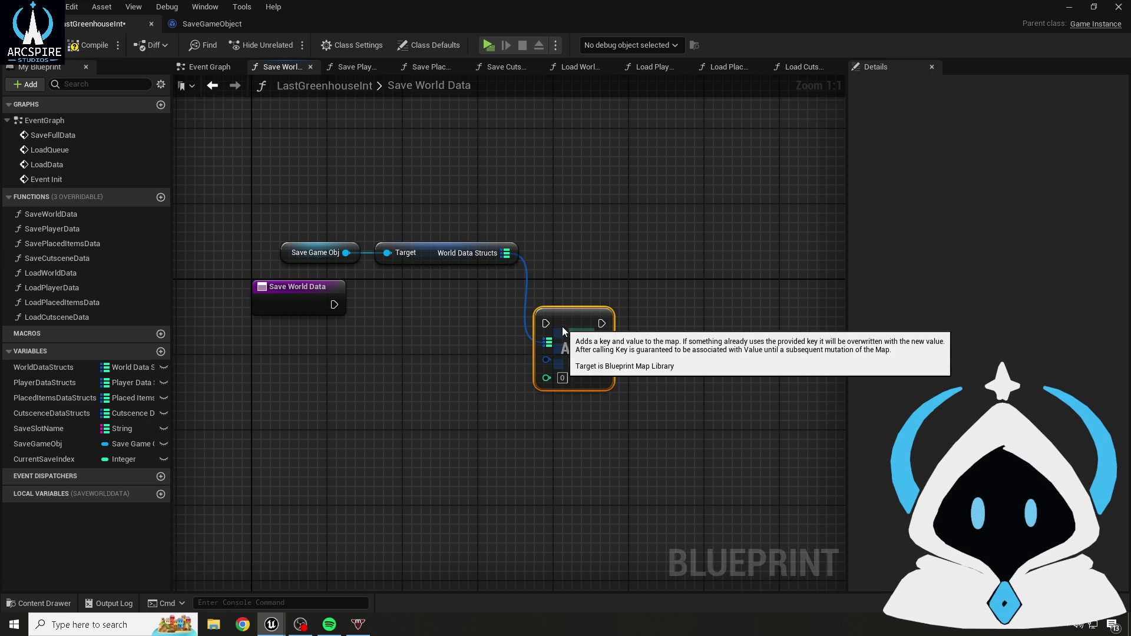
drag(334, 305, 545, 324)
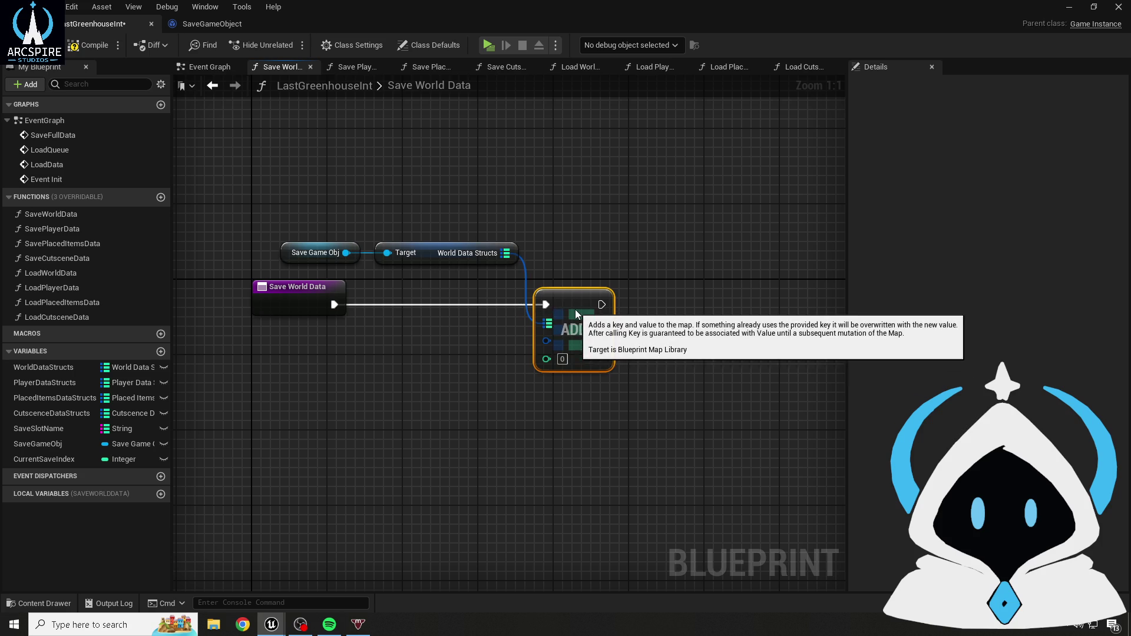
click(571, 256)
click(73, 47)
drag(312, 328, 396, 299)
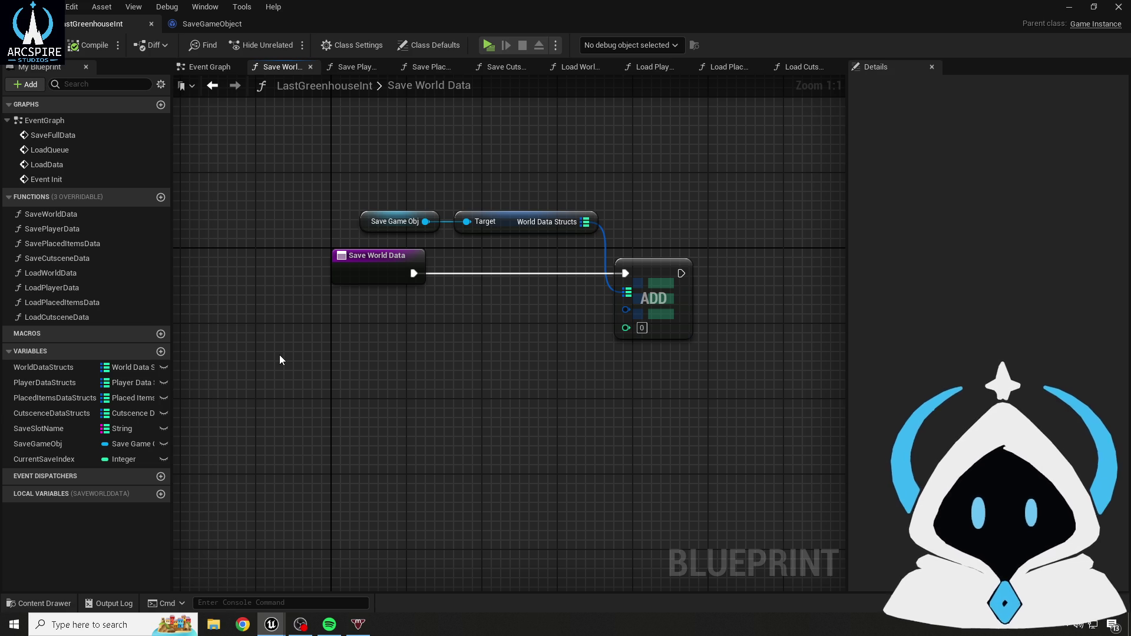
click(691, 334)
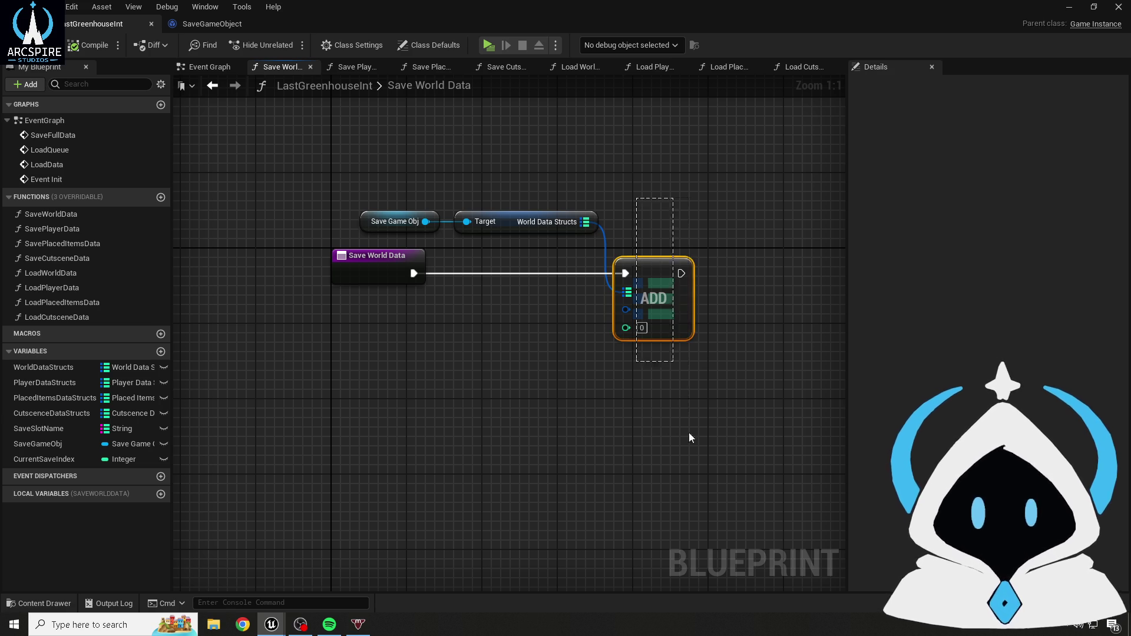
- Delete the Add node and shift the Save Game Obj and Target getters left
key(Delete)
drag(359, 190, 569, 222)
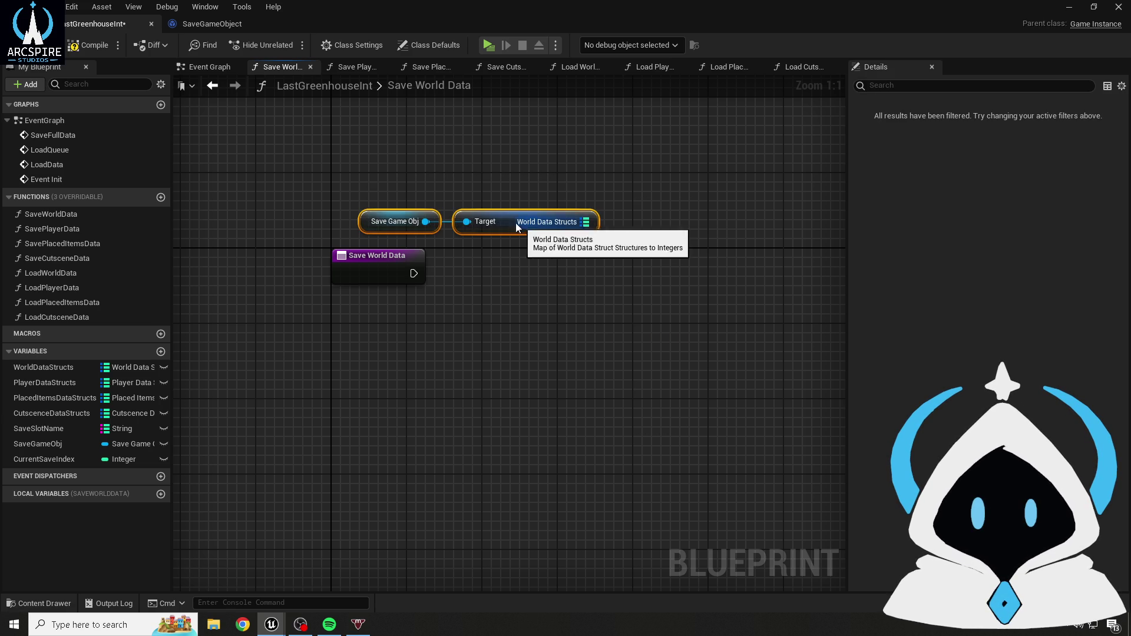
drag(494, 226, 334, 226)
click(546, 228)
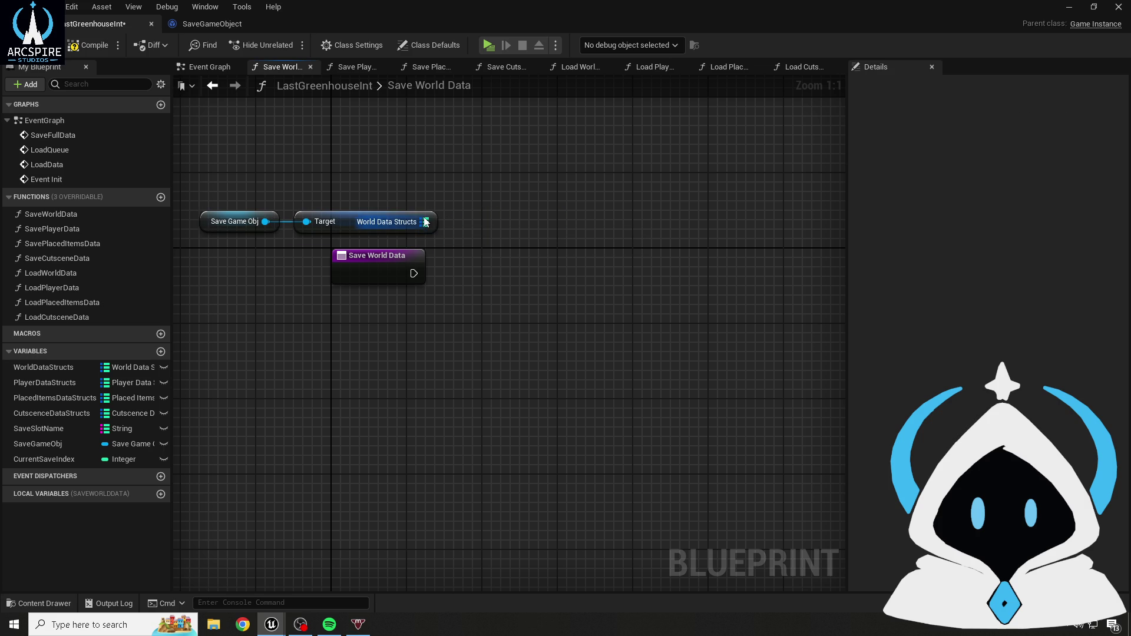
- Add a Utilities > Map Contains node from World Data Structs beside the getters
drag(424, 221, 542, 279)
text(che)
key(BackSpace)
key(BackSpace)
key(BackSpace)
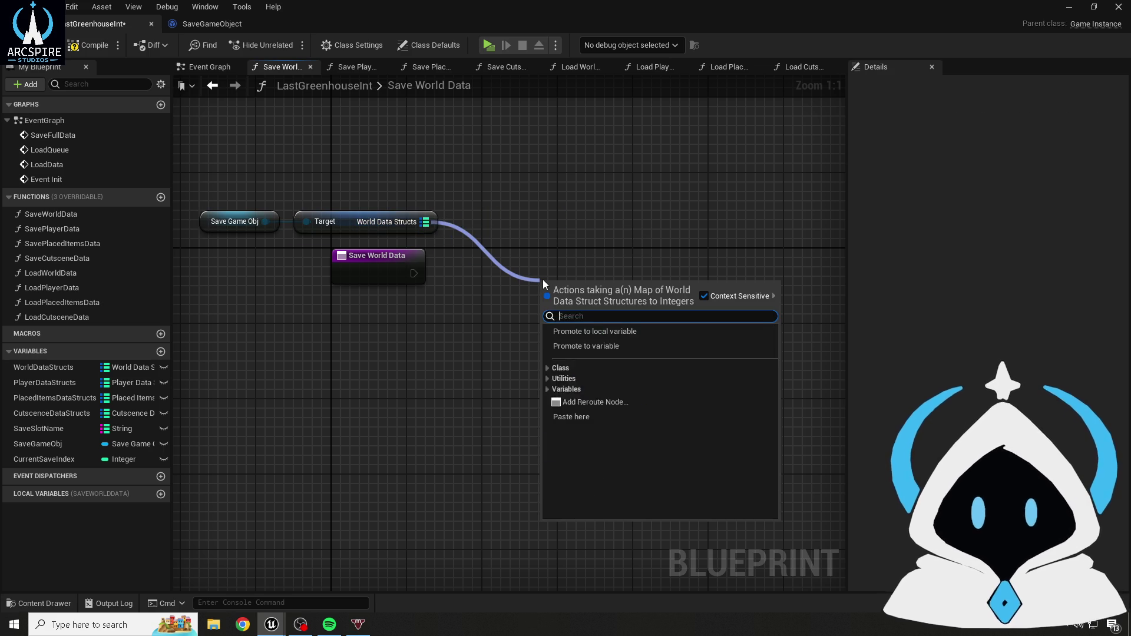
text(che)
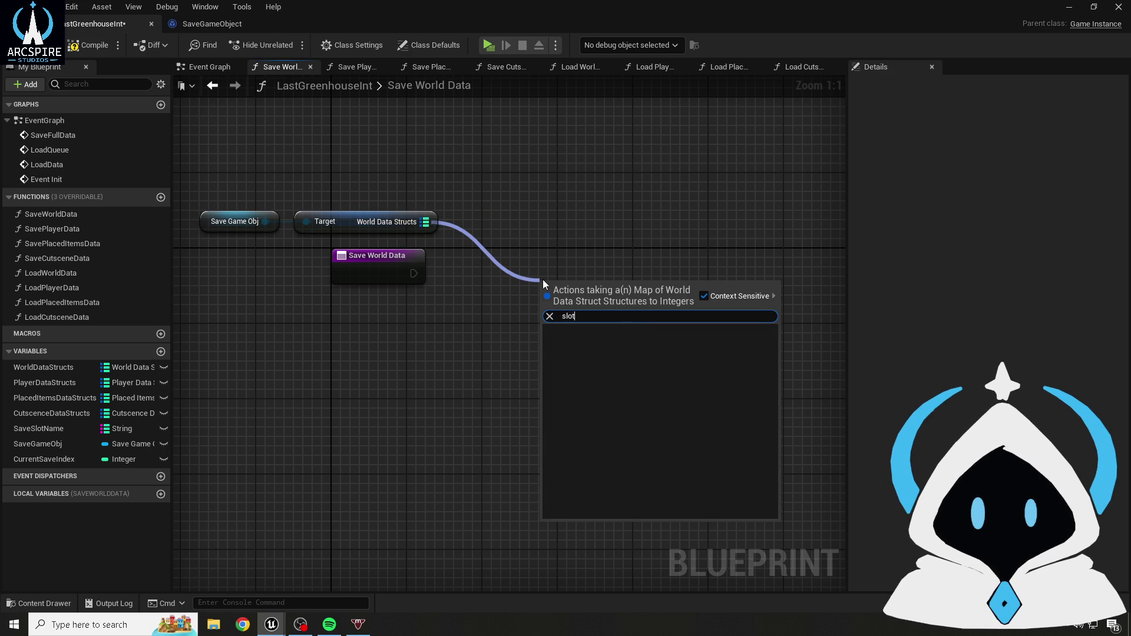
key(BackSpace)
key(BackSpace)
key(BackSpace)
click(547, 368)
click(545, 388)
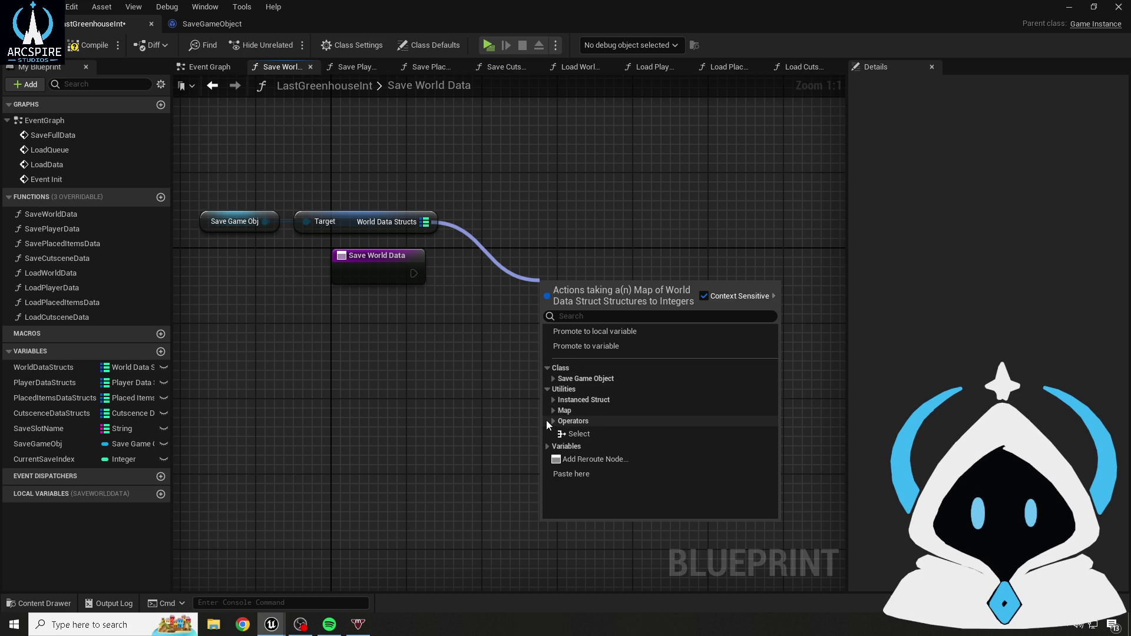
click(554, 411)
scroll(599, 448, down, 2)
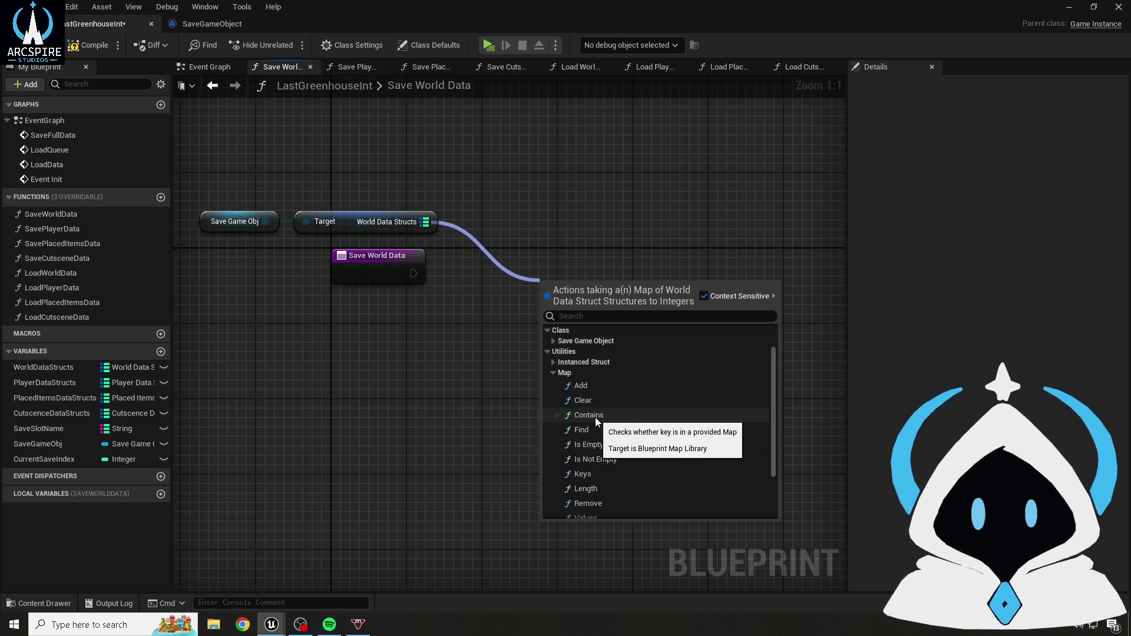
click(589, 415)
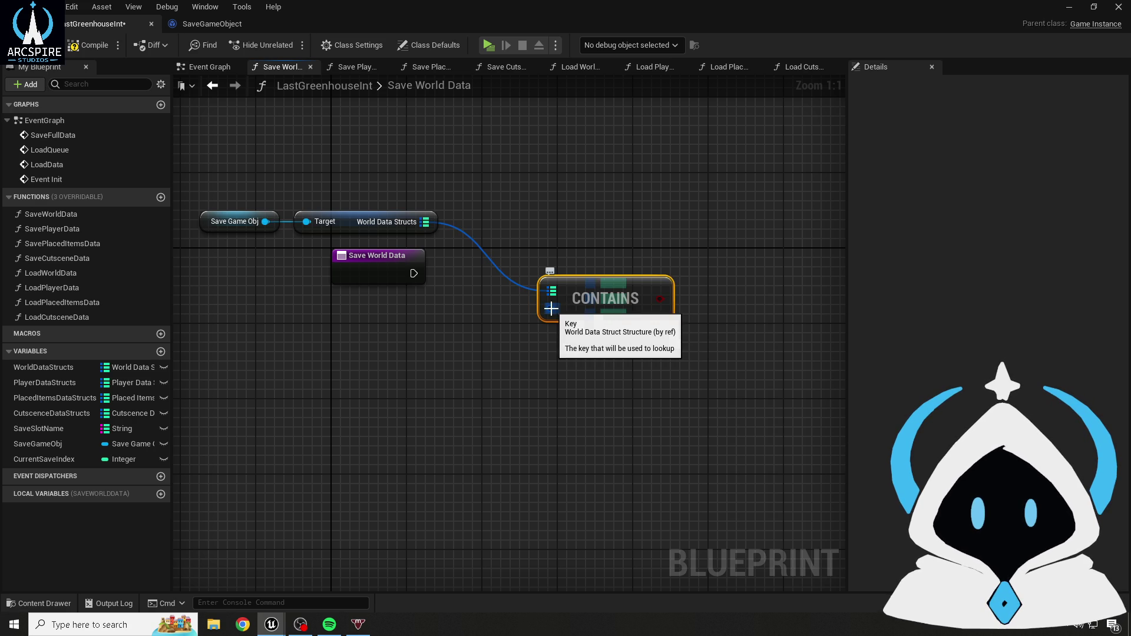
drag(580, 298, 495, 232)
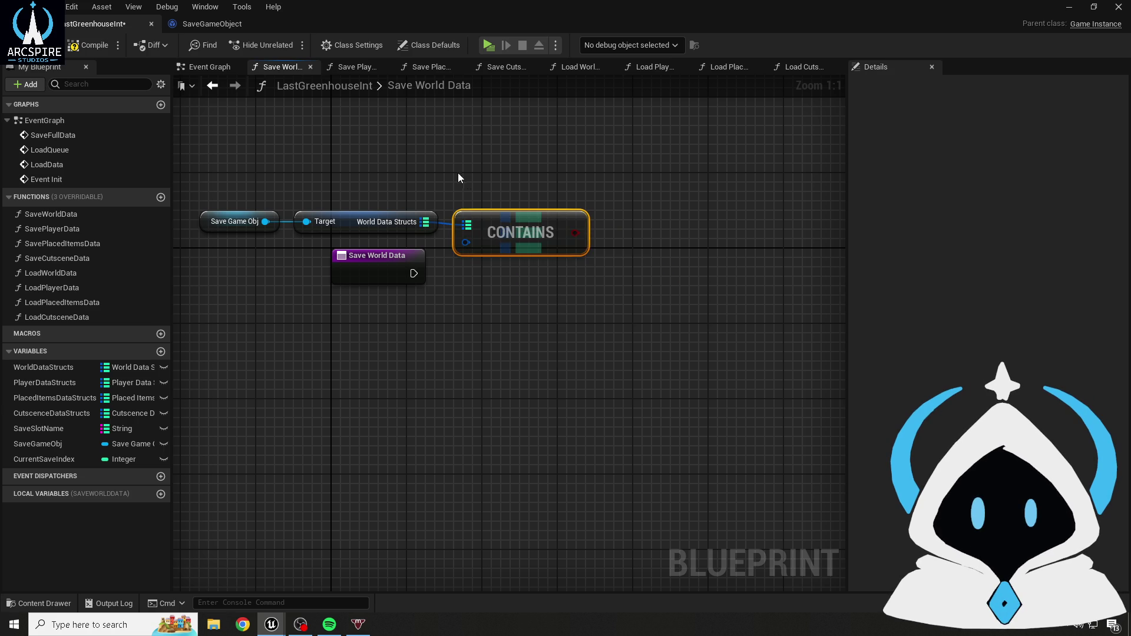
drag(468, 179, 543, 225)
drag(295, 229, 574, 266)
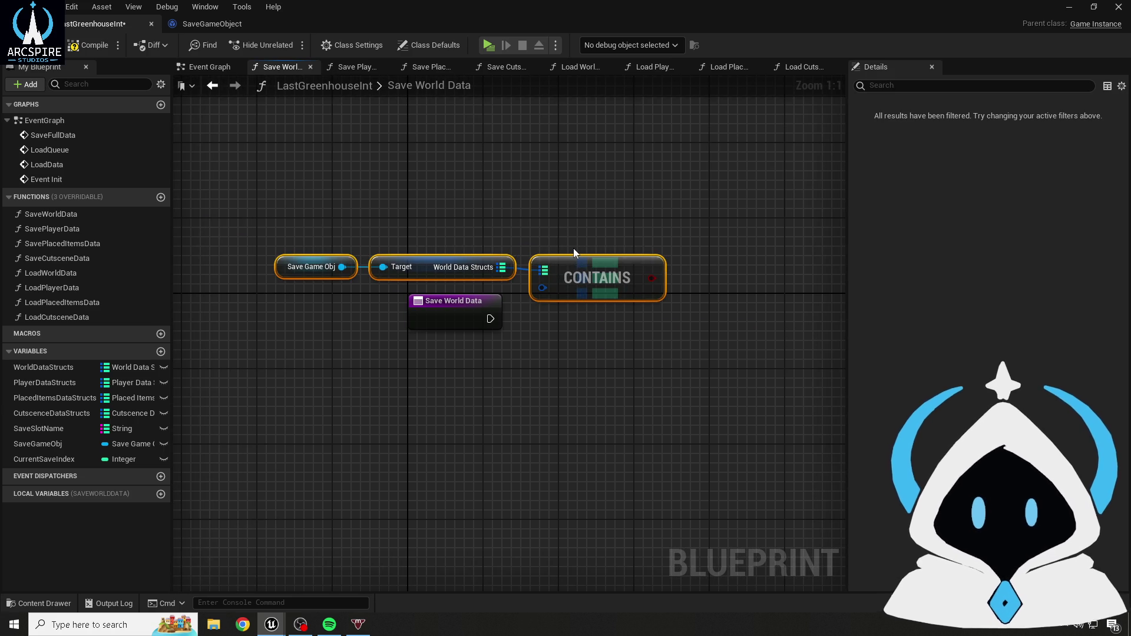
- Split the Contains key pin into a Name field, then recombine it into the struct
click(577, 262)
drag(577, 263, 623, 263)
right_click(590, 295)
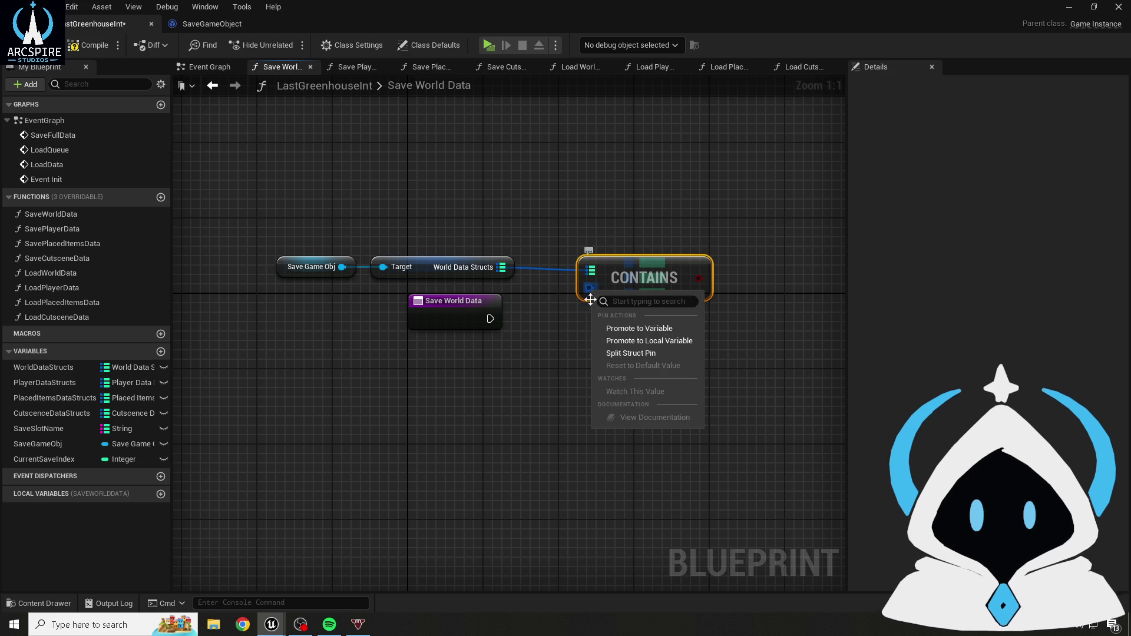
click(613, 353)
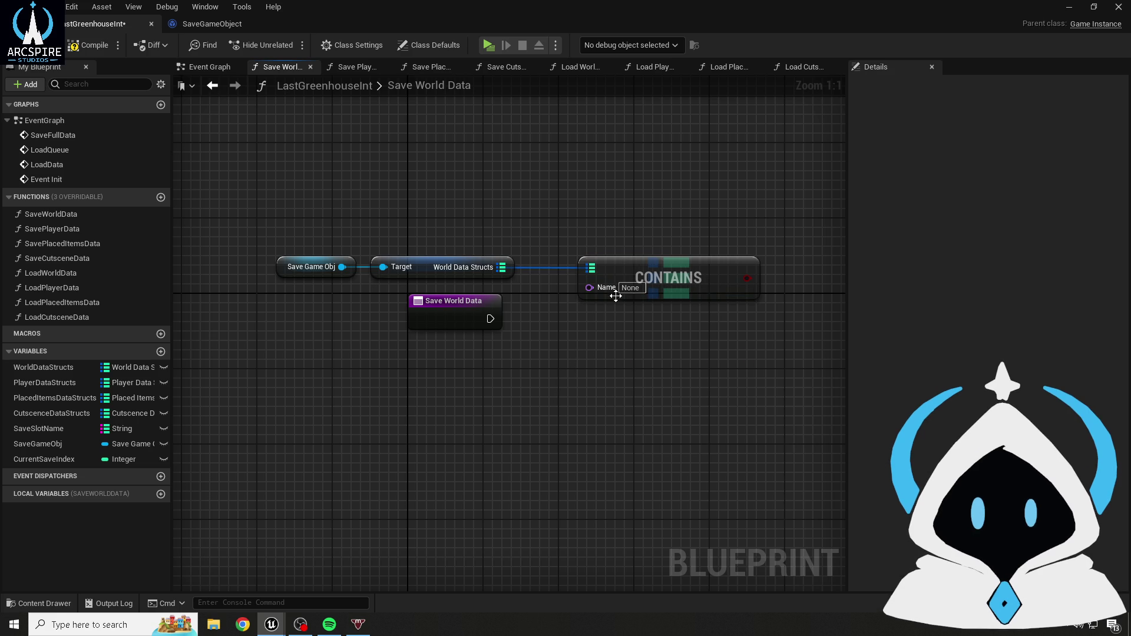
drag(475, 257, 709, 285)
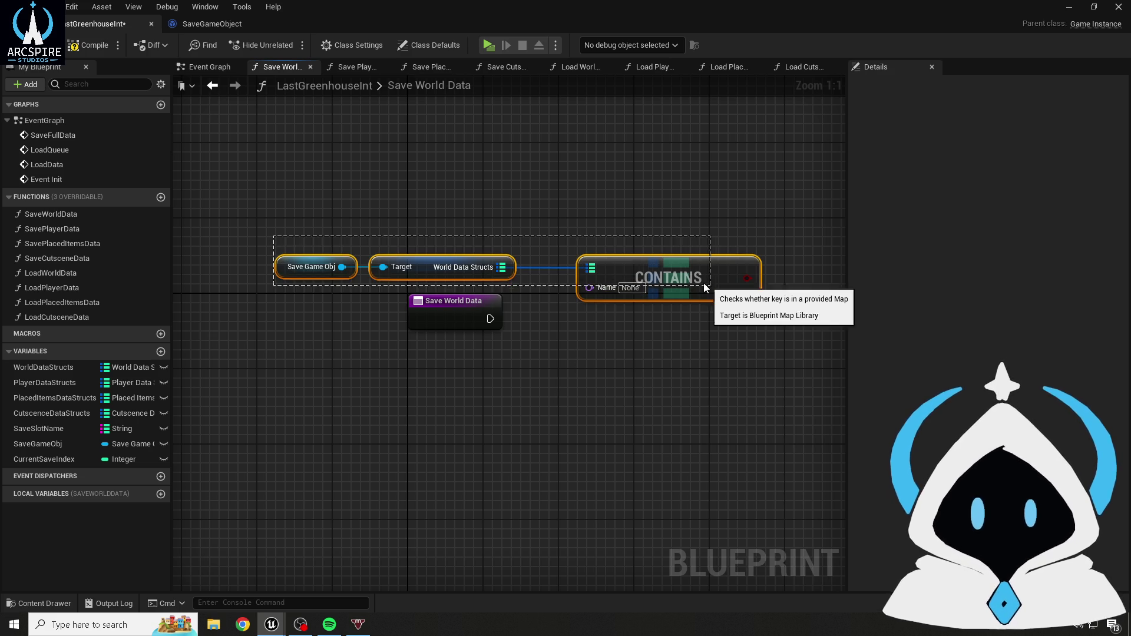
click(664, 319)
right_click(585, 288)
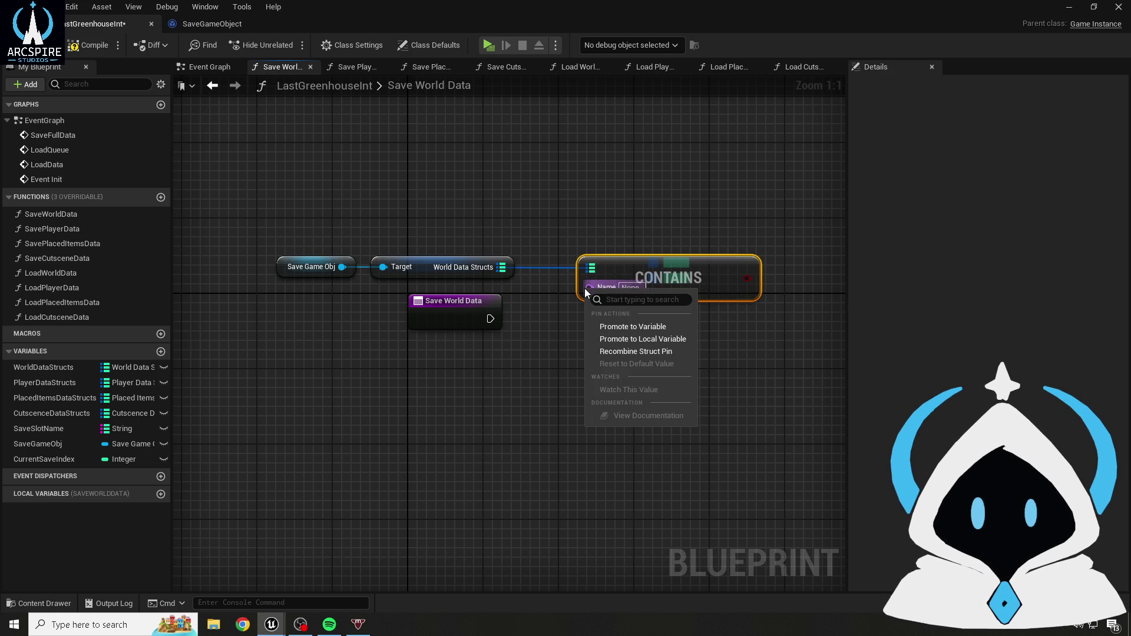
click(628, 352)
- Remove a stray Get Instanced Struct Value node, re-split the key to Name, and stack the getter above Contains
drag(588, 288, 522, 417)
text(get na)
key(BackSpace)
key(BackSpace)
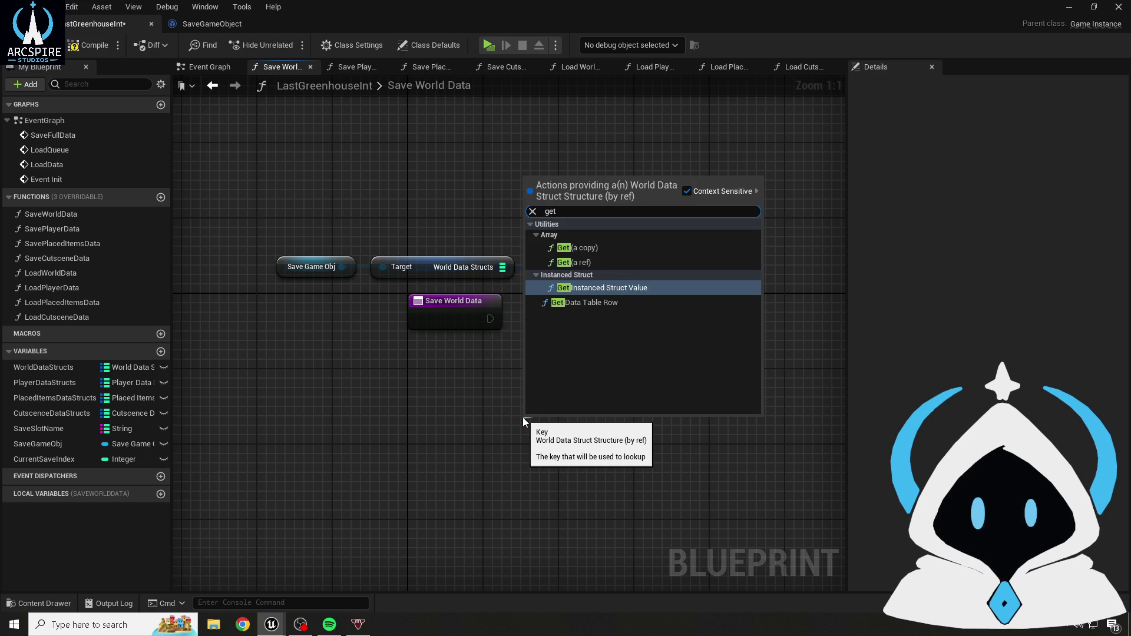
key(Return)
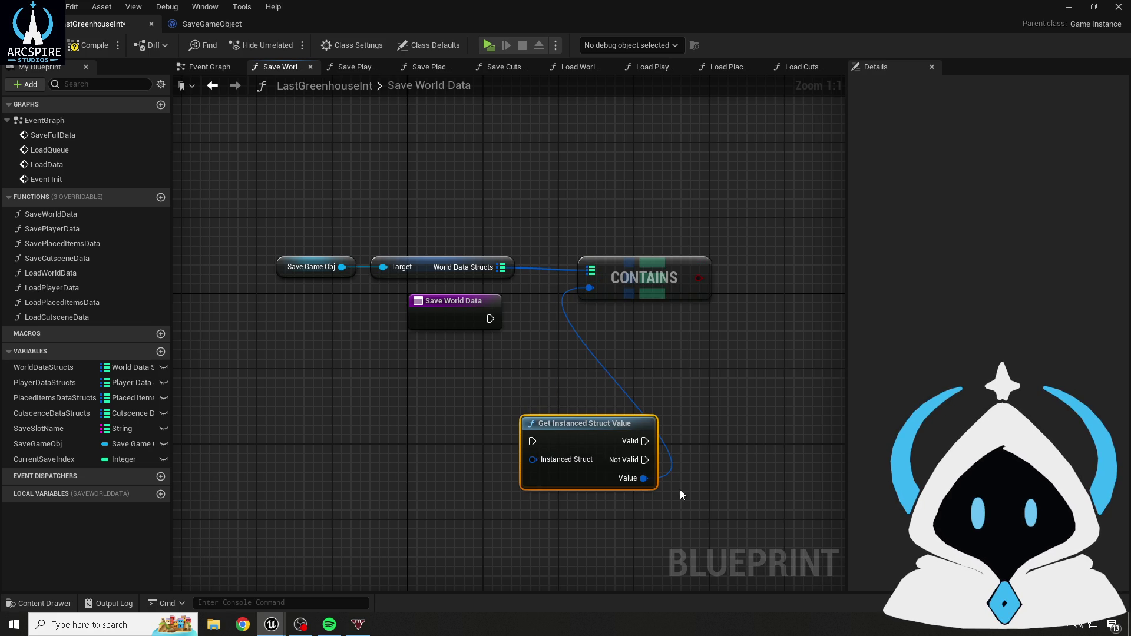
key(Delete)
right_click(588, 284)
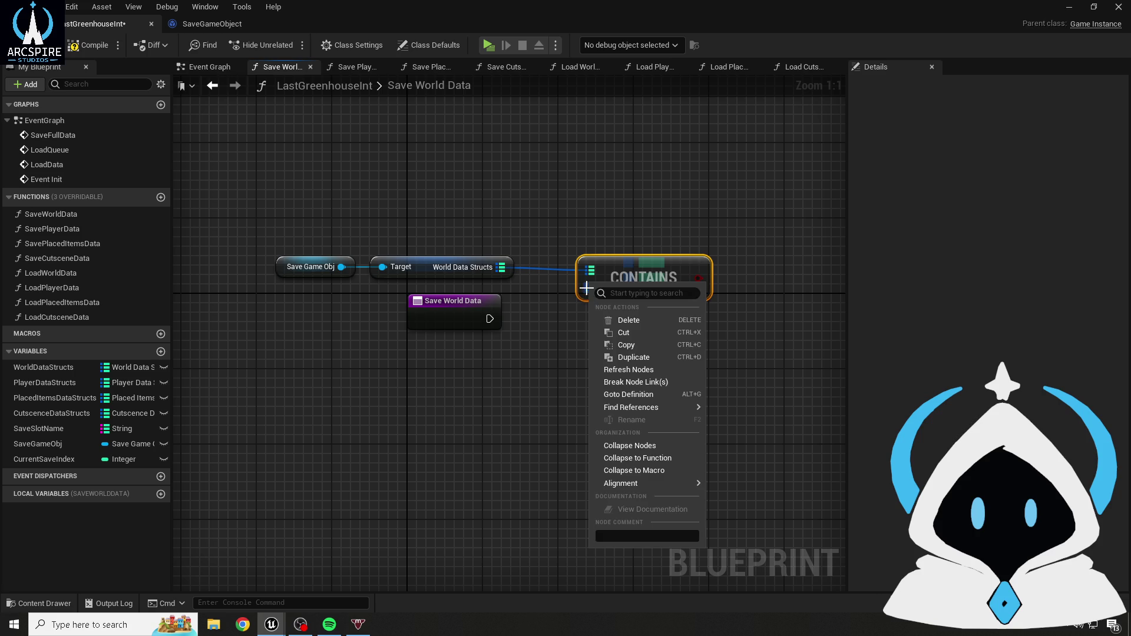
right_click(588, 287)
click(635, 350)
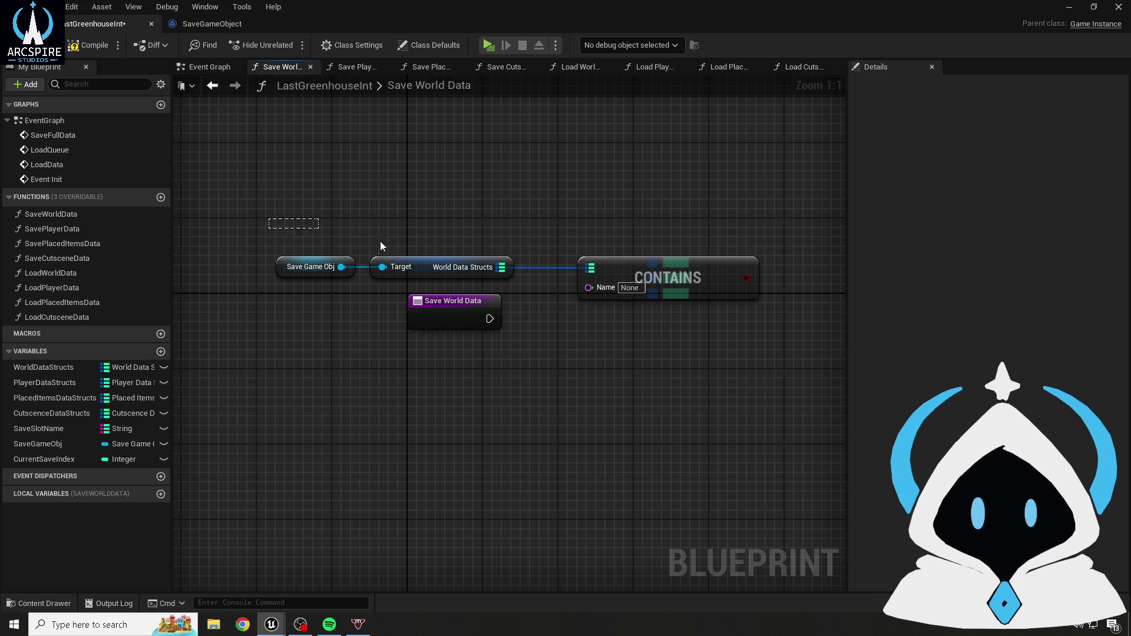
mouse_move(417, 265)
mouse_down()
mouse_move(626, 258)
mouse_move(624, 237)
mouse_up()
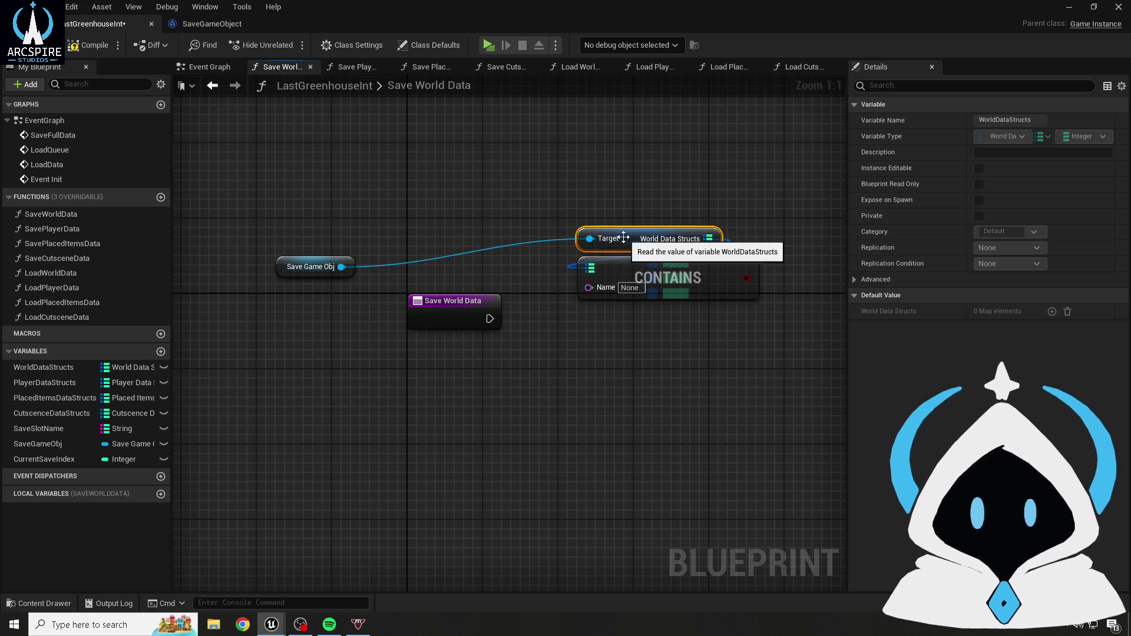
- Stack the Save Game Obj, Target and Contains nodes together and shift them left
mouse_move(284, 267)
mouse_down()
mouse_move(568, 197)
mouse_move(594, 218)
mouse_up()
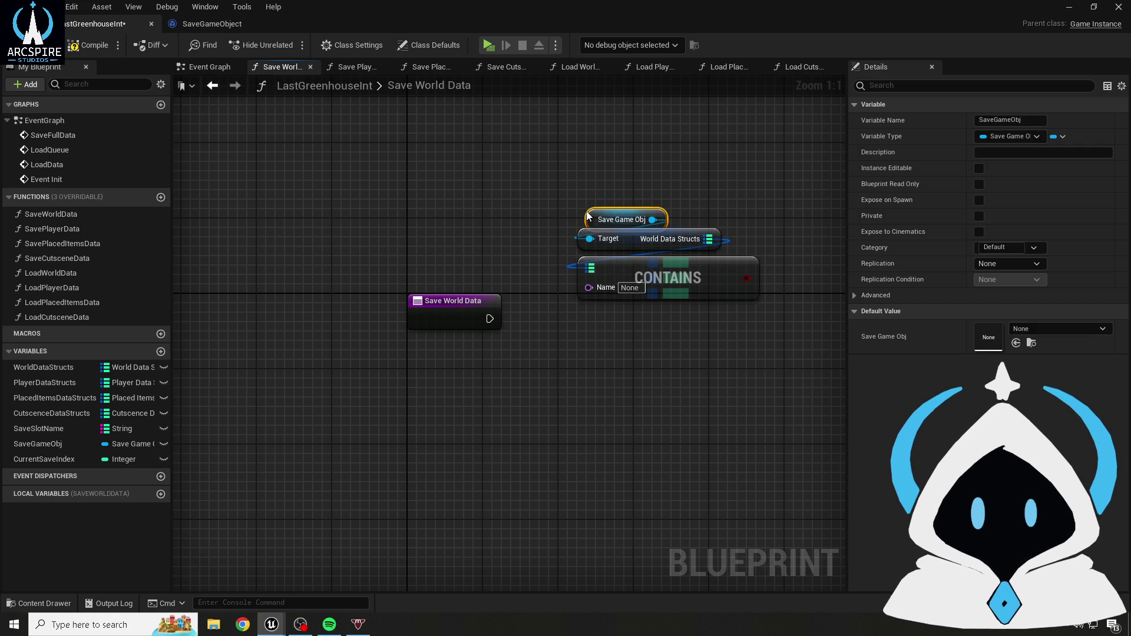
click(549, 169)
mouse_move(549, 169)
mouse_down()
mouse_move(659, 299)
mouse_move(763, 302)
mouse_up()
mouse_move(689, 271)
mouse_down()
mouse_move(595, 262)
mouse_move(633, 263)
mouse_up()
click(614, 342)
drag(614, 342, 552, 303)
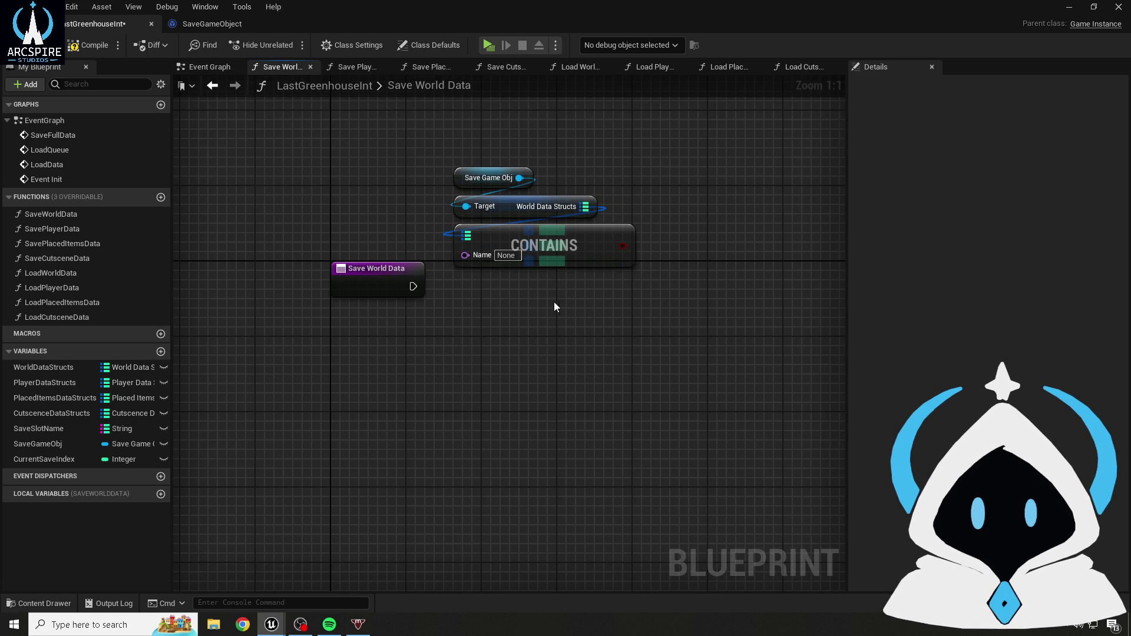
- Run a Branch from Save World Data on the Contains result, compile, and expose Name as a function input
click(586, 292)
mouse_move(292, 292)
mouse_down()
mouse_move(313, 308)
mouse_move(587, 295)
mouse_move(617, 275)
mouse_move(576, 273)
mouse_up()
click(581, 221)
click(571, 238)
drag(498, 252, 551, 311)
click(89, 45)
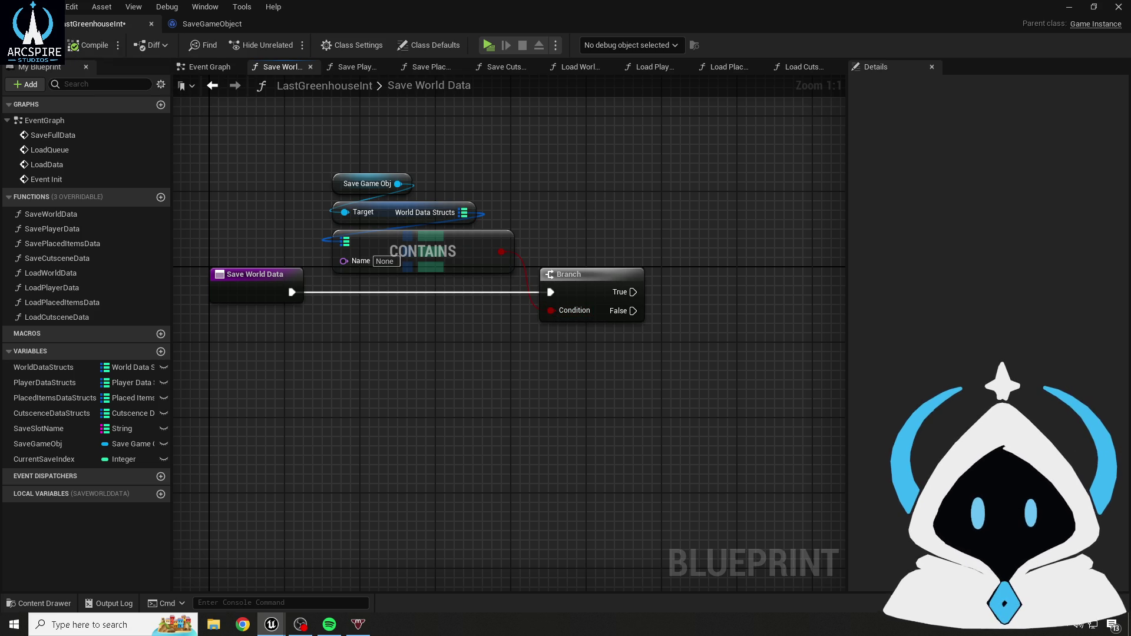
drag(317, 399, 395, 372)
drag(423, 234, 329, 269)
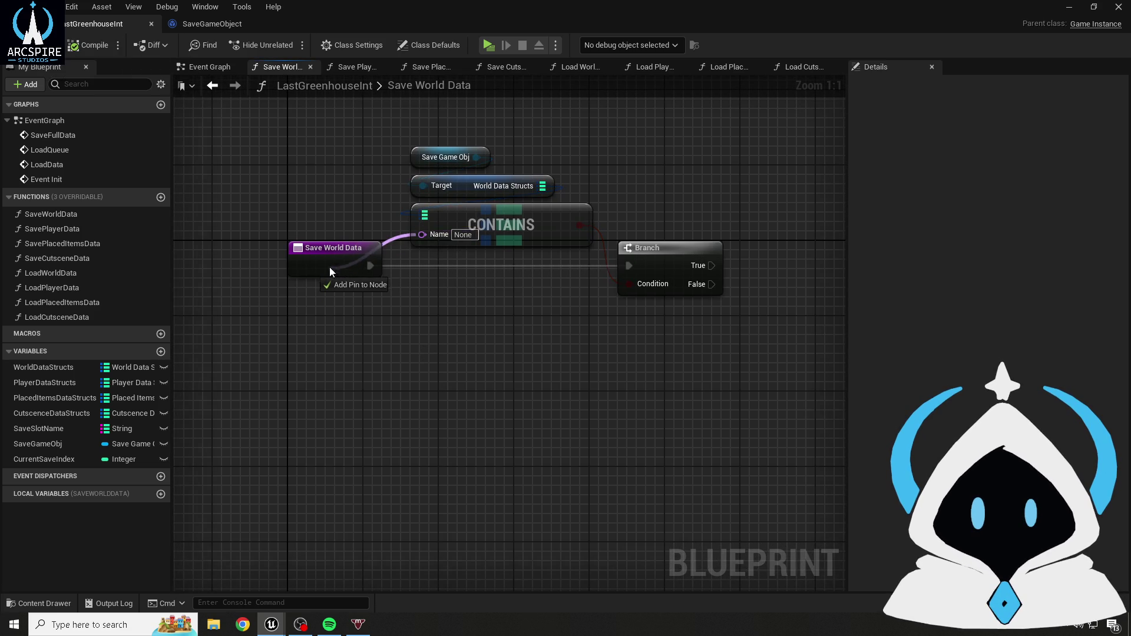
- Compile, name the Save World Data input WorldDataName, and save the blueprint
click(89, 45)
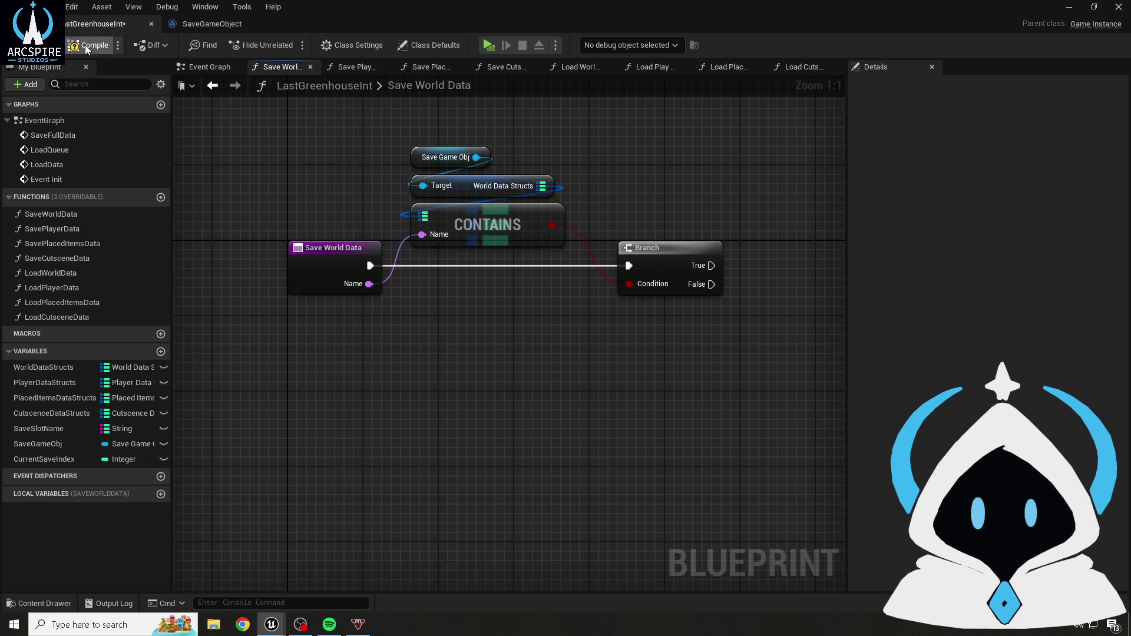
click(332, 270)
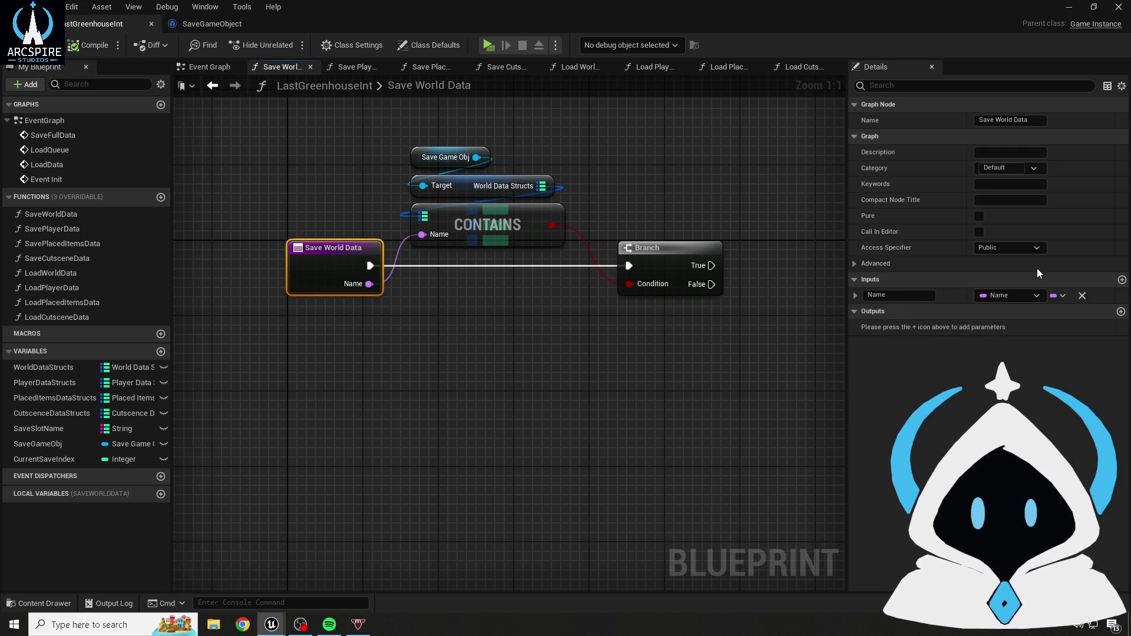
click(903, 295)
text(WorldData)
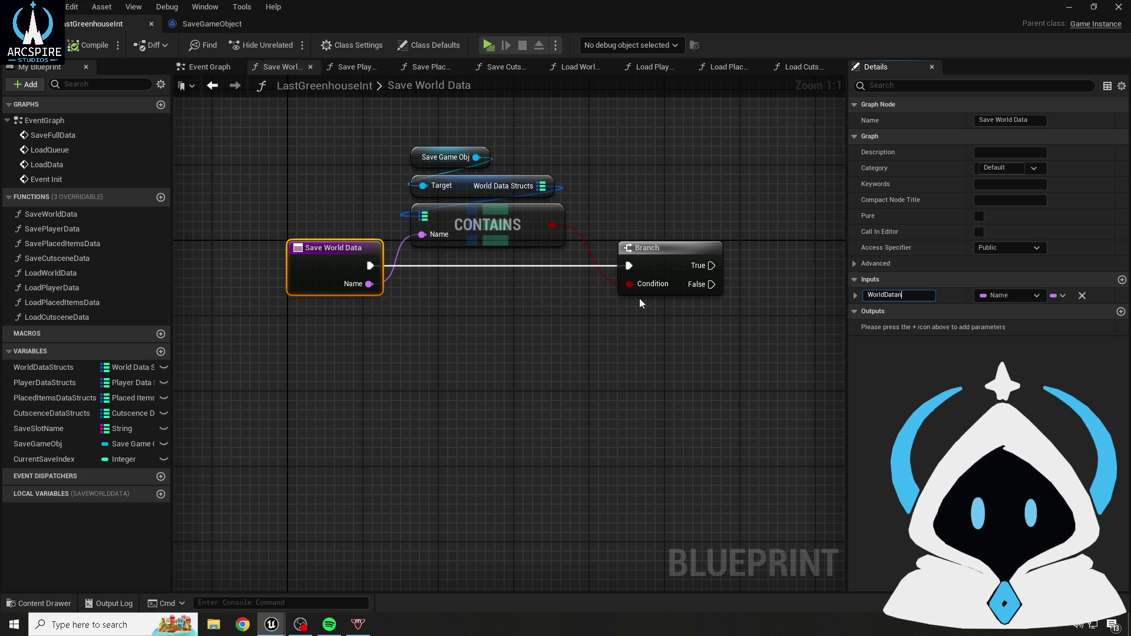
text(me)
key(Return)
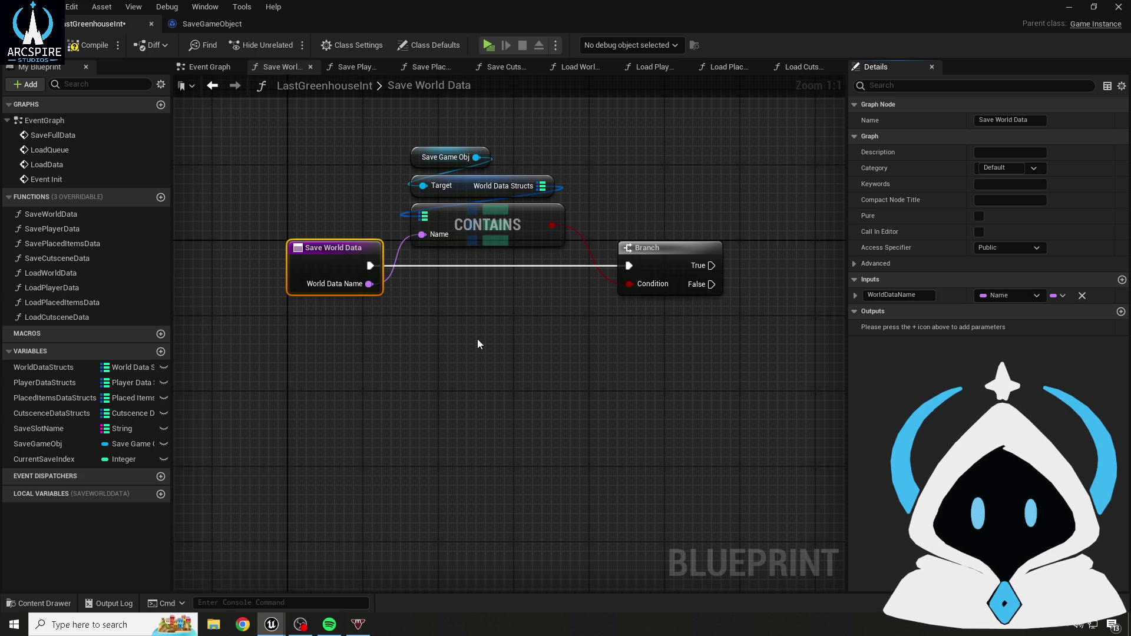
click(477, 344)
click(12, 45)
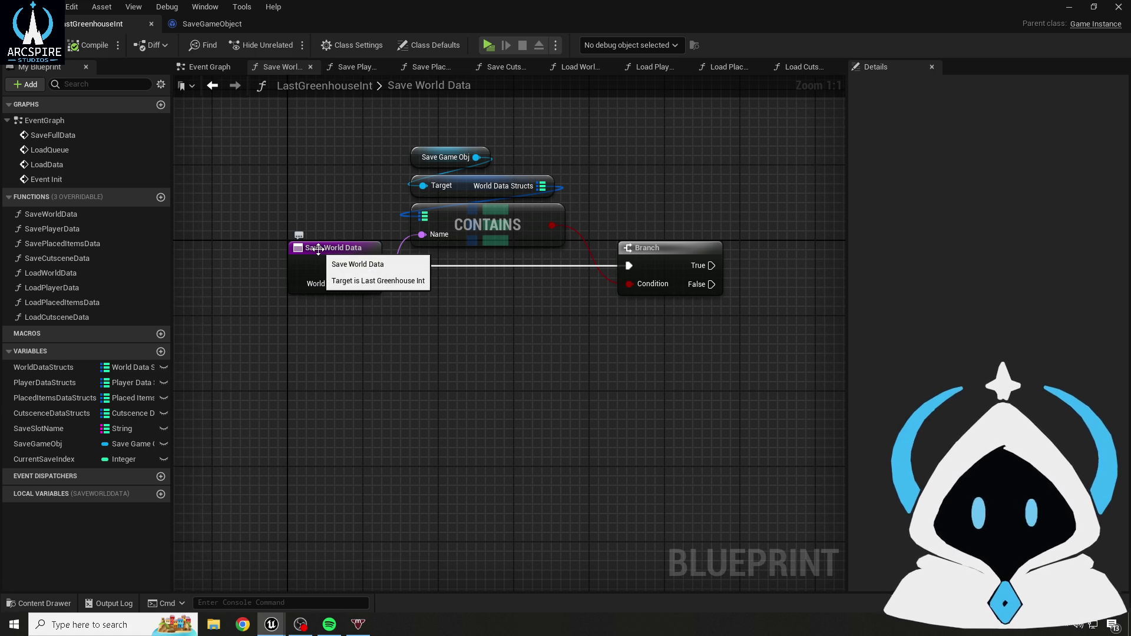
- Rename the input to 'World Tile Name', then compile and save
click(318, 249)
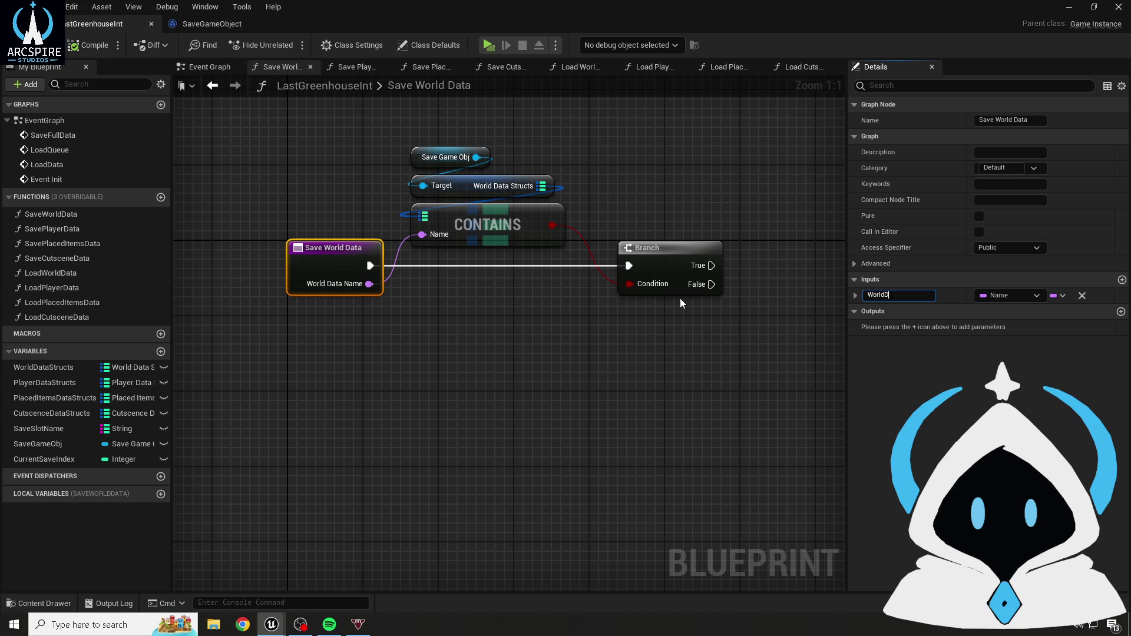
click(582, 370)
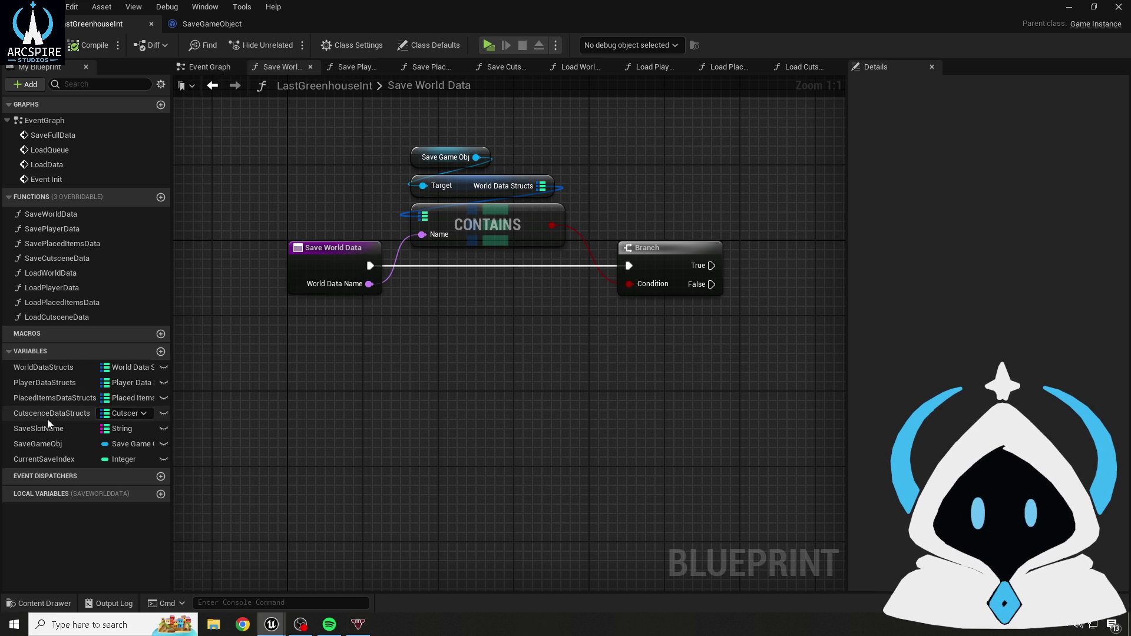
click(315, 273)
click(895, 295)
text(World Tile )
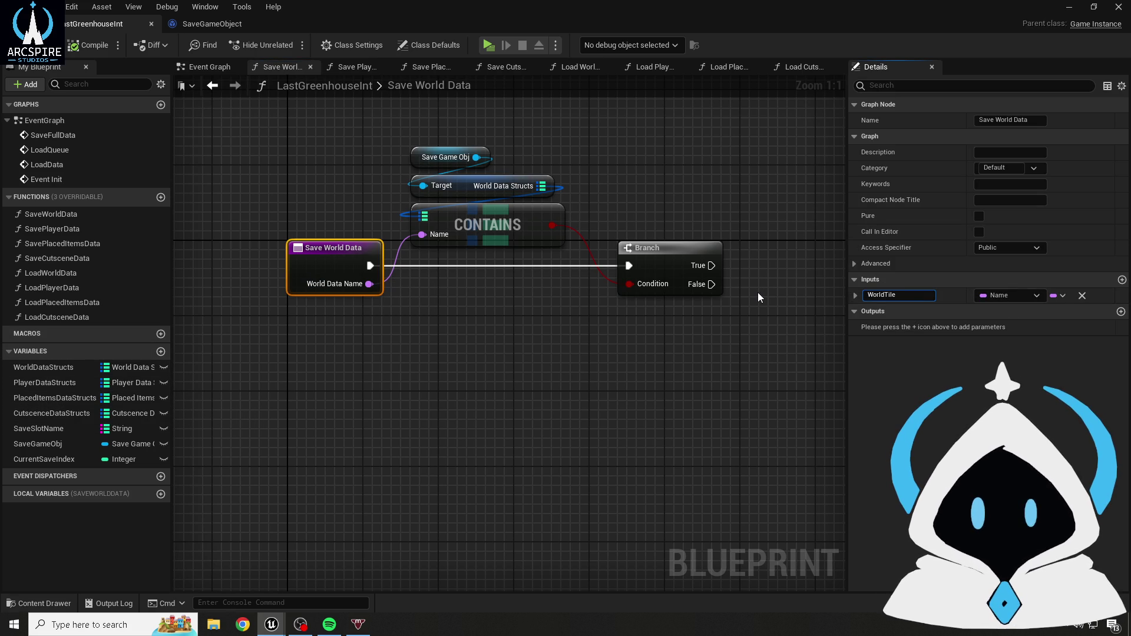
text(Name)
key(Return)
click(663, 342)
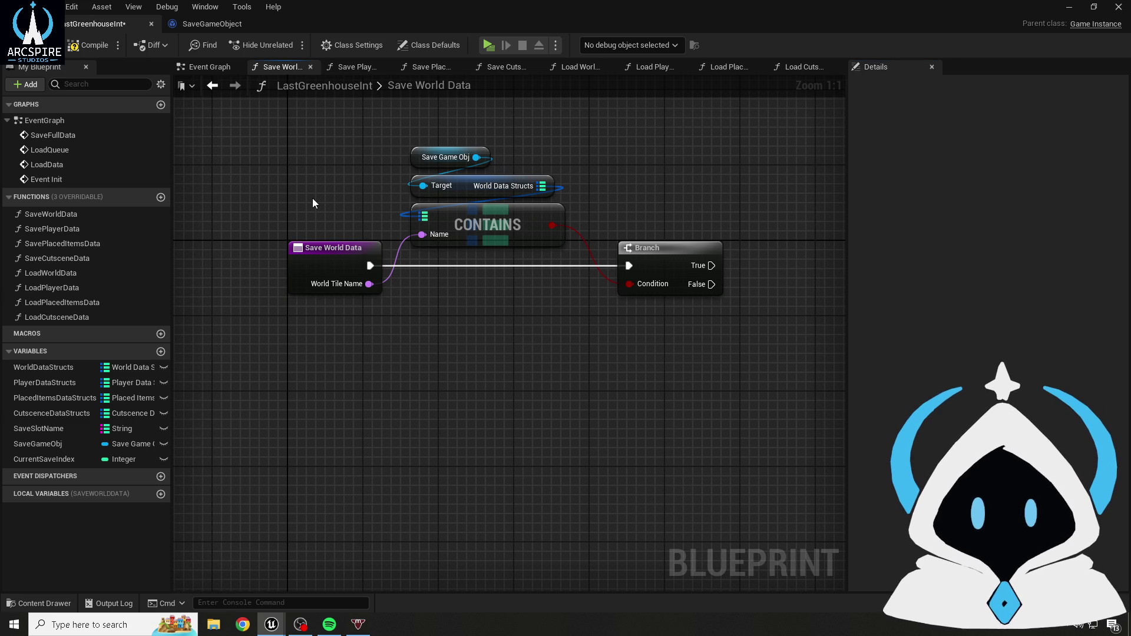
click(88, 44)
click(37, 46)
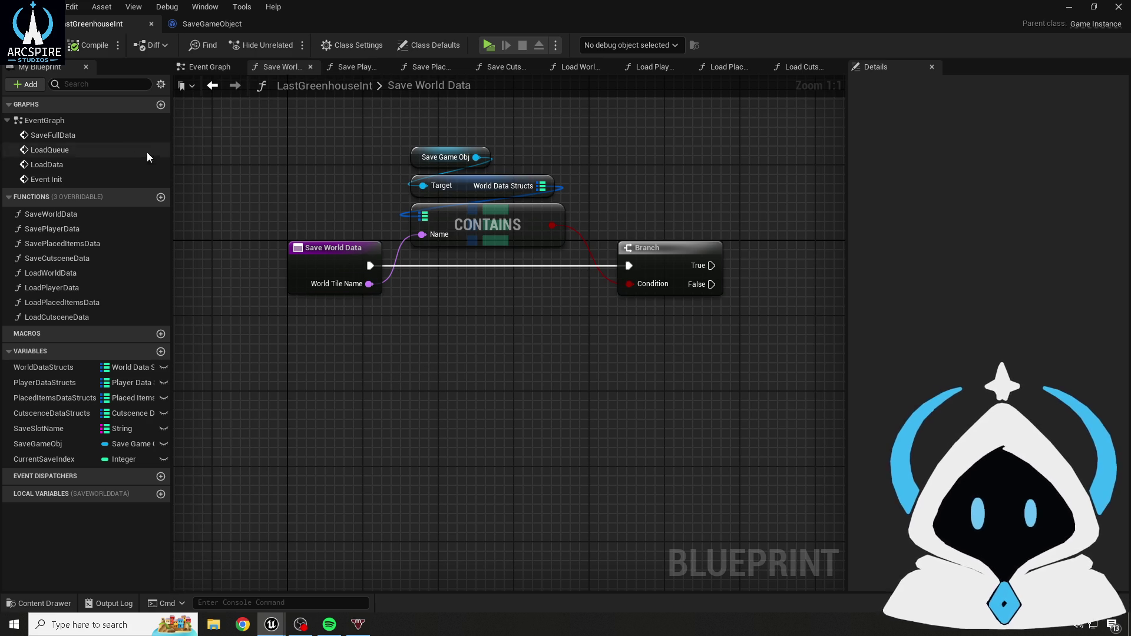
- Copy and paste the Save Game Obj and Target getter nodes
drag(593, 376, 557, 373)
mouse_move(245, 202)
mouse_down()
mouse_move(374, 354)
mouse_move(525, 386)
mouse_up()
drag(727, 148, 616, 205)
drag(302, 175, 330, 235)
key(ctrl+c)
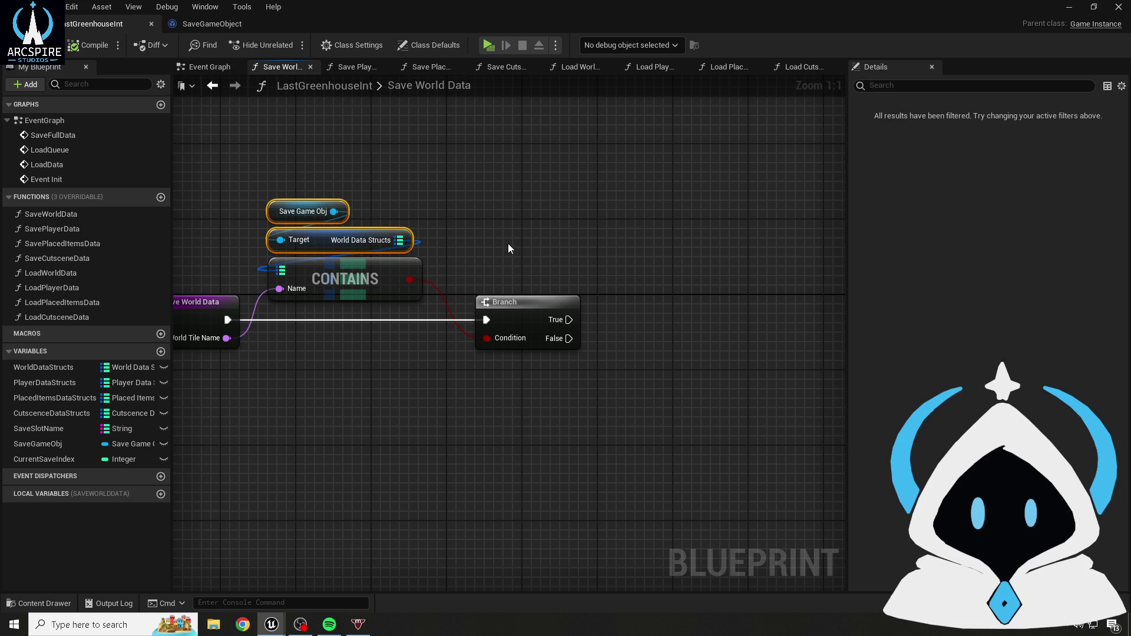
key(ctrl+v)
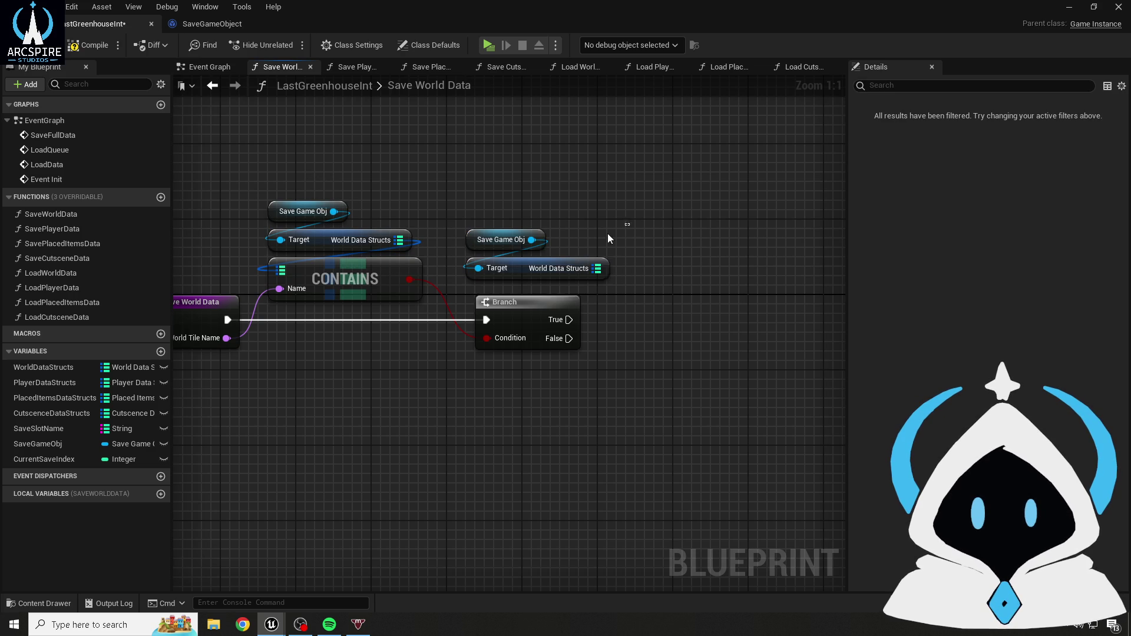
drag(630, 224, 585, 258)
- Add a Map Add node on the copied World Data Structs, then delete it
drag(558, 300, 644, 287)
text(add)
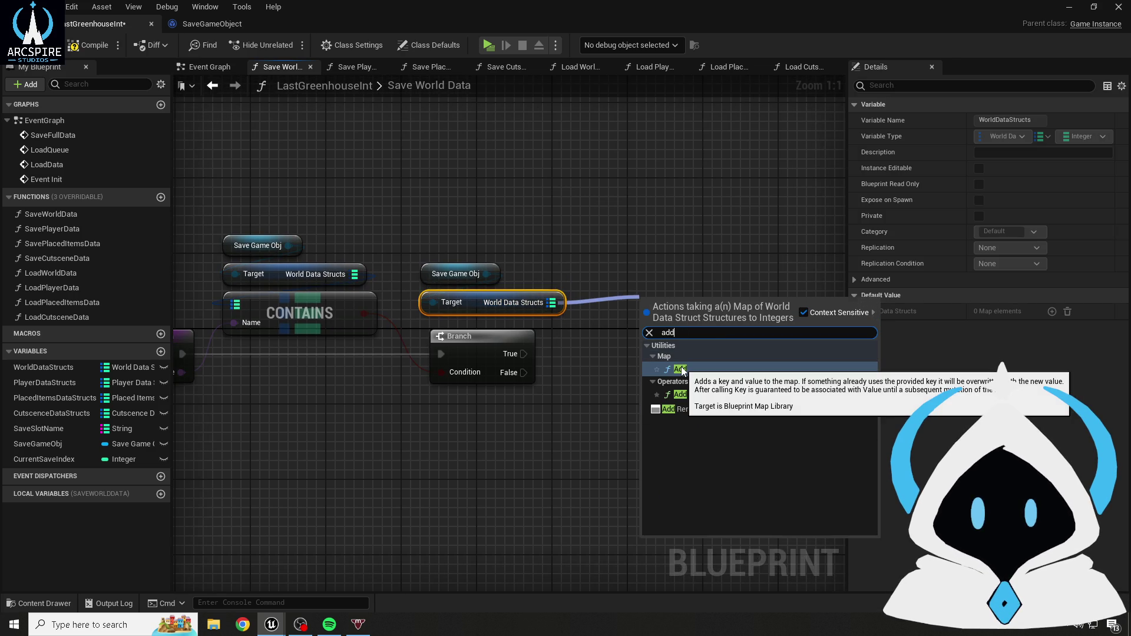
click(679, 369)
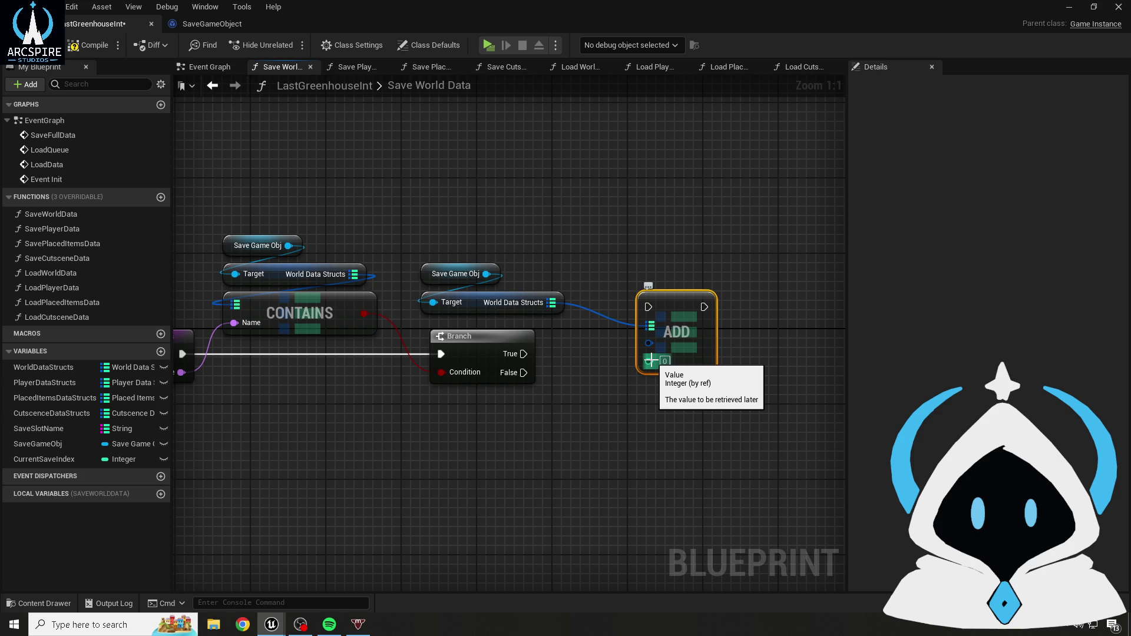
click(447, 215)
mouse_move(447, 215)
mouse_down()
mouse_move(621, 283)
mouse_move(609, 254)
mouse_up()
click(613, 252)
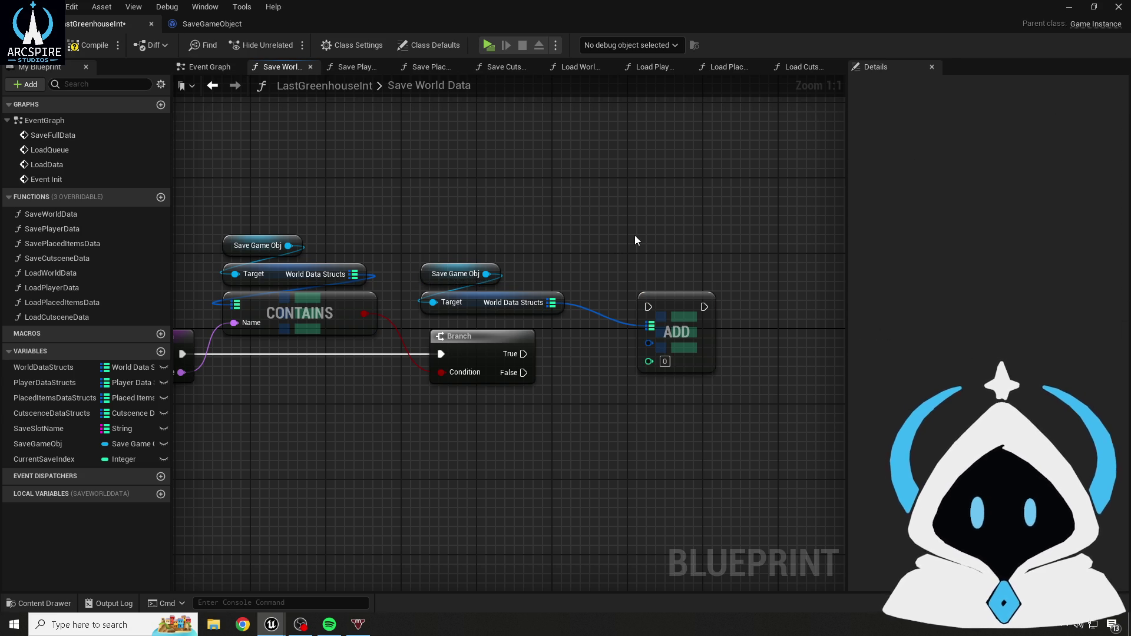
click(698, 333)
key(Delete)
- Add a Find node on the copied World Data Structs and arrange it with its getters
drag(553, 302, 603, 320)
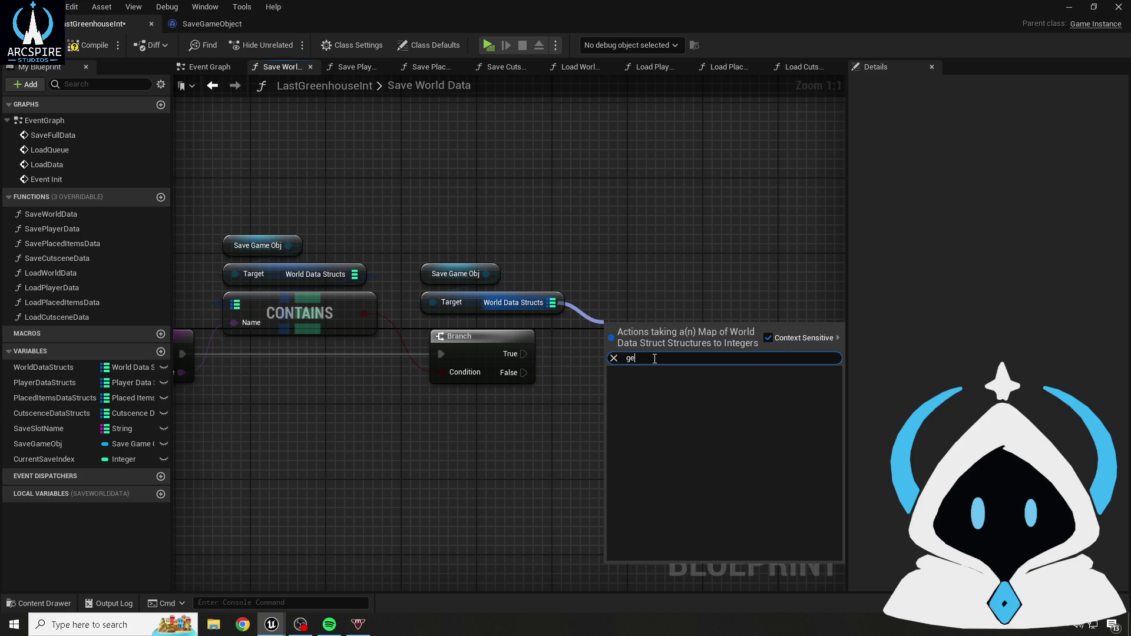
text(fi)
key(Return)
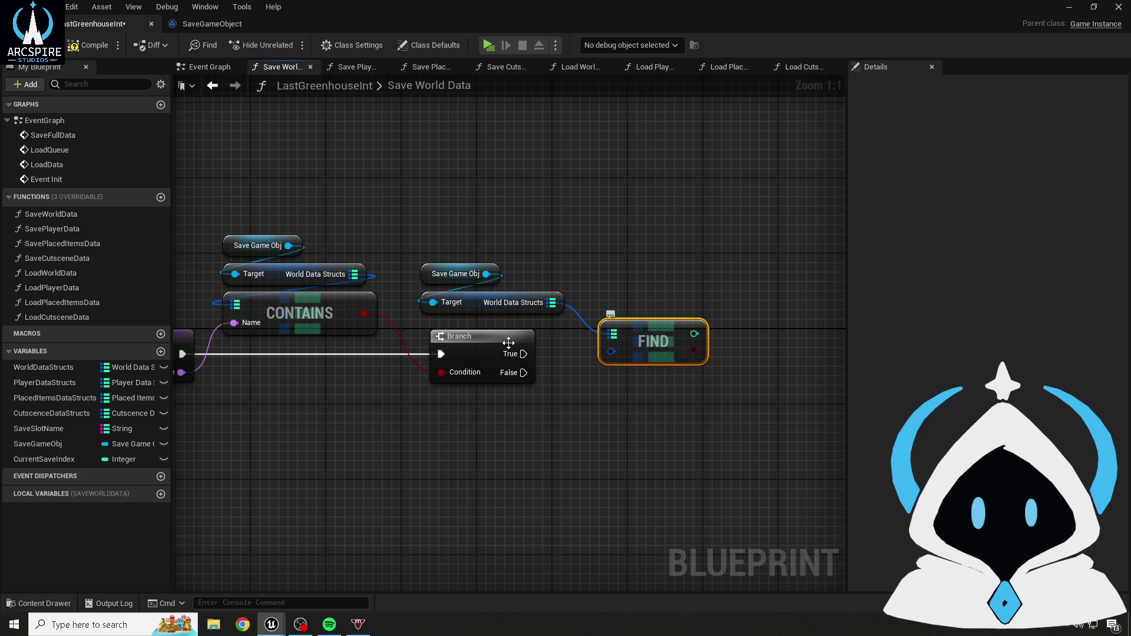
drag(638, 340, 620, 302)
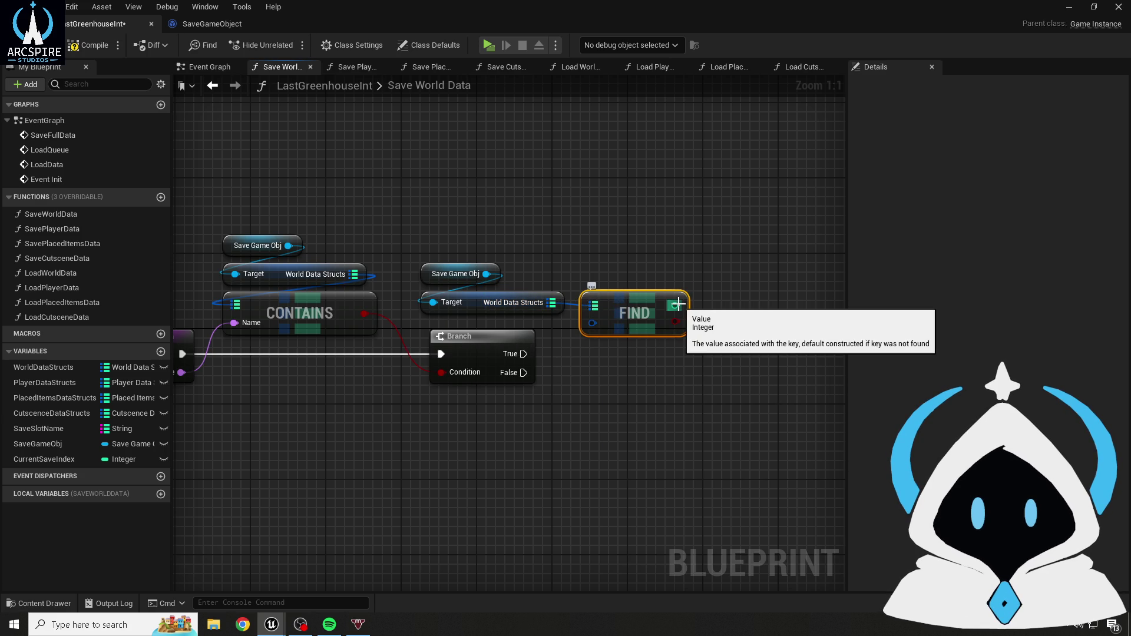
mouse_move(400, 228)
mouse_down()
mouse_move(477, 306)
mouse_move(545, 253)
mouse_move(628, 262)
mouse_up()
click(487, 193)
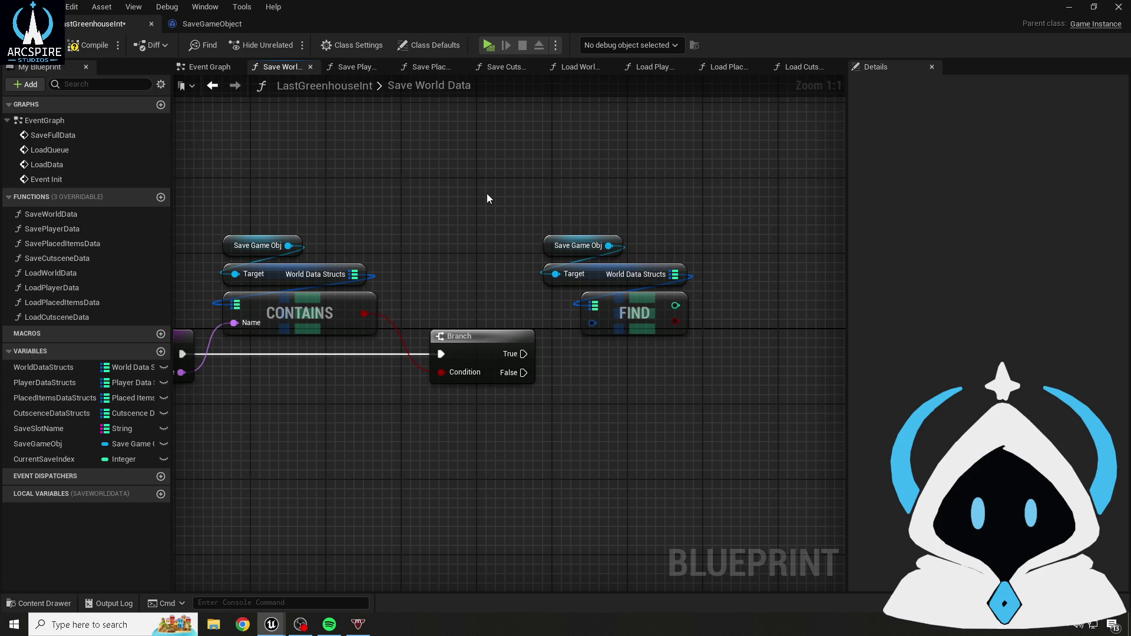
mouse_move(496, 183)
mouse_down()
mouse_move(638, 308)
mouse_move(563, 282)
mouse_move(496, 290)
mouse_move(577, 302)
mouse_up()
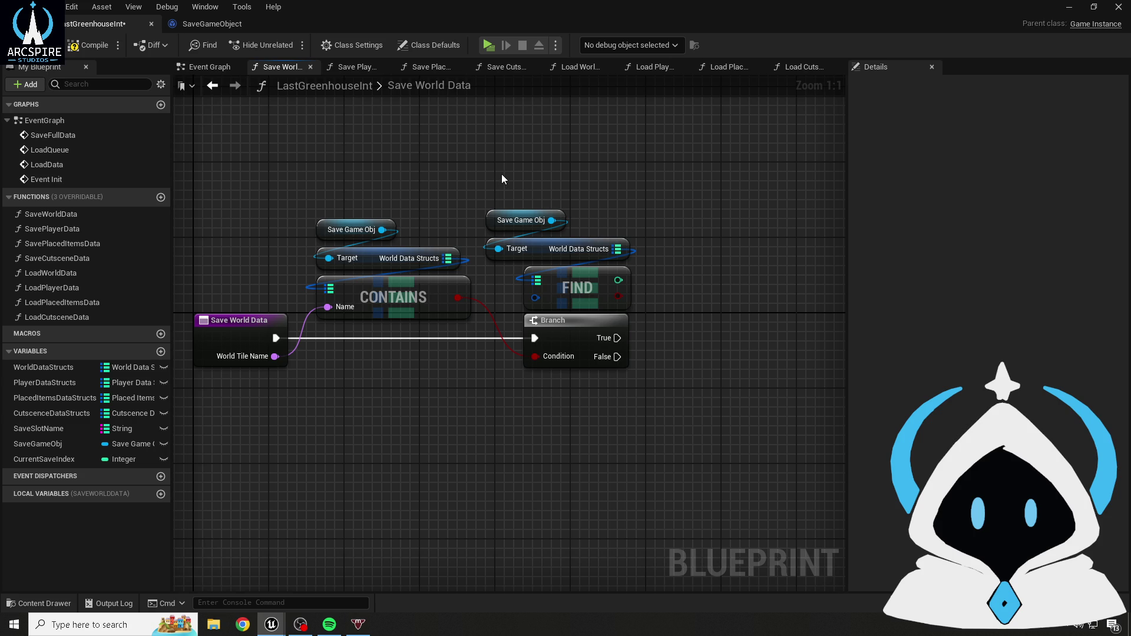
mouse_move(502, 175)
mouse_down()
mouse_move(649, 316)
mouse_move(685, 290)
mouse_up()
mouse_move(571, 290)
mouse_down()
mouse_move(676, 280)
mouse_move(723, 262)
mouse_move(712, 229)
mouse_move(600, 267)
mouse_up()
- Create a Make WorldDataStruct for FIND's key with World Tile Name as Name, and compile
right_click(677, 241)
text(make world)
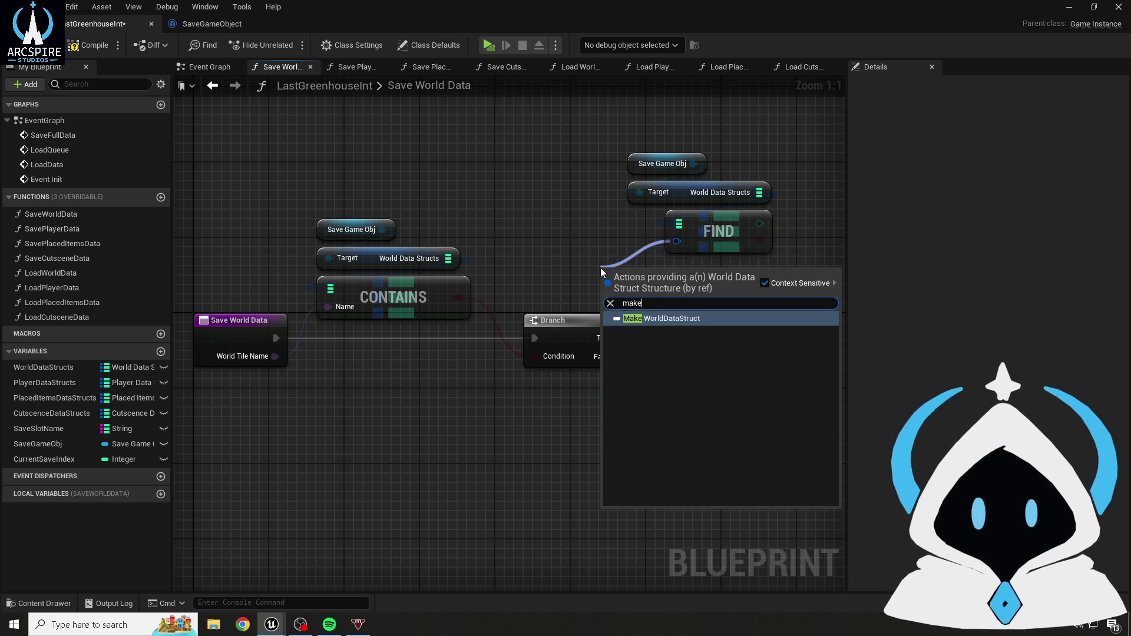
key(Return)
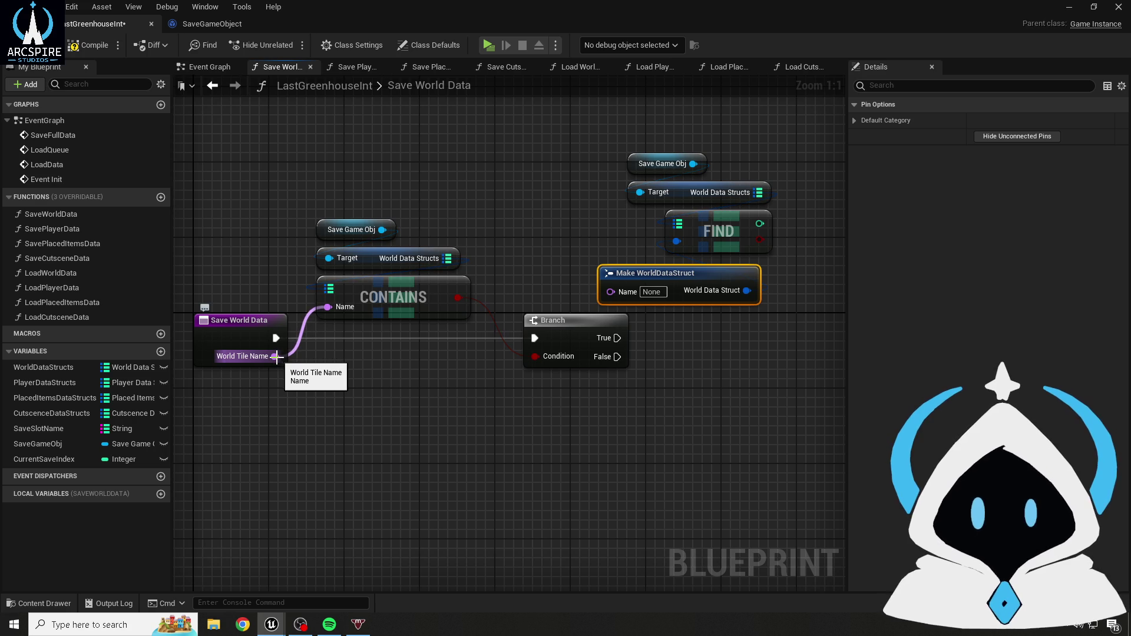
mouse_move(276, 357)
mouse_down()
mouse_move(329, 366)
mouse_move(490, 355)
mouse_move(502, 349)
mouse_move(455, 342)
mouse_move(537, 302)
mouse_move(610, 290)
mouse_up()
click(89, 45)
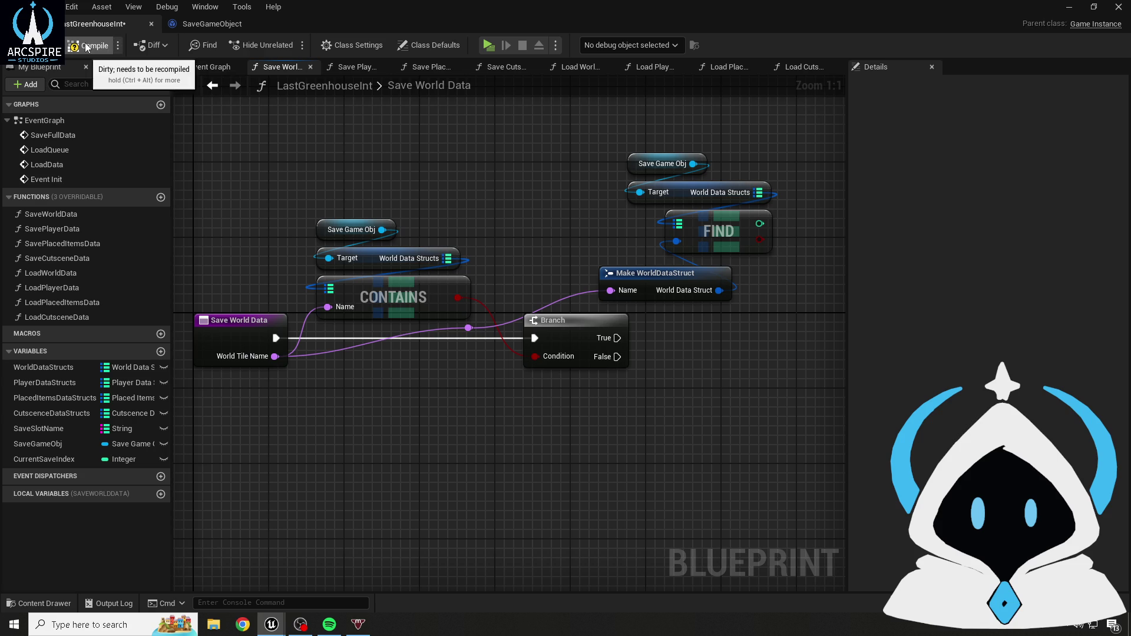
- Tuck FIND under Make WorldDataStruct below the Target node and recentre on CONTAINS
mouse_move(602, 187)
mouse_down()
mouse_move(596, 197)
mouse_move(662, 195)
mouse_up()
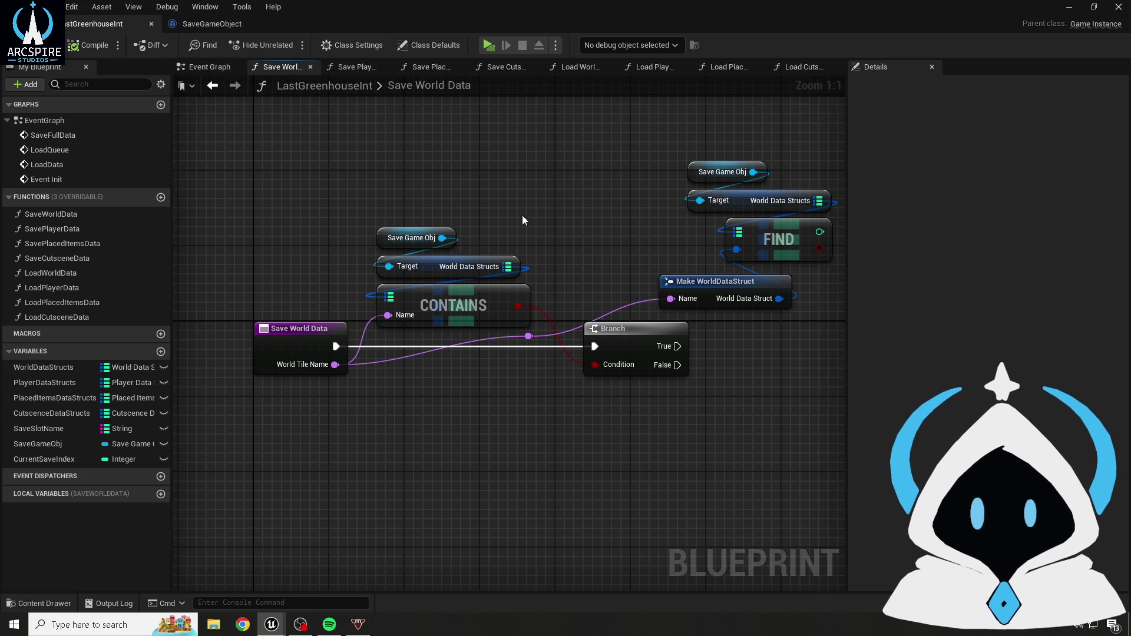
drag(593, 221, 508, 191)
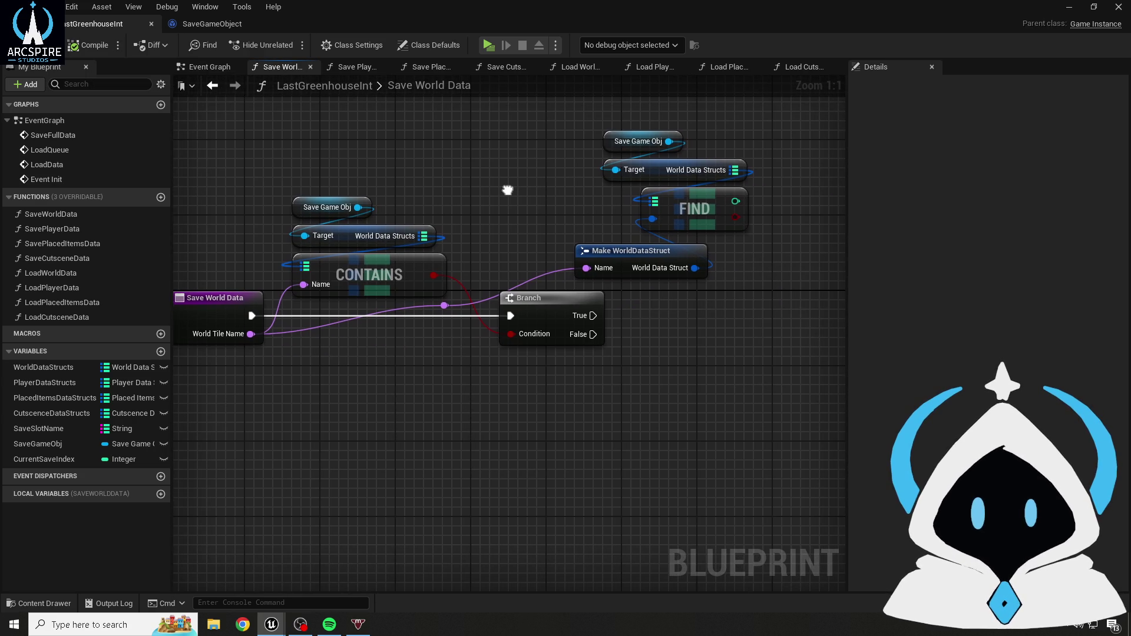
mouse_move(641, 429)
mouse_down()
mouse_move(568, 457)
mouse_move(512, 462)
mouse_up()
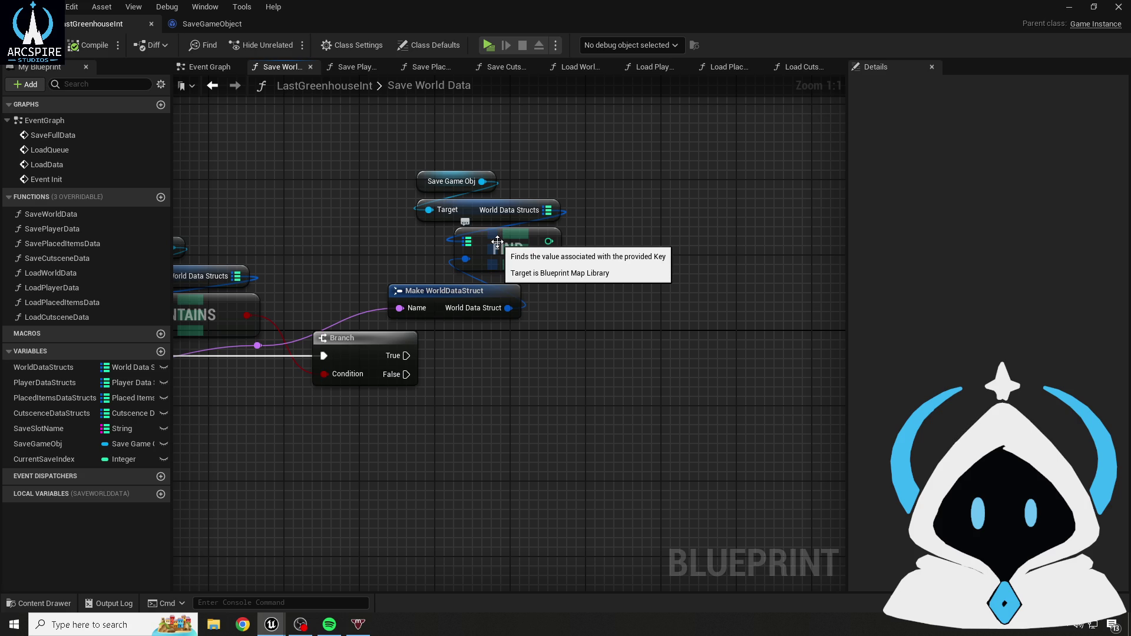
mouse_move(497, 242)
mouse_down()
mouse_move(457, 249)
mouse_move(563, 348)
mouse_move(555, 357)
mouse_up()
drag(465, 297, 492, 240)
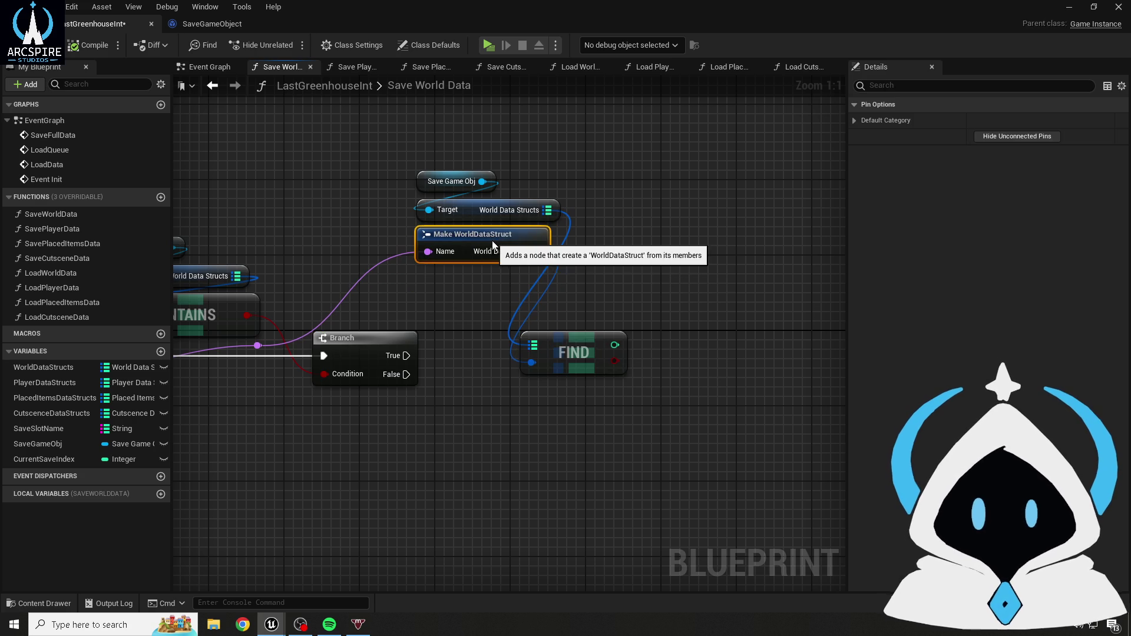
drag(571, 351, 482, 295)
drag(582, 342, 466, 319)
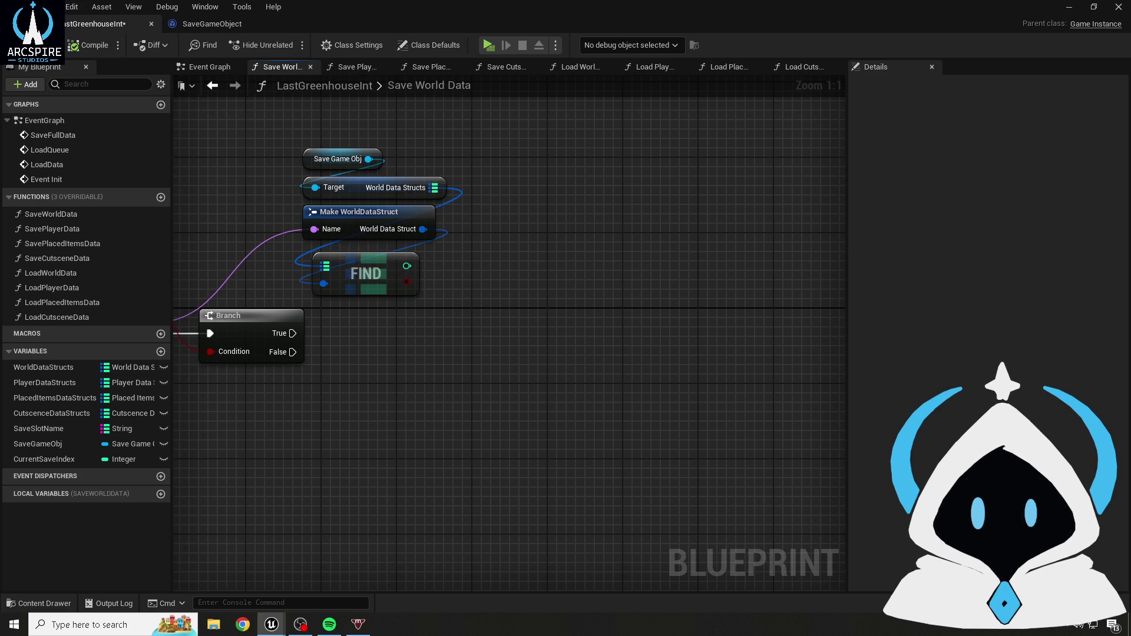
drag(222, 219, 273, 266)
mouse_move(319, 202)
mouse_down()
mouse_move(450, 189)
mouse_move(364, 185)
mouse_move(504, 299)
mouse_move(525, 337)
mouse_up()
click(526, 337)
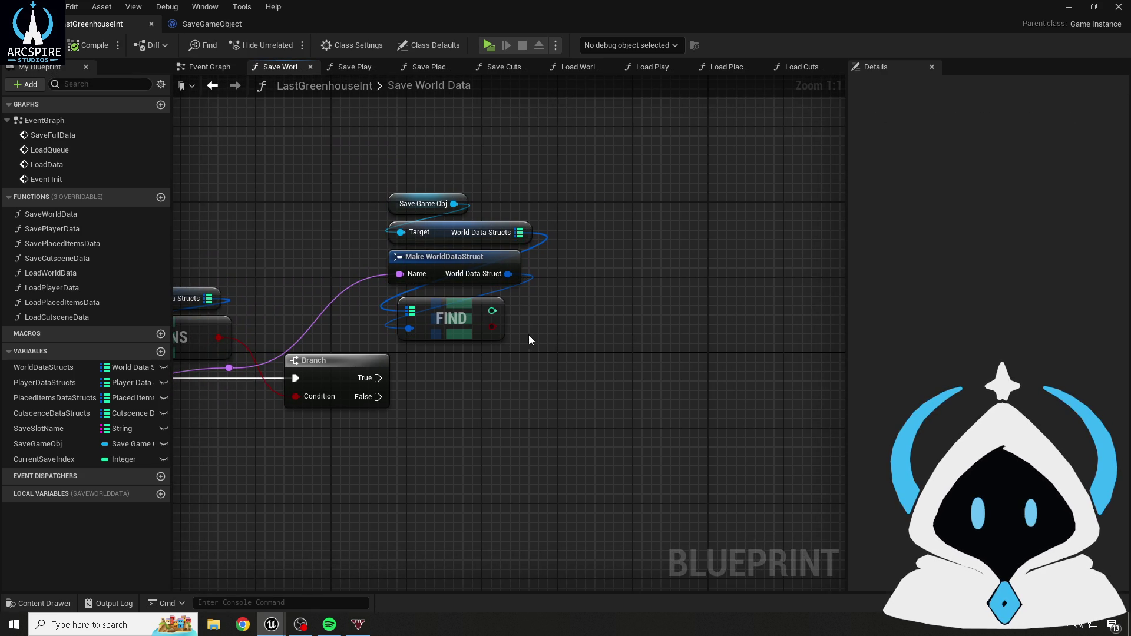
- Add an array Add node from FIND's value by mistake, then delete it
drag(492, 310, 634, 374)
text(add)
click(636, 462)
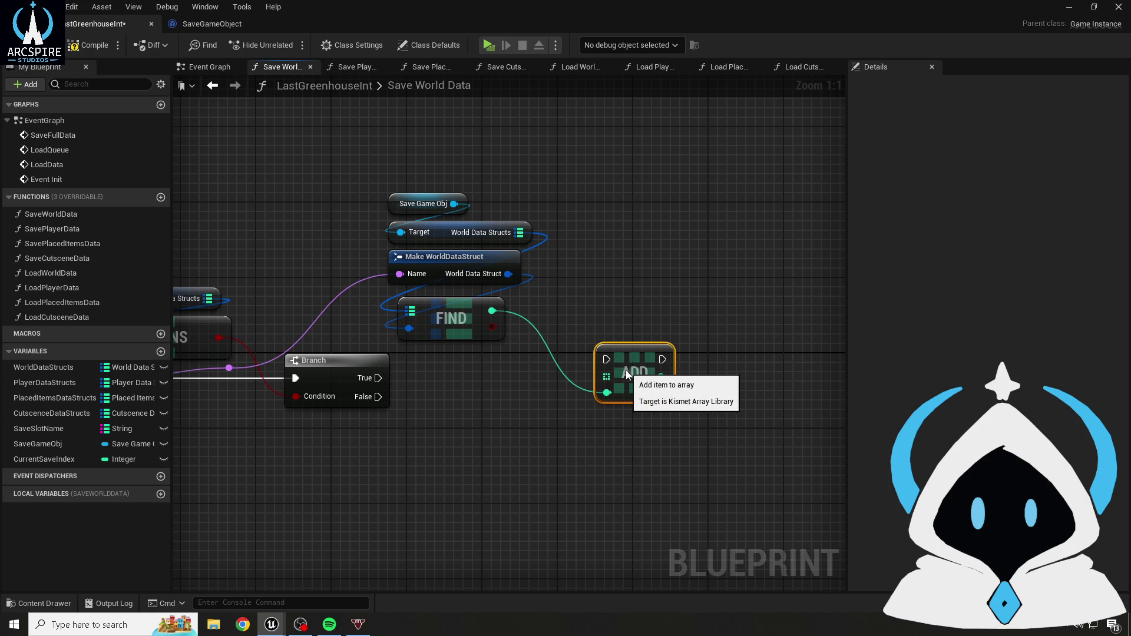
key(Delete)
- Add a Map Add on World Data Structs fed by FIND, run from Branch True, and compile
mouse_move(520, 232)
mouse_down()
mouse_move(548, 263)
mouse_move(575, 372)
mouse_move(602, 370)
mouse_move(604, 345)
mouse_up()
text(add)
click(615, 202)
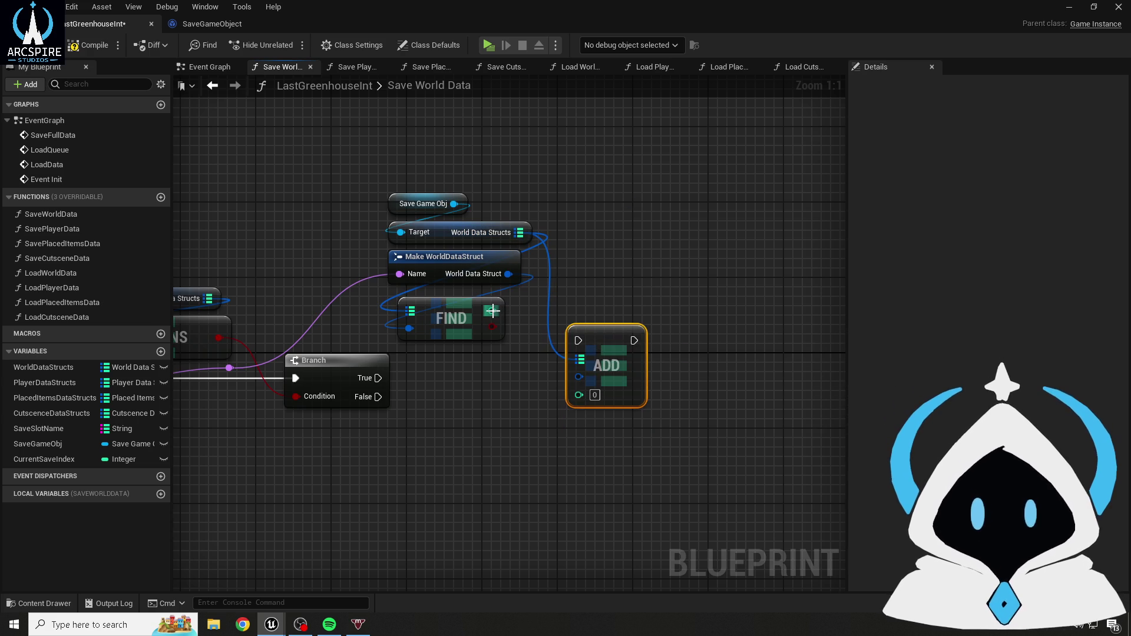
mouse_move(492, 310)
mouse_down()
mouse_move(589, 398)
mouse_move(579, 395)
mouse_up()
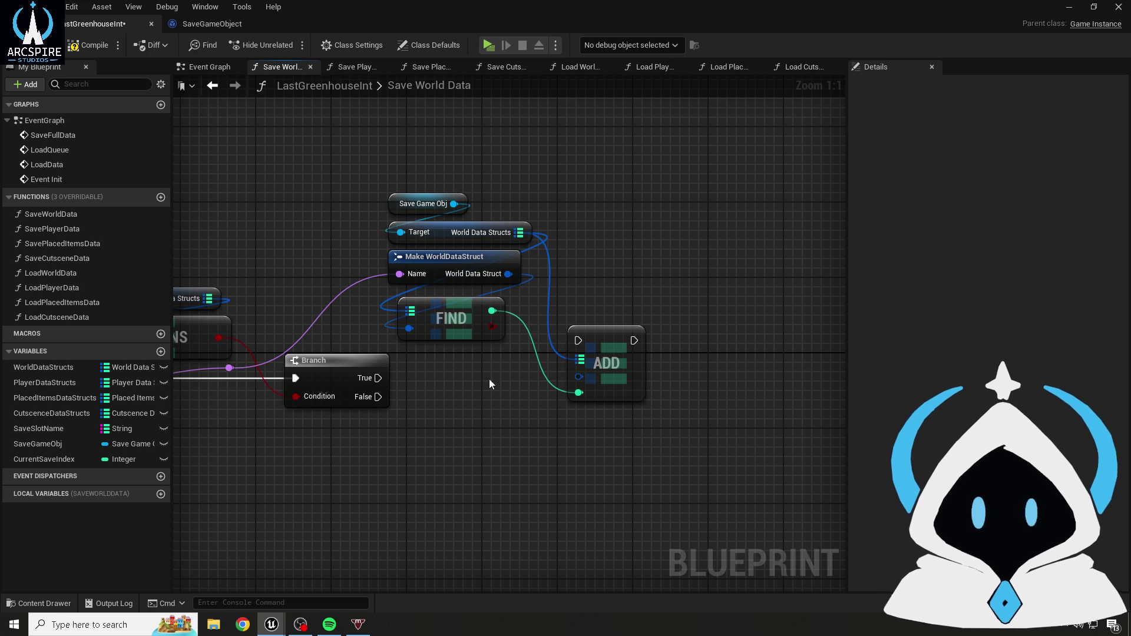
drag(378, 378, 585, 344)
click(83, 45)
drag(536, 435, 602, 389)
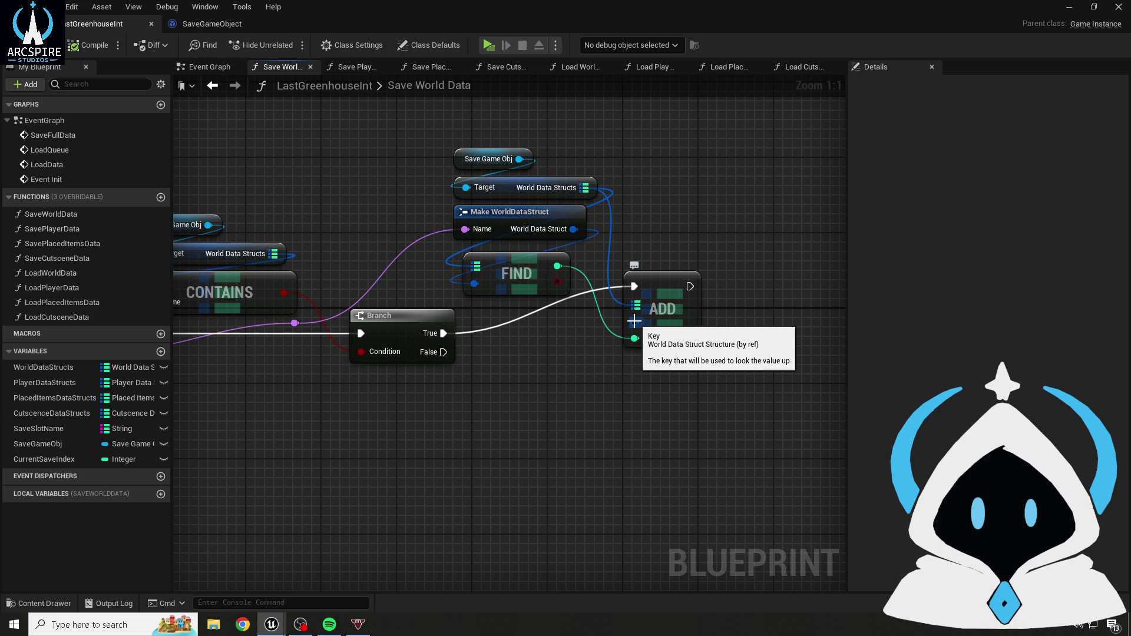
drag(451, 399, 560, 389)
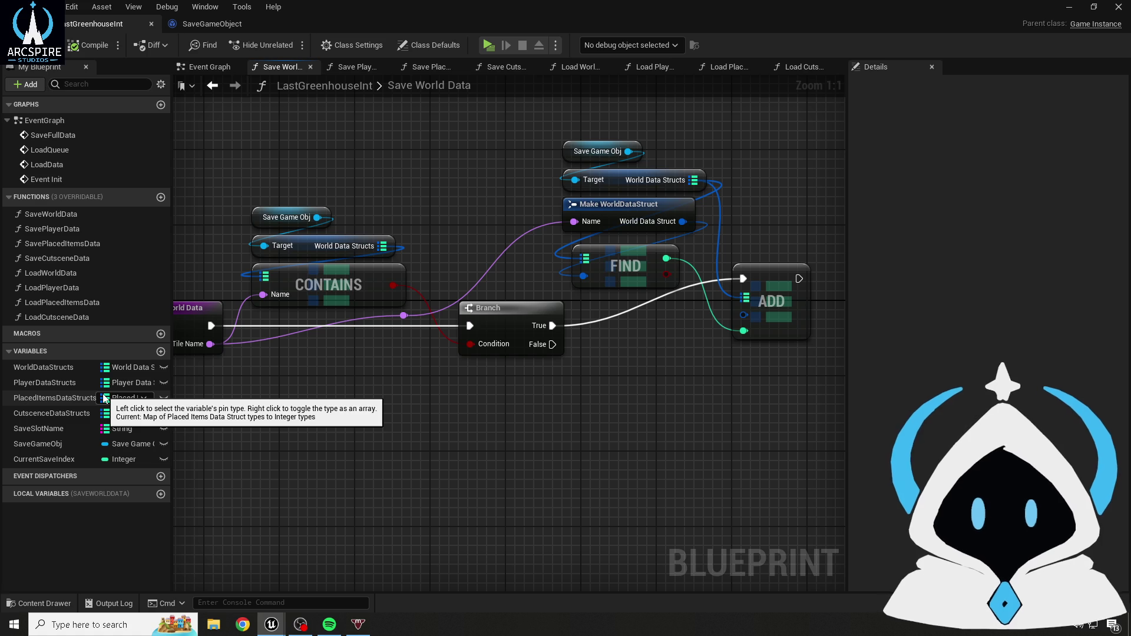
drag(357, 409, 467, 430)
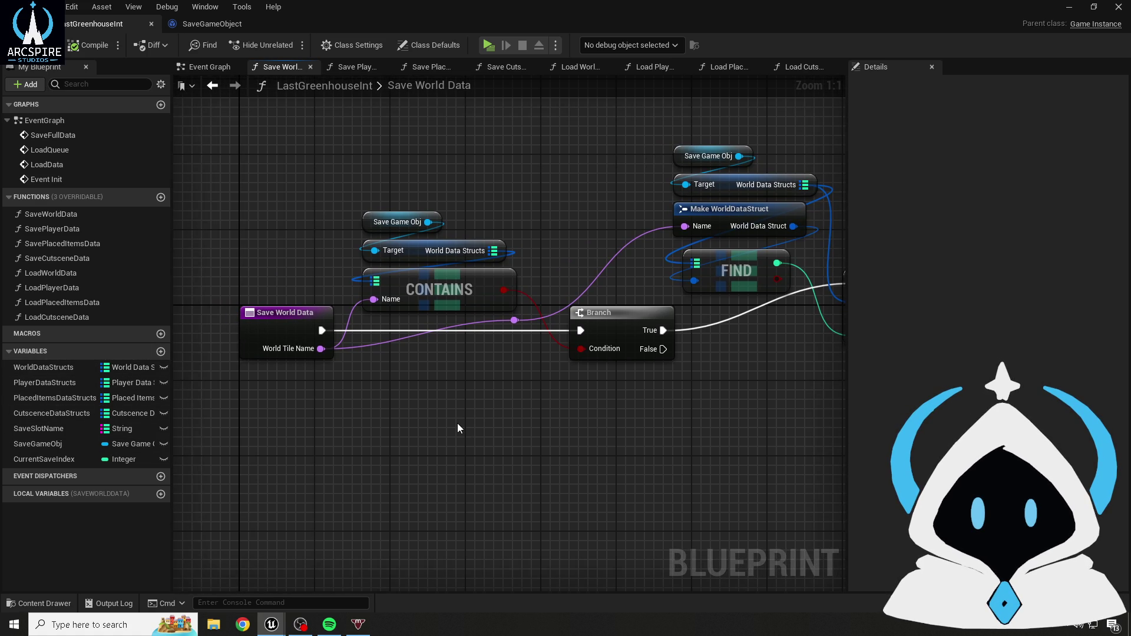
scroll(473, 383, down, 2)
- Delete every node except Save World Data, compile, and zoom back to normal scale
mouse_move(515, 391)
mouse_down()
mouse_move(557, 391)
mouse_move(440, 416)
mouse_move(287, 214)
mouse_move(705, 457)
mouse_move(699, 433)
mouse_up()
key(Delete)
click(93, 46)
click(247, 361)
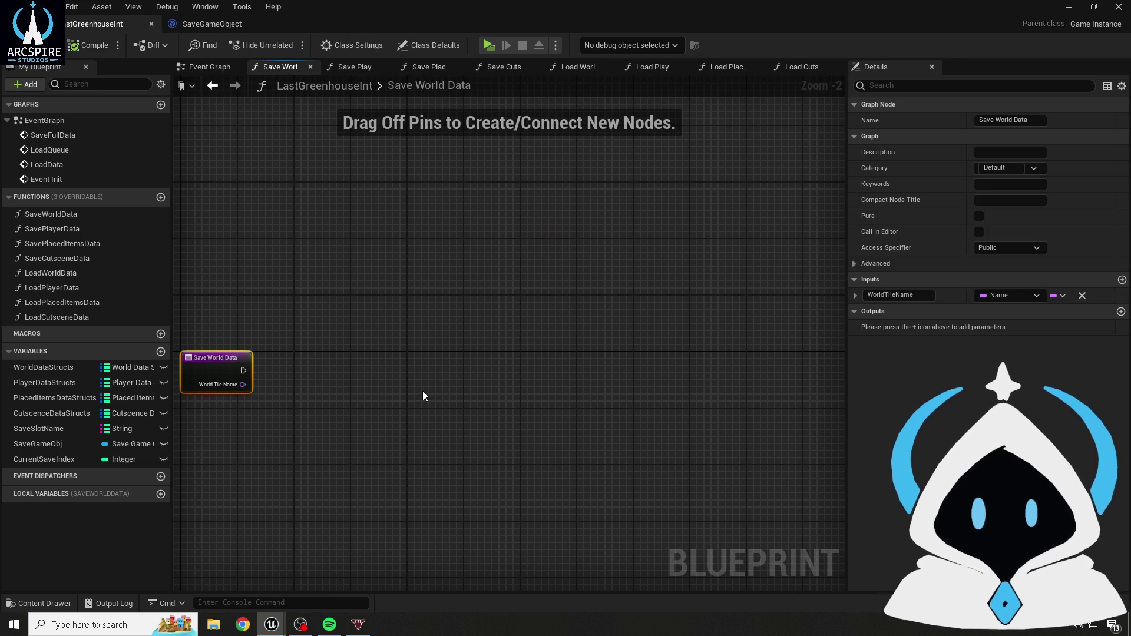
drag(423, 391, 470, 347)
scroll(470, 347, up, 2)
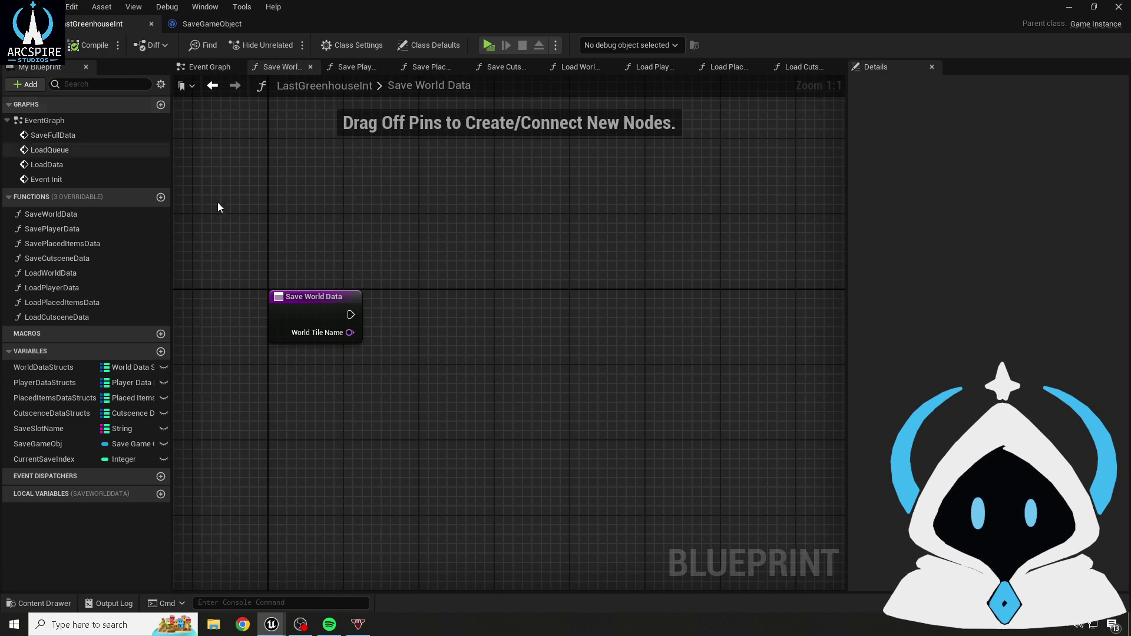
mouse_move(354, 257)
mouse_down()
mouse_move(349, 232)
mouse_move(349, 254)
mouse_up()
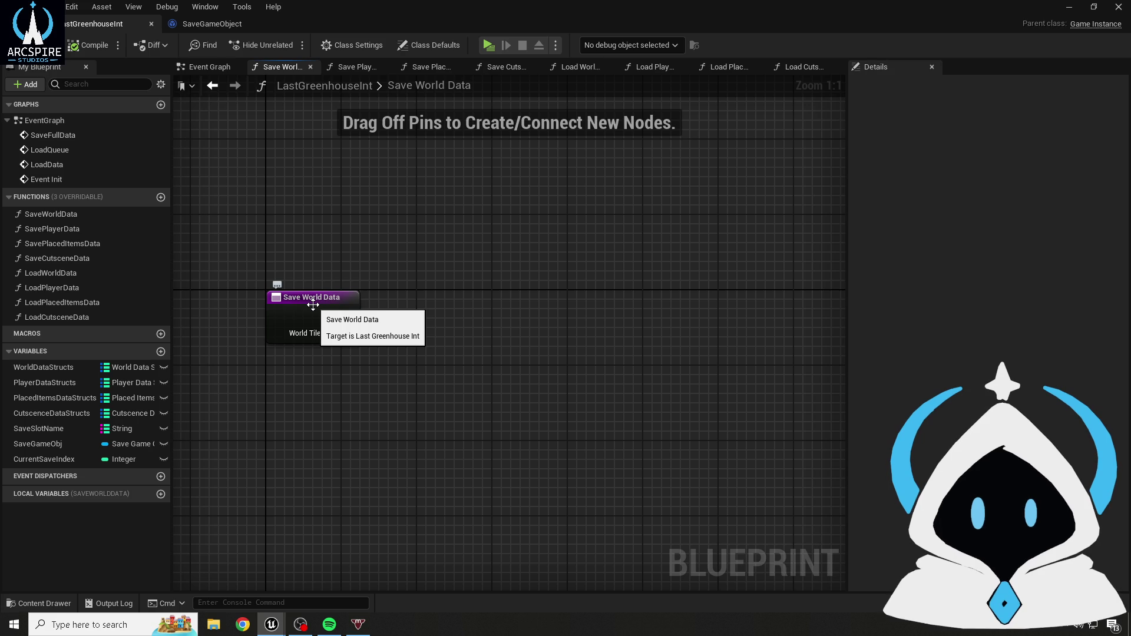
- Replace the old World Tile Name input with a new WorldTileName input and compile
click(313, 305)
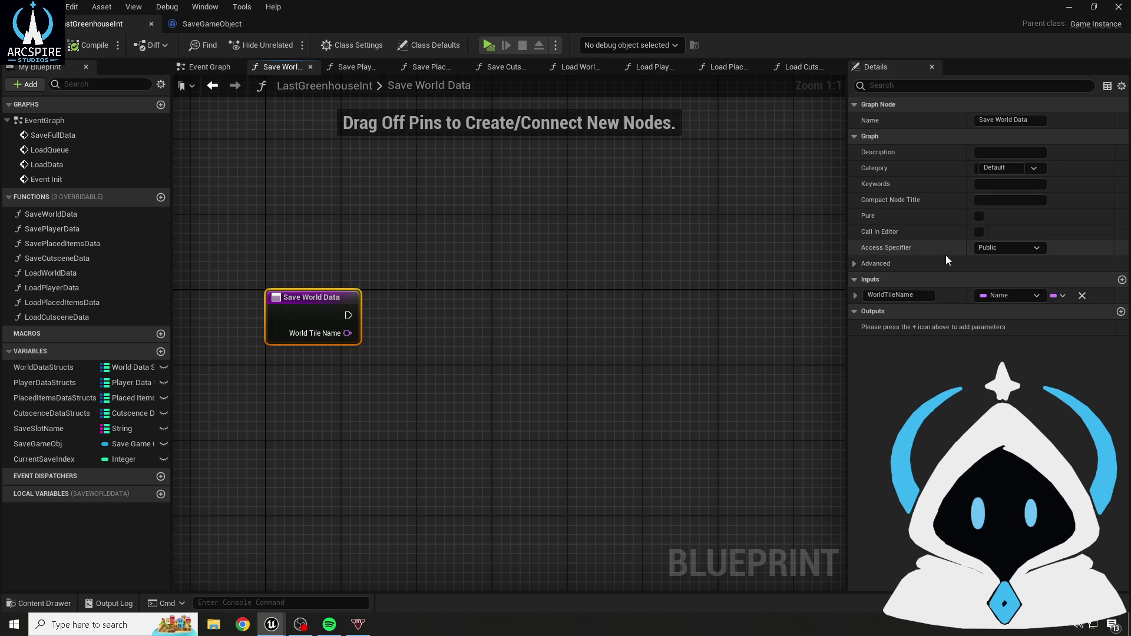
click(1081, 296)
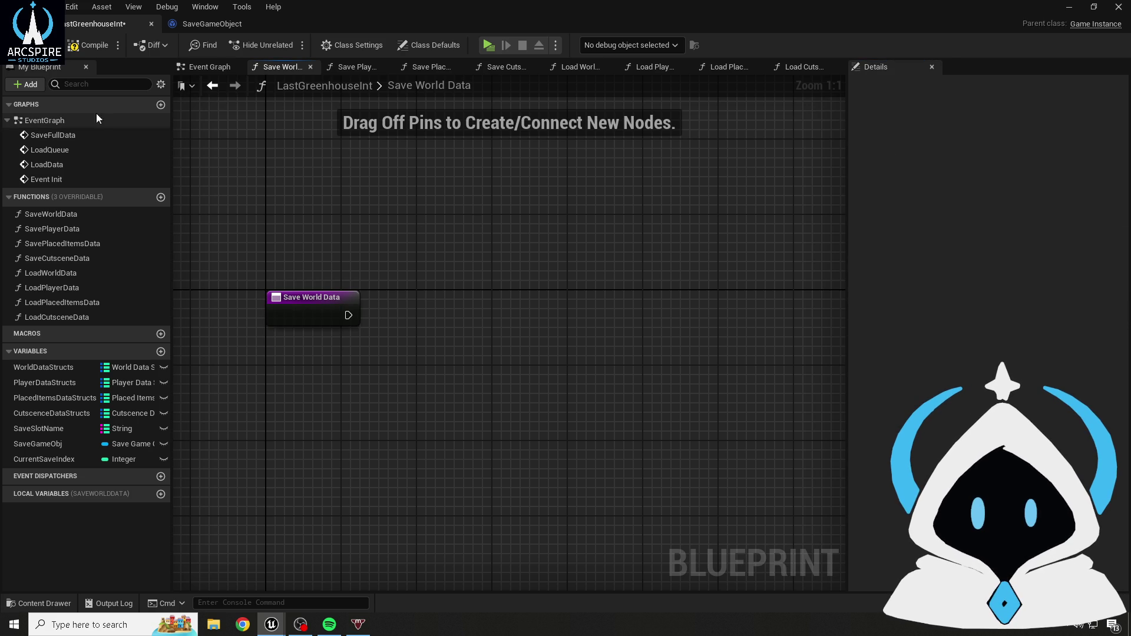
click(88, 45)
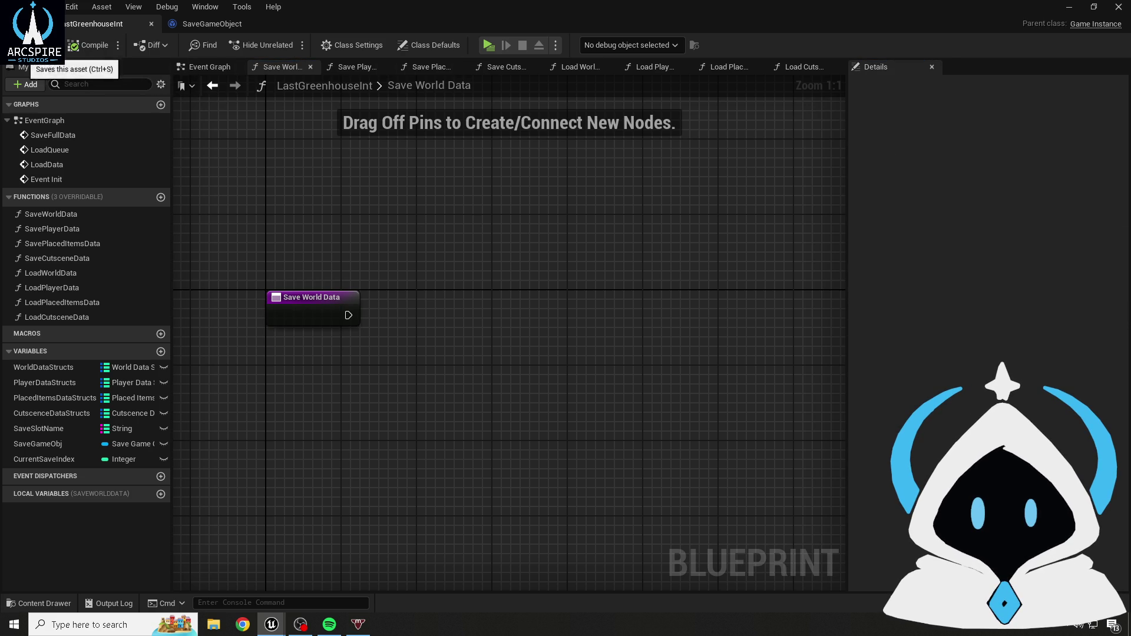
click(333, 297)
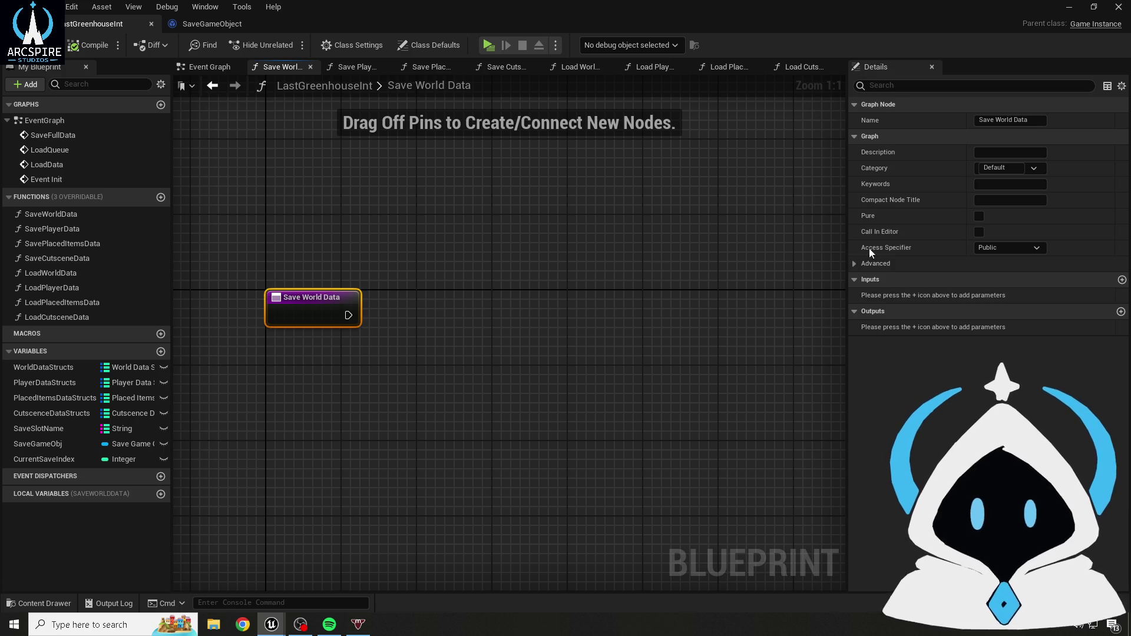
click(1123, 280)
key(BackSpace)
text(WorldT)
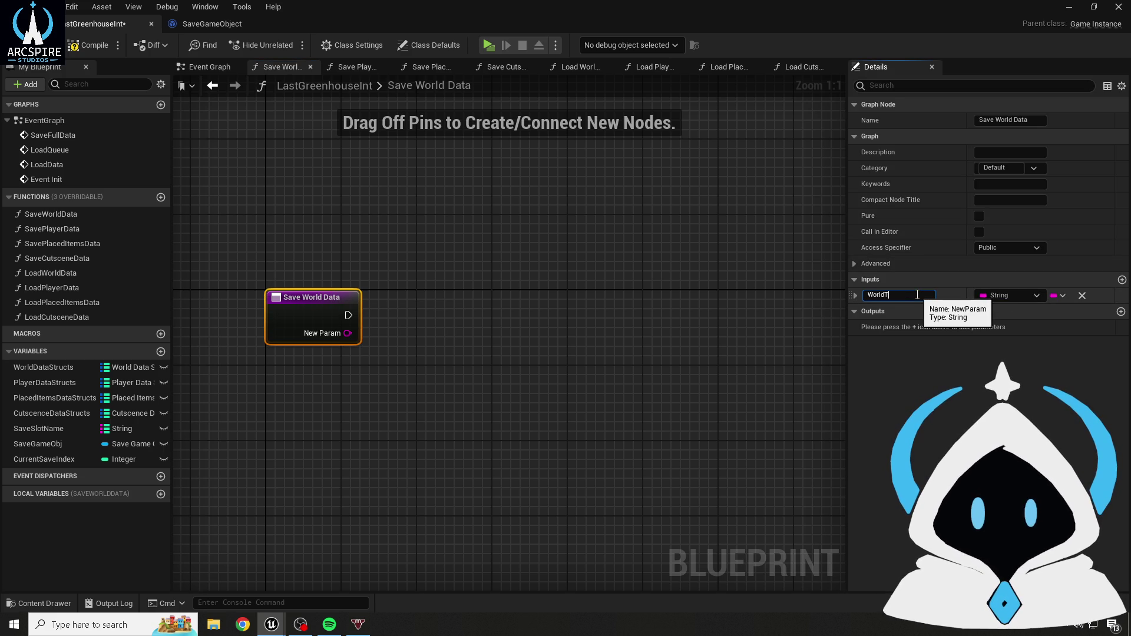
text(ileName)
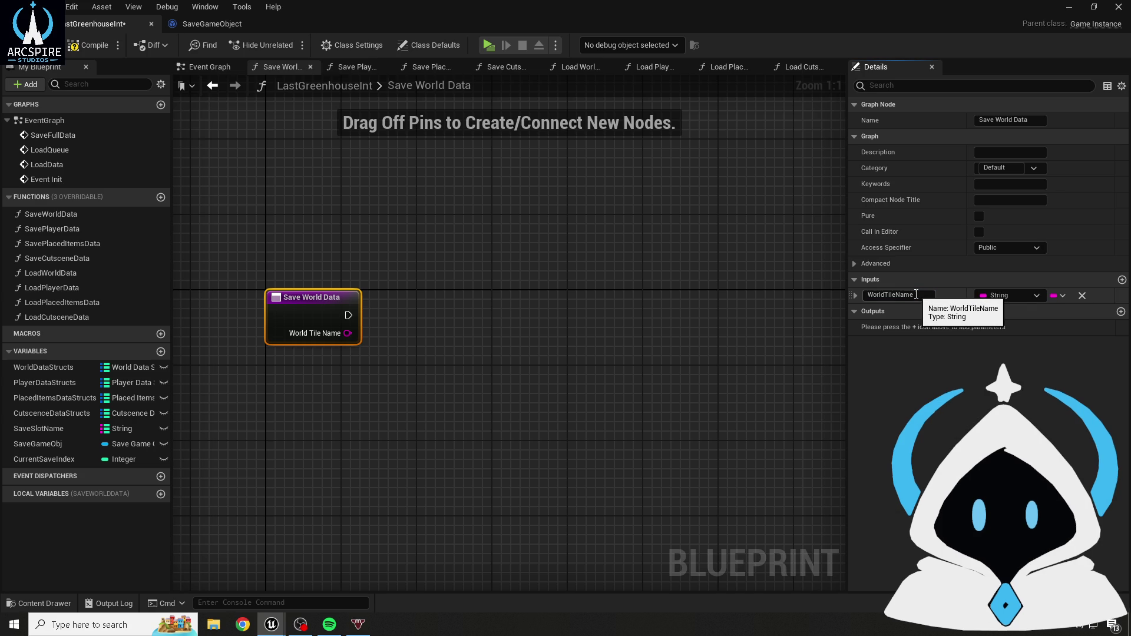
key(Return)
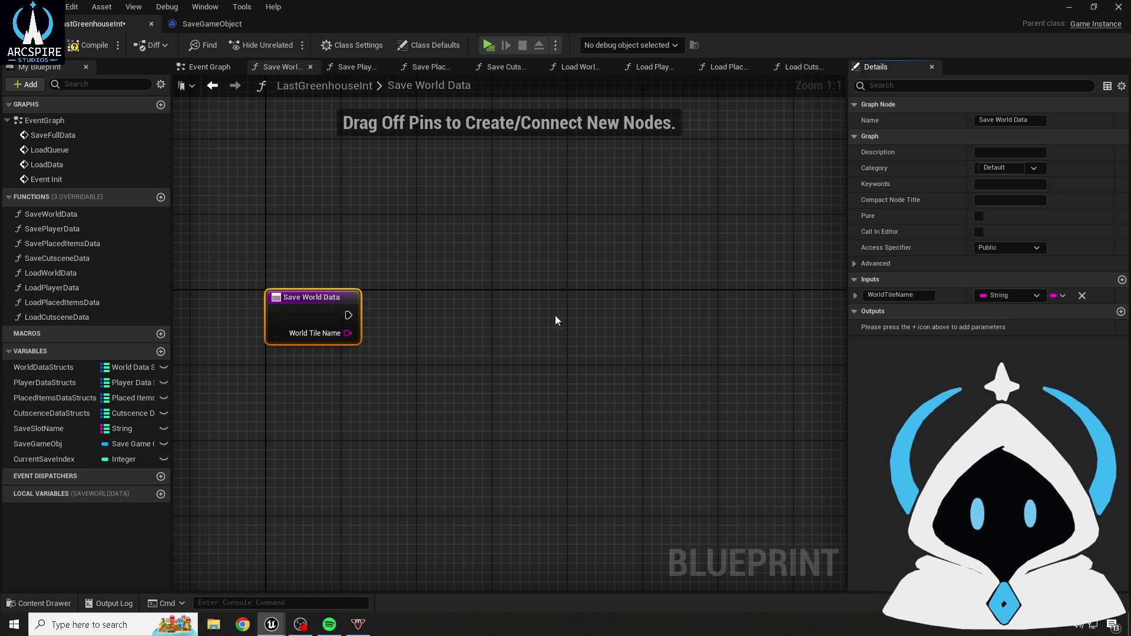
click(416, 245)
key(F7)
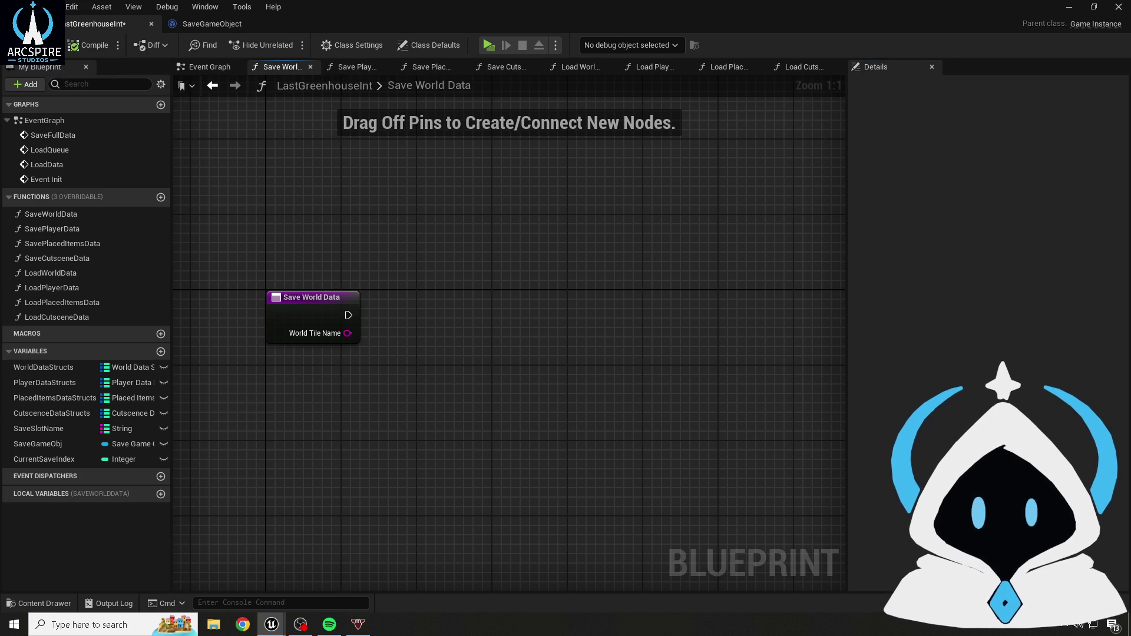
mouse_move(47, 367)
mouse_down()
mouse_move(356, 411)
mouse_move(306, 378)
mouse_move(280, 386)
mouse_up()
- Place a World Data Structs getter and wire it into a Find node
click(299, 406)
drag(355, 395, 409, 326)
text(find)
key(Return)
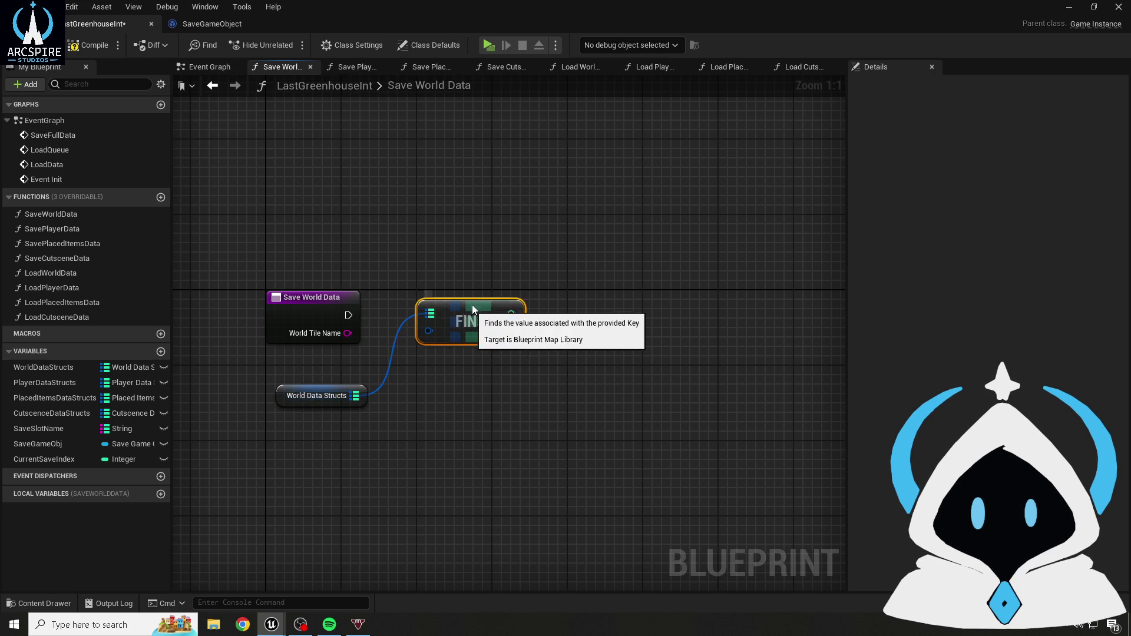
click(365, 252)
drag(311, 386, 301, 367)
mouse_move(480, 334)
mouse_down()
mouse_move(395, 458)
mouse_move(548, 400)
mouse_move(471, 393)
mouse_move(375, 452)
mouse_up()
- Add a Make WorldDataStruct node as the Find node's key
text(bb)
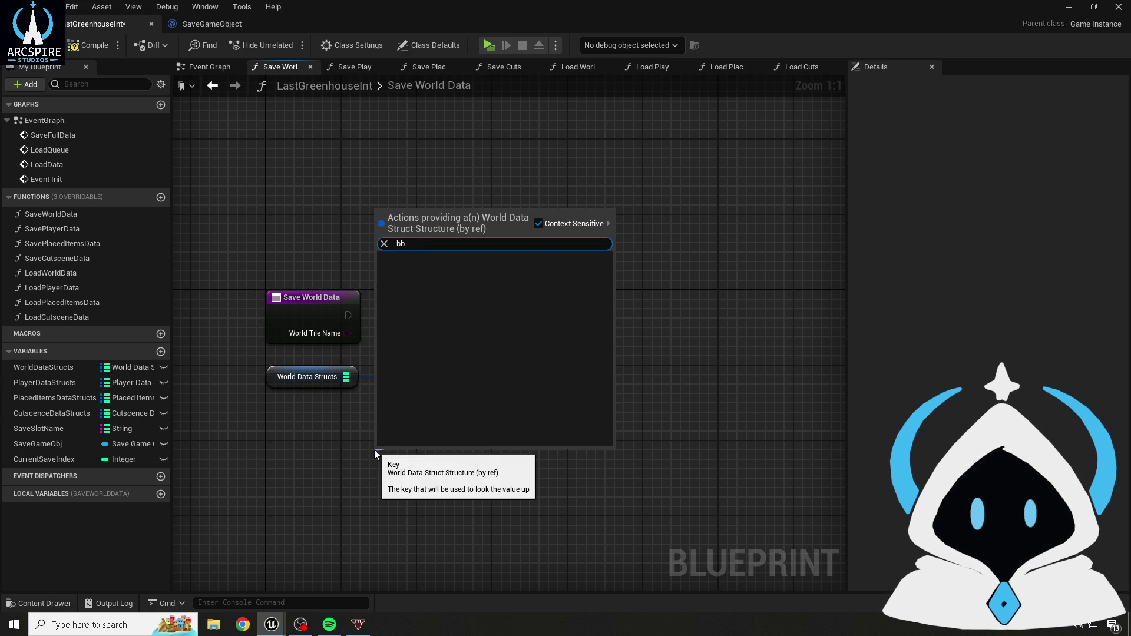
key(BackSpace)
text(make)
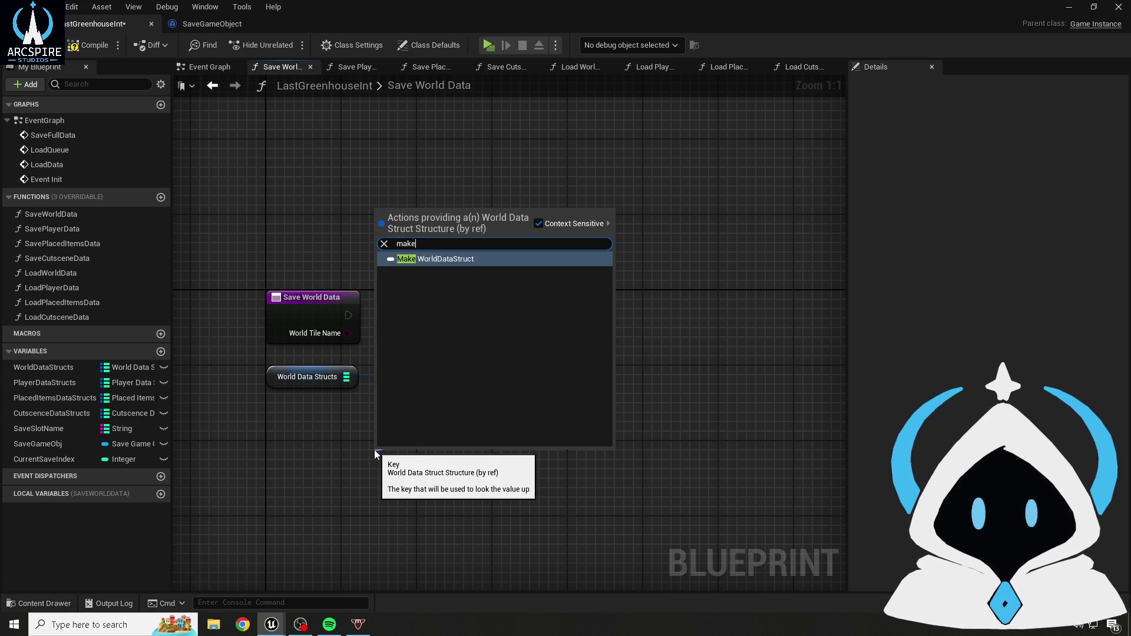
key(Return)
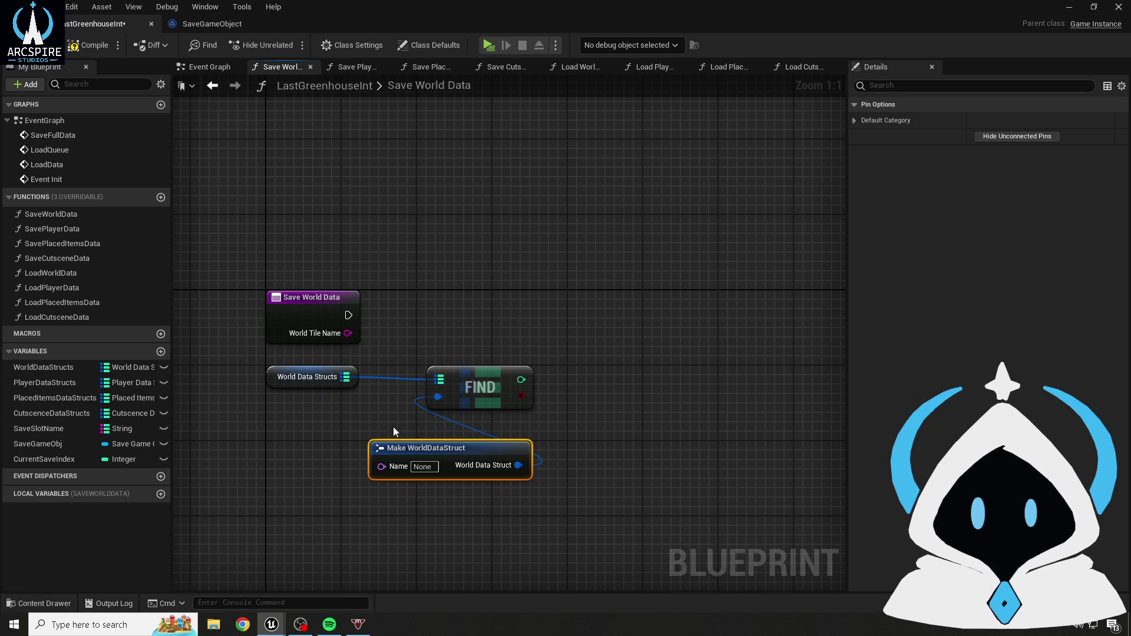
drag(406, 449, 435, 430)
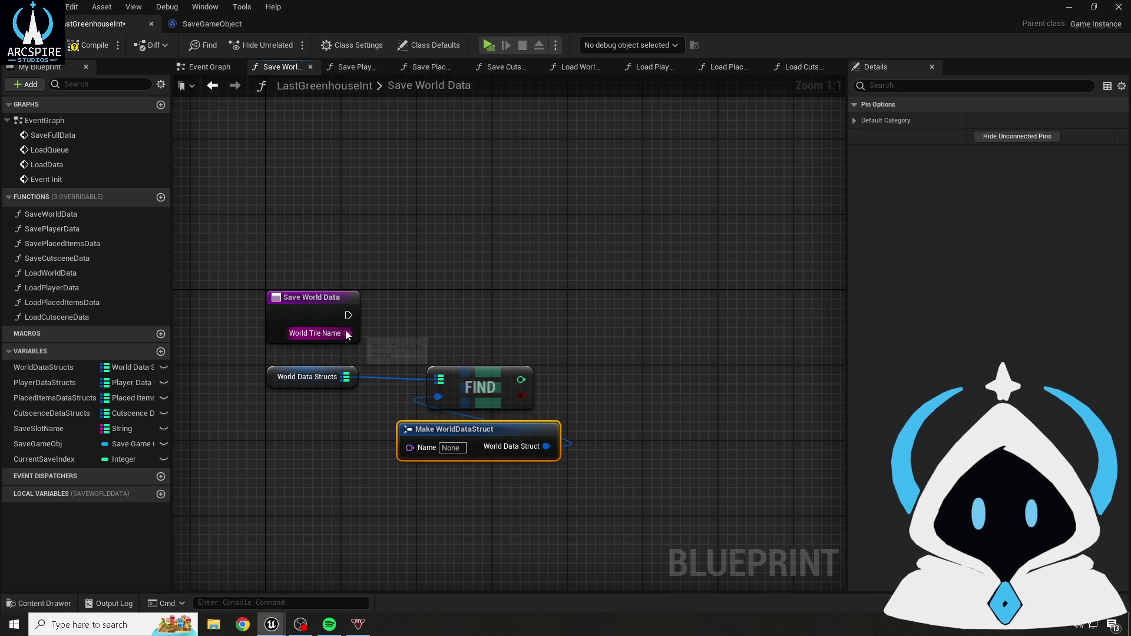
click(436, 321)
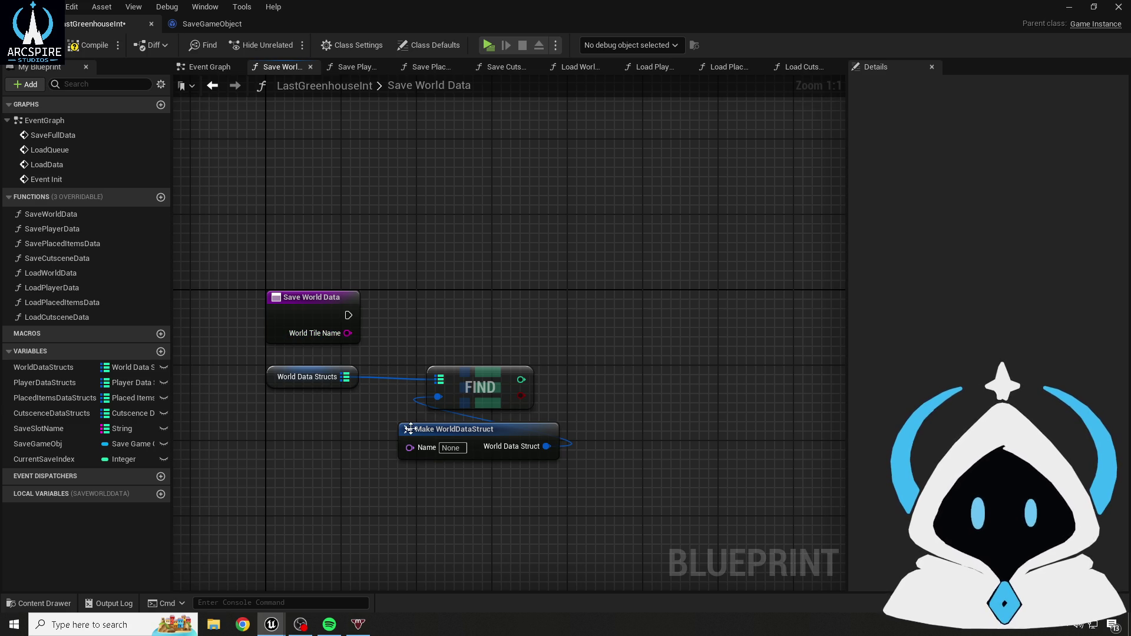
- Make World Tile Name a Name input and wire it into the struct's Name pin
click(296, 320)
click(1000, 297)
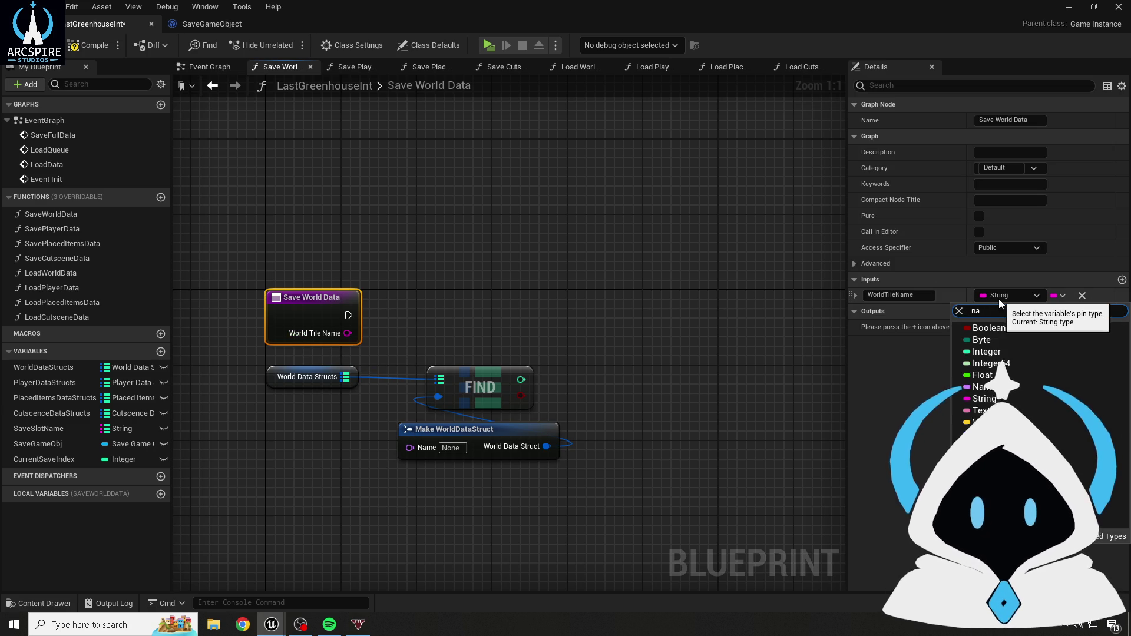
click(982, 386)
click(424, 304)
drag(348, 333, 409, 447)
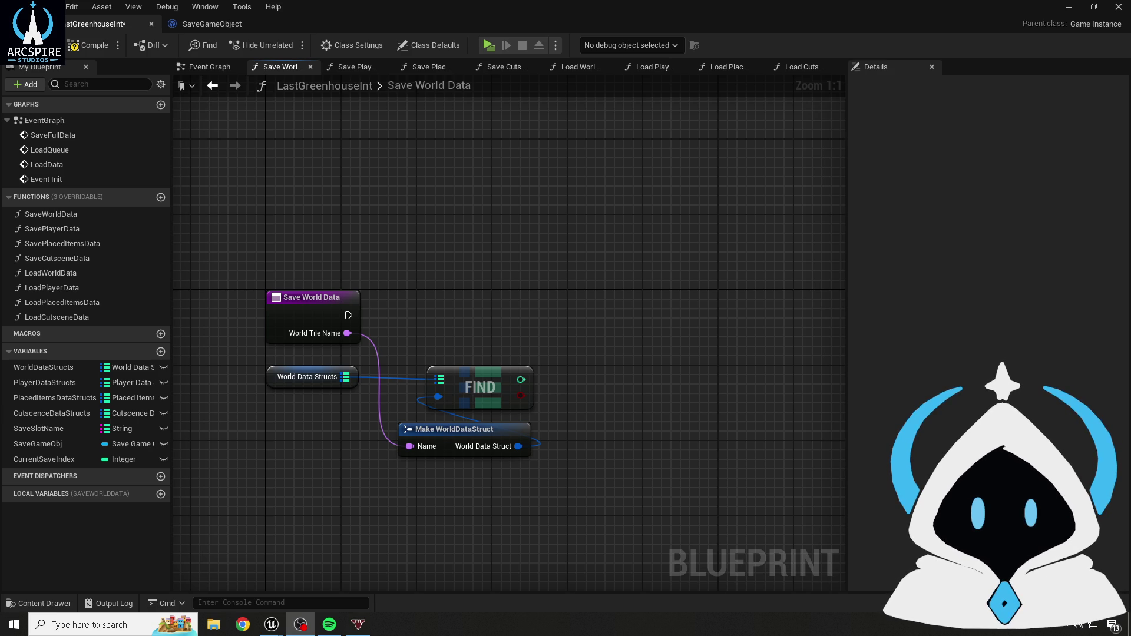
click(383, 243)
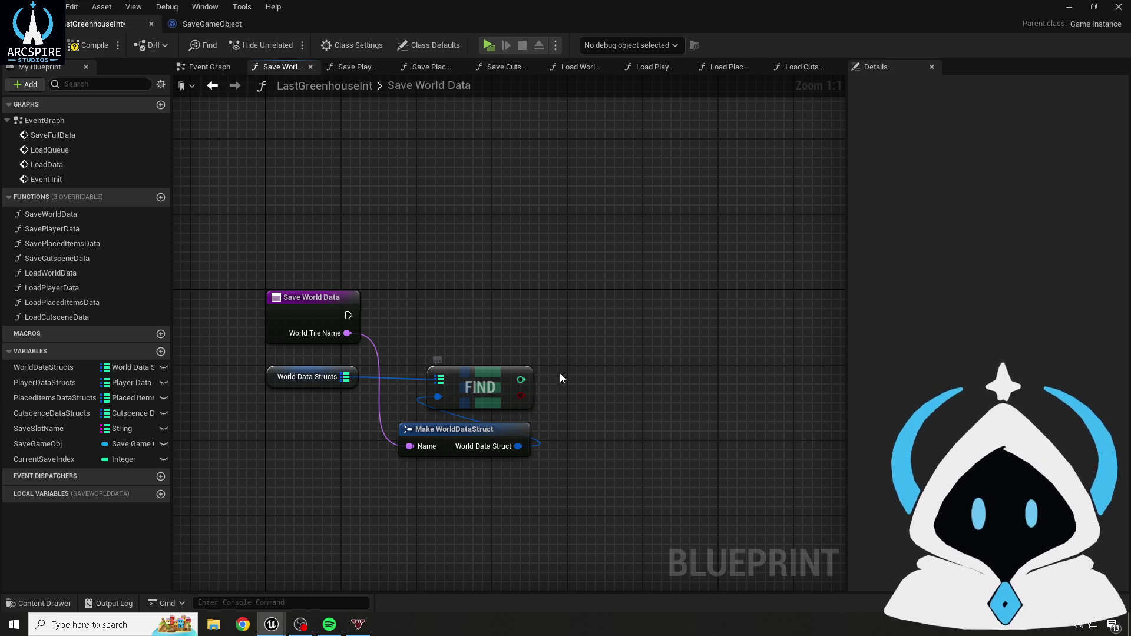
drag(555, 373, 486, 360)
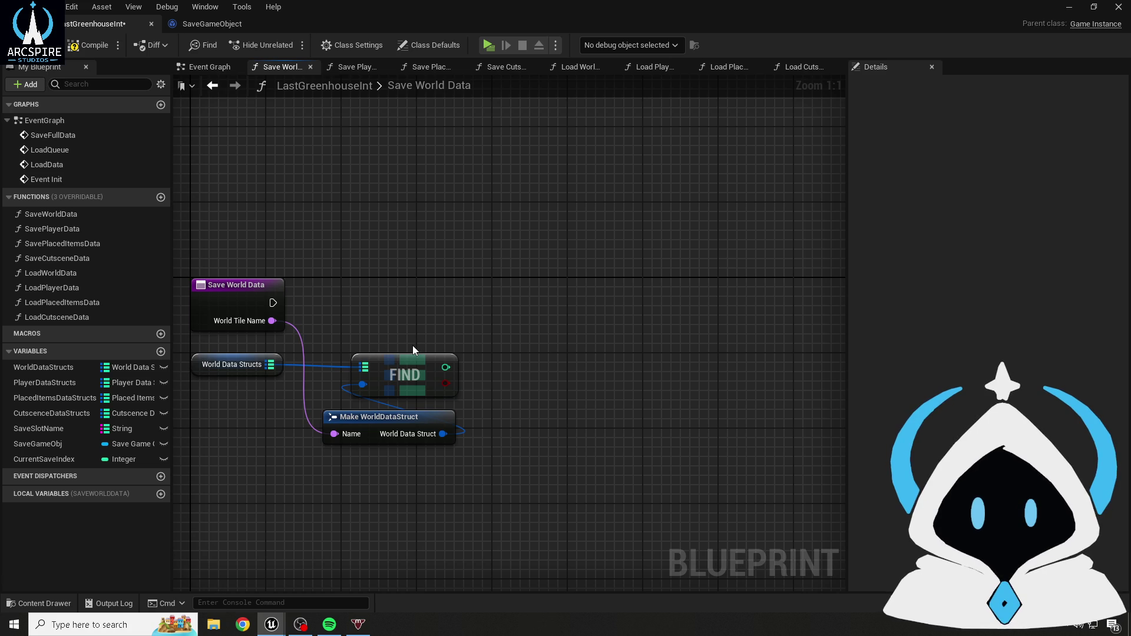
drag(270, 365, 255, 453)
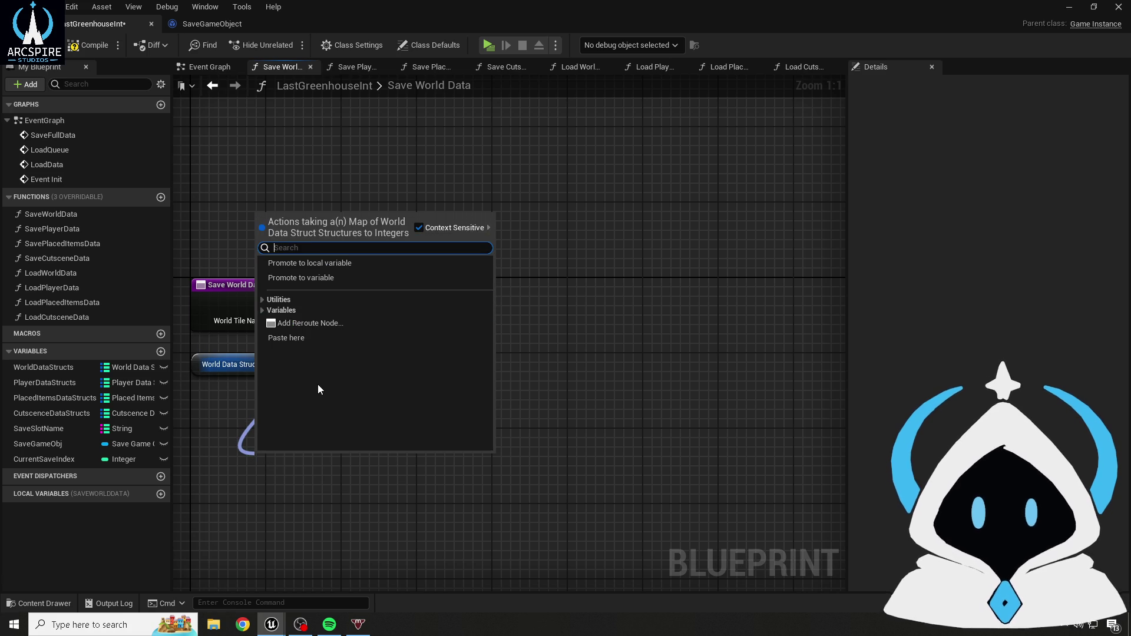
text(find)
key(Return)
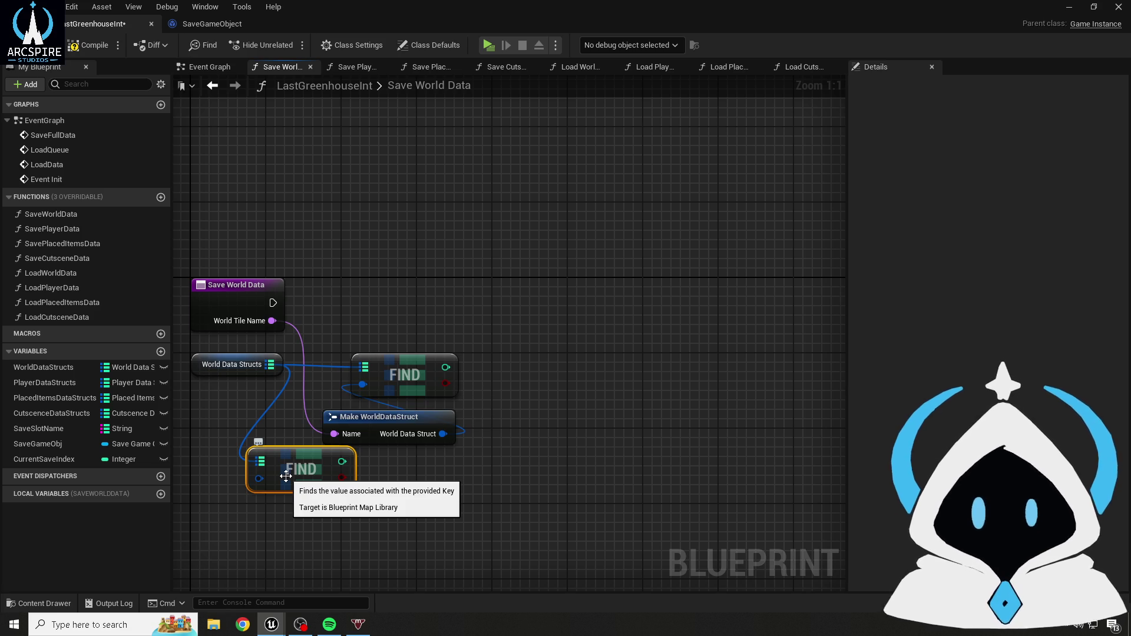
key(Delete)
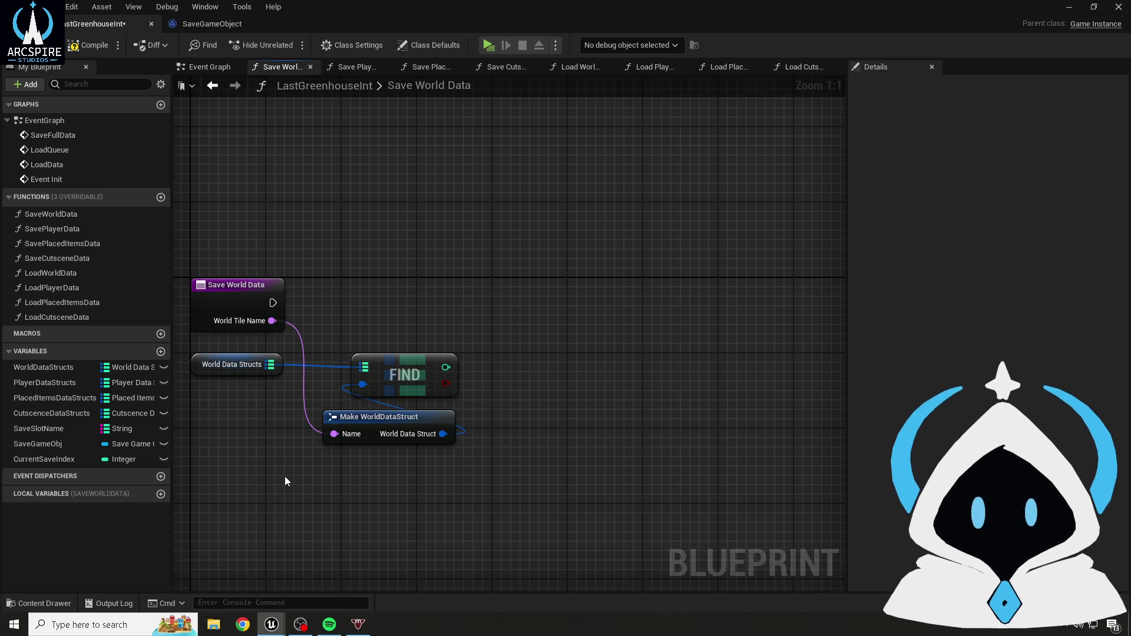
drag(270, 364, 475, 271)
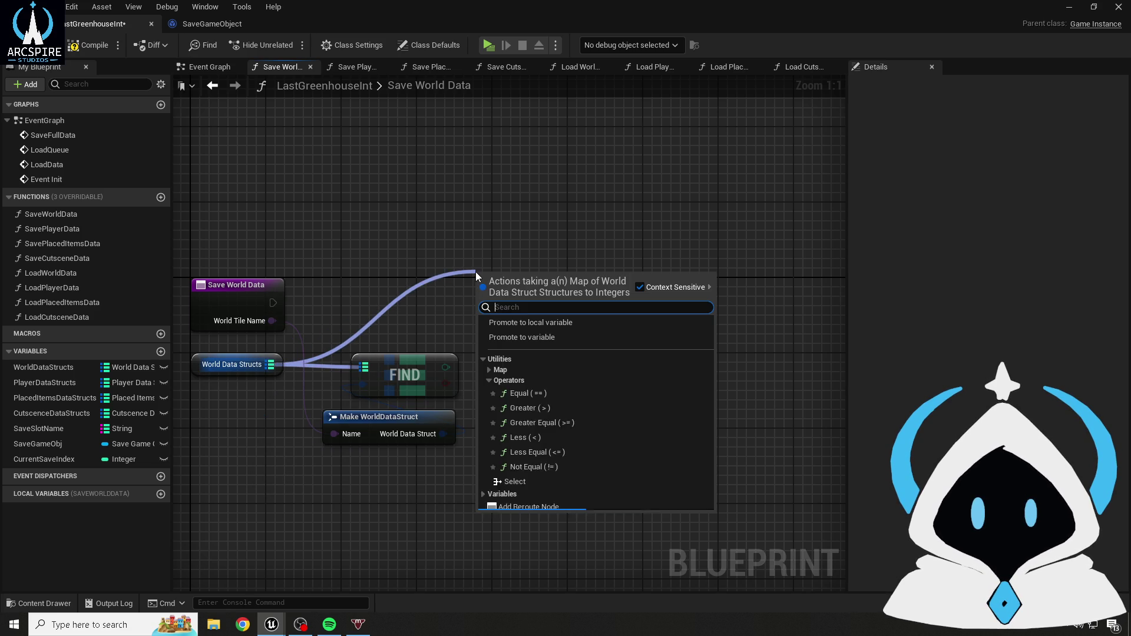
text(ge)
key(BackSpace)
key(BackSpace)
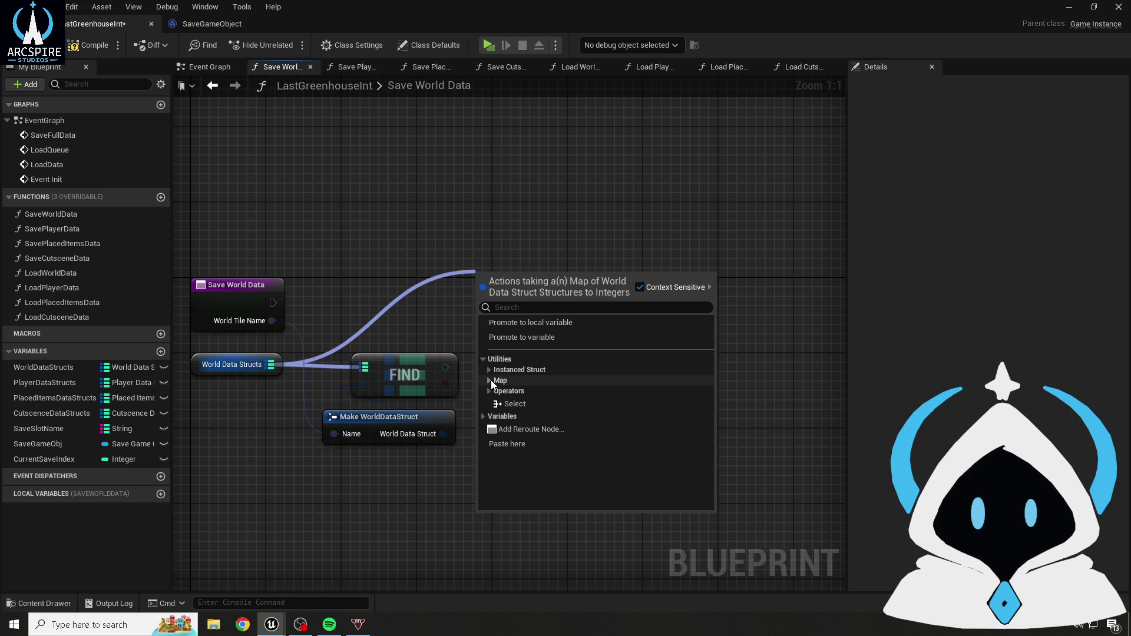
click(489, 380)
scroll(606, 403, down, 2)
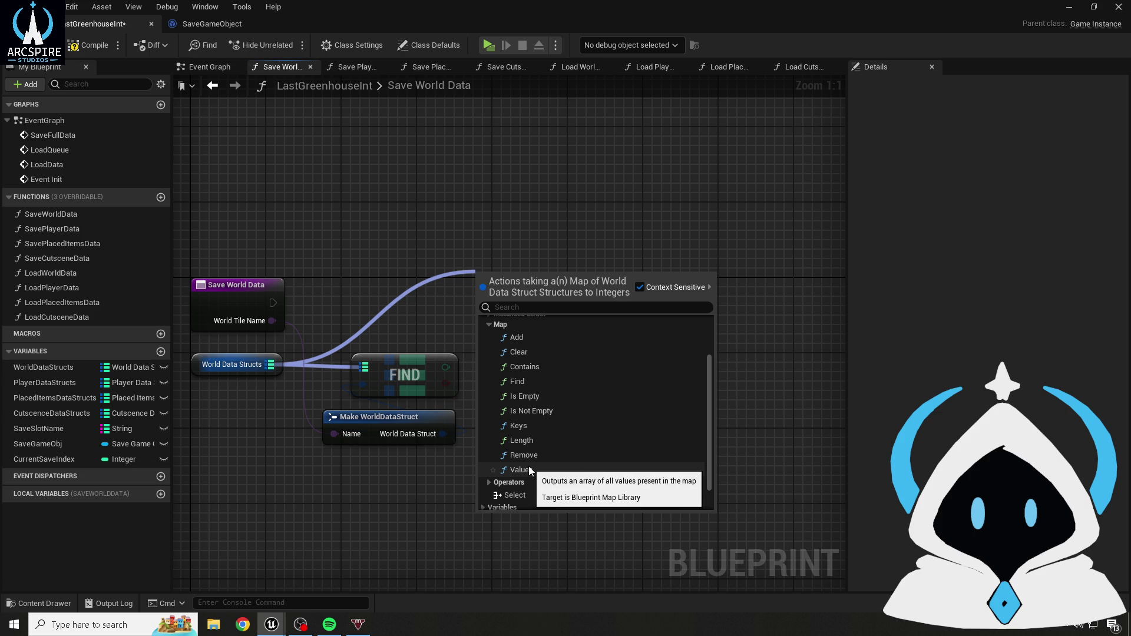
click(529, 467)
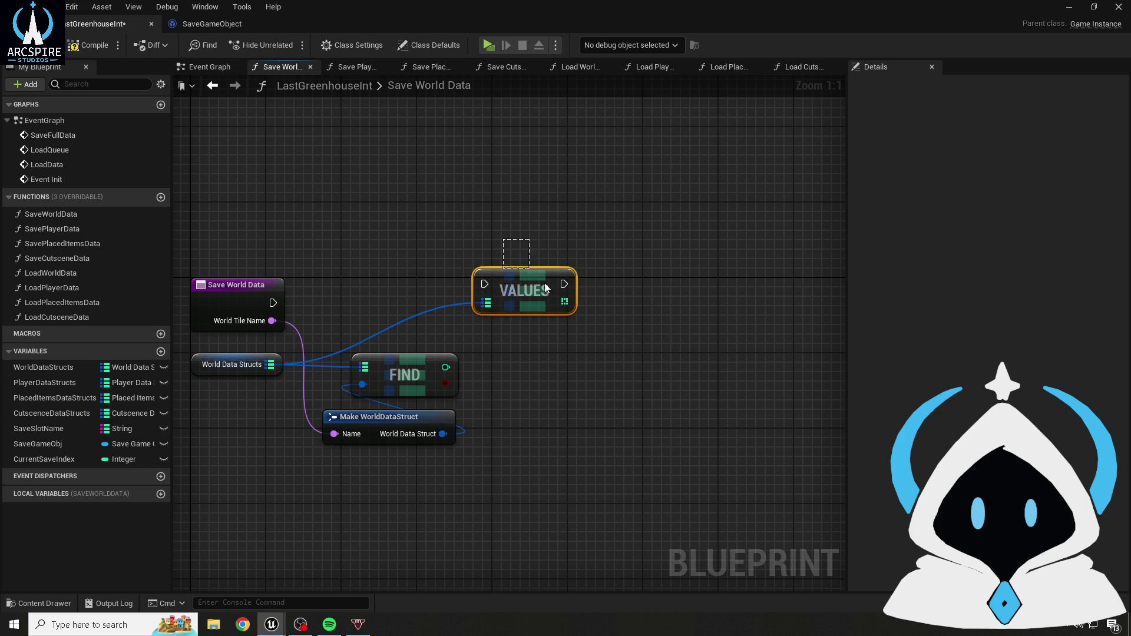
key(Delete)
mouse_move(401, 333)
mouse_down()
mouse_move(454, 438)
mouse_move(352, 423)
mouse_up()
right_click(501, 305)
click(420, 264)
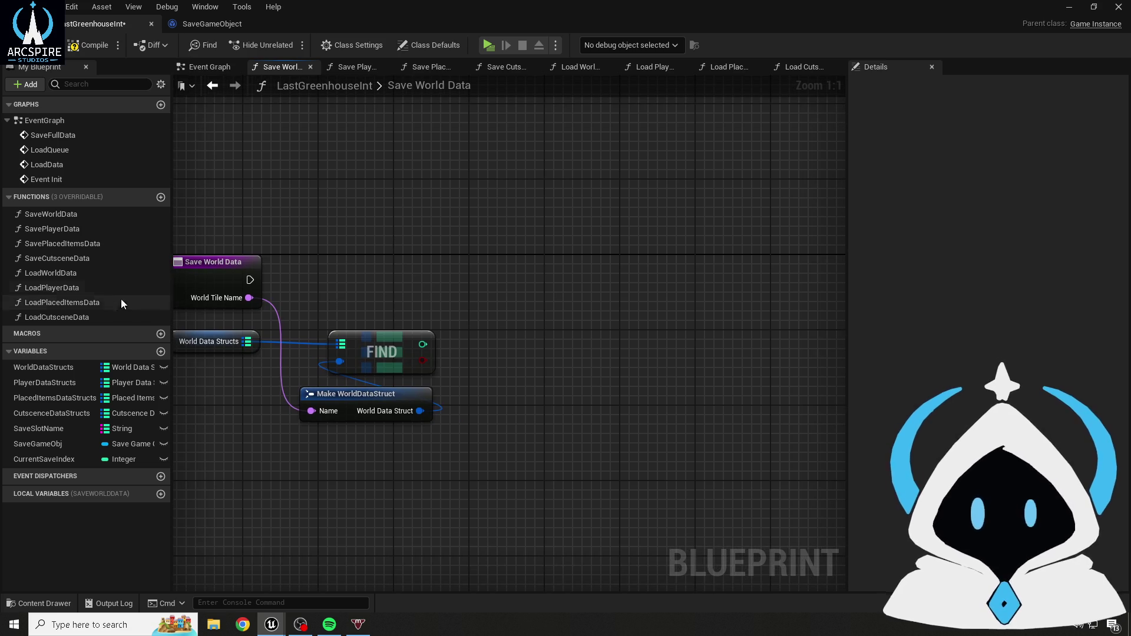
mouse_move(50, 366)
mouse_down()
mouse_move(466, 188)
mouse_move(509, 187)
mouse_move(499, 292)
mouse_up()
- Place a World Data Structs getter, try a Contains node from it, then delete it
click(510, 194)
text(get)
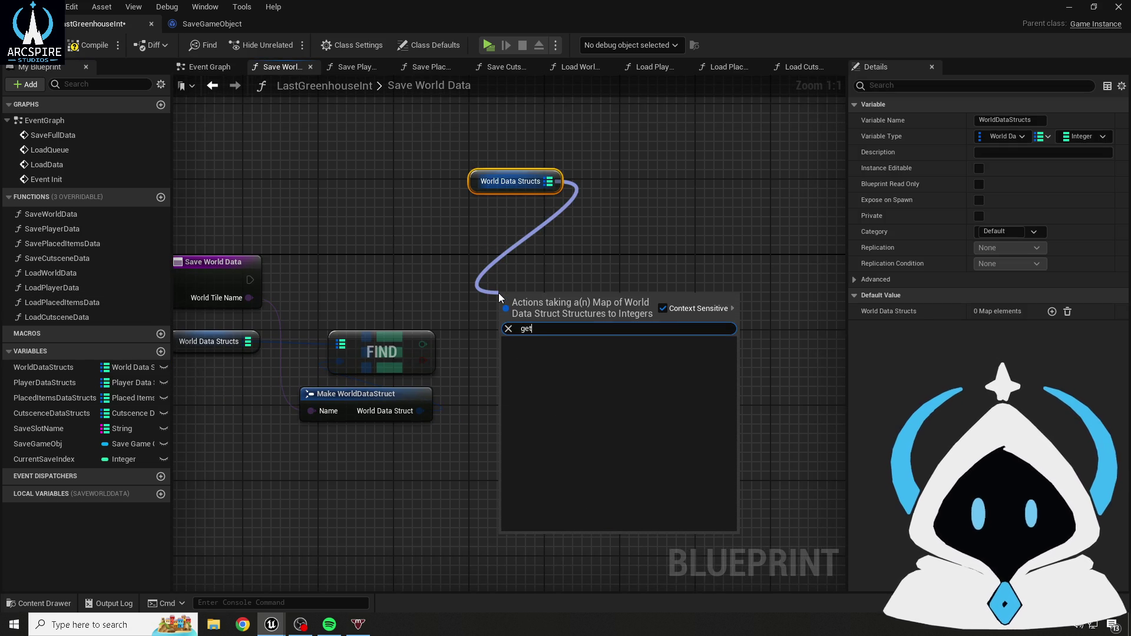
key(BackSpace)
key(BackSpace)
text(find)
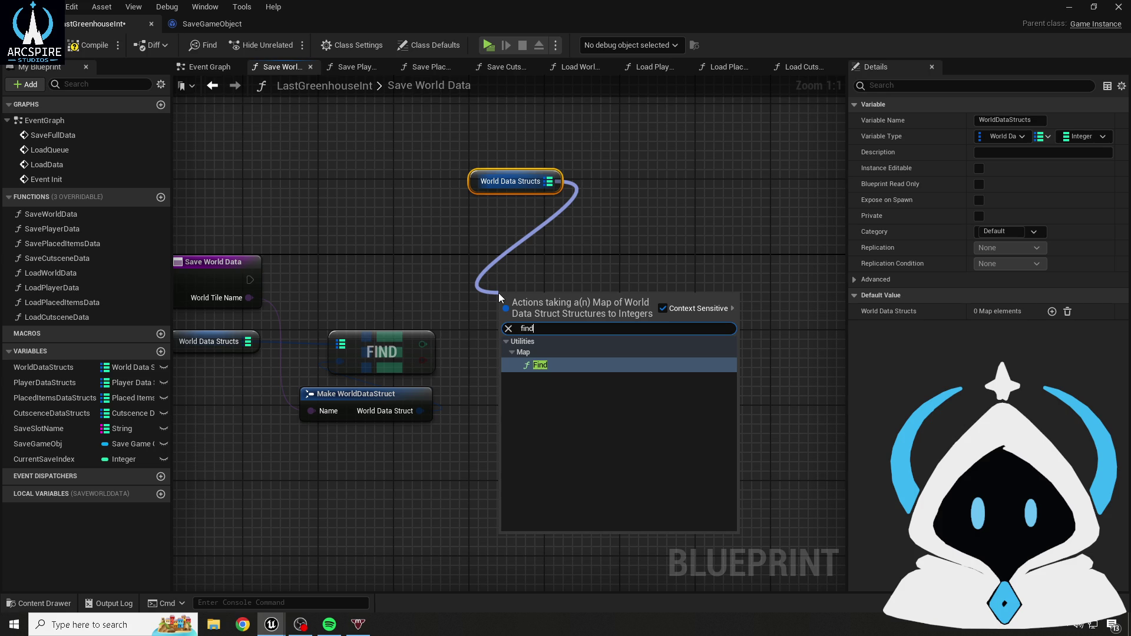
key(BackSpace)
key(BackSpace)
key(BackSpace)
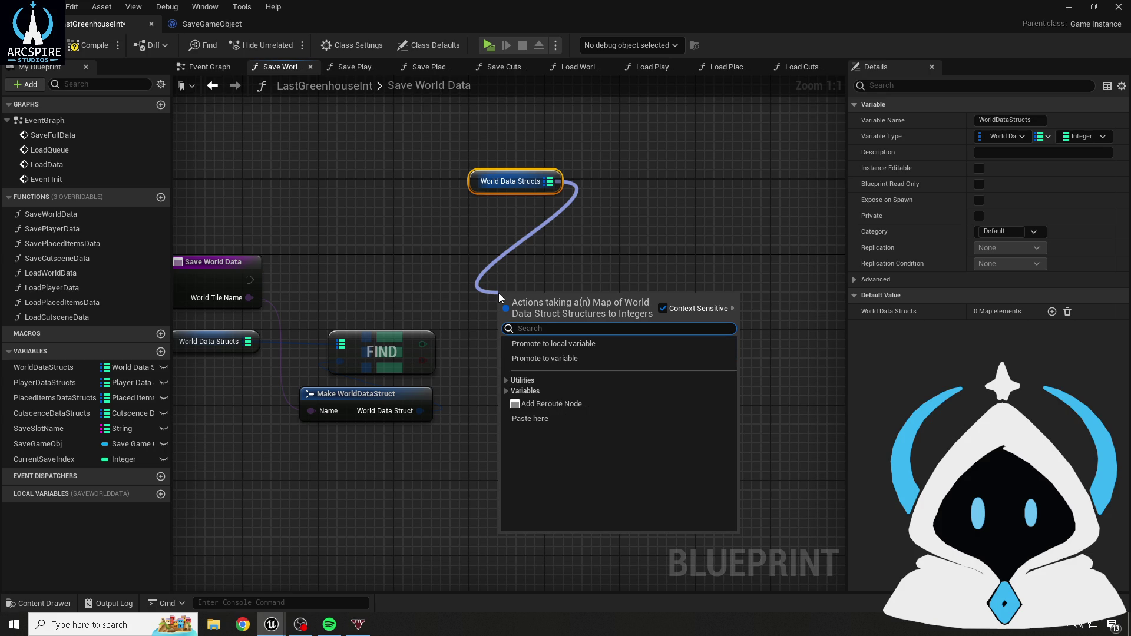
text(contains)
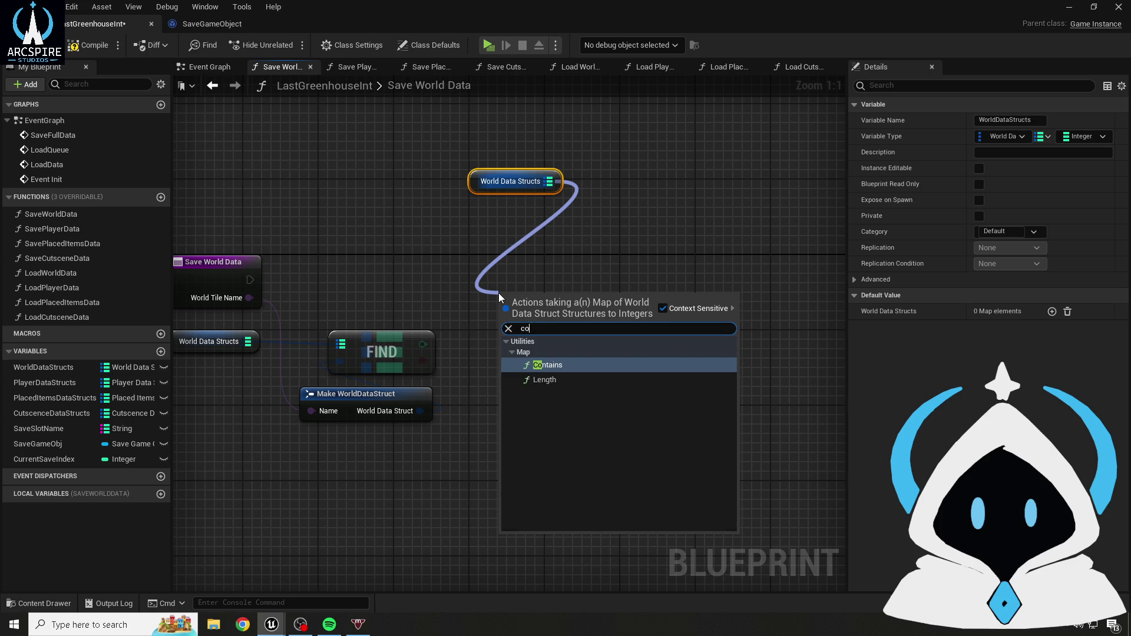
key(Return)
drag(535, 263, 611, 394)
key(Delete)
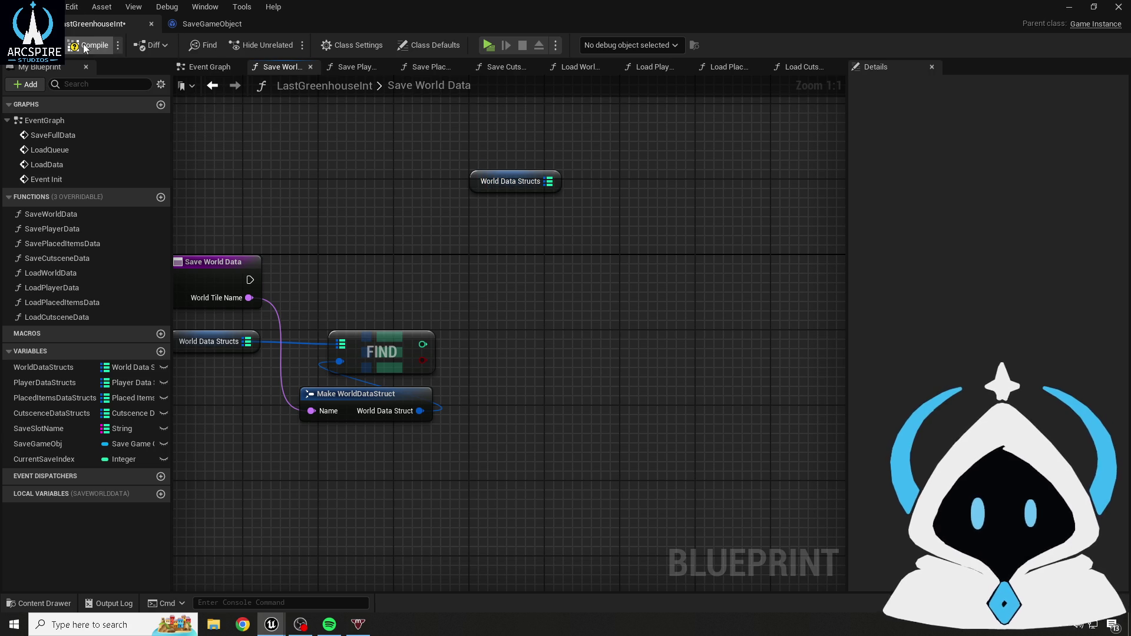
- Add a Map Values node for World Data Structs, then delete it again
drag(549, 181, 566, 301)
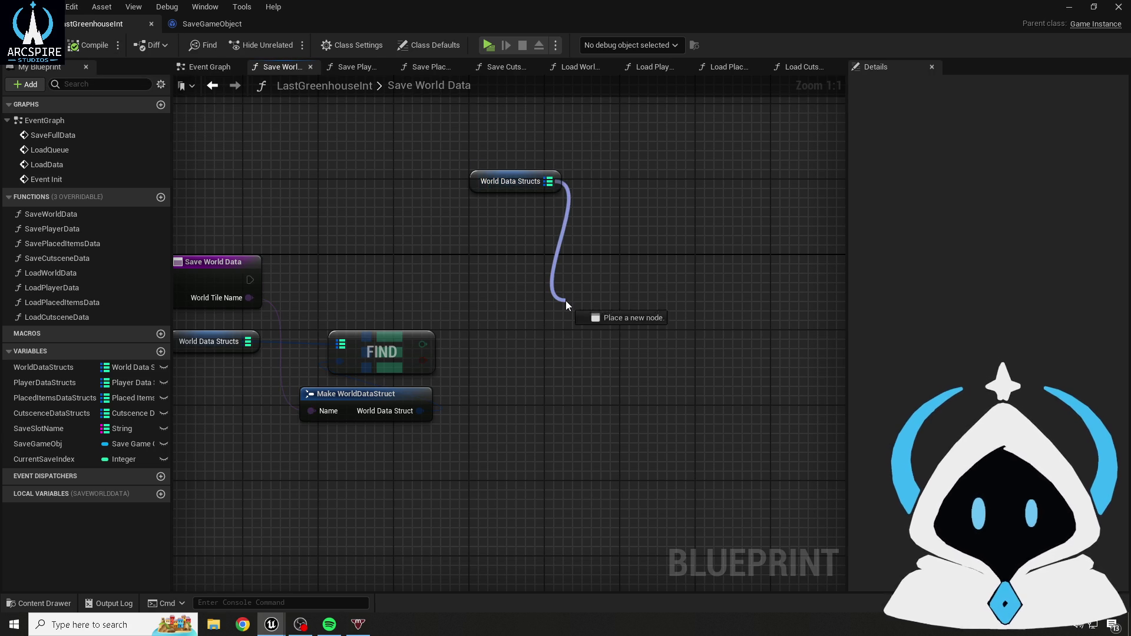
scroll(642, 436, down, 5)
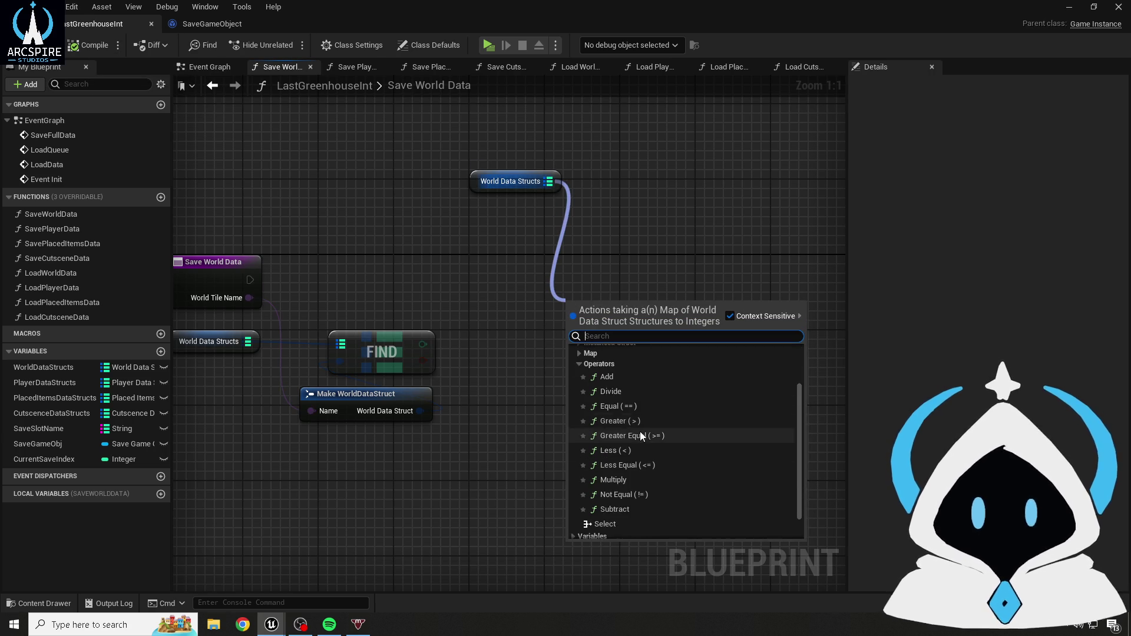
scroll(619, 419, up, 5)
click(578, 419)
click(581, 399)
click(579, 399)
click(578, 409)
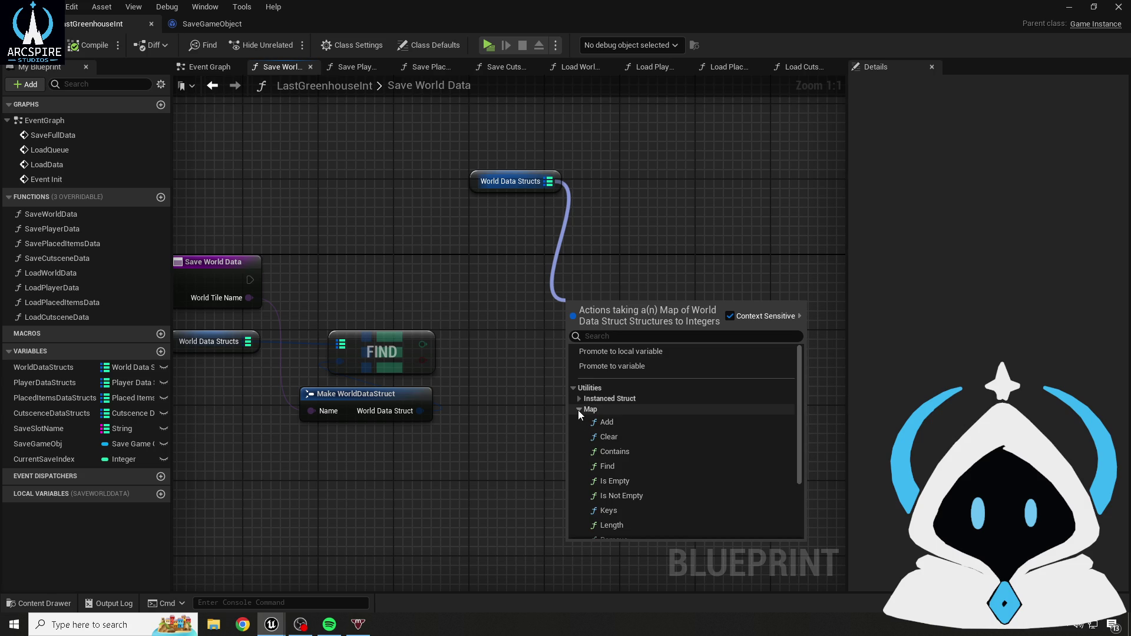
scroll(670, 429, down, 2)
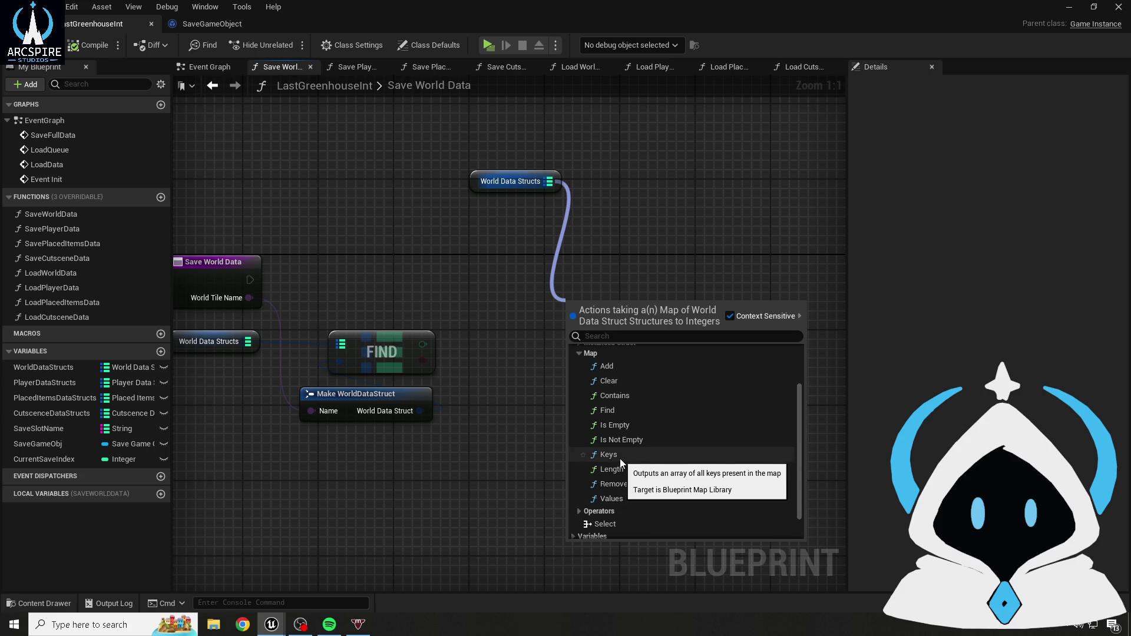
click(613, 498)
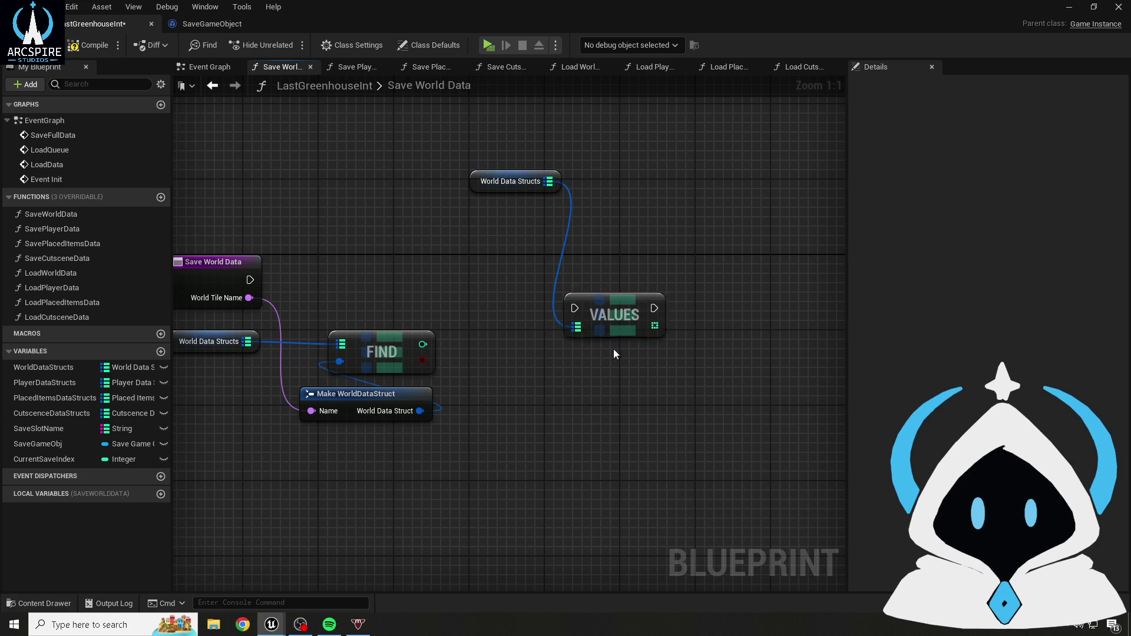
key(Delete)
- Save the blueprint and move the World Data Structs getter down-left
click(72, 45)
click(44, 367)
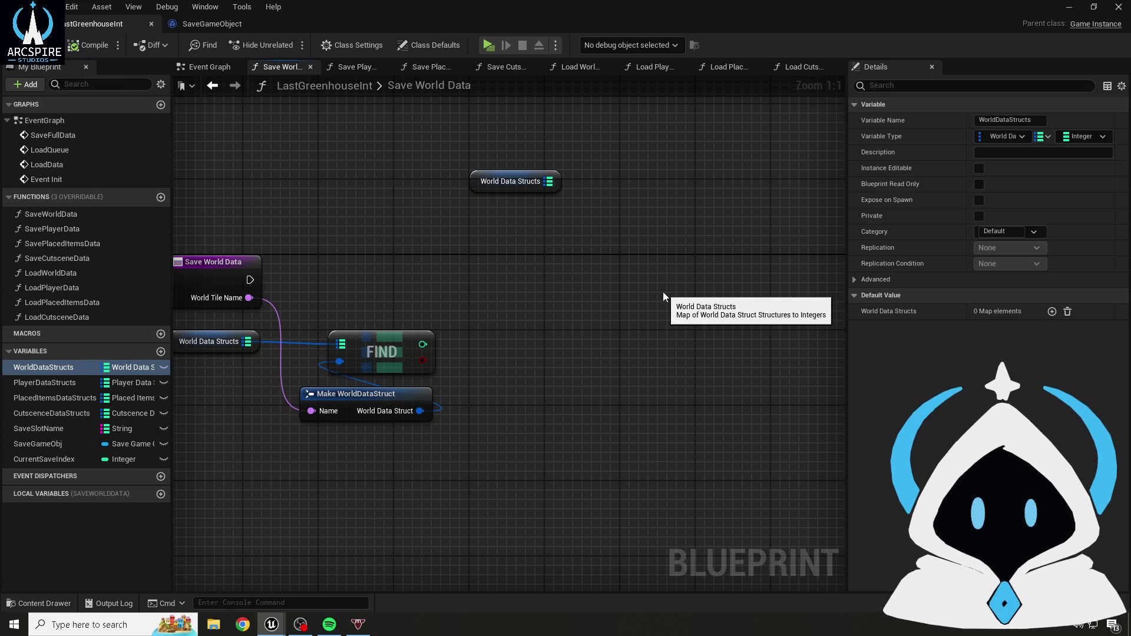
click(469, 185)
drag(469, 185, 335, 223)
click(242, 126)
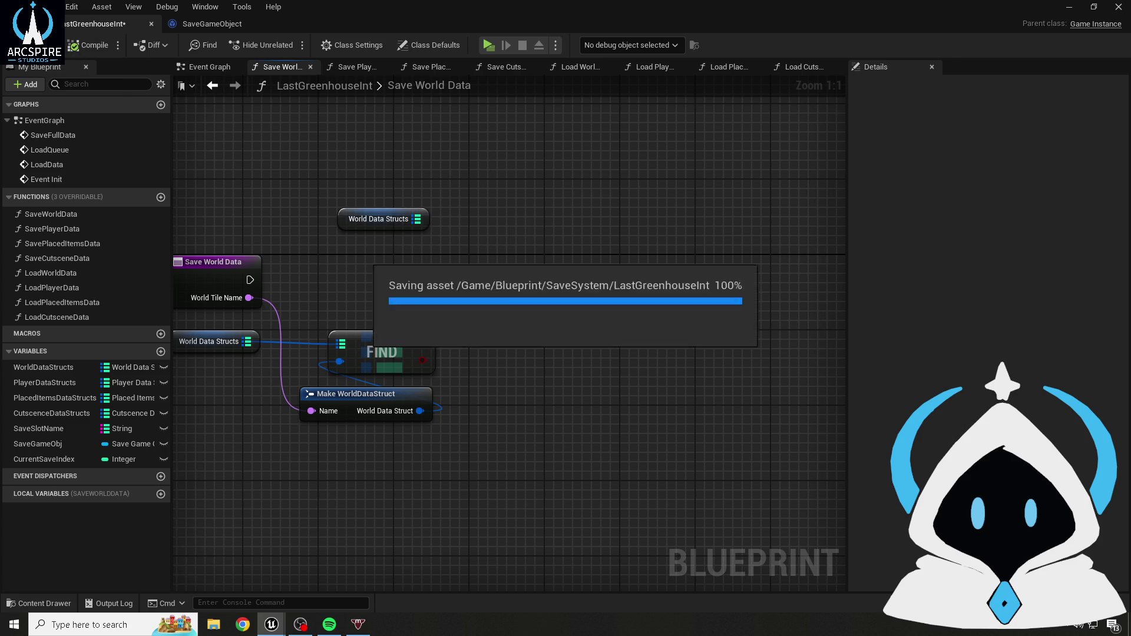
drag(515, 215, 654, 216)
click(353, 274)
click(430, 302)
mouse_move(293, 343)
mouse_down()
mouse_move(616, 548)
mouse_move(671, 516)
mouse_up()
drag(682, 446, 683, 446)
click(698, 309)
drag(698, 309, 530, 308)
mouse_move(394, 208)
mouse_down()
mouse_move(536, 379)
mouse_move(636, 363)
mouse_move(554, 388)
mouse_up()
click(501, 238)
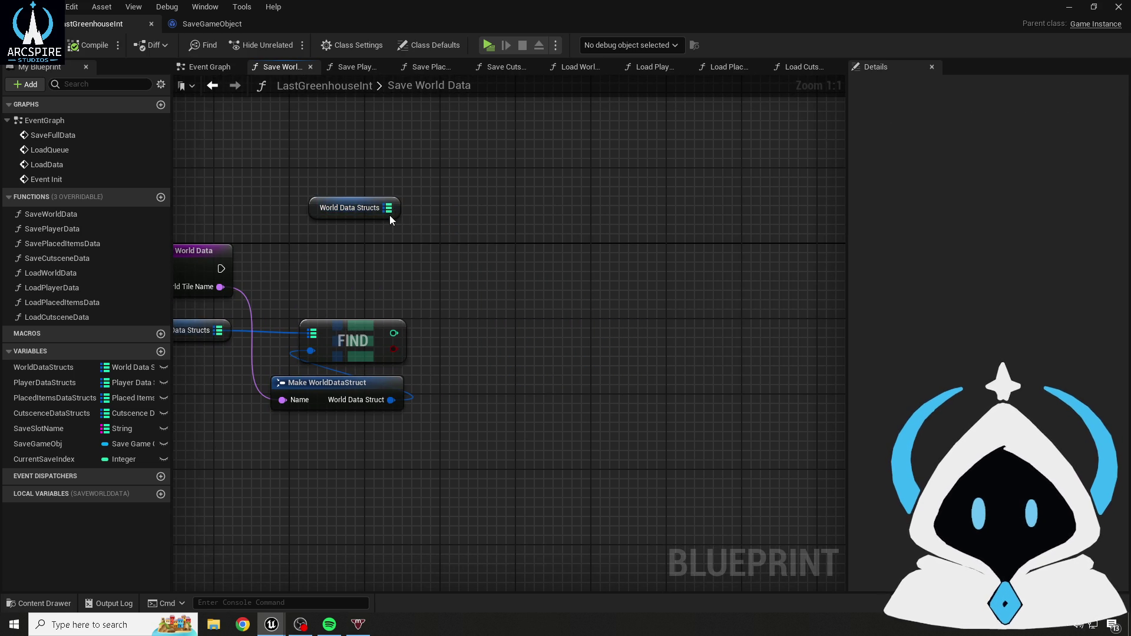
right_click(390, 215)
click(452, 217)
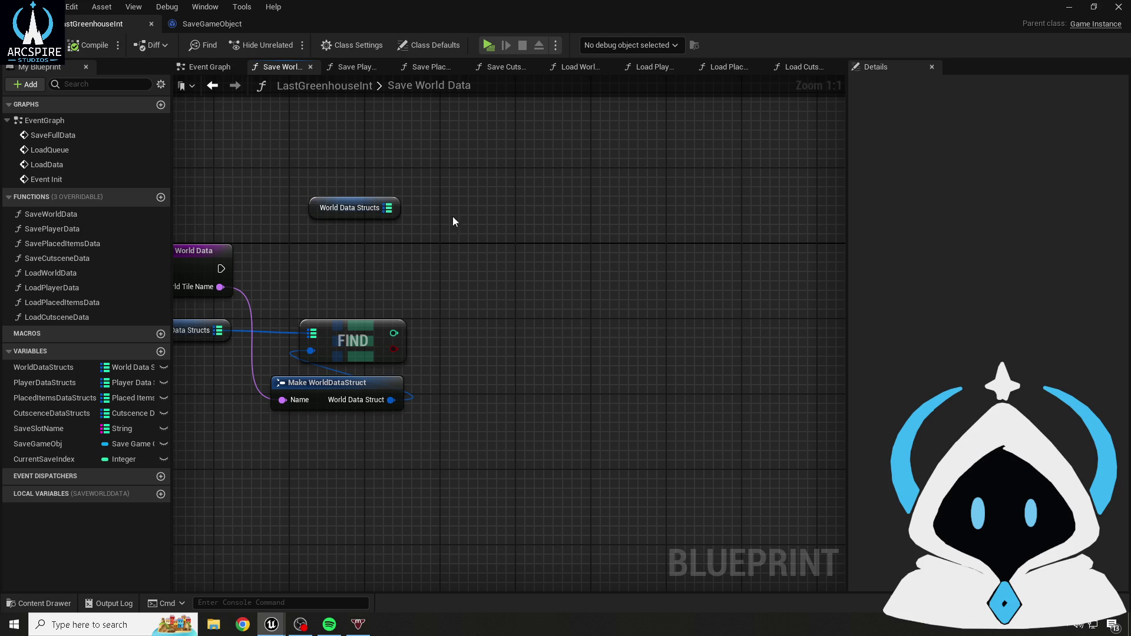
right_click(314, 206)
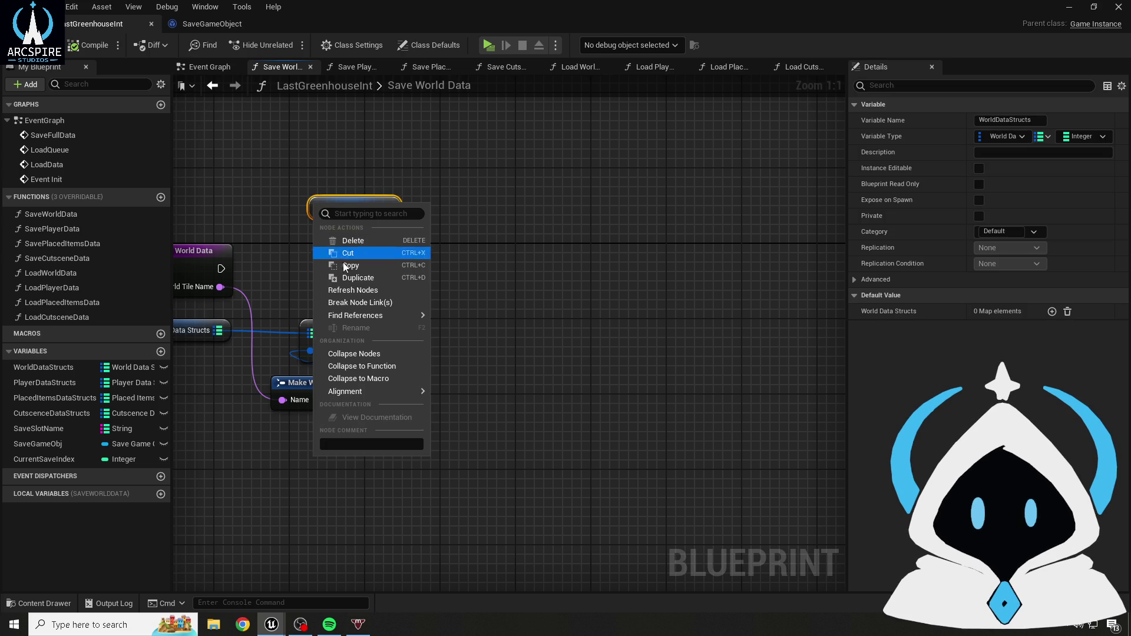
click(595, 258)
drag(388, 207, 523, 318)
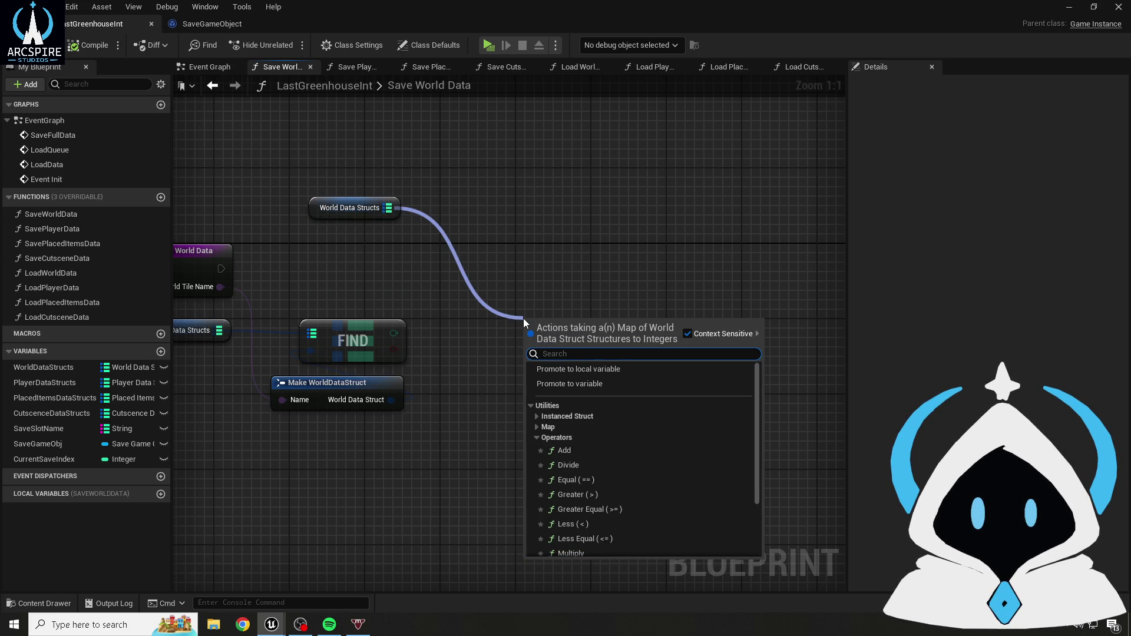
text(cont)
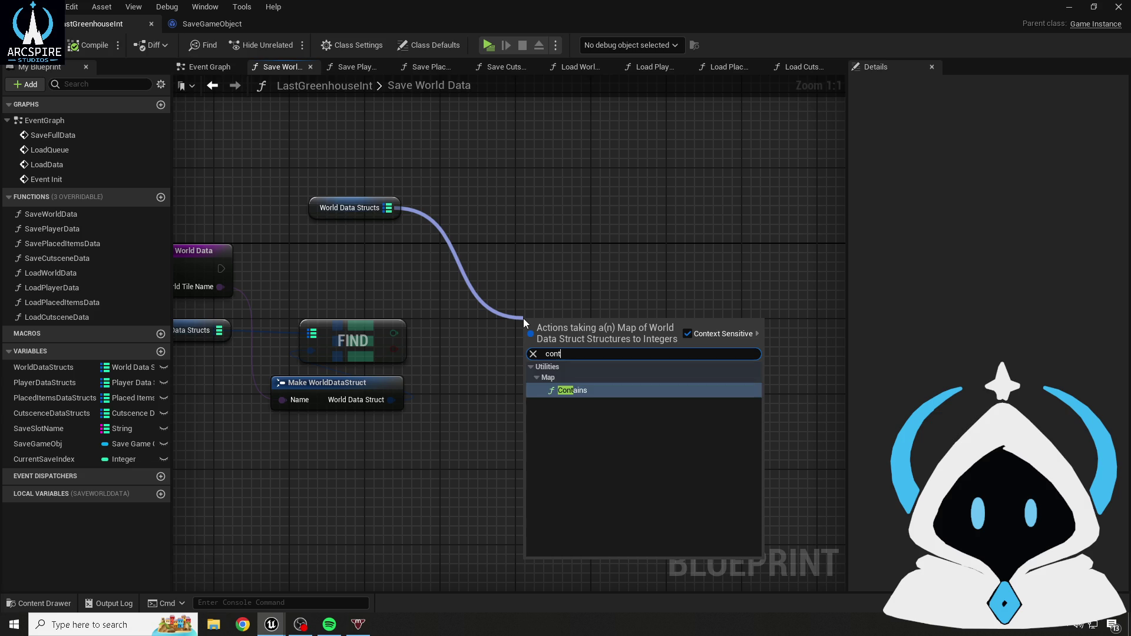
key(Return)
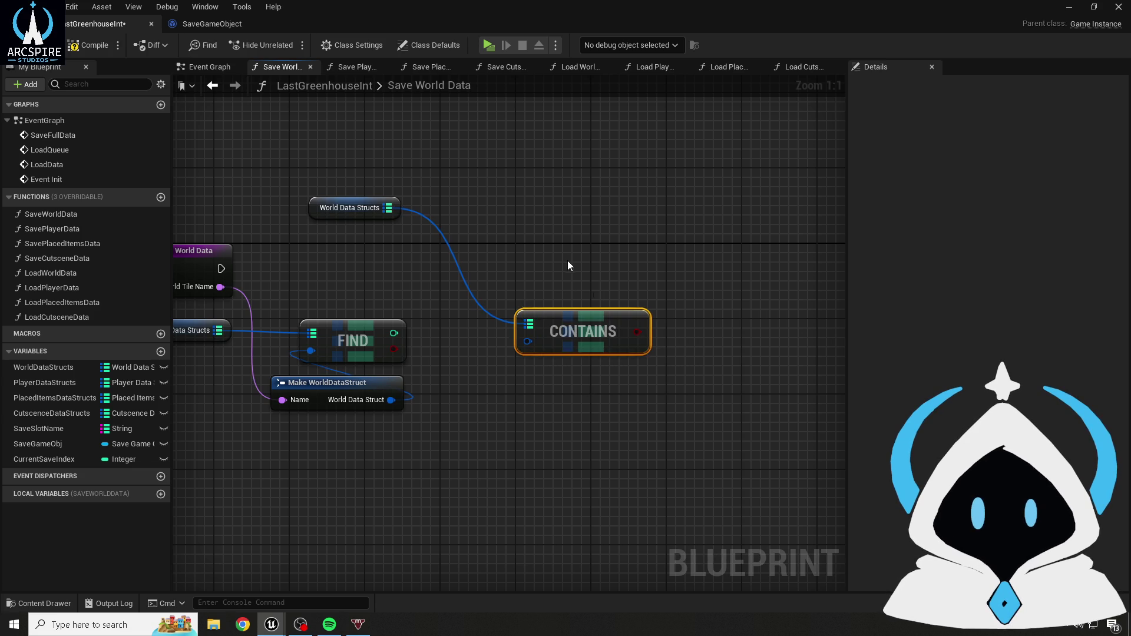
key(Delete)
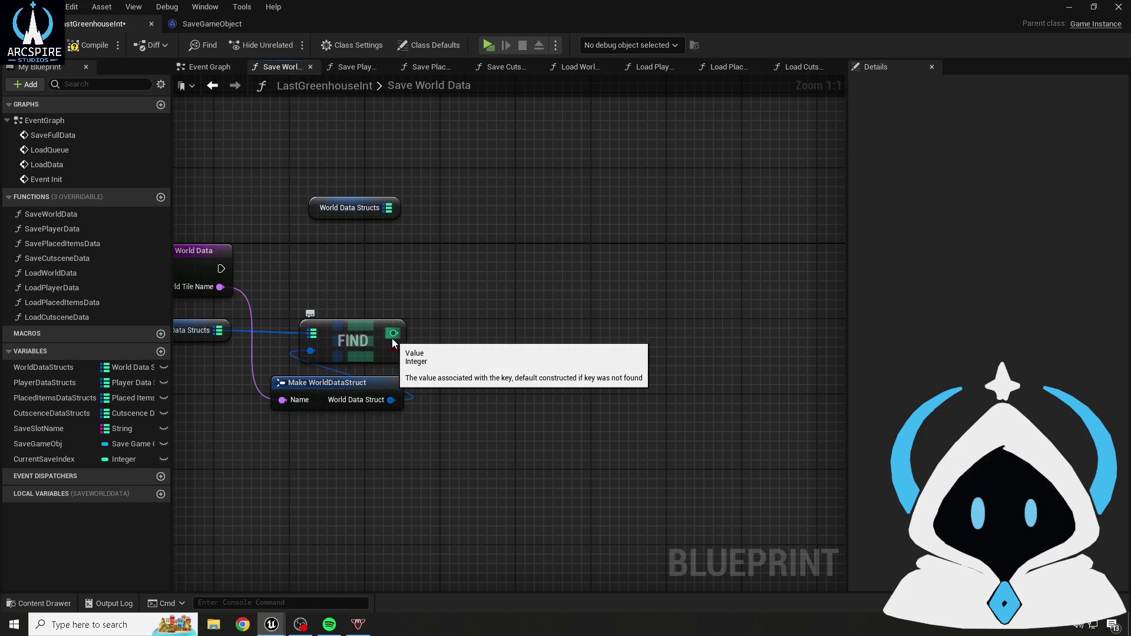
drag(388, 208, 517, 305)
text(keys)
key(Return)
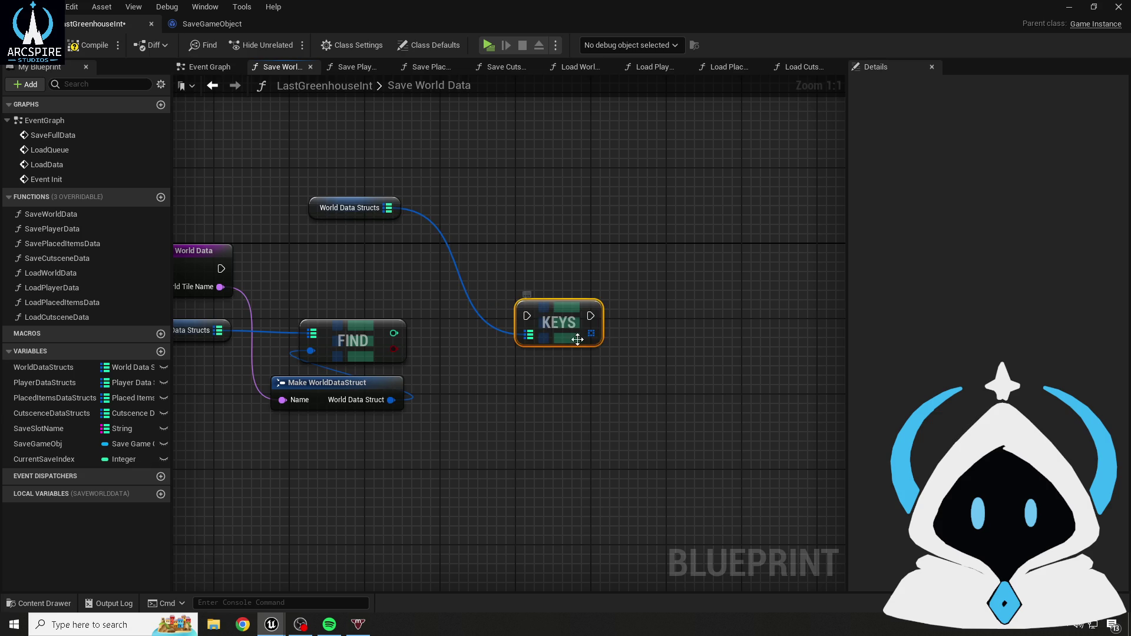
key(Delete)
mouse_move(369, 219)
mouse_down()
mouse_move(407, 294)
mouse_move(341, 205)
mouse_up()
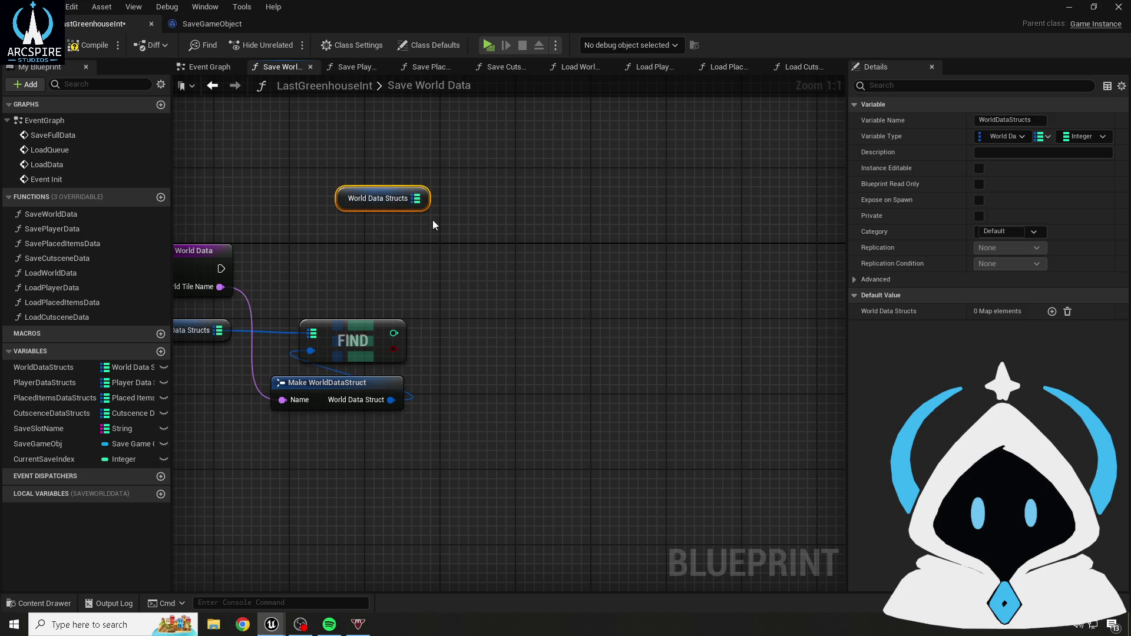
drag(417, 199, 462, 259)
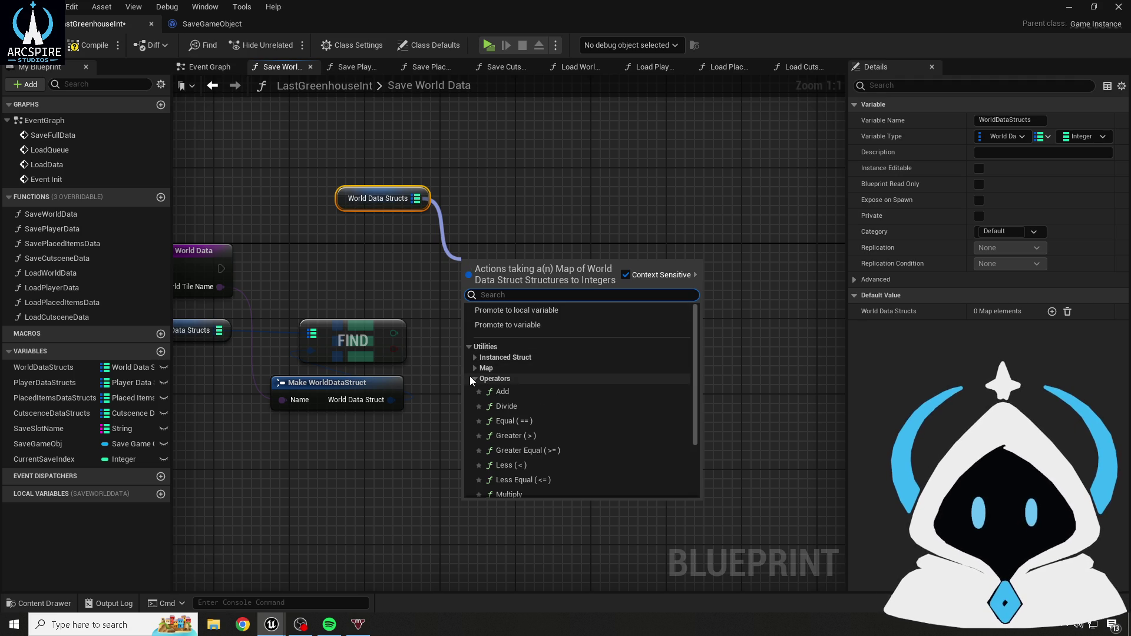
scroll(483, 394, down, 3)
scroll(483, 394, up, 2)
click(475, 360)
click(474, 357)
click(473, 358)
click(472, 371)
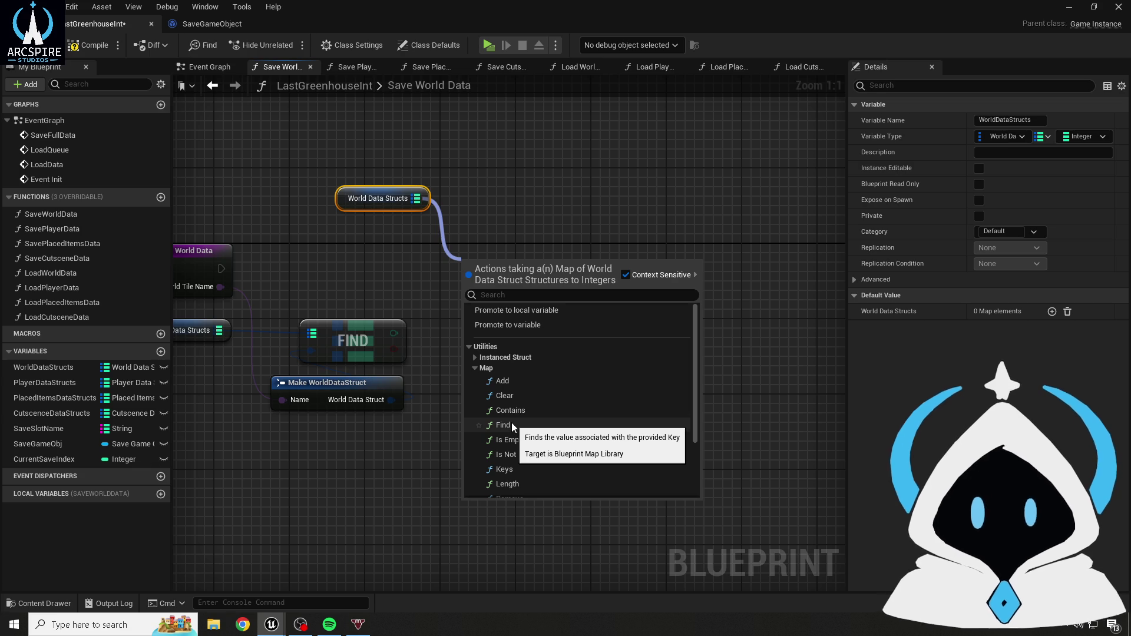
scroll(511, 425, down, 3)
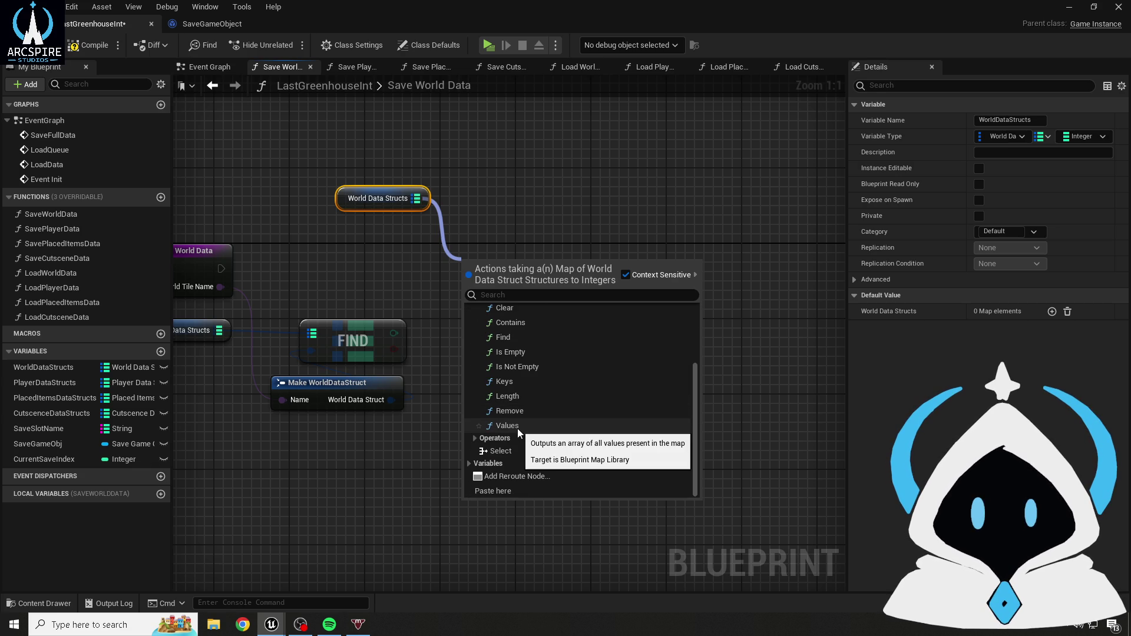
click(496, 452)
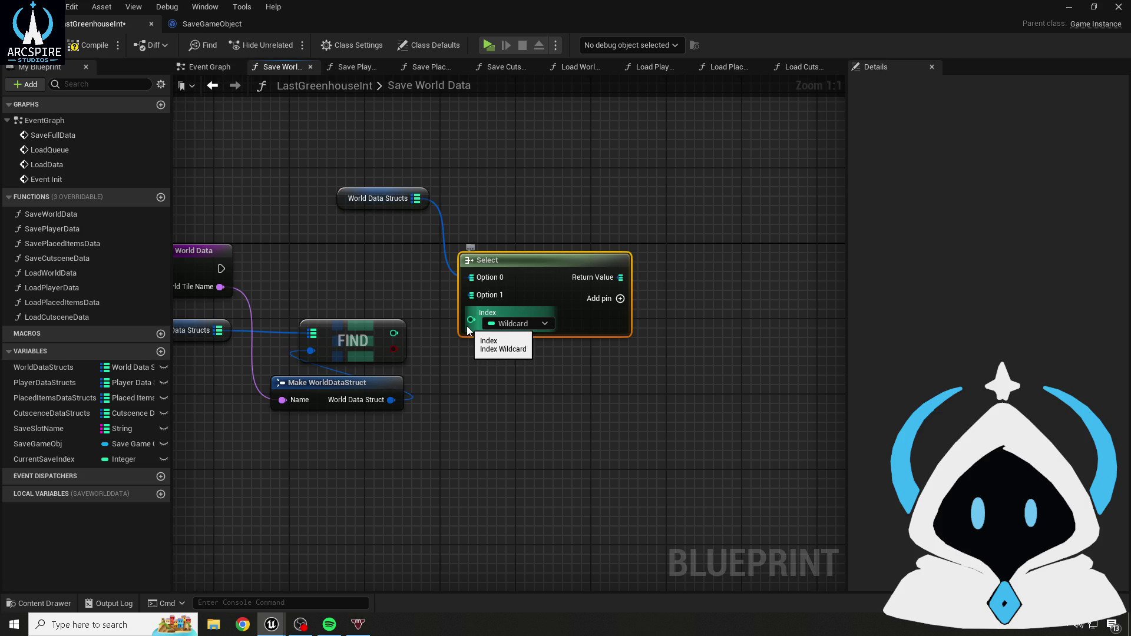
right_click(475, 295)
click(439, 380)
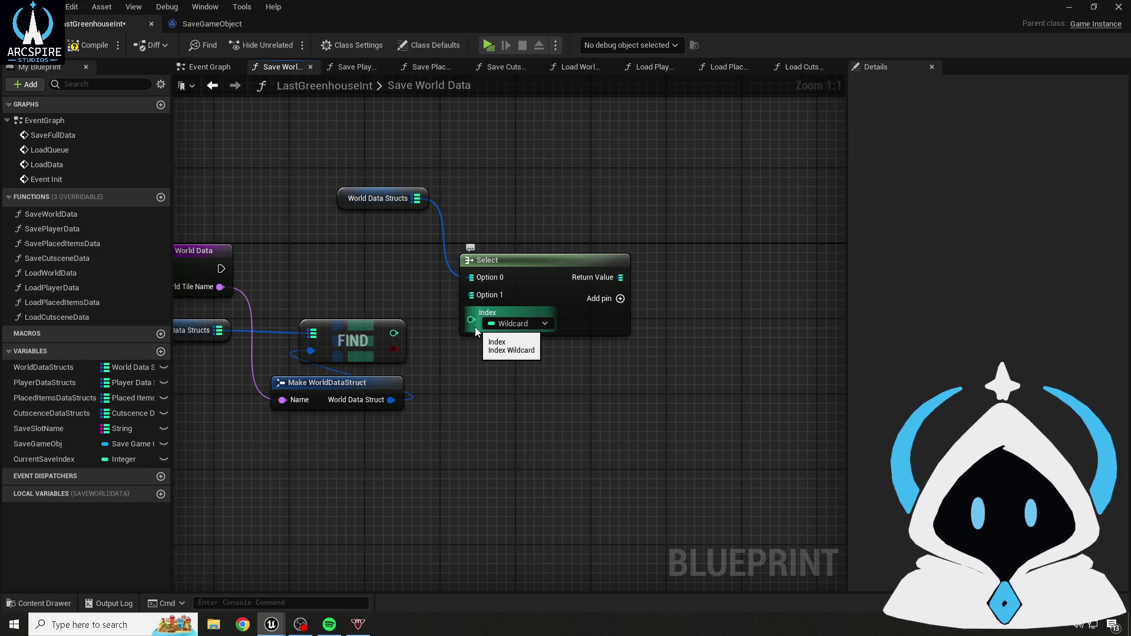
click(494, 323)
click(525, 201)
click(574, 283)
key(Delete)
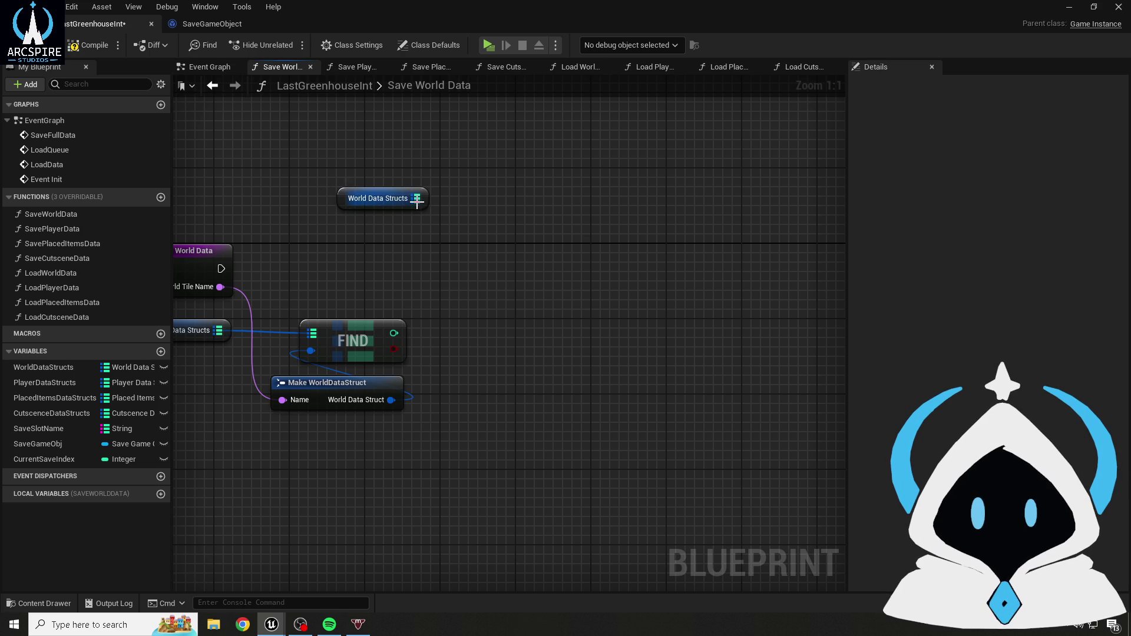
- Add a Map Values node for World Data Structs from the Utilities > Map actions
drag(417, 200, 467, 265)
text(g)
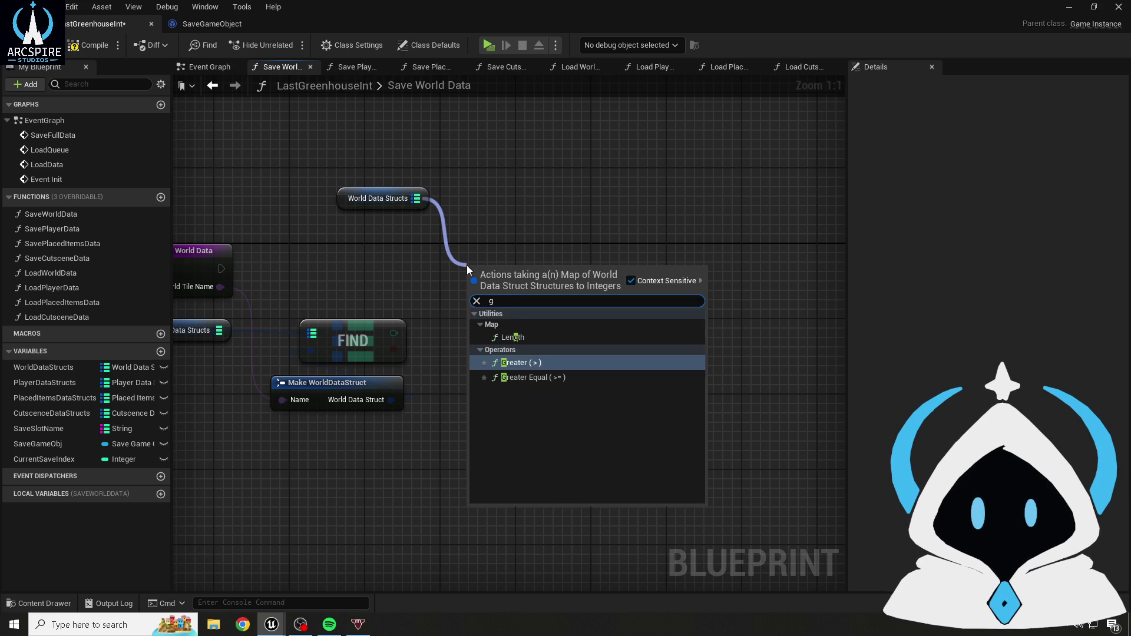
text(r)
key(BackSpace)
key(BackSpace)
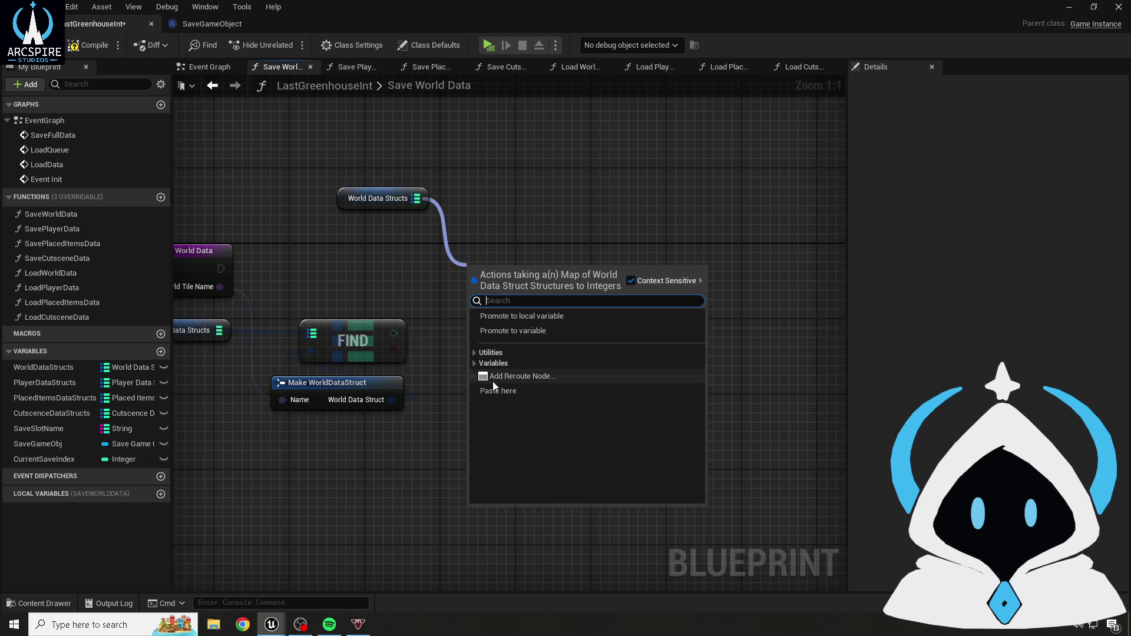
click(474, 363)
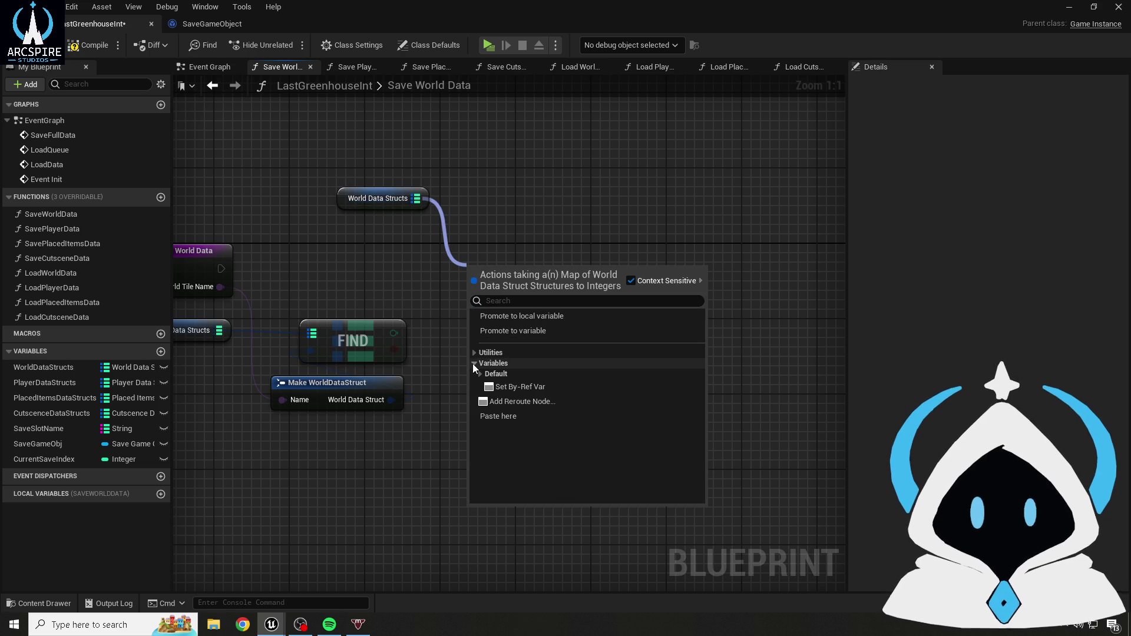
click(479, 374)
click(479, 374)
click(479, 373)
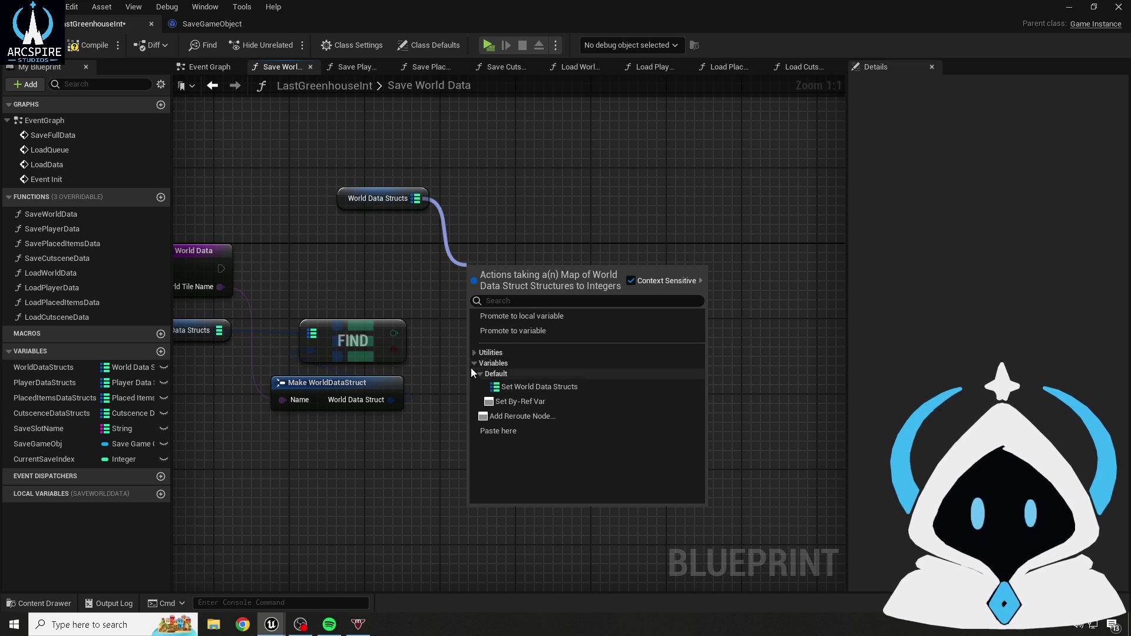
click(475, 353)
click(481, 373)
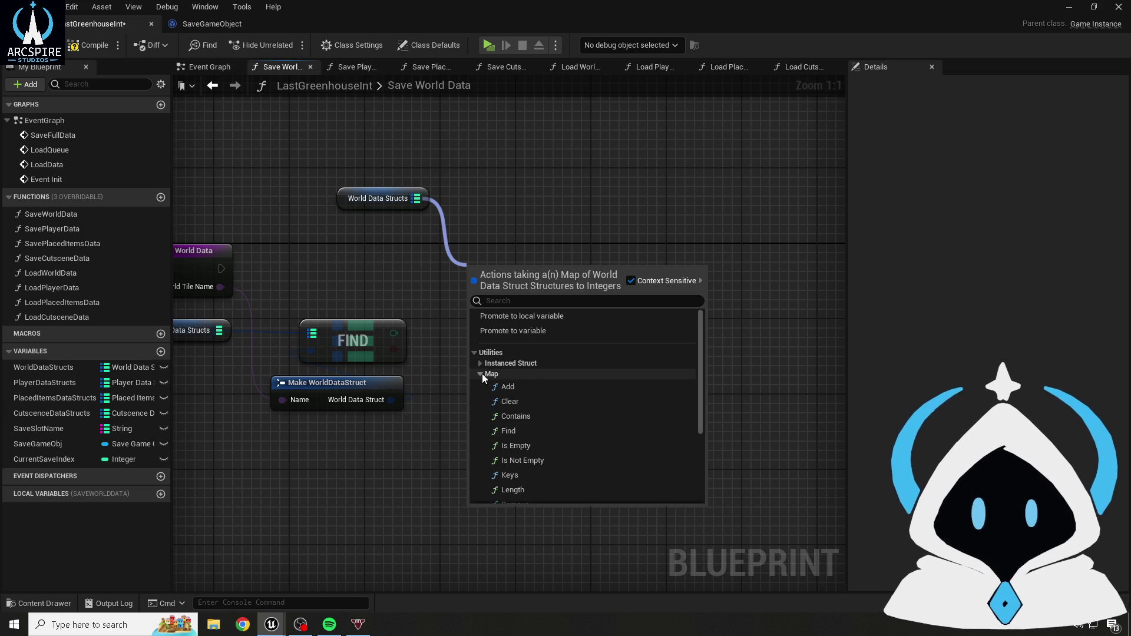
scroll(497, 386, down, 3)
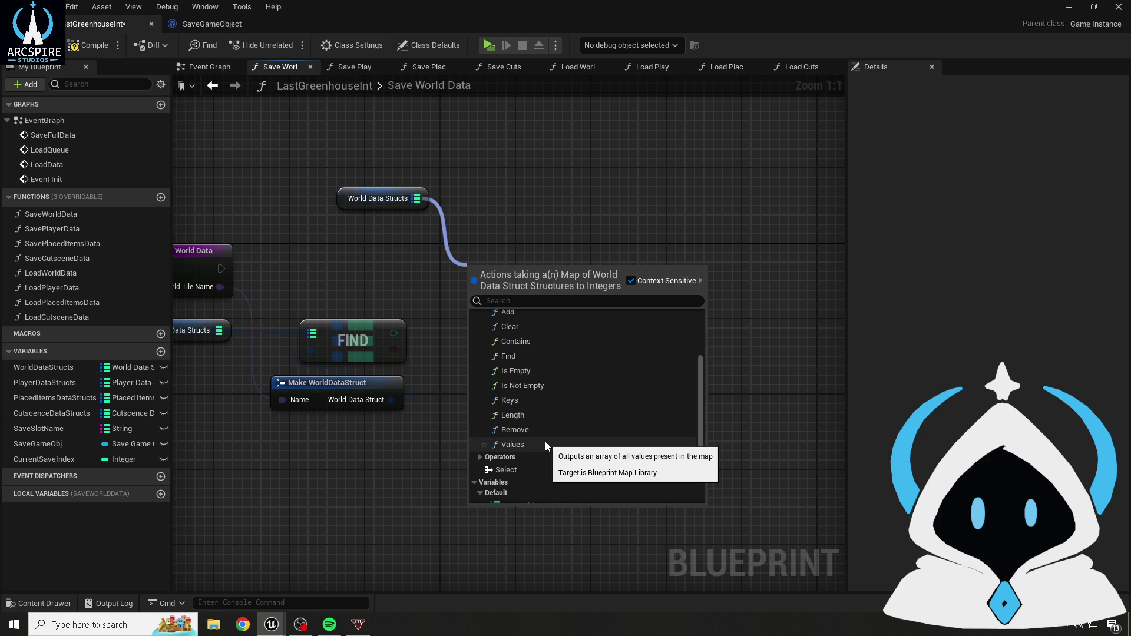
click(545, 443)
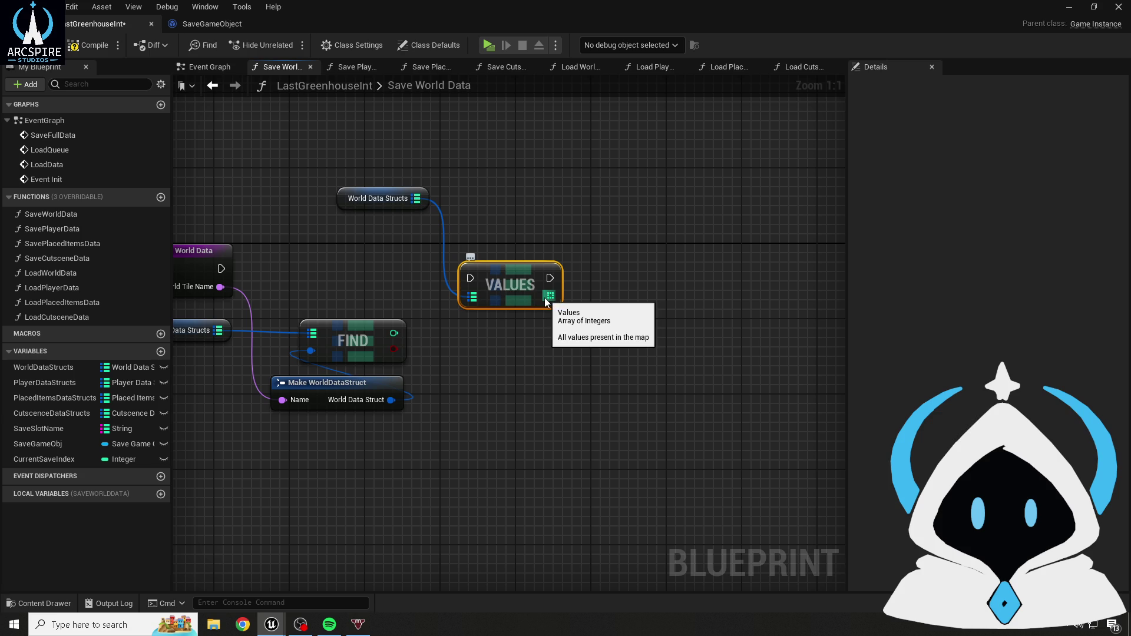
drag(510, 277, 435, 249)
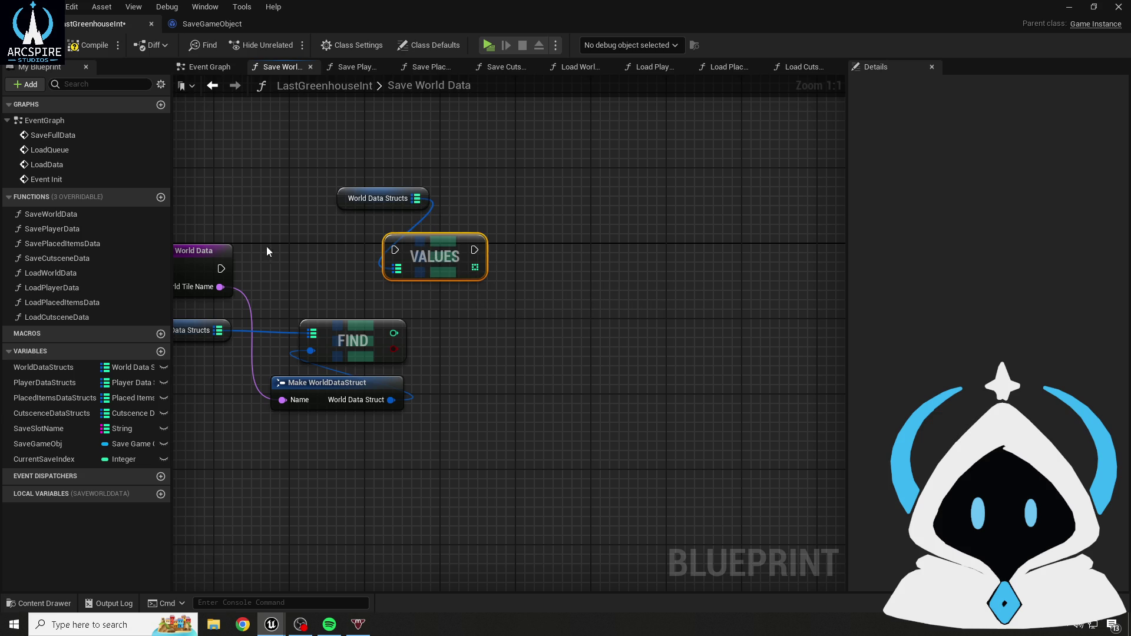
- Run Save World Data's execution into Values and loop its array with a For Each Loop
mouse_move(221, 268)
mouse_down()
mouse_move(395, 249)
mouse_move(436, 268)
mouse_up()
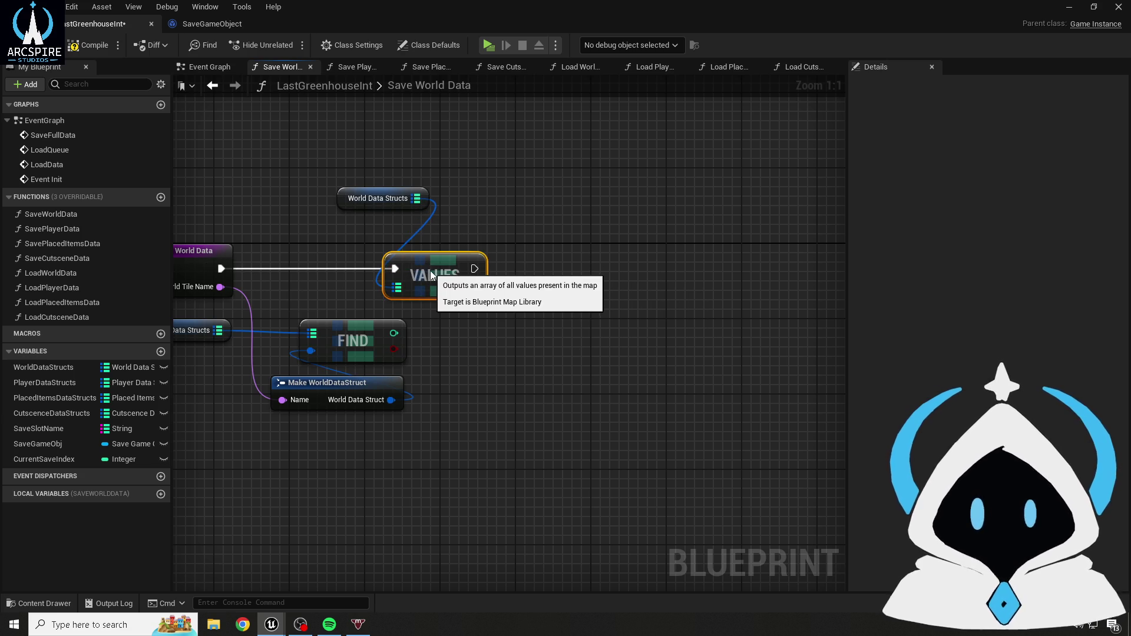
click(332, 202)
drag(340, 205, 390, 240)
click(338, 168)
drag(481, 196, 376, 195)
drag(378, 286, 506, 288)
text(for)
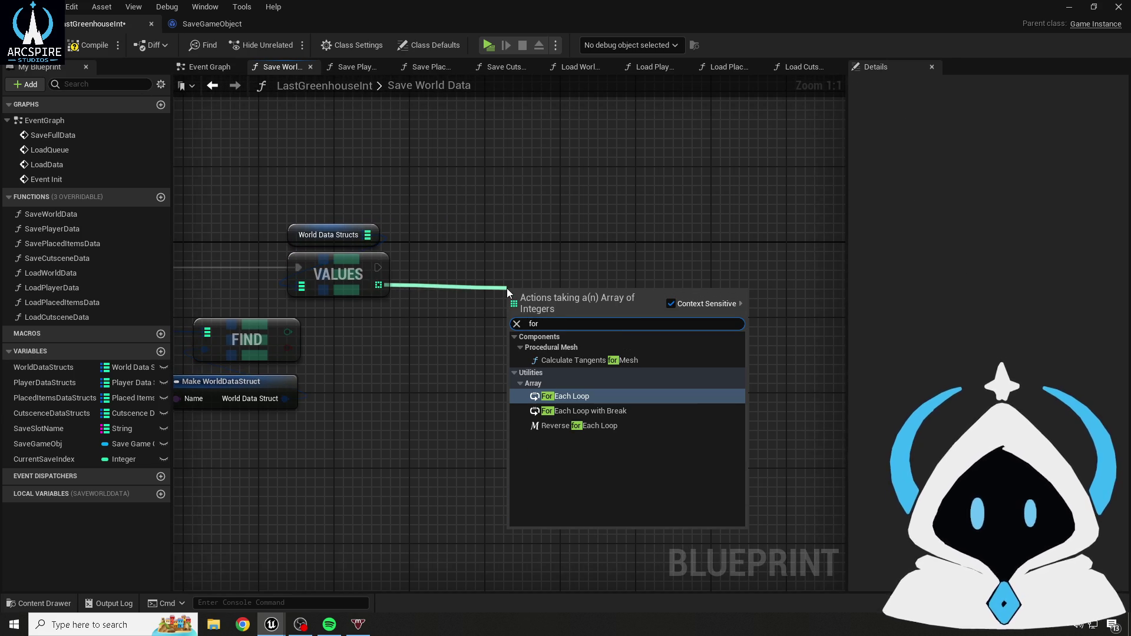
key(Return)
mouse_move(559, 287)
mouse_down()
mouse_move(511, 256)
mouse_move(455, 250)
mouse_up()
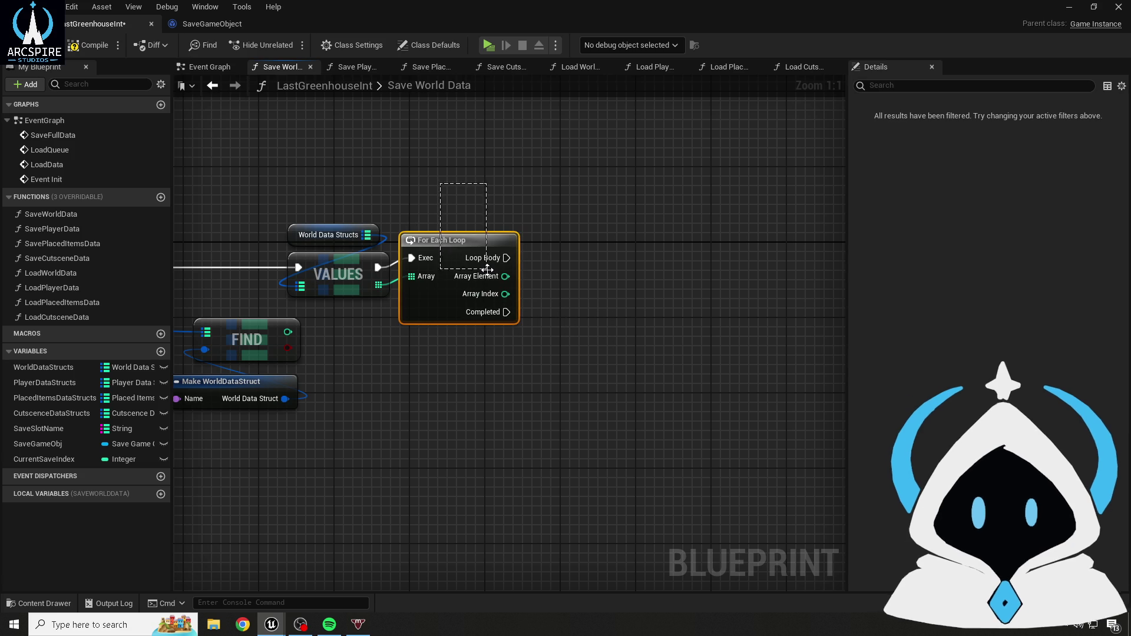
- Delete the For Each Loop and VALUES nodes, then compile and save the blueprint
key(Delete)
drag(487, 269, 576, 261)
click(412, 250)
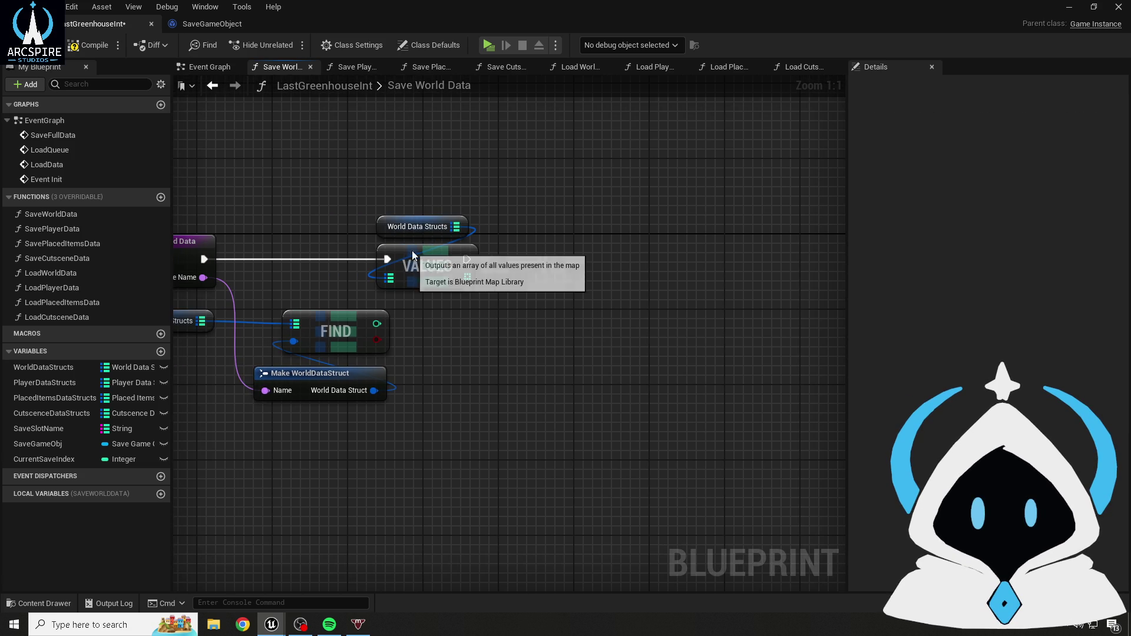
key(Delete)
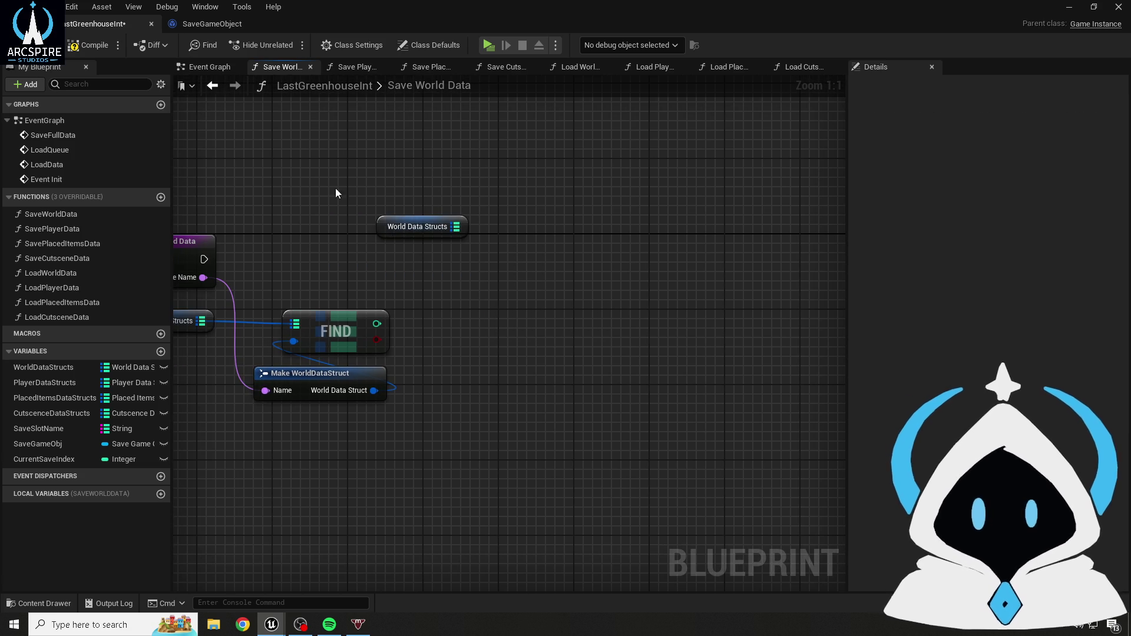
click(79, 52)
click(18, 44)
- Add a Map Contains node off World Data Structs, then delete it
drag(176, 357, 260, 324)
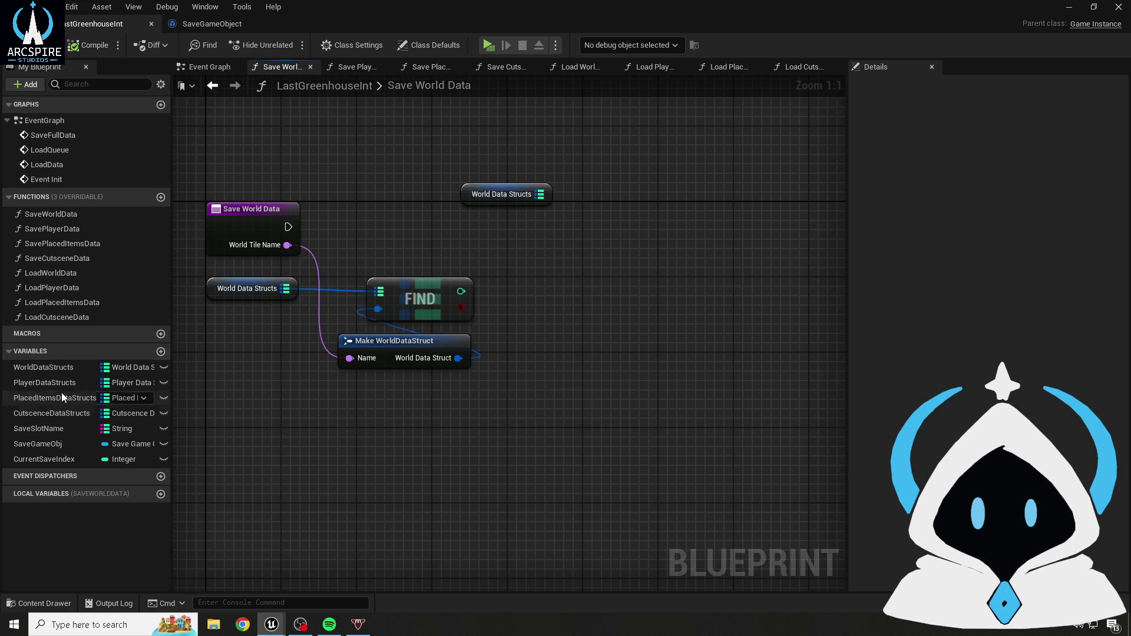
mouse_move(576, 231)
mouse_down()
mouse_move(565, 245)
mouse_move(510, 255)
mouse_up()
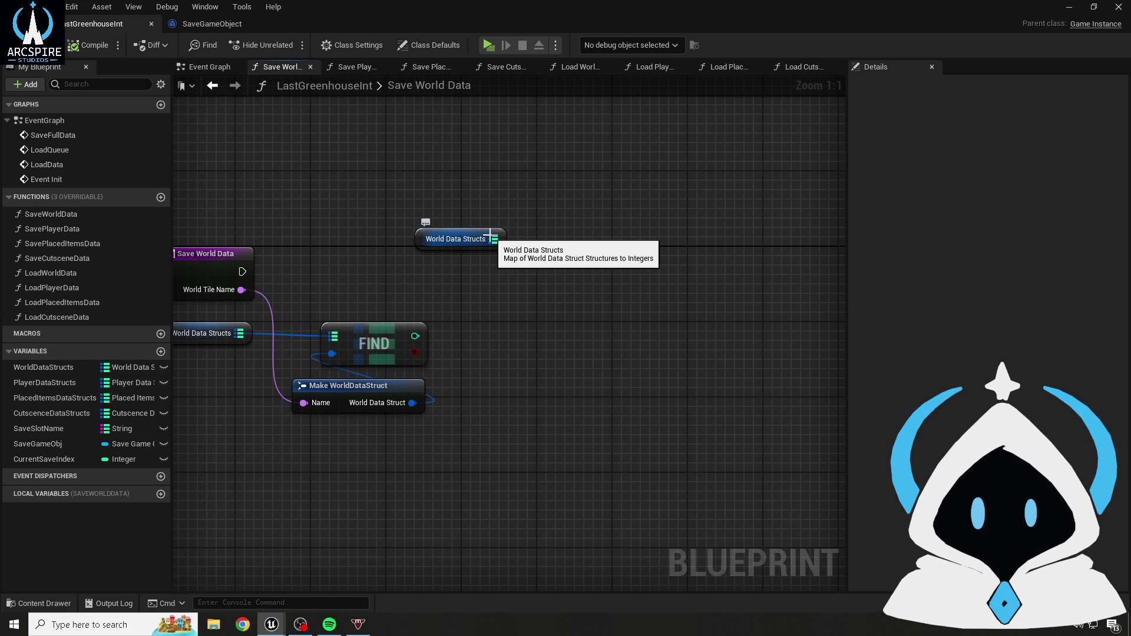
drag(493, 239, 524, 365)
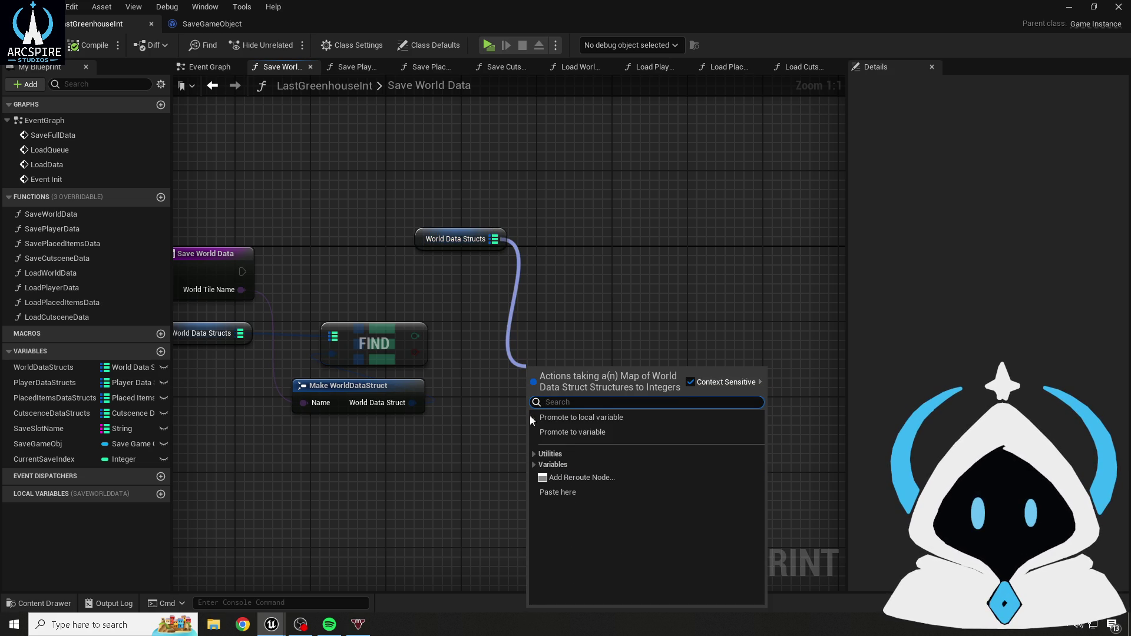
click(533, 454)
click(538, 466)
click(537, 465)
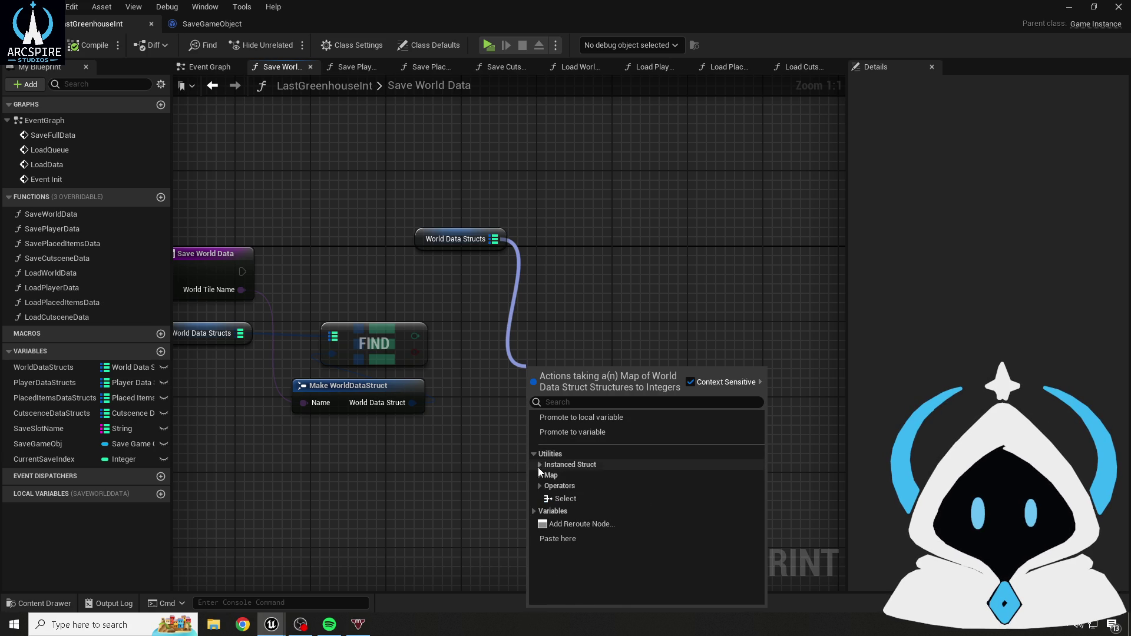
click(542, 475)
scroll(554, 478, down, 2)
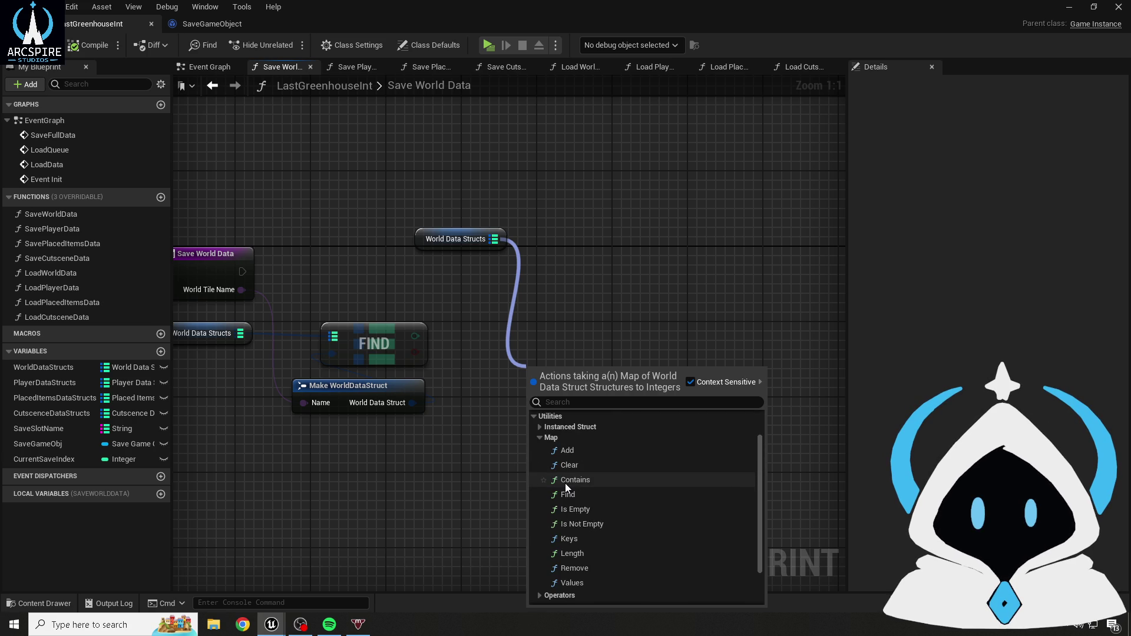
click(570, 480)
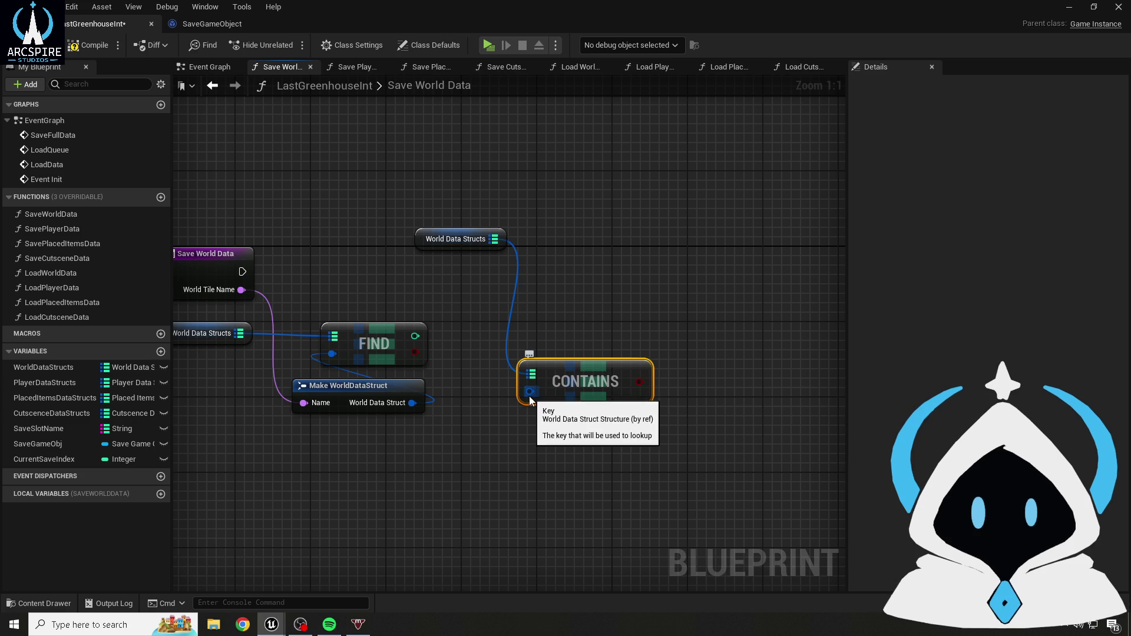
key(Delete)
- In the browser, type the search 'how to get the data out of a map in unreal blueprints'
mouse_move(449, 207)
mouse_down()
mouse_move(557, 274)
mouse_move(423, 167)
mouse_up()
drag(420, 210, 588, 278)
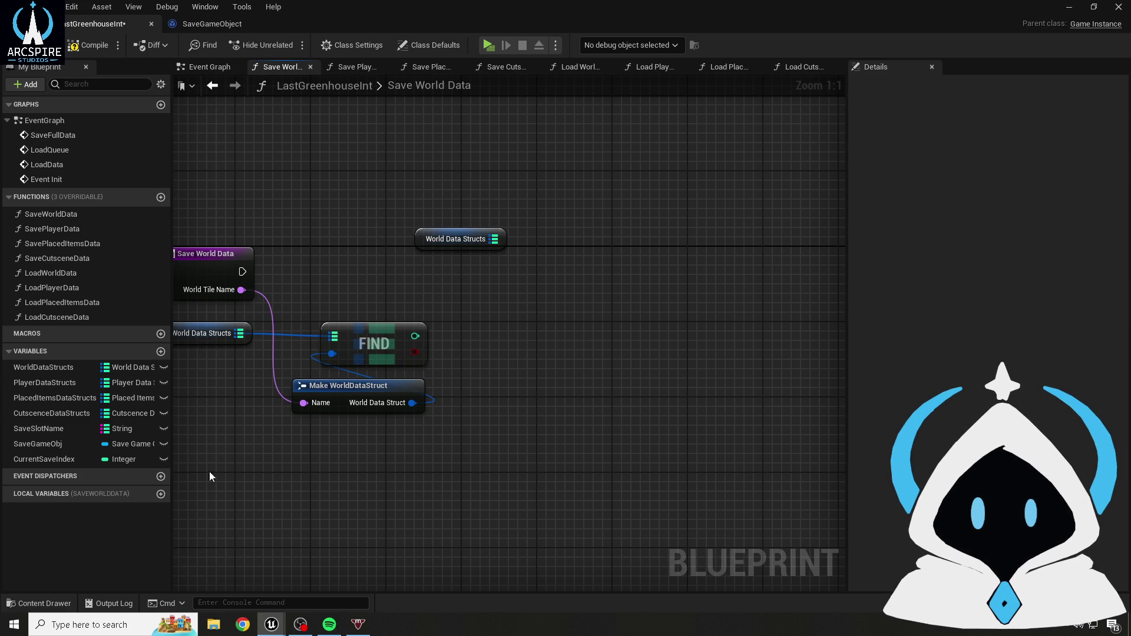
key(alt+Tab)
text(how to )
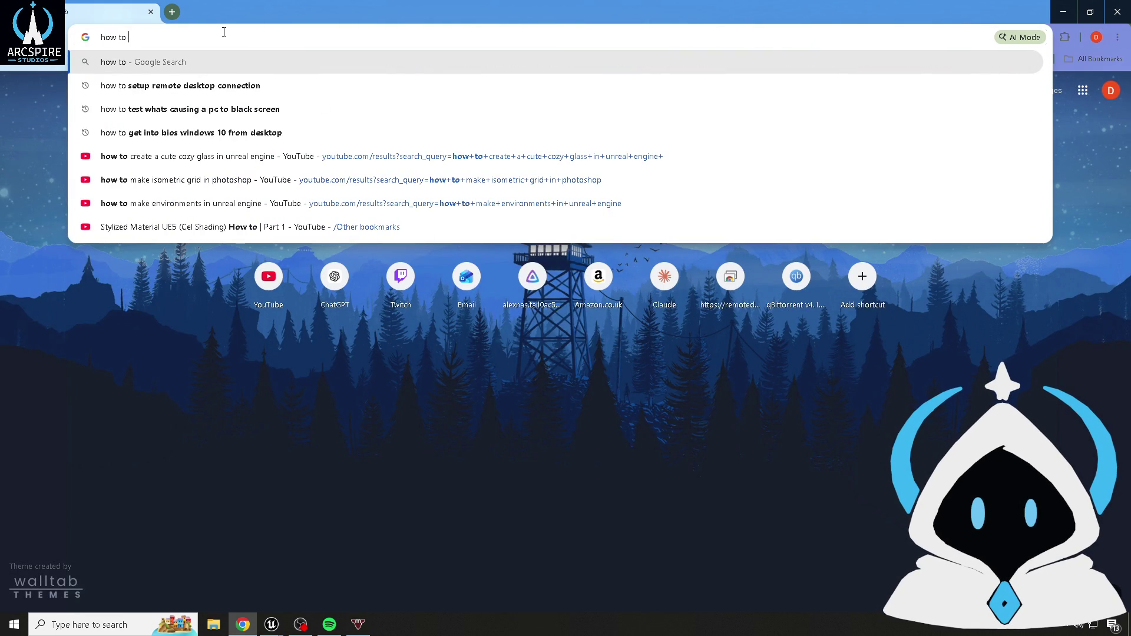
text(get the data out of a)
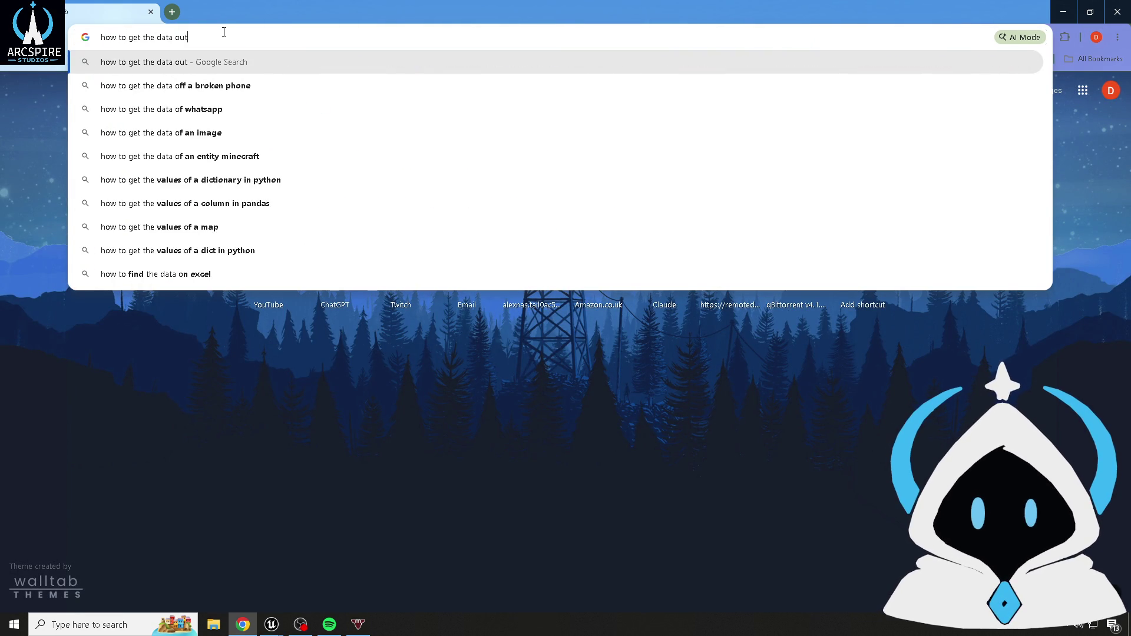
text( map)
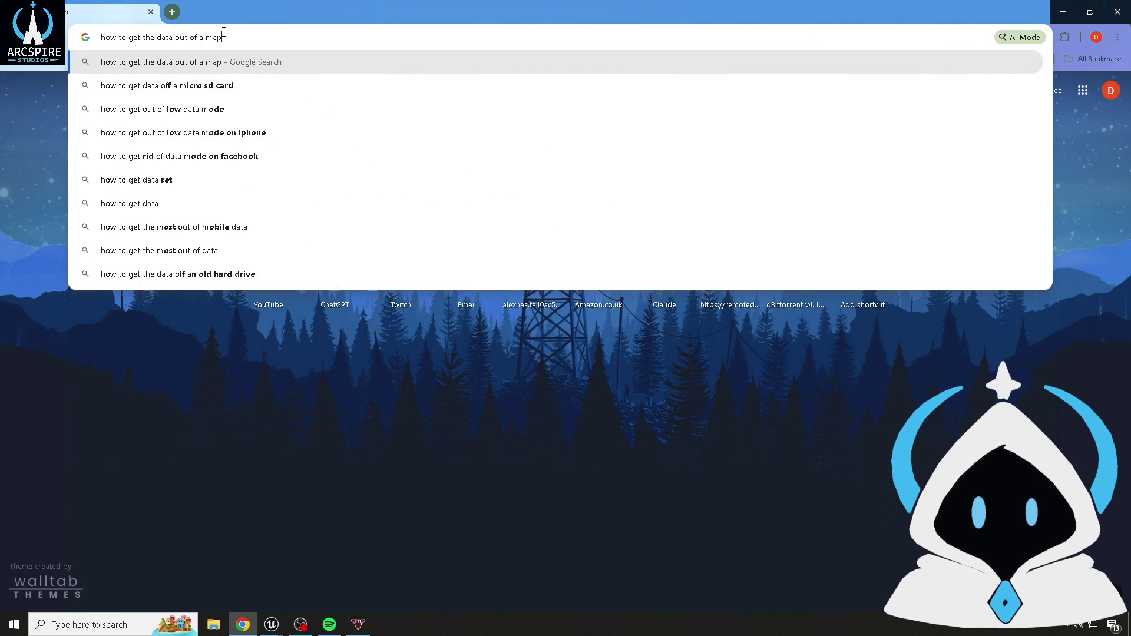
text( in u)
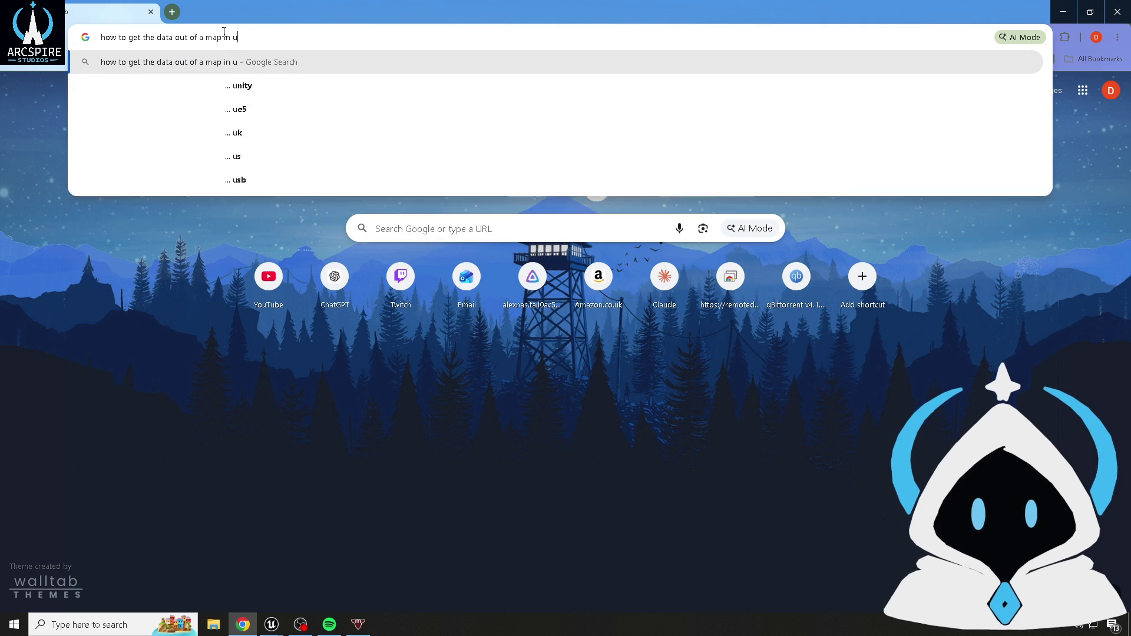
text(nreal blueprints)
- Run the map-data search, expand the AI Overview, and open the How to... Map Variables video
key(Return)
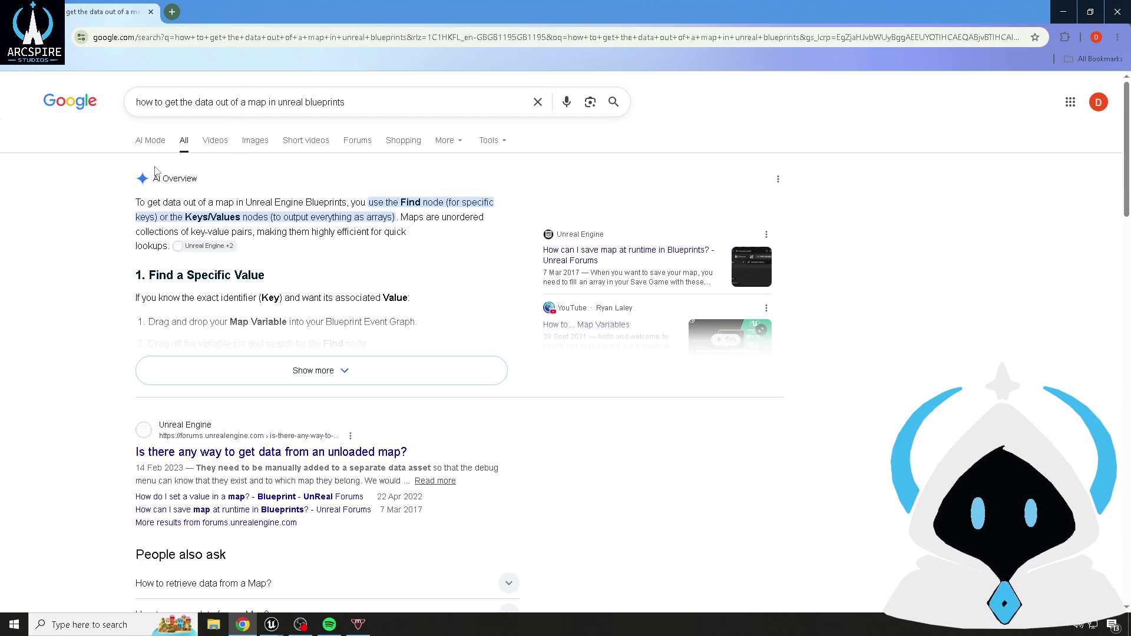
click(249, 373)
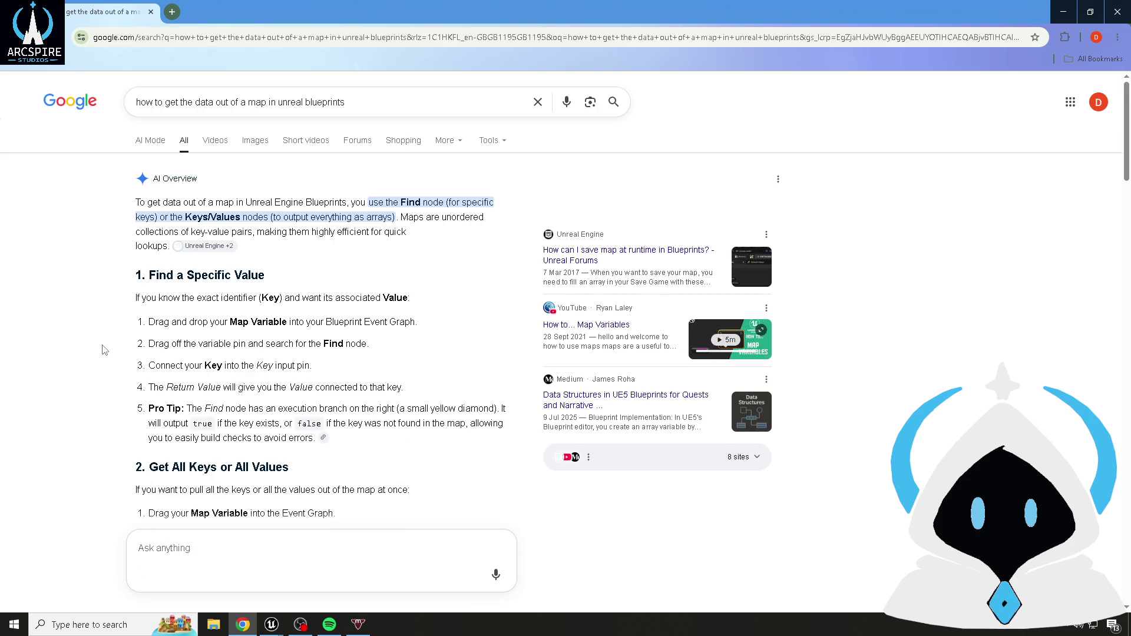
scroll(102, 350, down, 1)
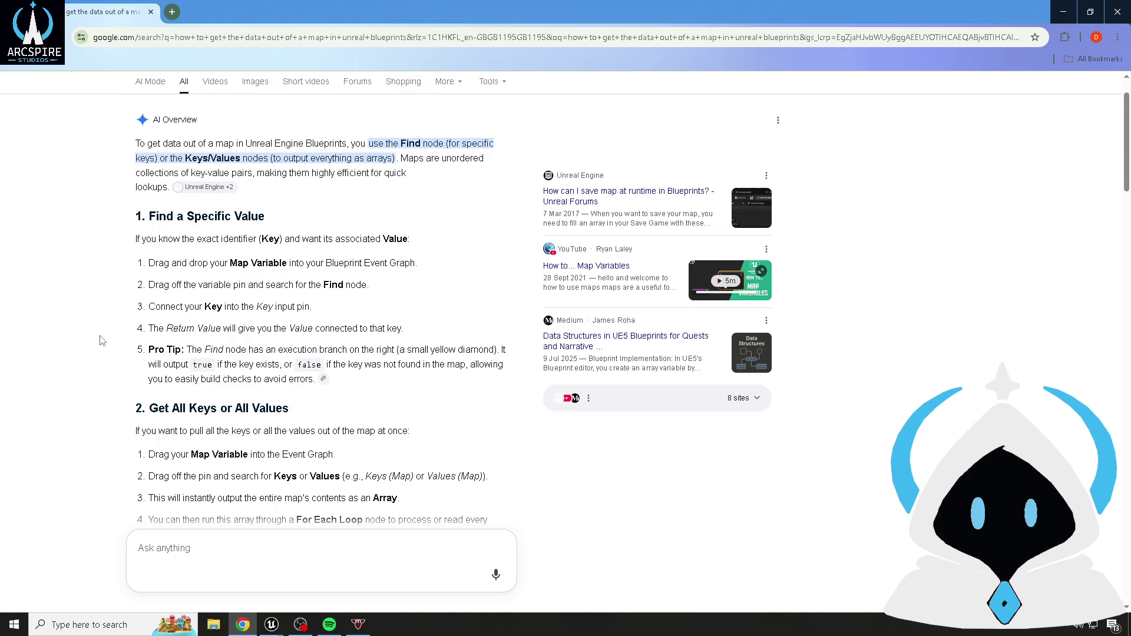
scroll(102, 340, down, 1)
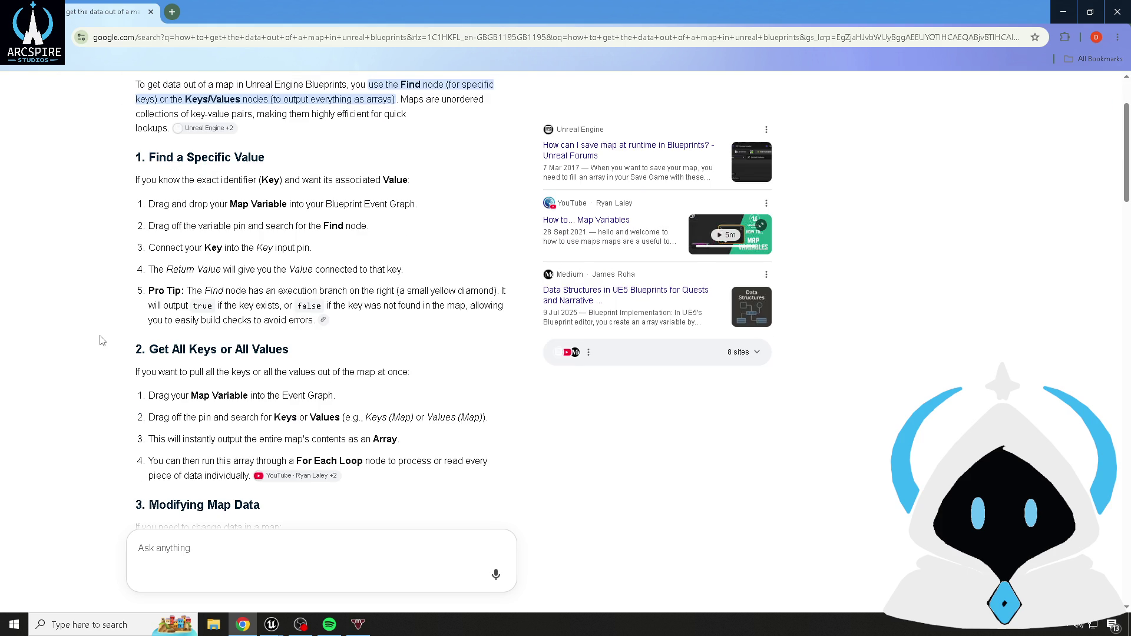
scroll(102, 341, down, 2)
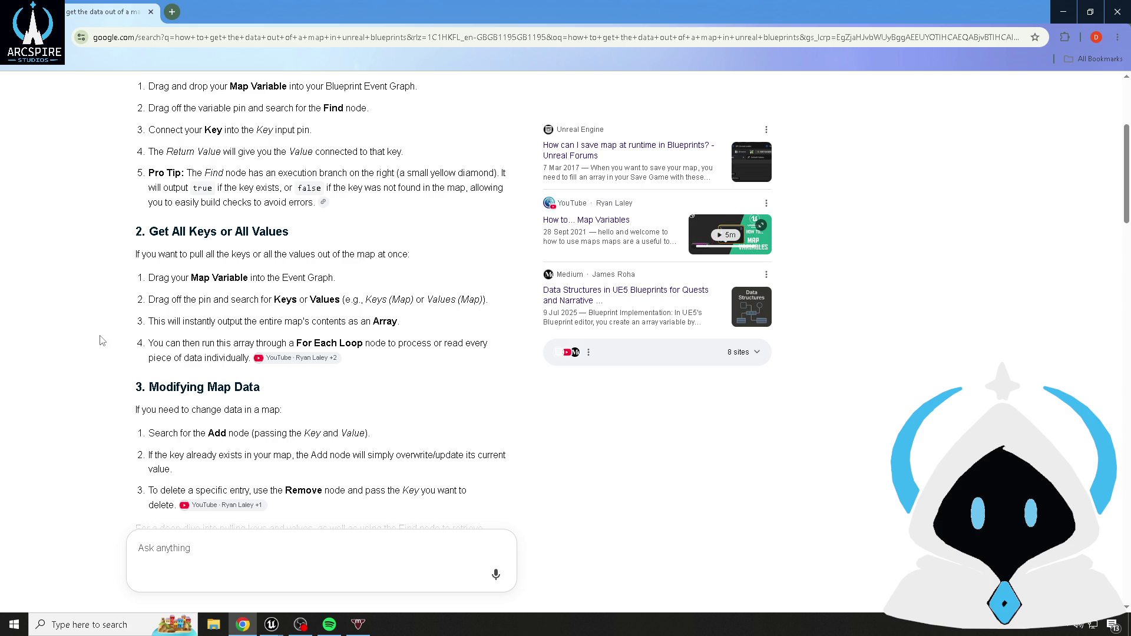
scroll(102, 341, down, 3)
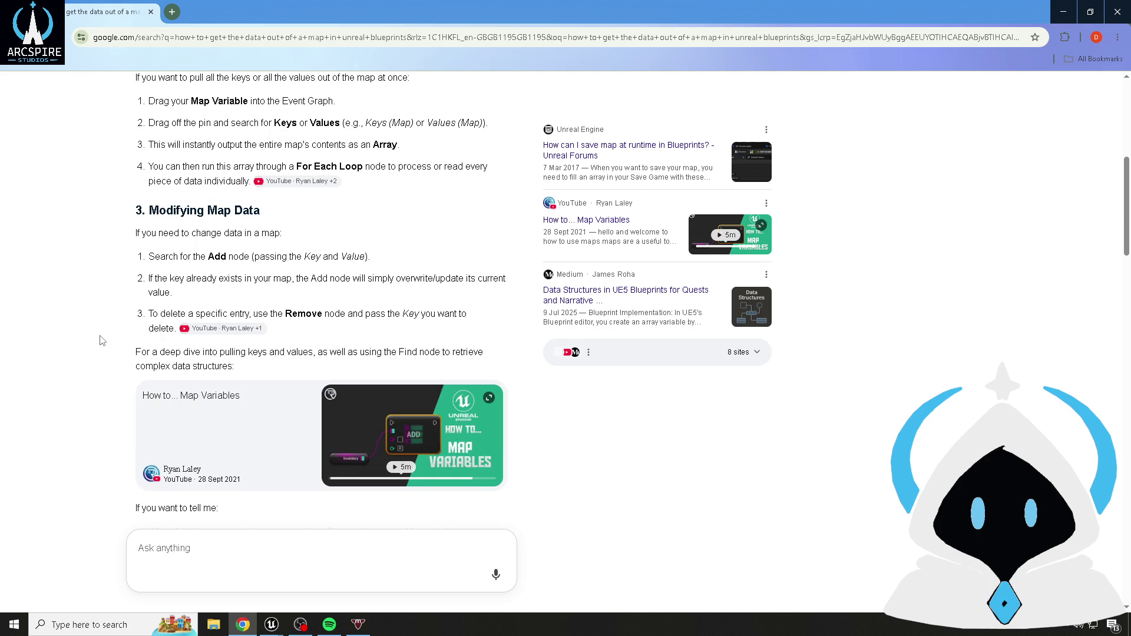
scroll(102, 341, down, 3)
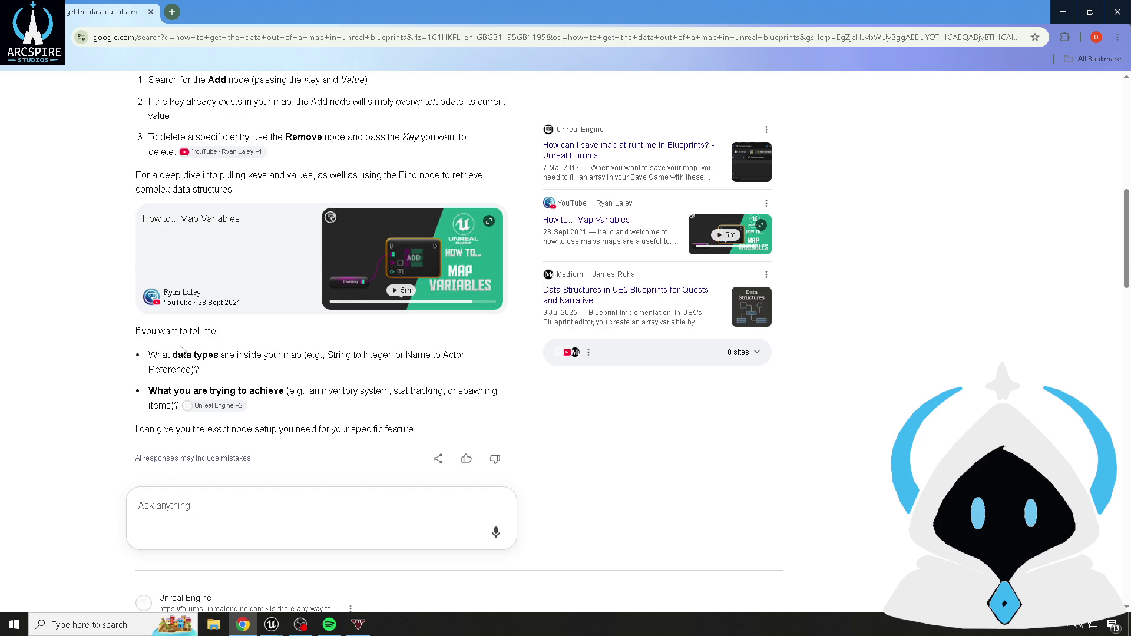
click(396, 244)
- Pause the Spotify music and the Map Variables video, then close Chrome to return to Unreal
mouse_move(329, 623)
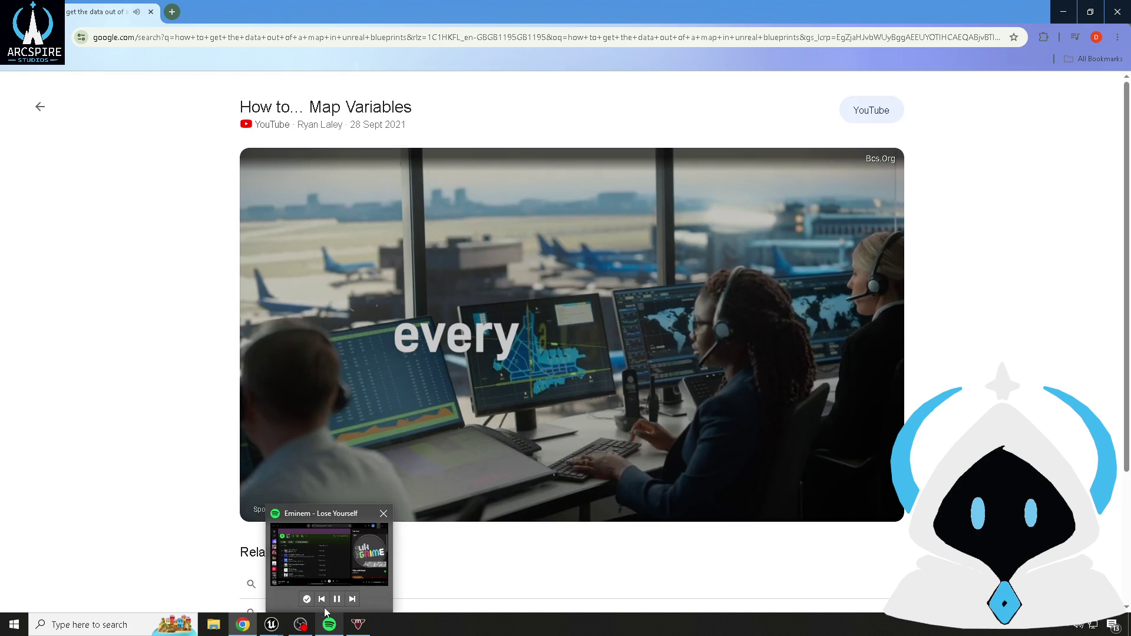
click(335, 599)
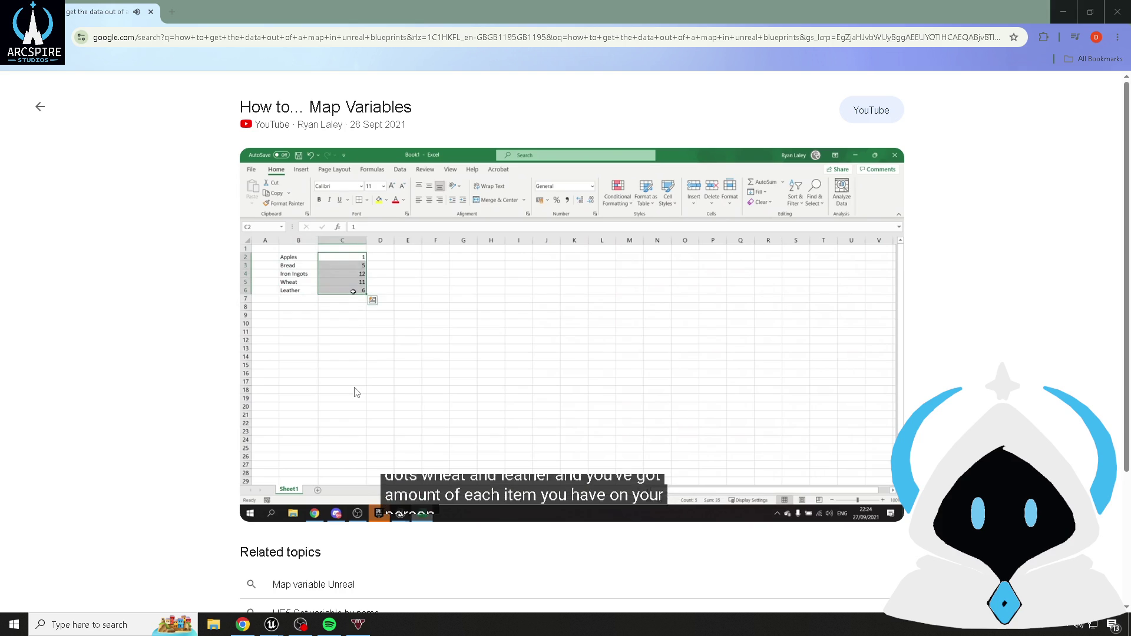
click(356, 392)
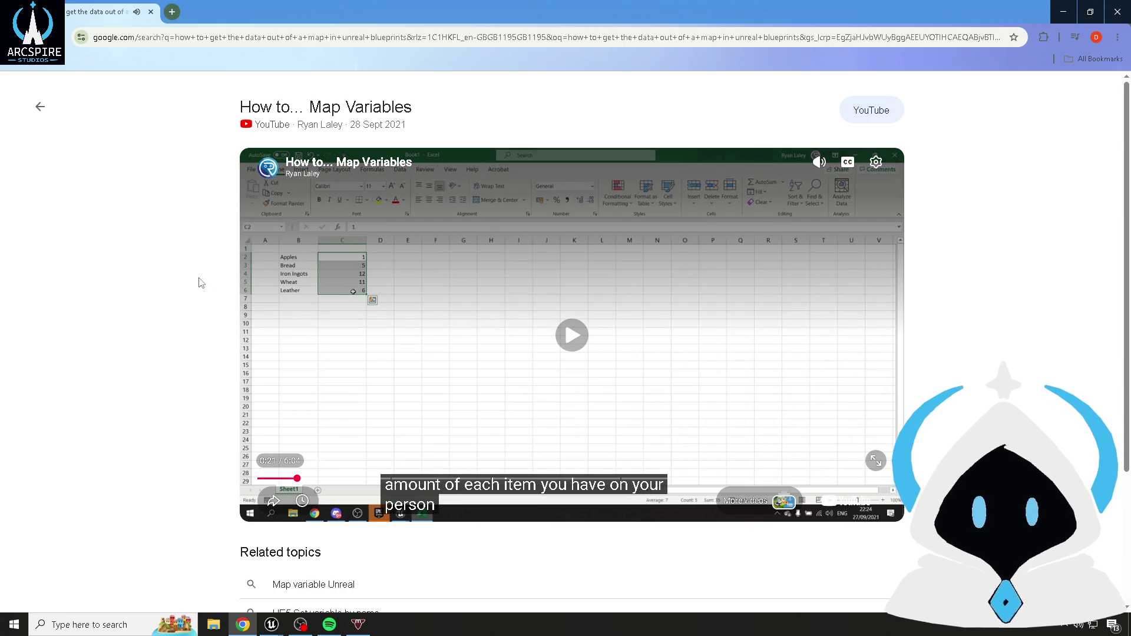
click(1118, 12)
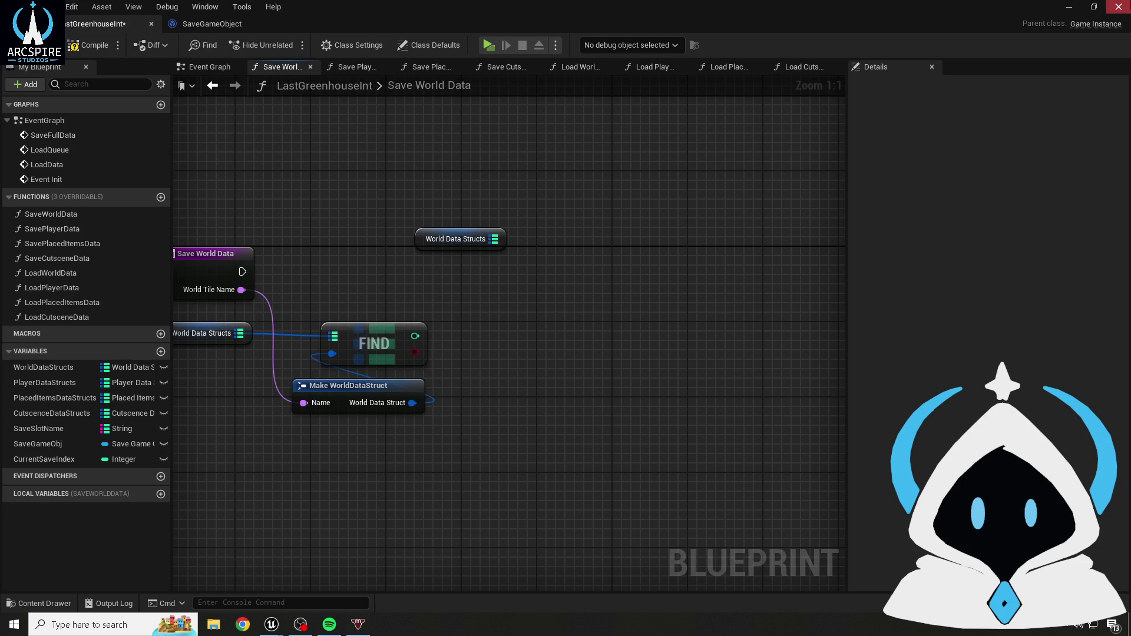
- Delete the FIND, Make WorldDataStruct and World Data Structs nodes, then compile and save
drag(371, 255, 456, 218)
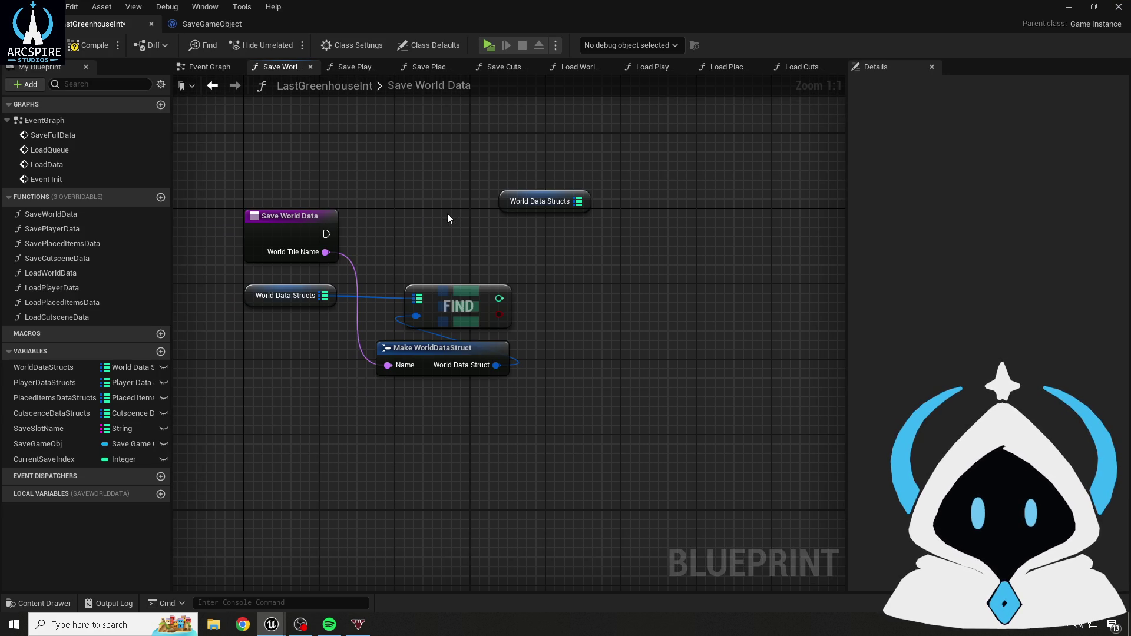
drag(422, 144, 783, 465)
key(Delete)
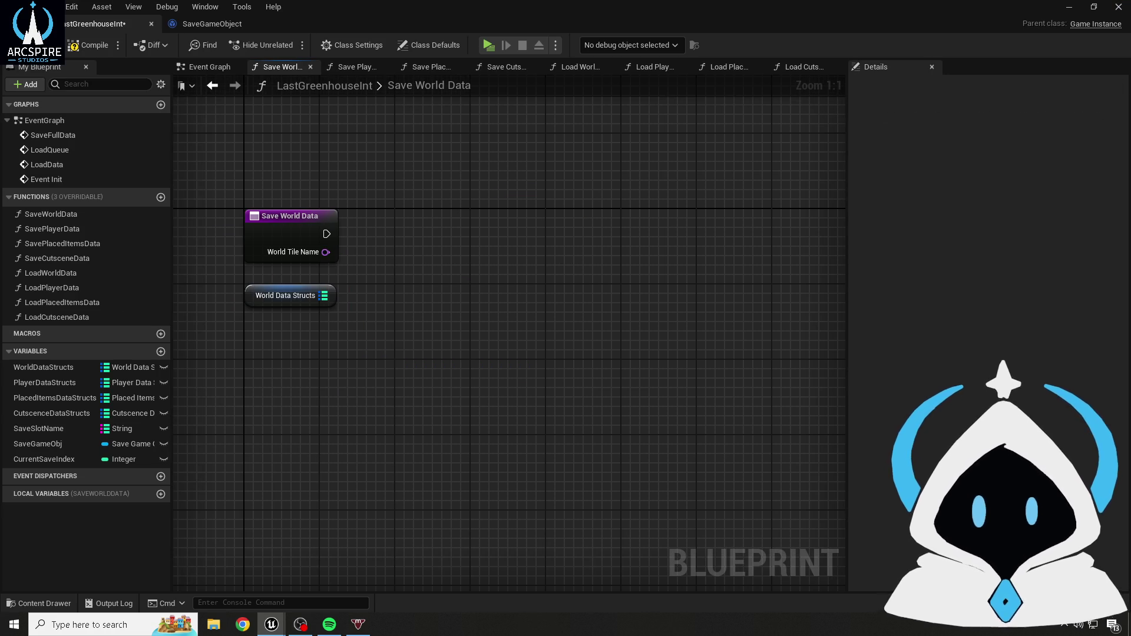
click(89, 47)
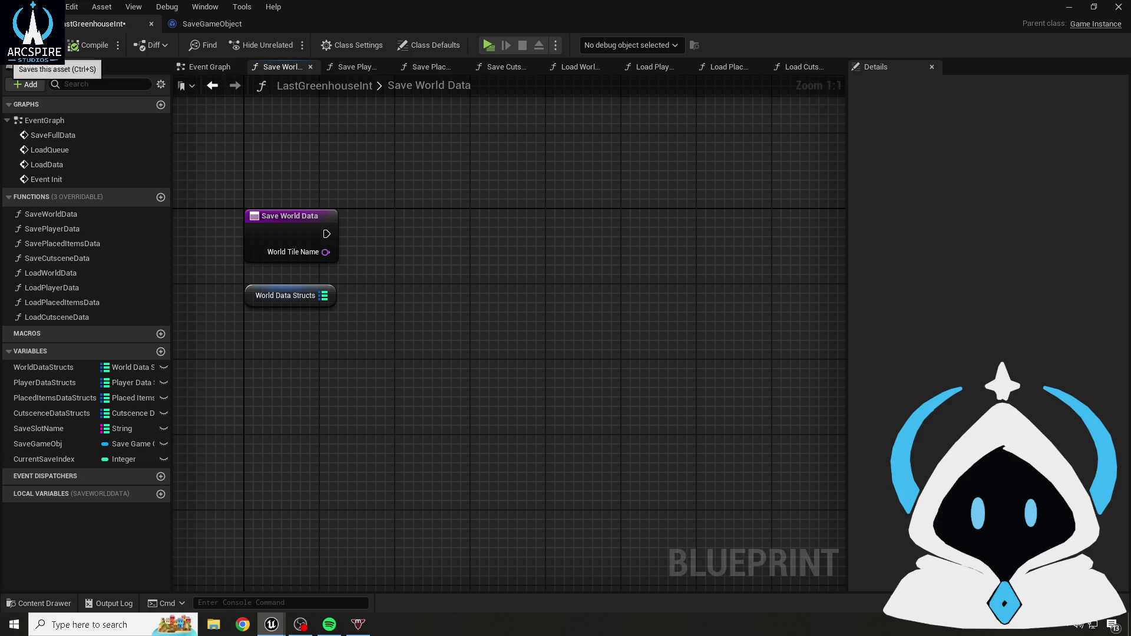
drag(390, 281, 383, 302)
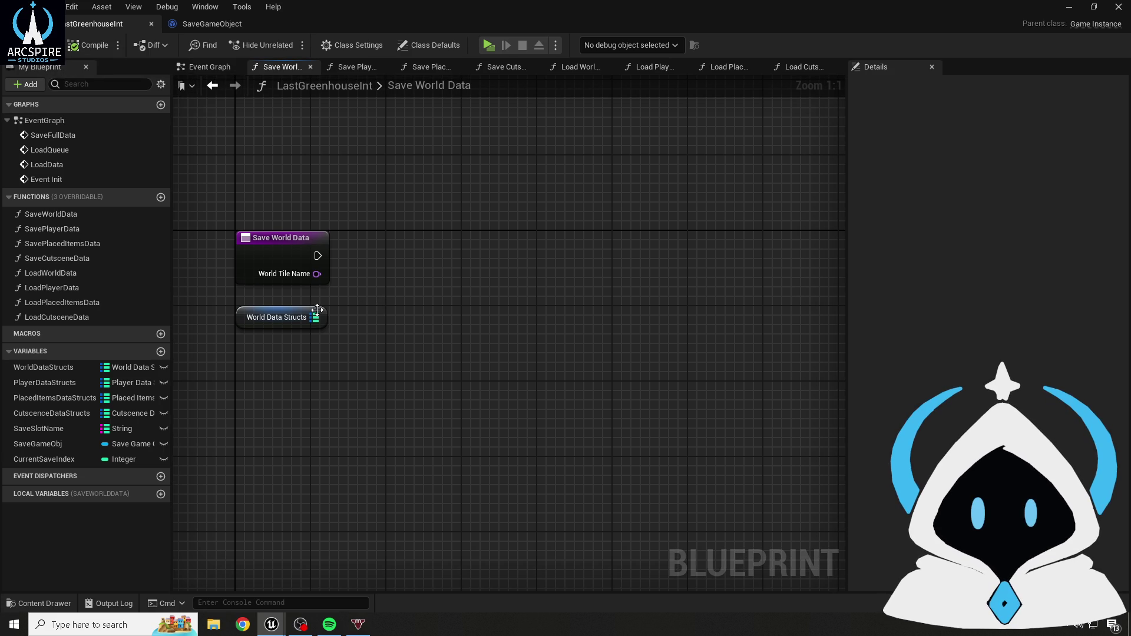
- Add a Map Values node fed by World Data Structs, outputting an integer array
drag(315, 318, 397, 303)
text(for e)
key(BackSpace)
key(BackSpace)
key(BackSpace)
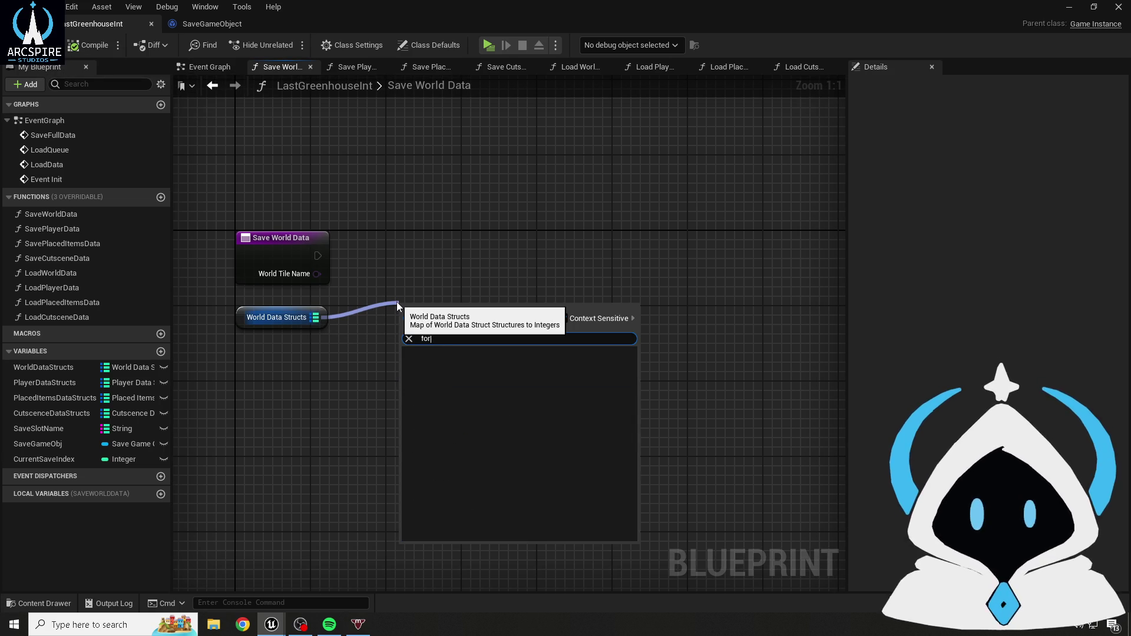
text(l)
key(BackSpace)
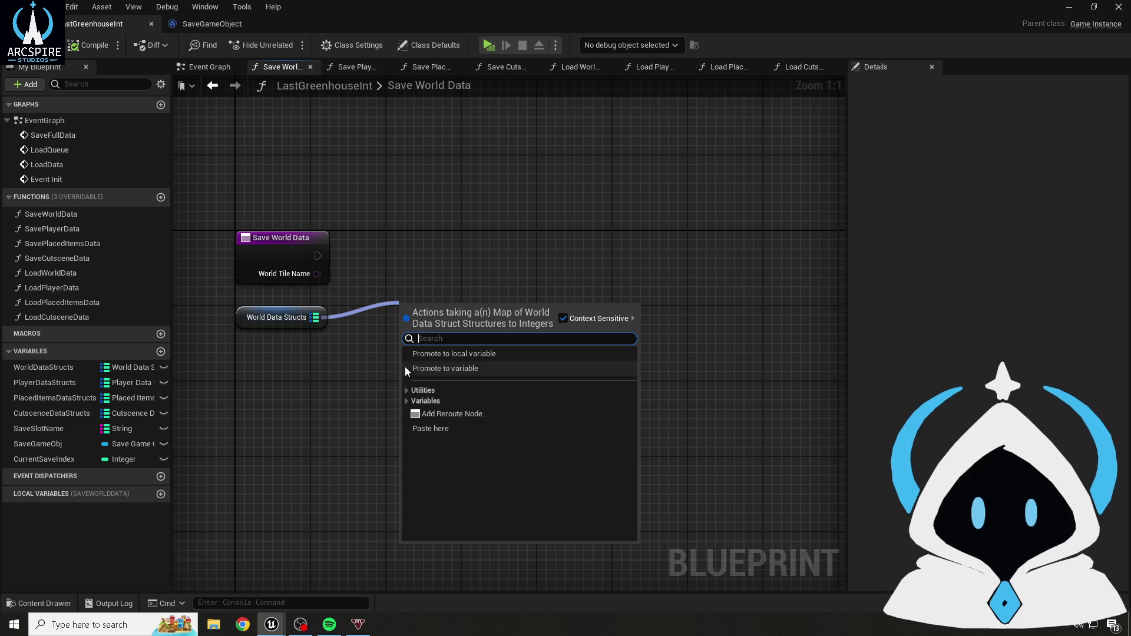
key(Escape)
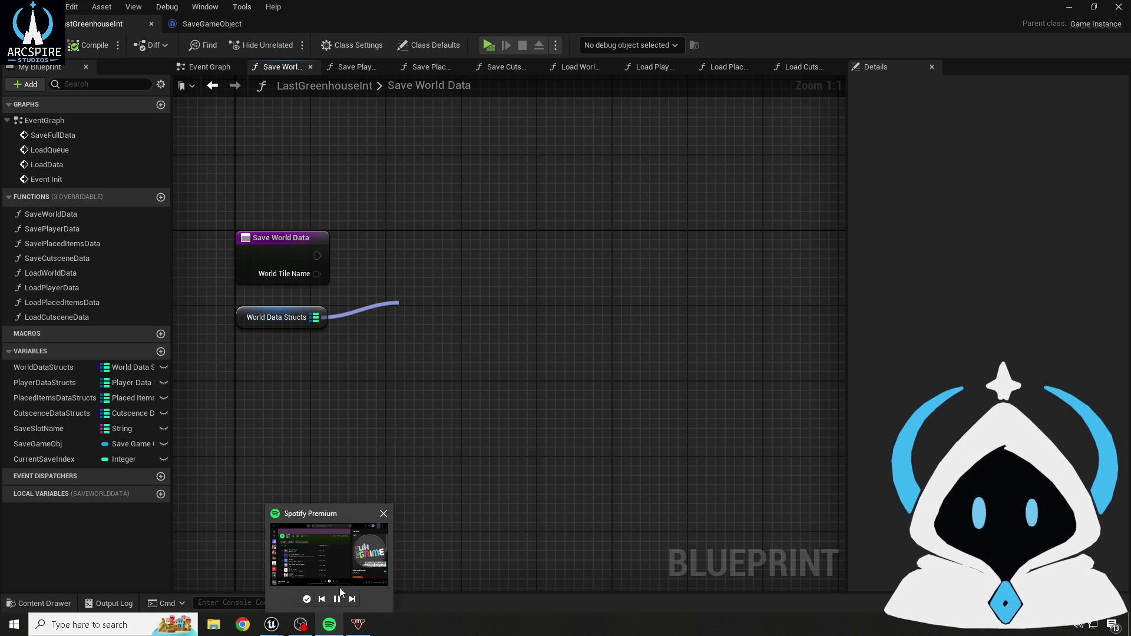
drag(318, 319, 453, 354)
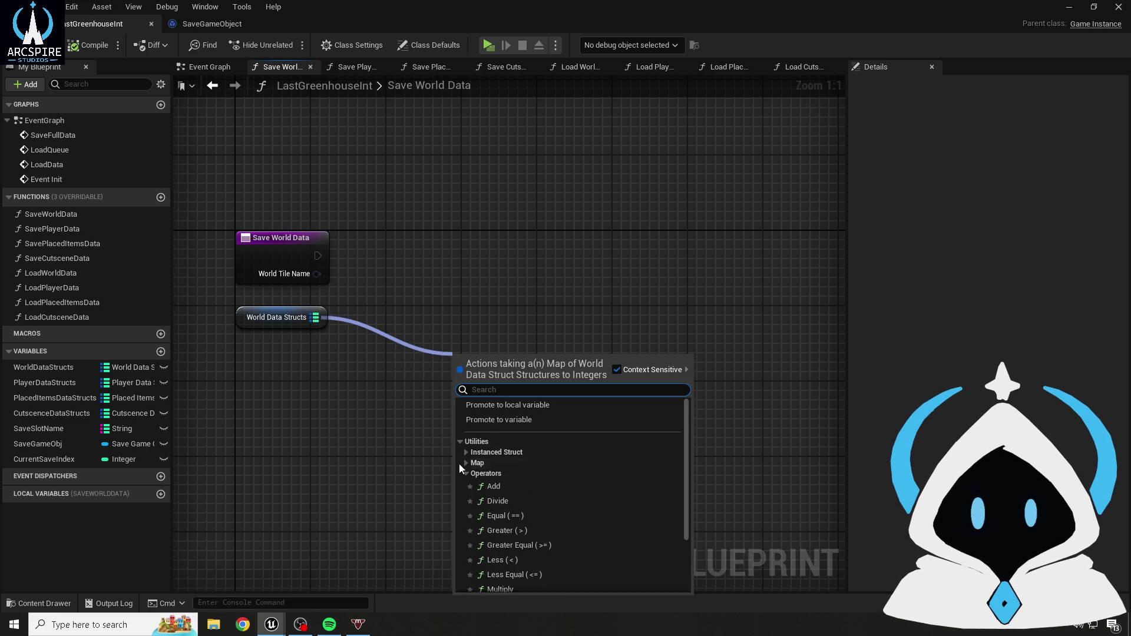
click(466, 463)
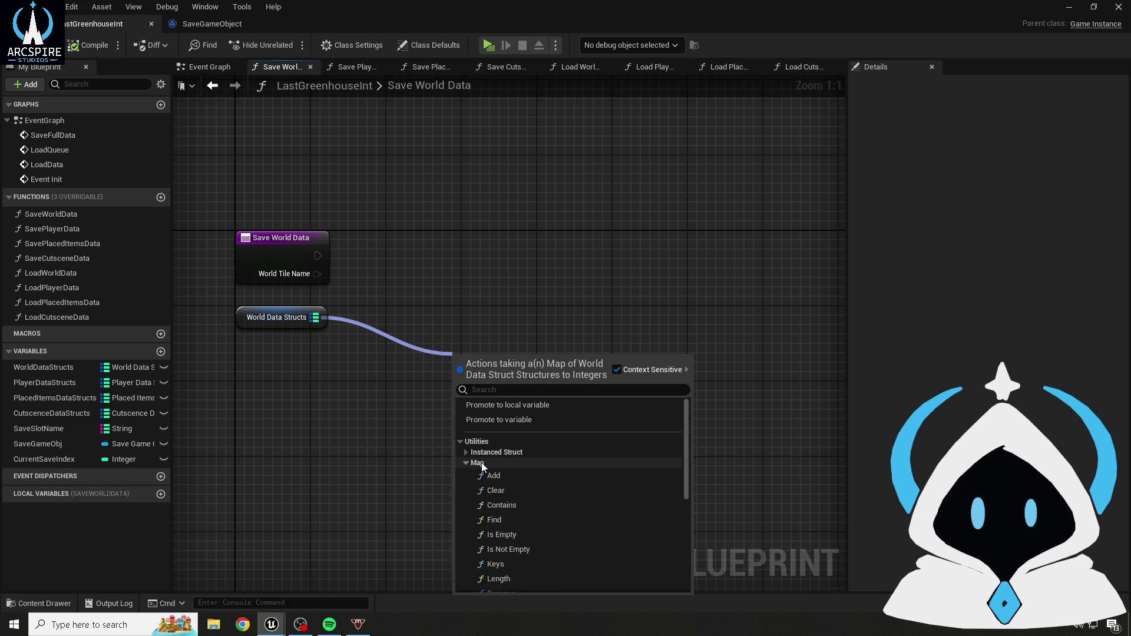
scroll(516, 463, down, 2)
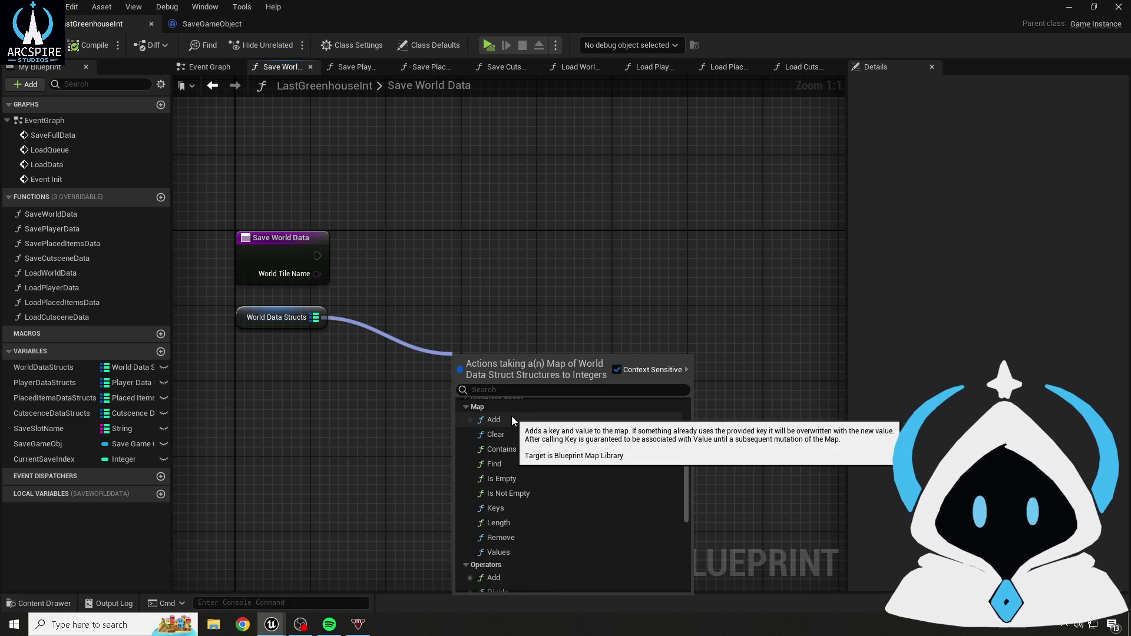
scroll(533, 459, down, 2)
click(529, 491)
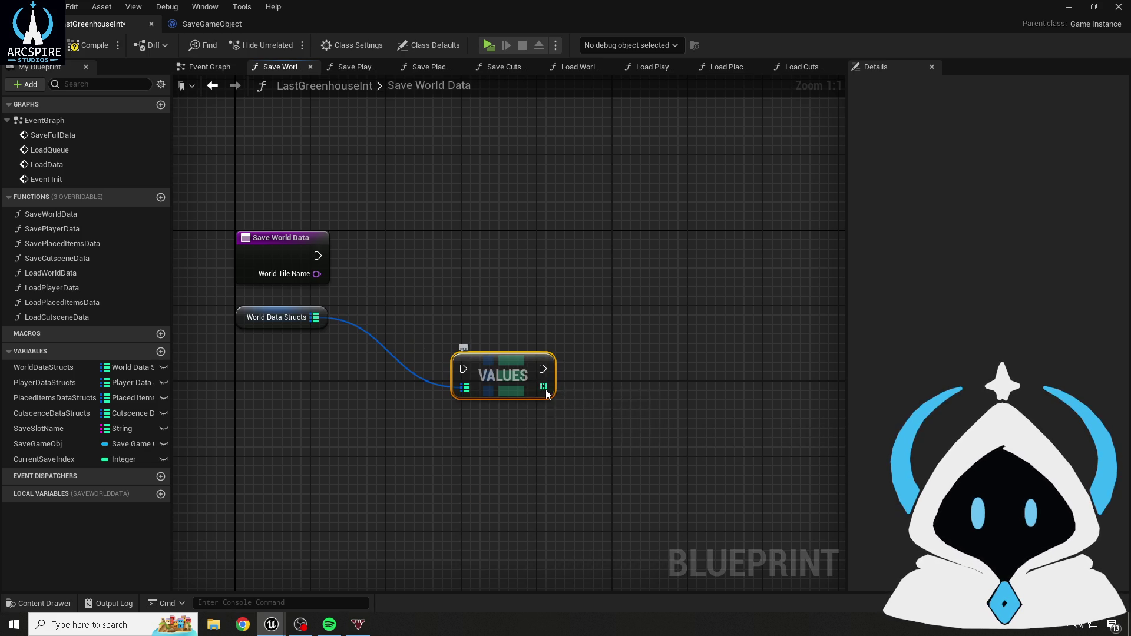
- Add a Find node off the Values array, then delete both the Values and Find nodes
right_click(543, 388)
drag(544, 387, 618, 415)
scroll(687, 338, down, 2)
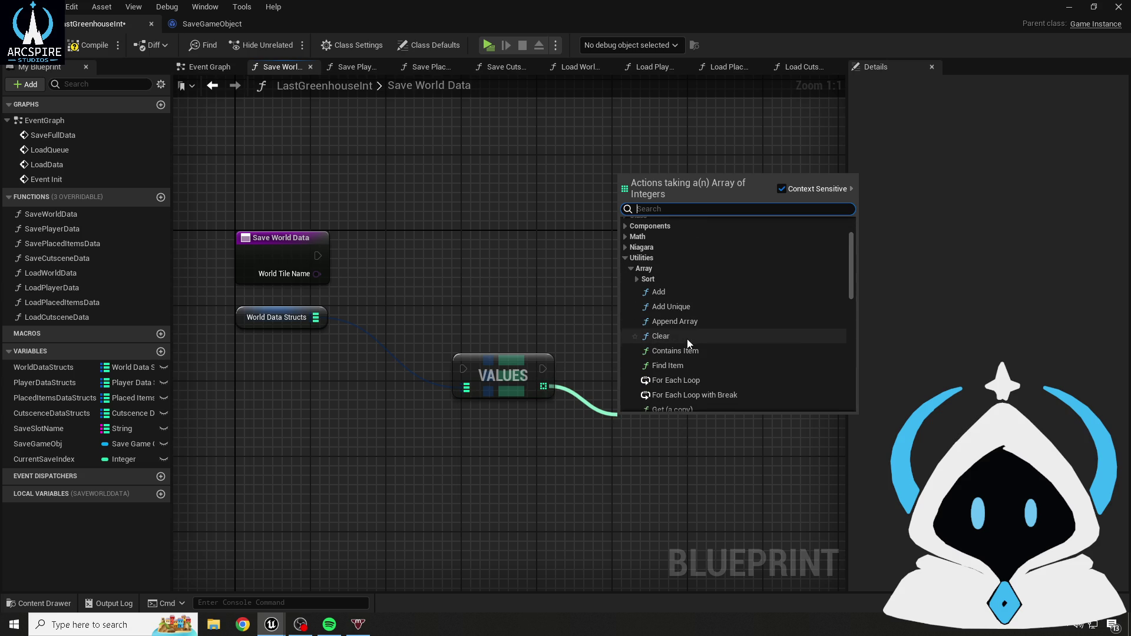
scroll(756, 354, down, 3)
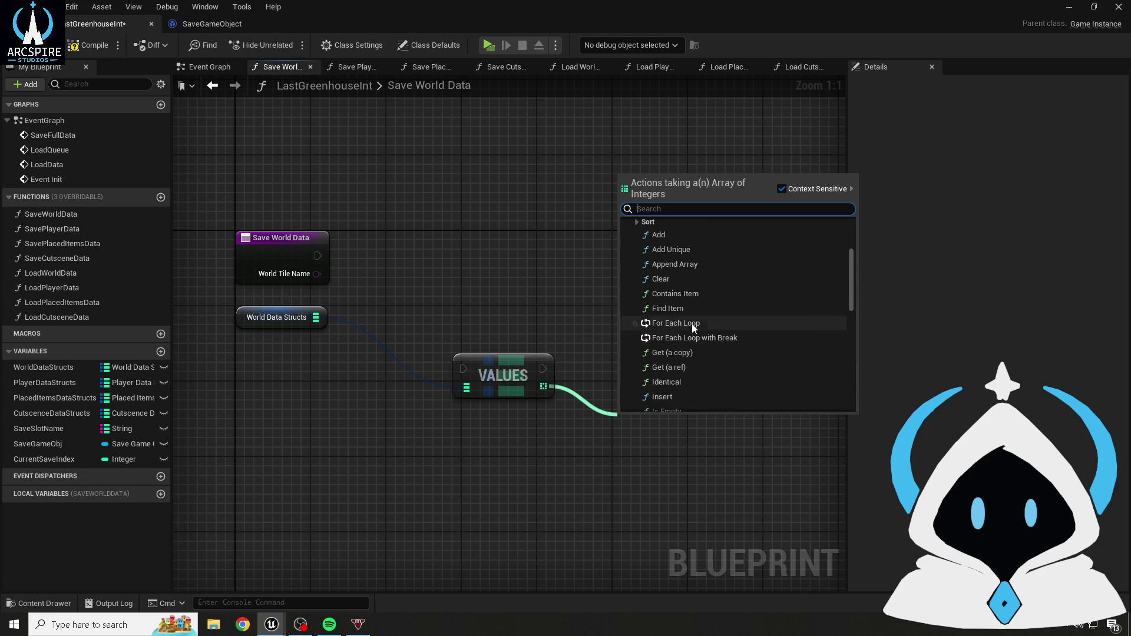
click(679, 309)
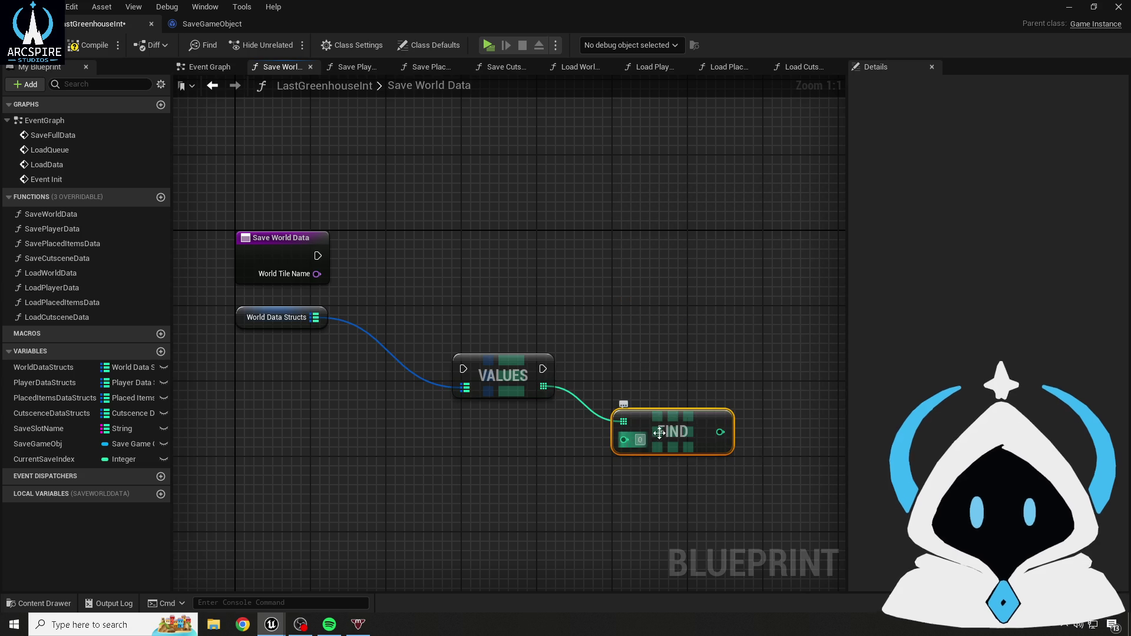
mouse_move(720, 432)
mouse_down()
mouse_move(783, 280)
mouse_move(683, 287)
mouse_up()
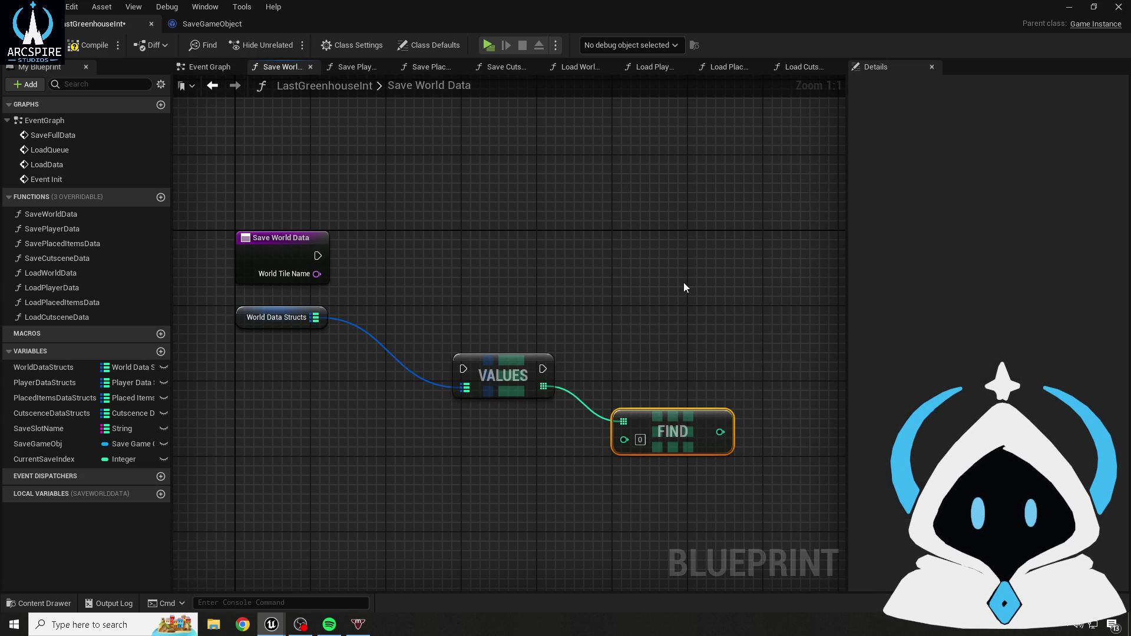
drag(495, 267, 644, 439)
key(Delete)
click(289, 316)
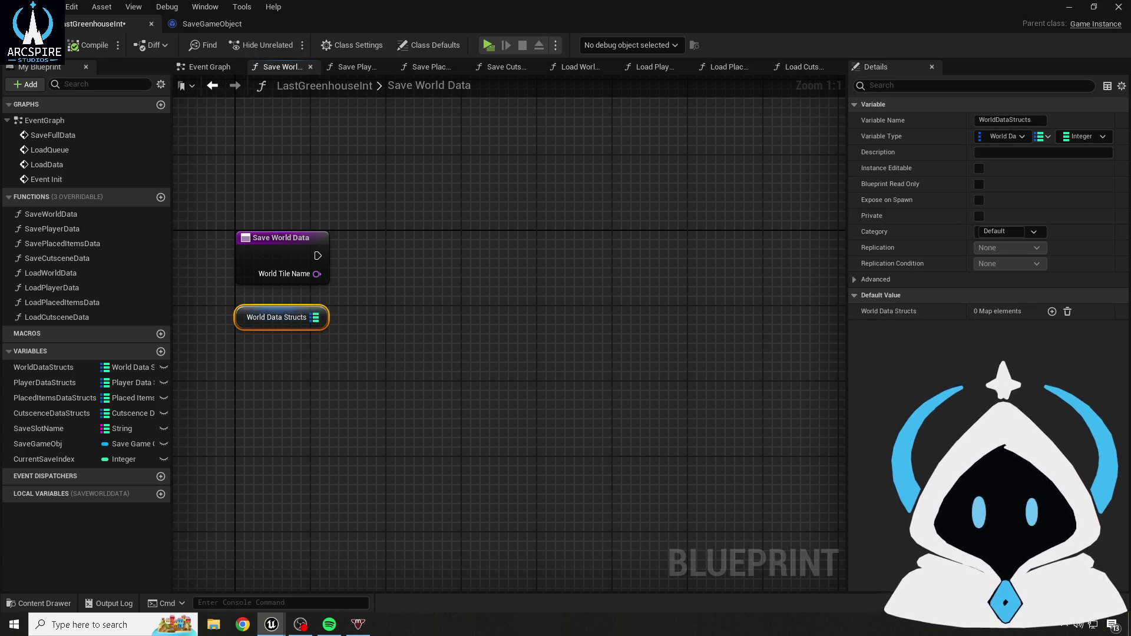
- Remove the WorldTileName input from Save World Data, tidy the World Data Structs node, and save
drag(184, 219, 812, 243)
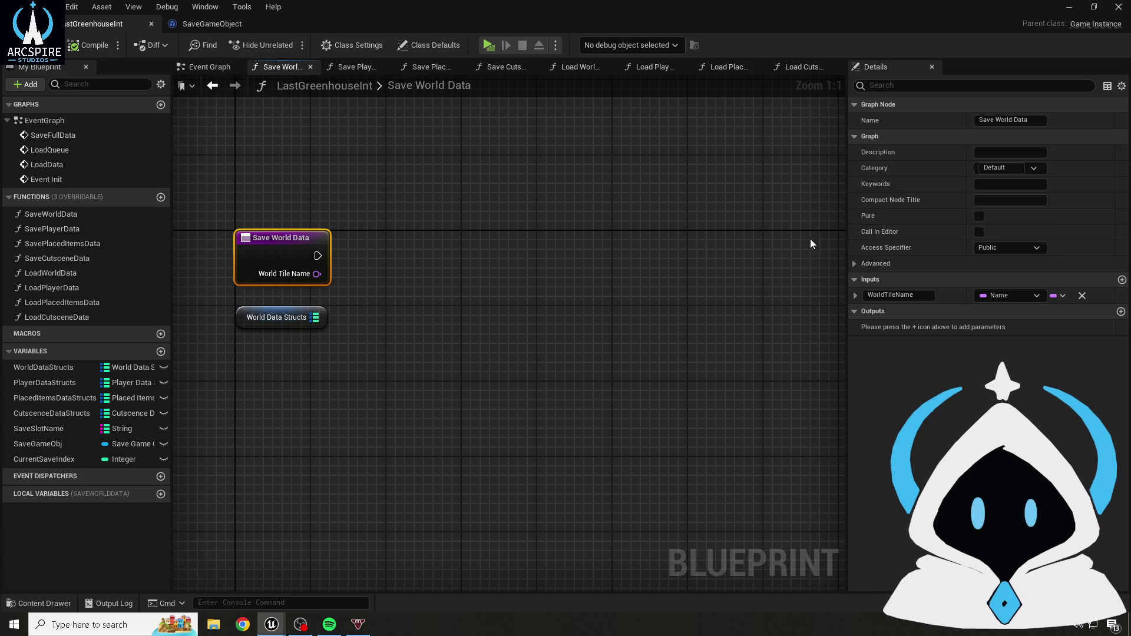
click(1082, 295)
click(288, 167)
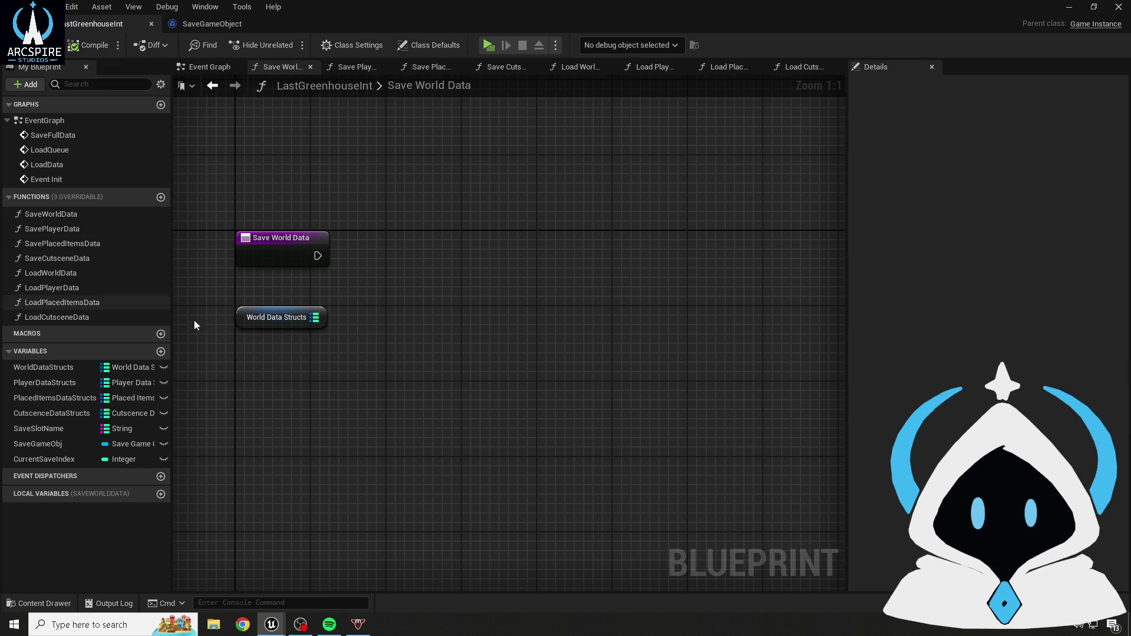
drag(236, 318, 239, 299)
click(377, 138)
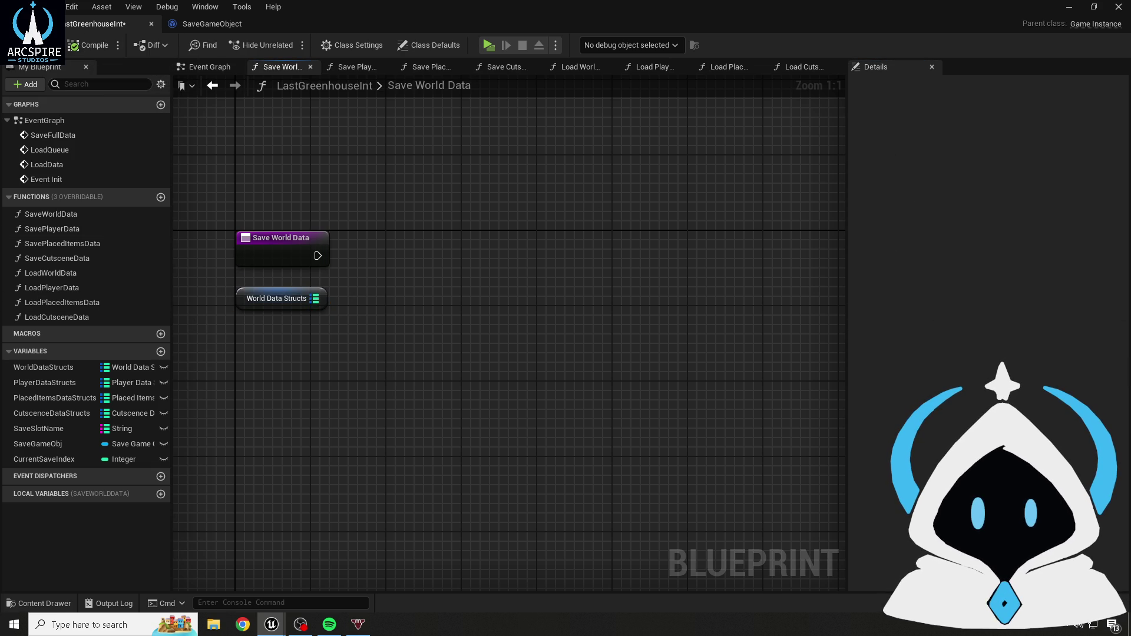
click(23, 45)
- Place a Save Game Obj getter in the graph and compile
mouse_move(38, 444)
mouse_down()
mouse_move(245, 340)
mouse_move(282, 207)
mouse_up()
click(289, 216)
click(461, 299)
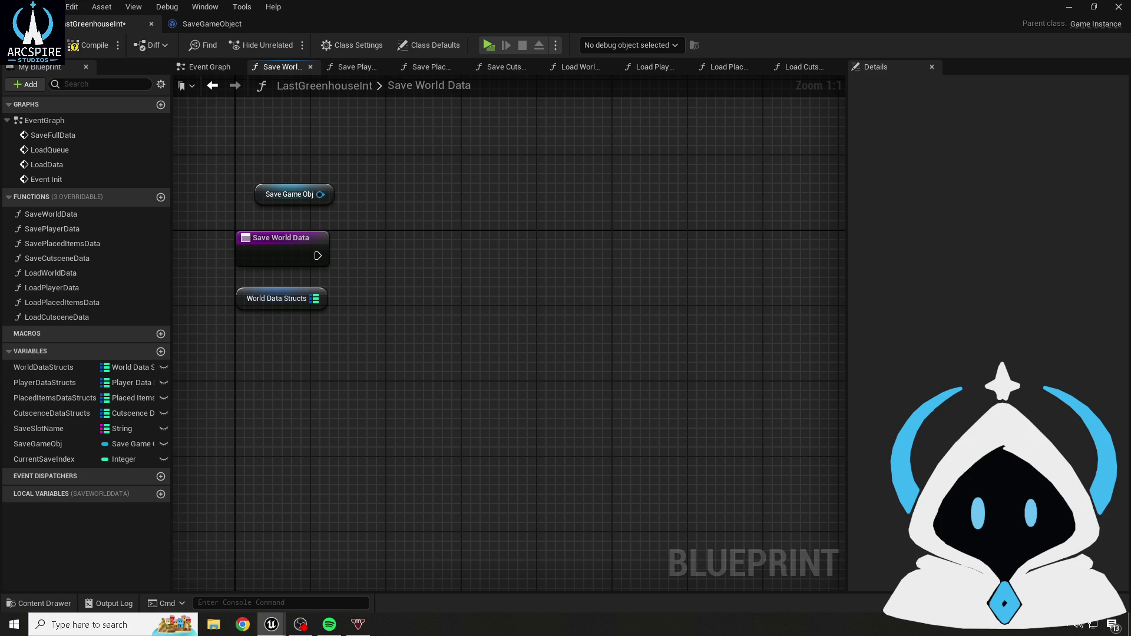
click(86, 45)
- Add a 'get world' World Data Structs getter off Save Game Obj, then delete it
drag(320, 195, 472, 234)
text(get world)
key(Return)
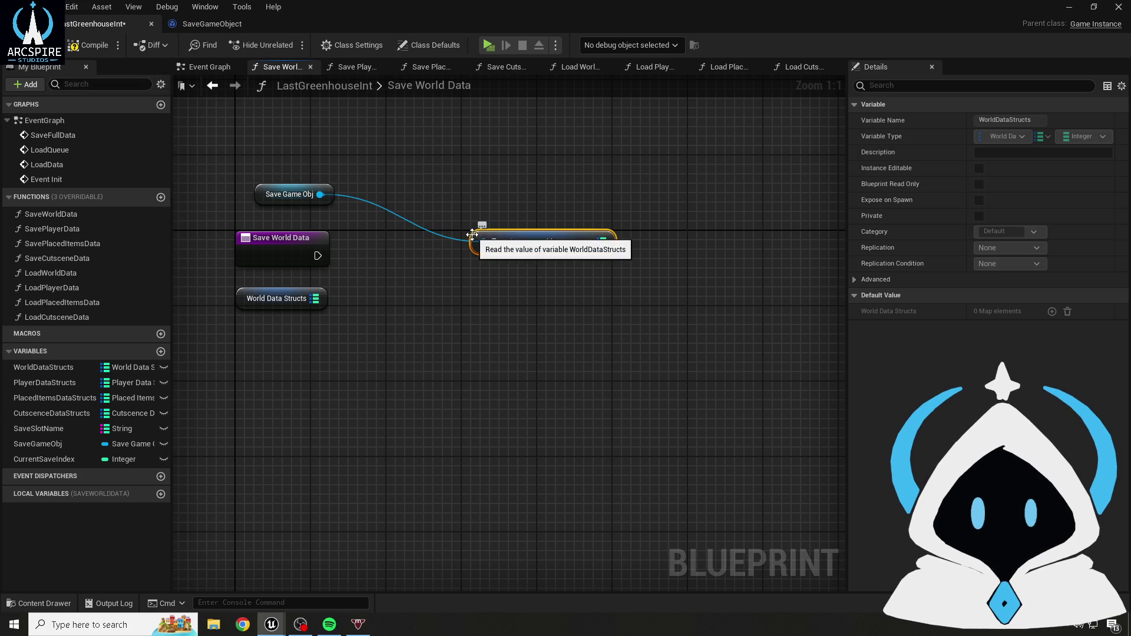
mouse_move(520, 235)
mouse_down()
mouse_move(366, 189)
mouse_move(398, 196)
mouse_up()
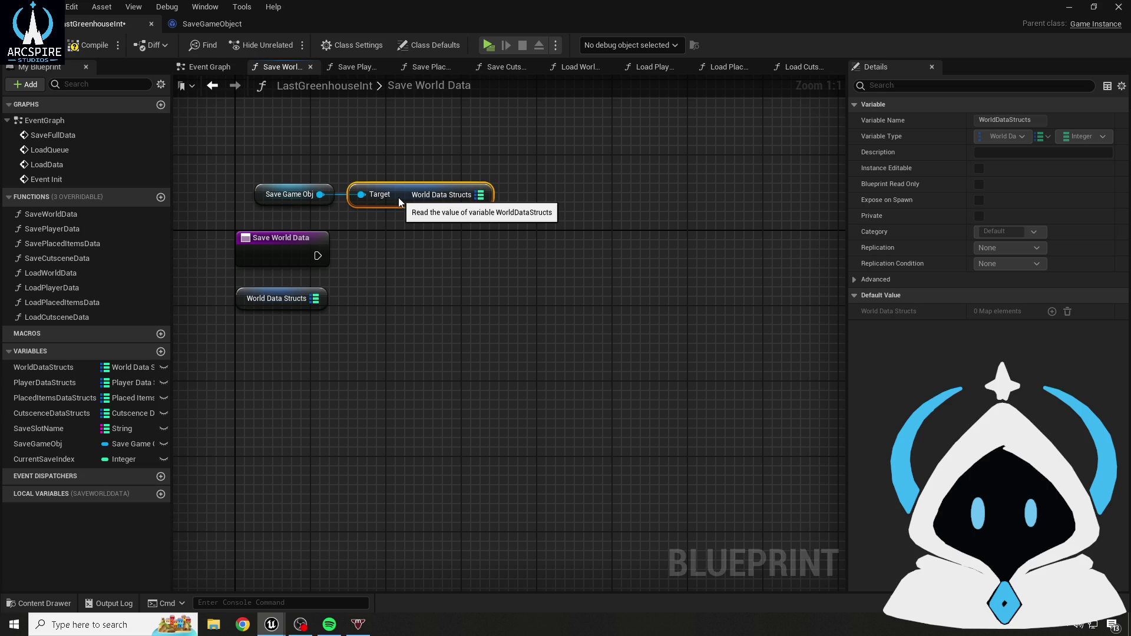
key(Delete)
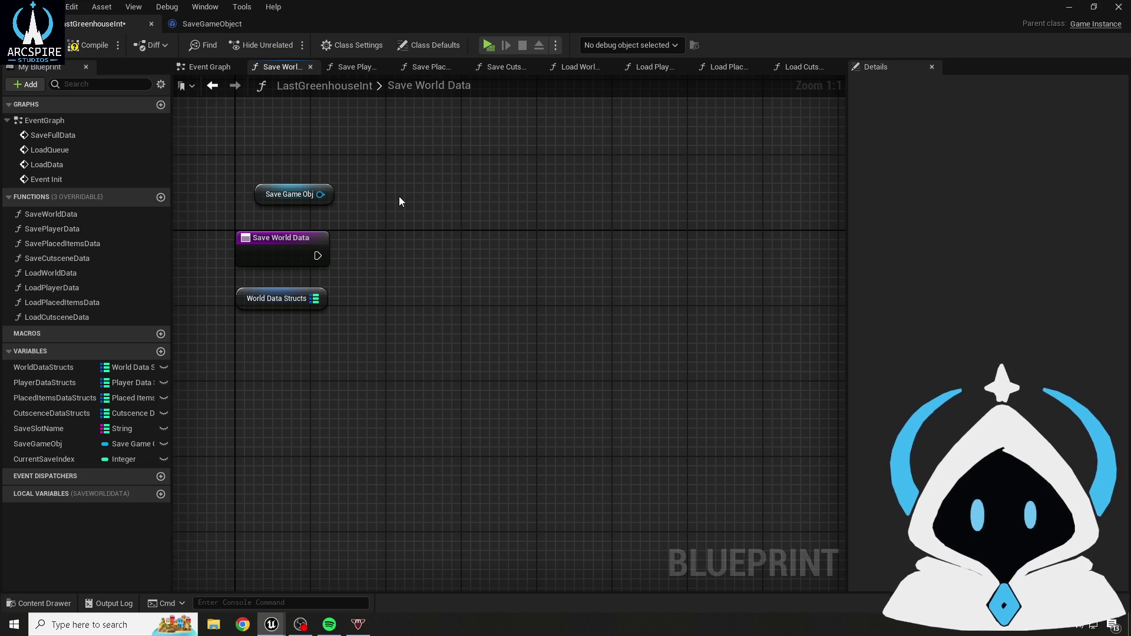
drag(332, 199, 451, 243)
- Add SET World Data Structs from Save Game Obj, wiring the exec and World Data Structs value
text(set world)
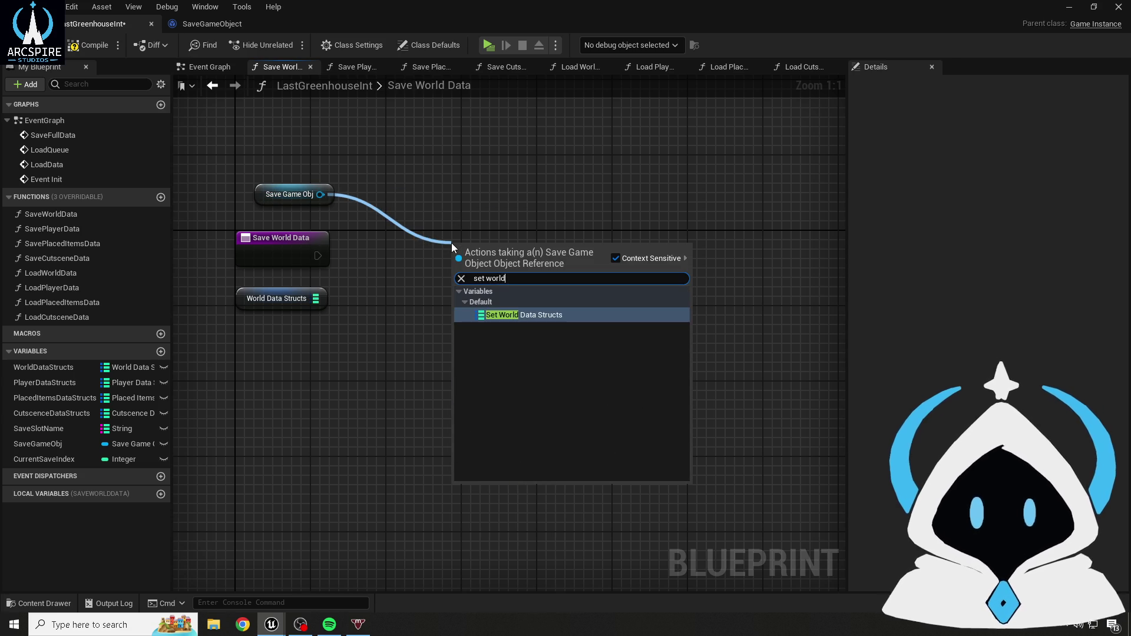
key(Return)
mouse_move(318, 257)
mouse_down()
mouse_move(455, 255)
mouse_move(441, 251)
mouse_up()
drag(316, 298, 410, 274)
click(420, 202)
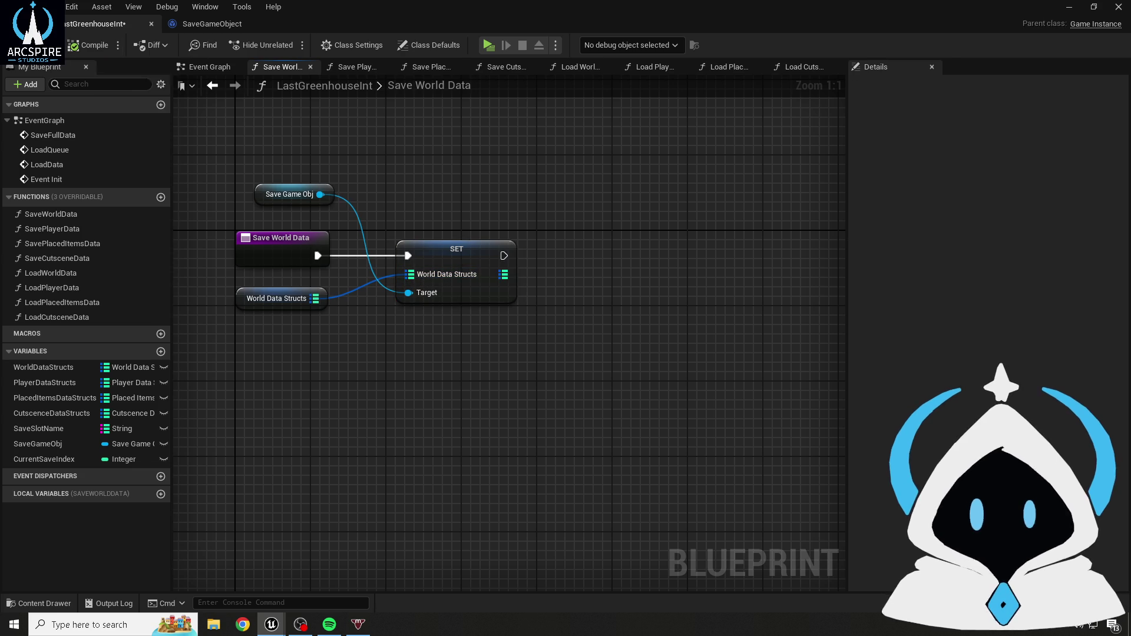
- Rearrange the Save Game Obj and World Data Structs nodes into a tidy layout
click(238, 300)
drag(474, 175, 573, 295)
click(577, 387)
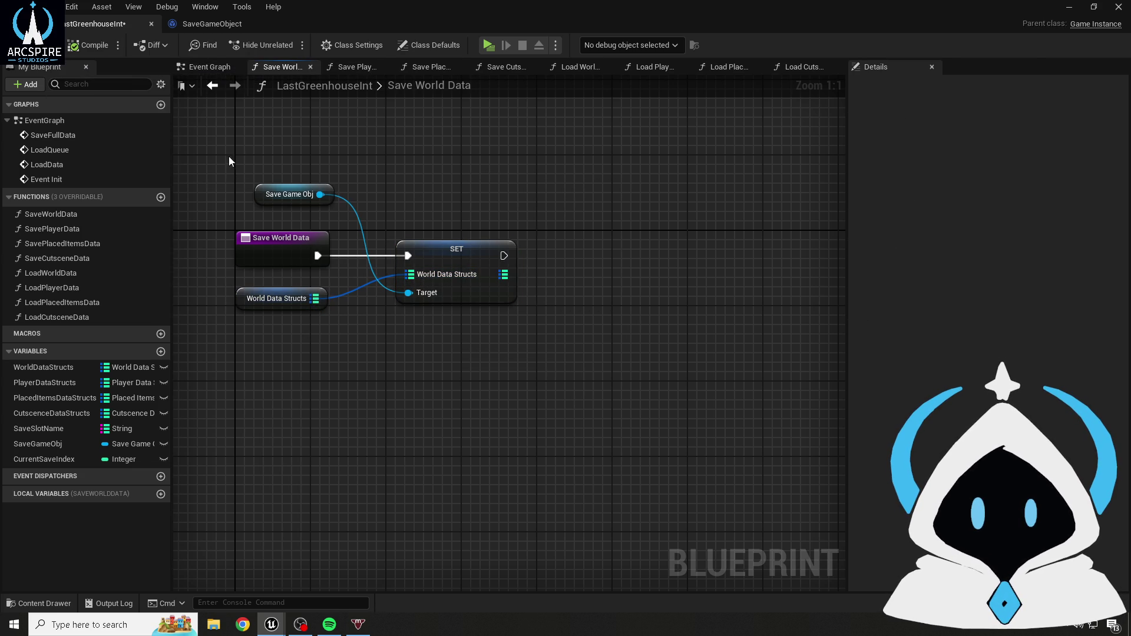
drag(269, 185, 259, 205)
click(324, 365)
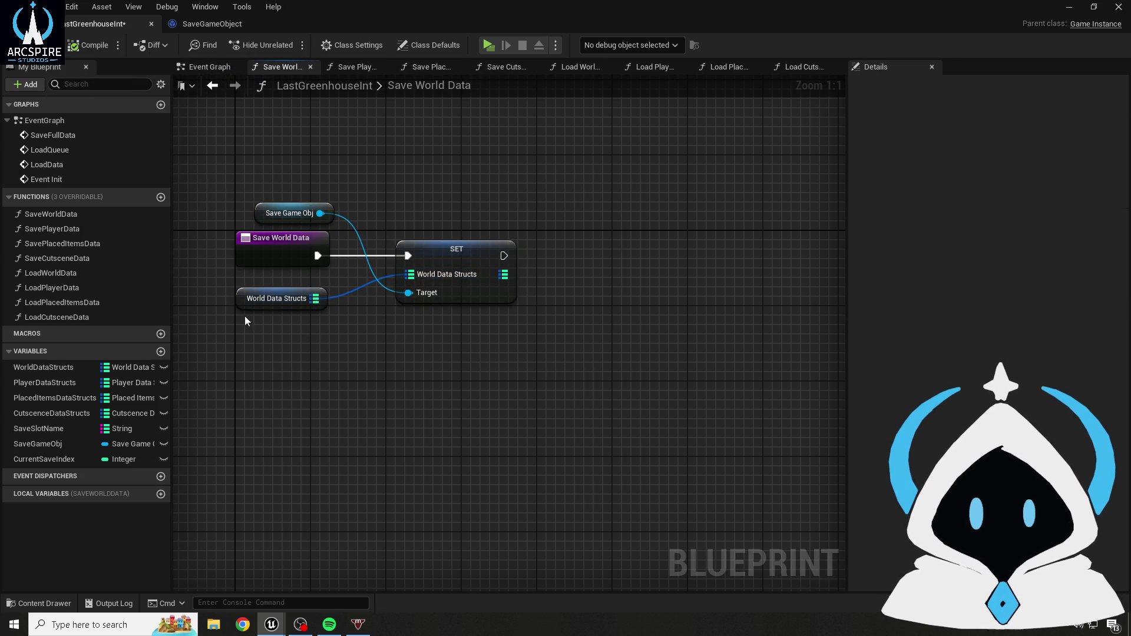
drag(245, 307, 255, 298)
click(302, 273)
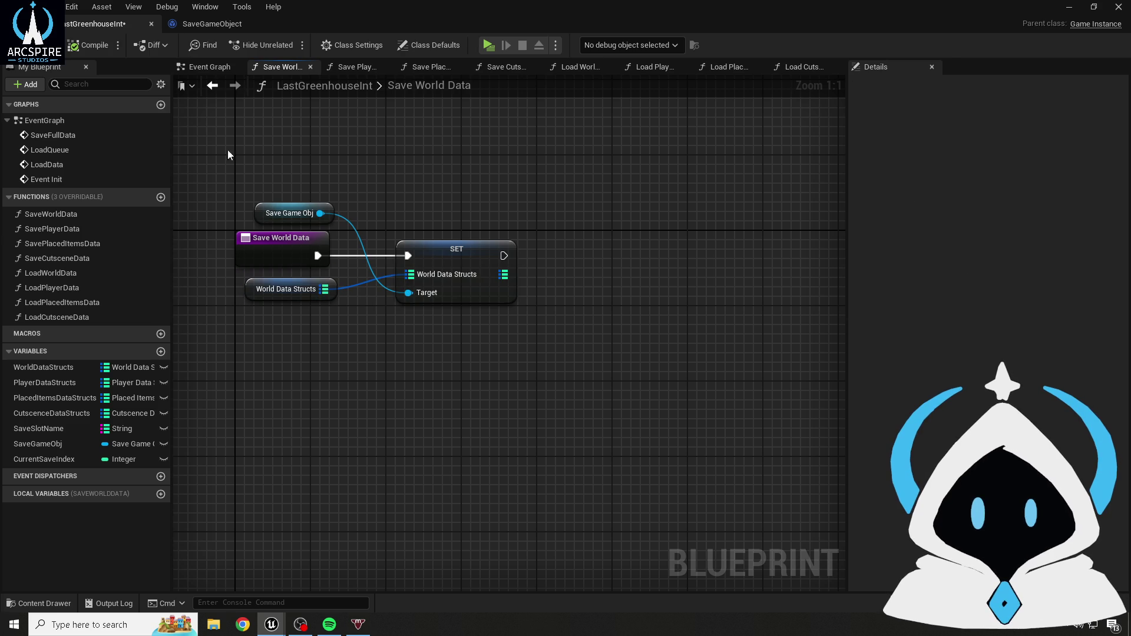
key(ctrl+a)
click(620, 366)
- Inspect the SET node's variable properties, then select all four function nodes
click(437, 259)
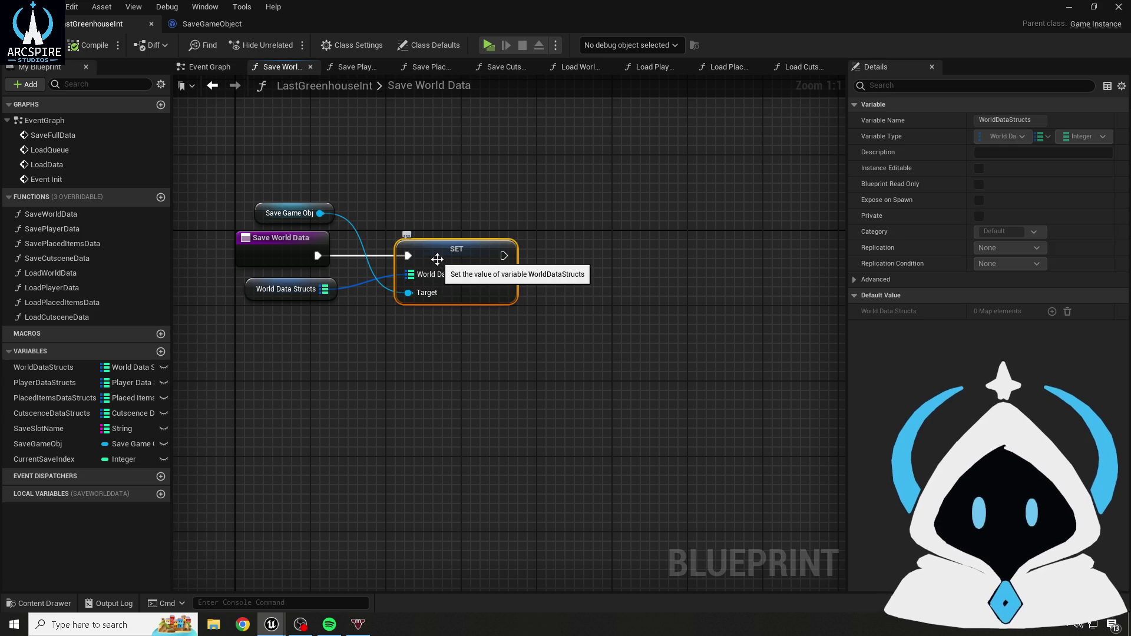
click(851, 281)
click(852, 279)
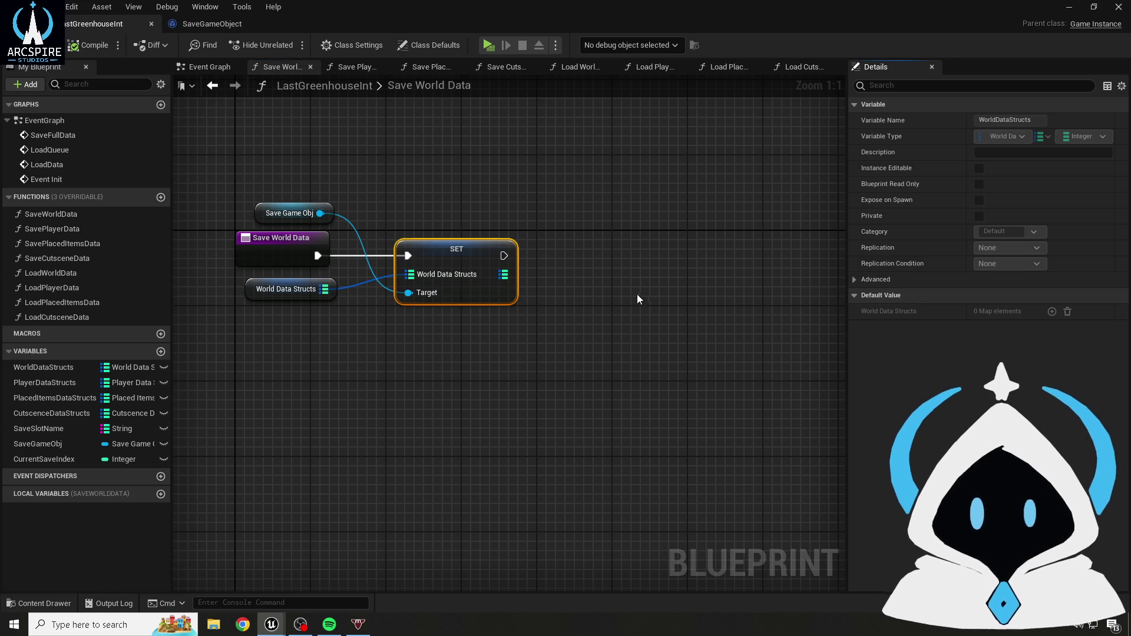
click(283, 176)
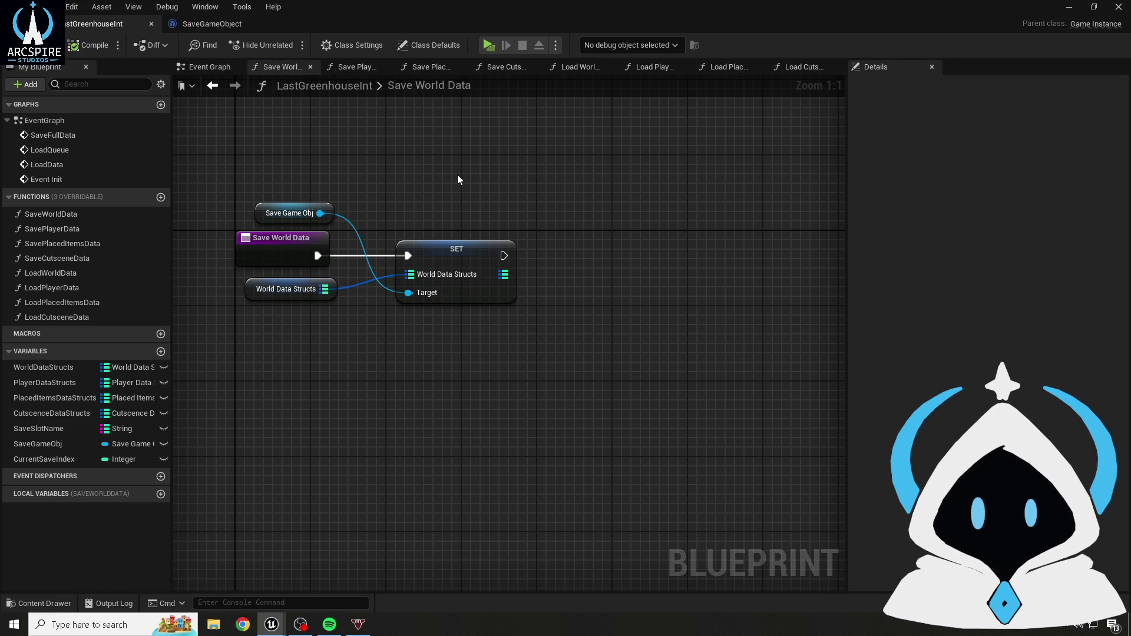
mouse_move(278, 172)
mouse_down()
mouse_move(512, 302)
mouse_move(564, 314)
mouse_move(581, 335)
mouse_move(581, 295)
mouse_up()
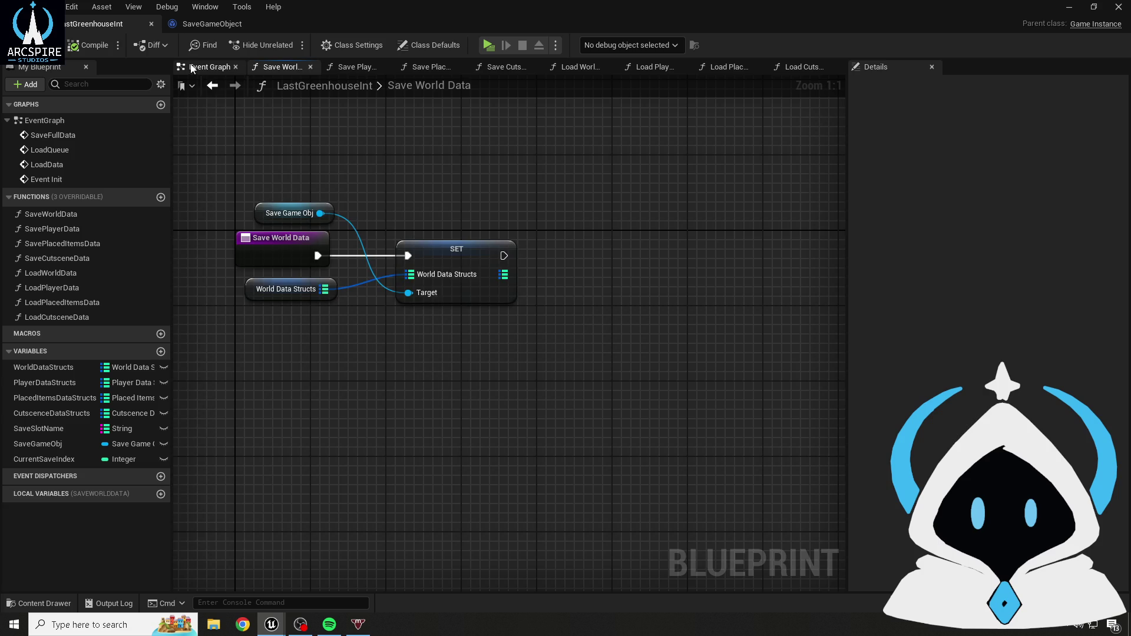
- Review the SaveFullData event in the Event Graph, then return to Save World Data
click(191, 66)
drag(217, 316, 413, 391)
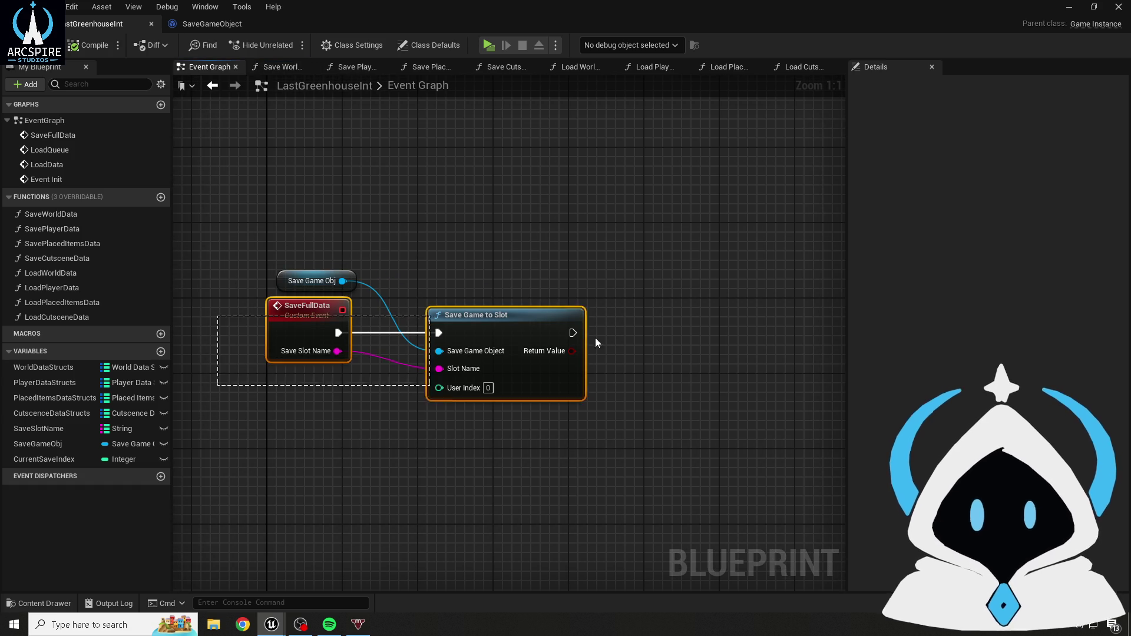
drag(479, 383, 467, 296)
mouse_move(208, 227)
mouse_down()
mouse_move(624, 477)
mouse_move(395, 334)
mouse_up()
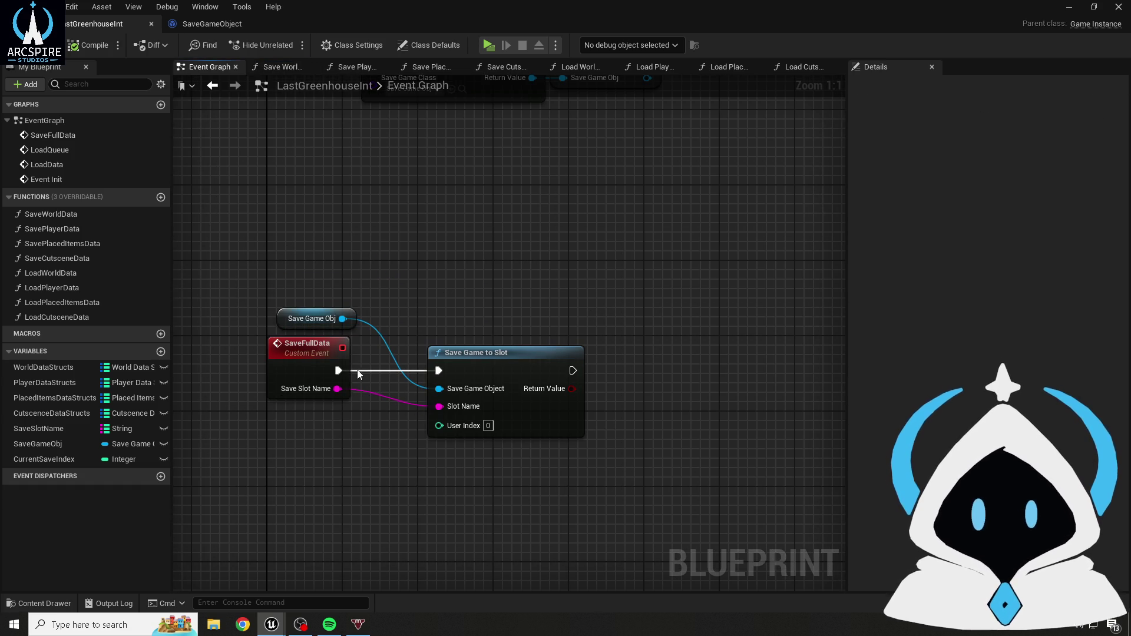
drag(426, 281, 412, 232)
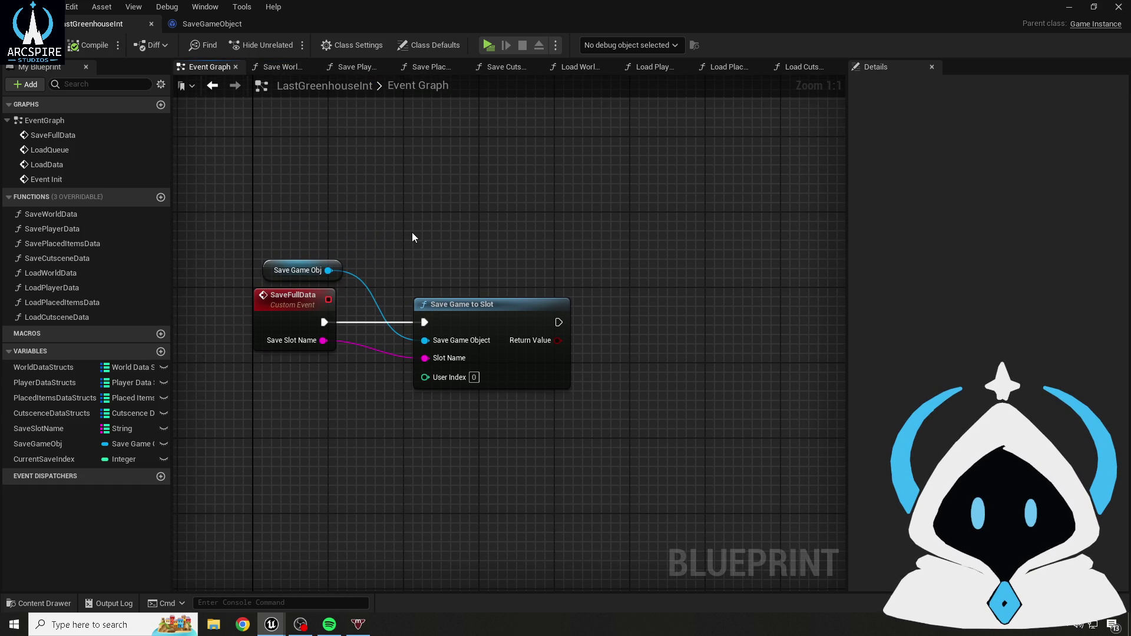
click(273, 68)
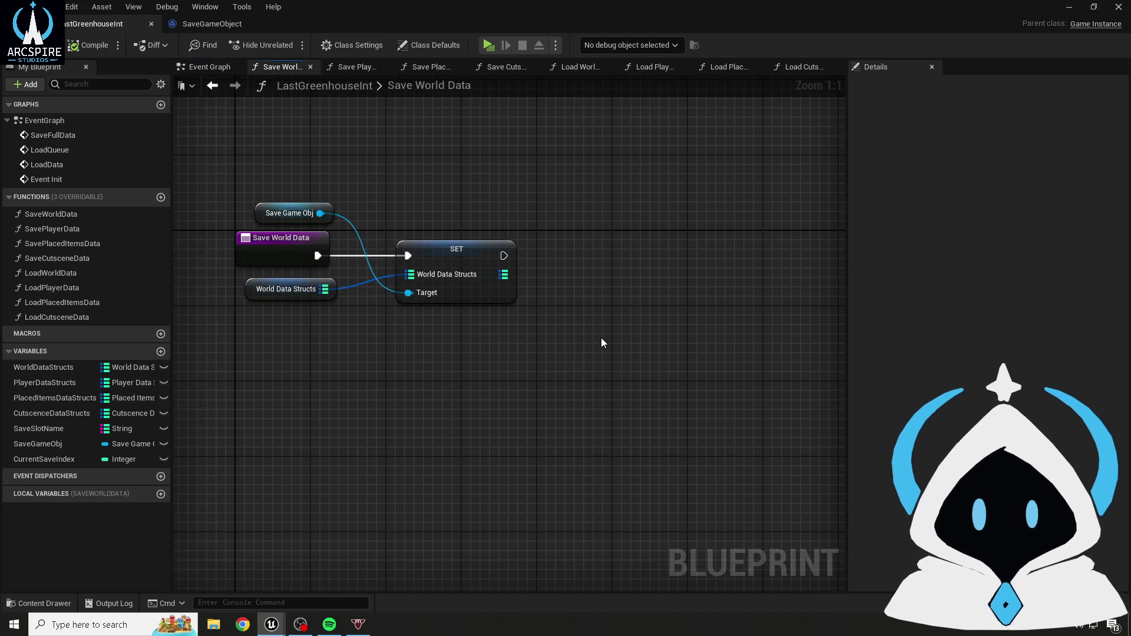
- Call Save Full Data after the SET node, then compile and save
drag(384, 273, 480, 280)
text(save full)
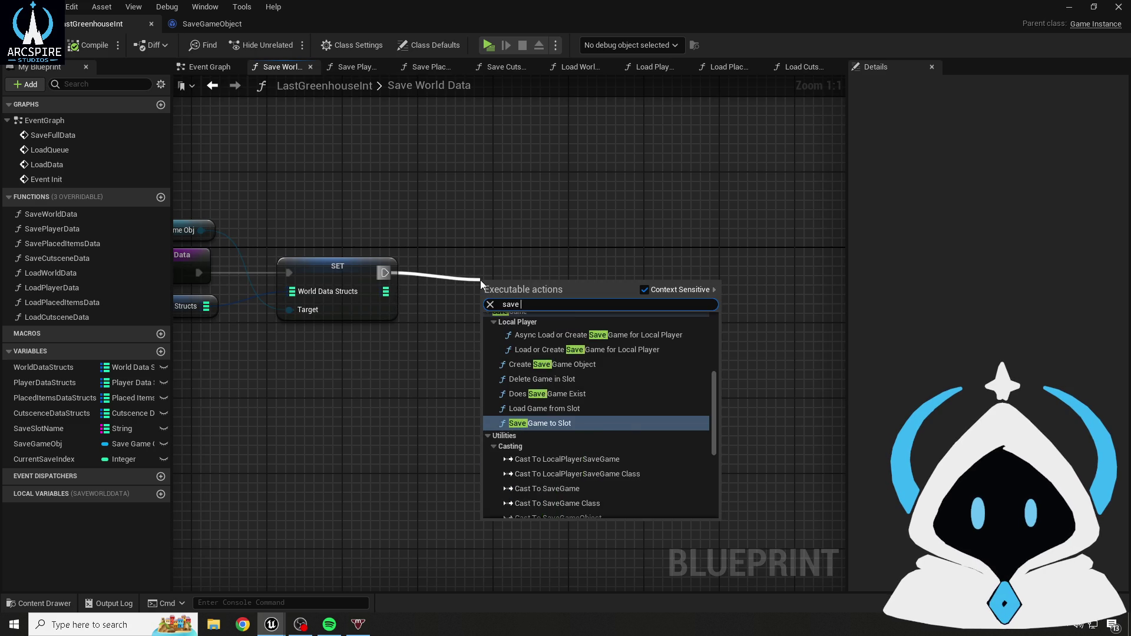
key(Return)
drag(530, 301, 682, 265)
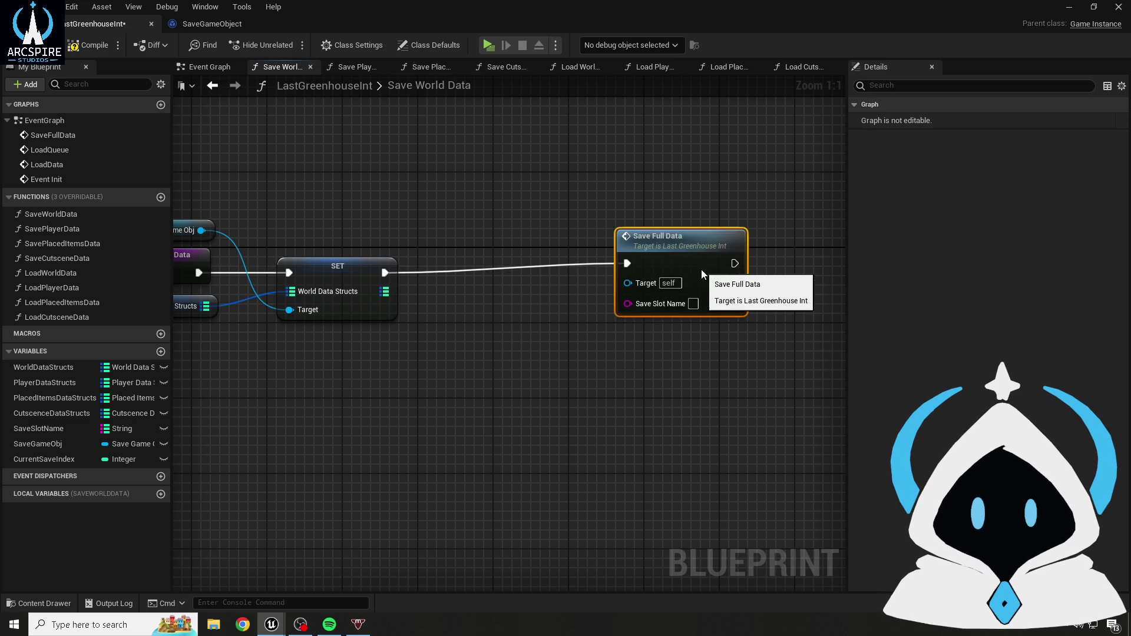
click(88, 46)
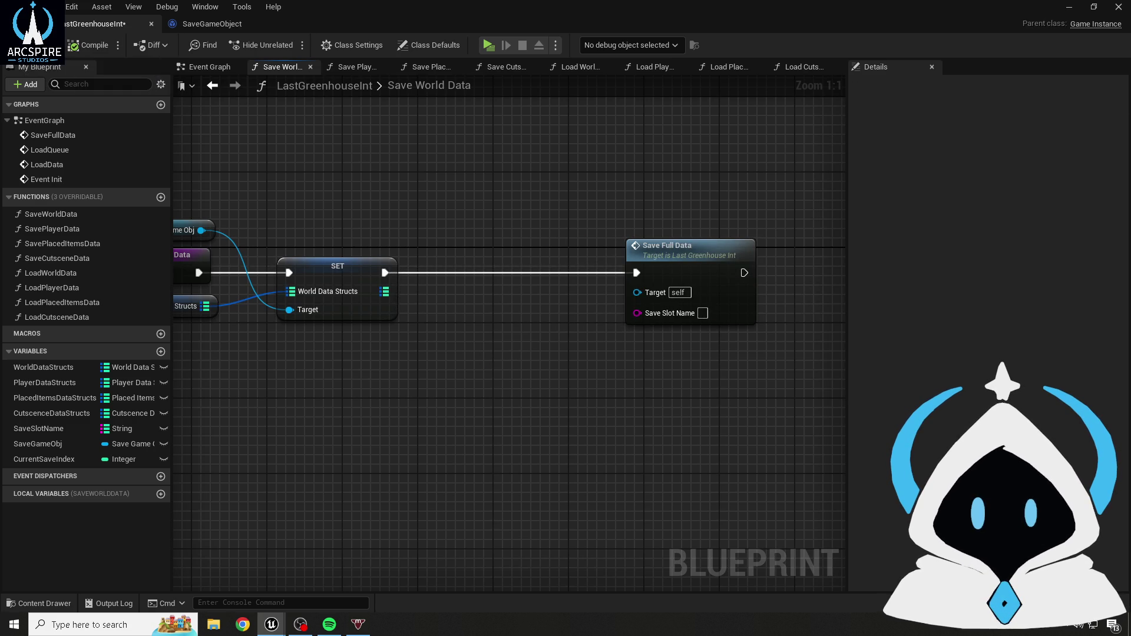
key(ctrl+s)
drag(378, 206, 472, 204)
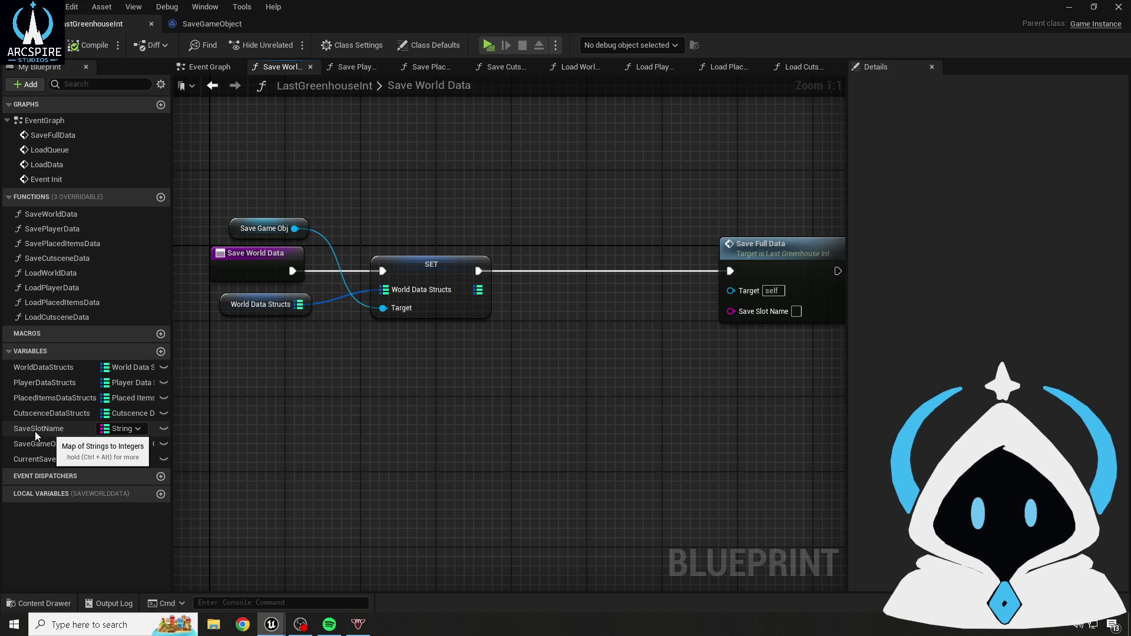
- Place Save Slot Name and Current Save Index getters below SET and compile
mouse_move(48, 429)
mouse_down()
mouse_move(439, 388)
mouse_move(476, 372)
mouse_up()
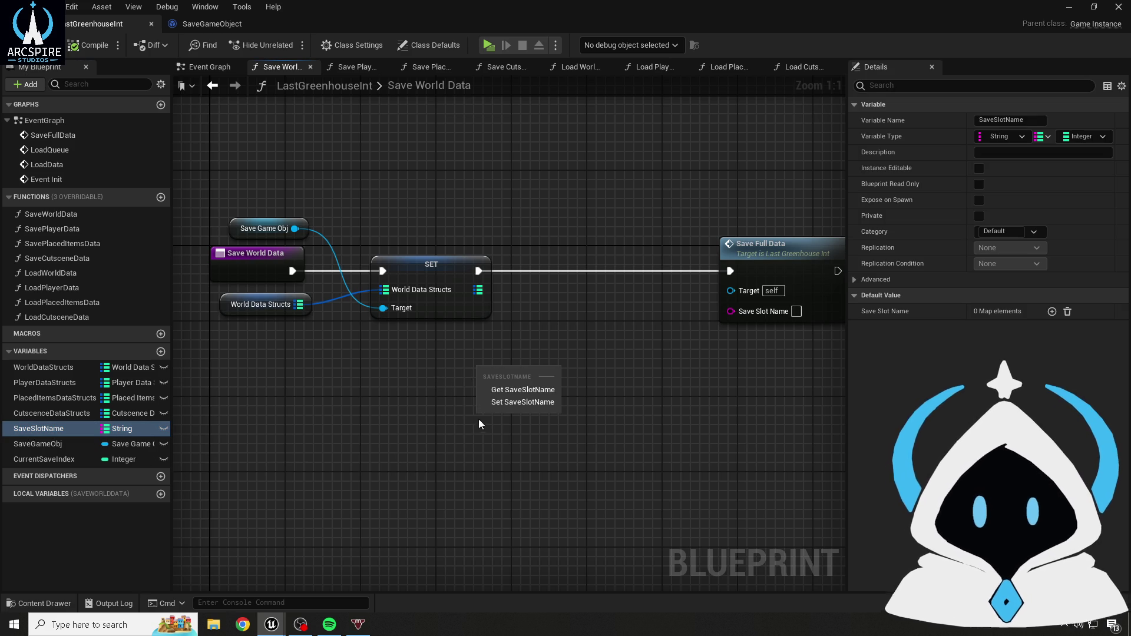
click(495, 389)
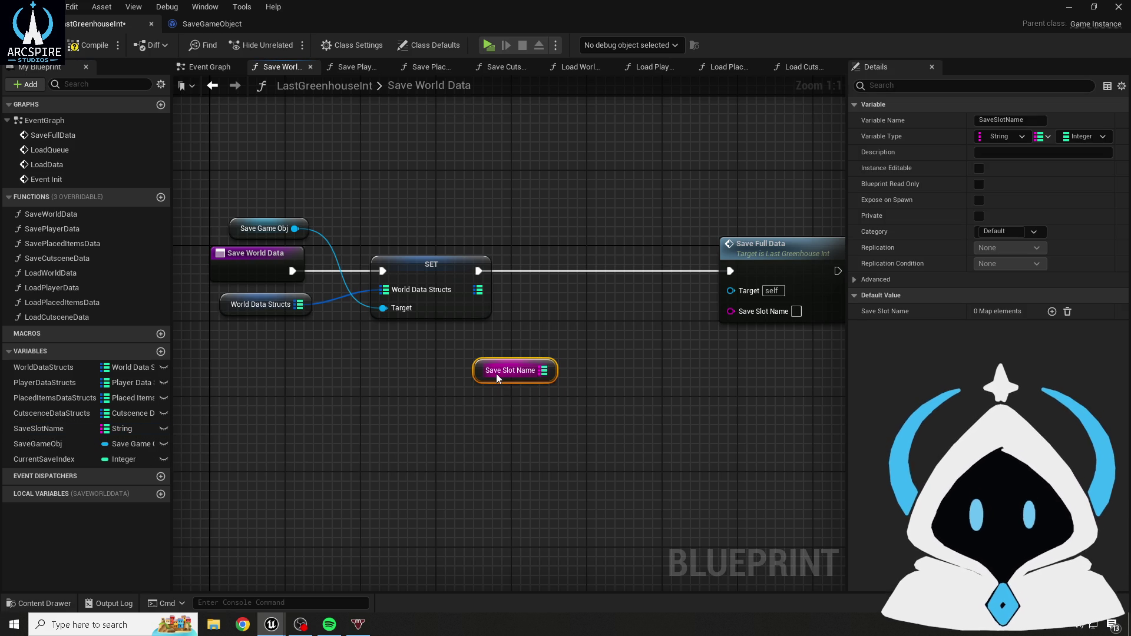
mouse_move(479, 377)
mouse_down()
mouse_move(351, 376)
mouse_move(425, 367)
mouse_up()
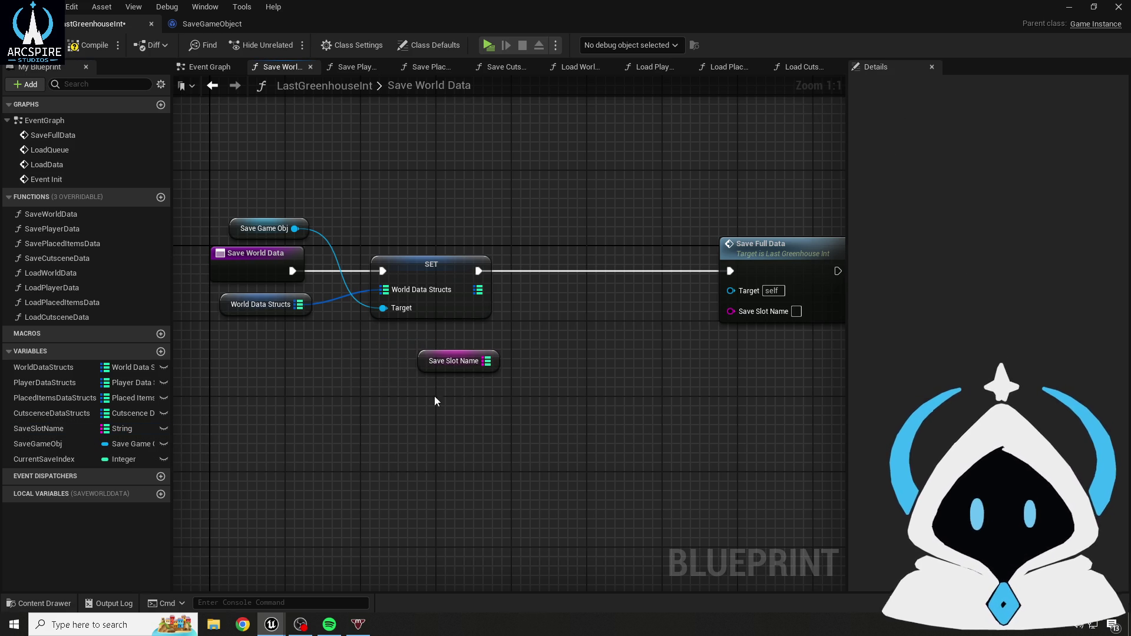
mouse_move(44, 459)
mouse_down()
mouse_move(443, 465)
mouse_move(437, 430)
mouse_move(413, 418)
mouse_up()
click(305, 358)
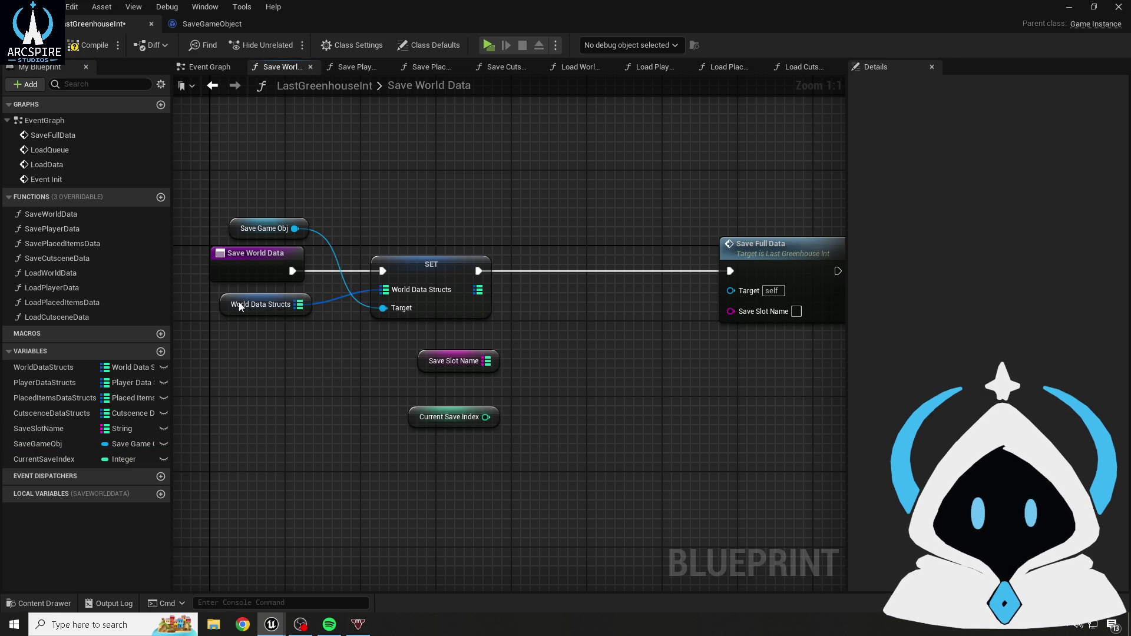
click(88, 45)
- Check the Save Slot Name default value settings and save the blueprint
click(425, 363)
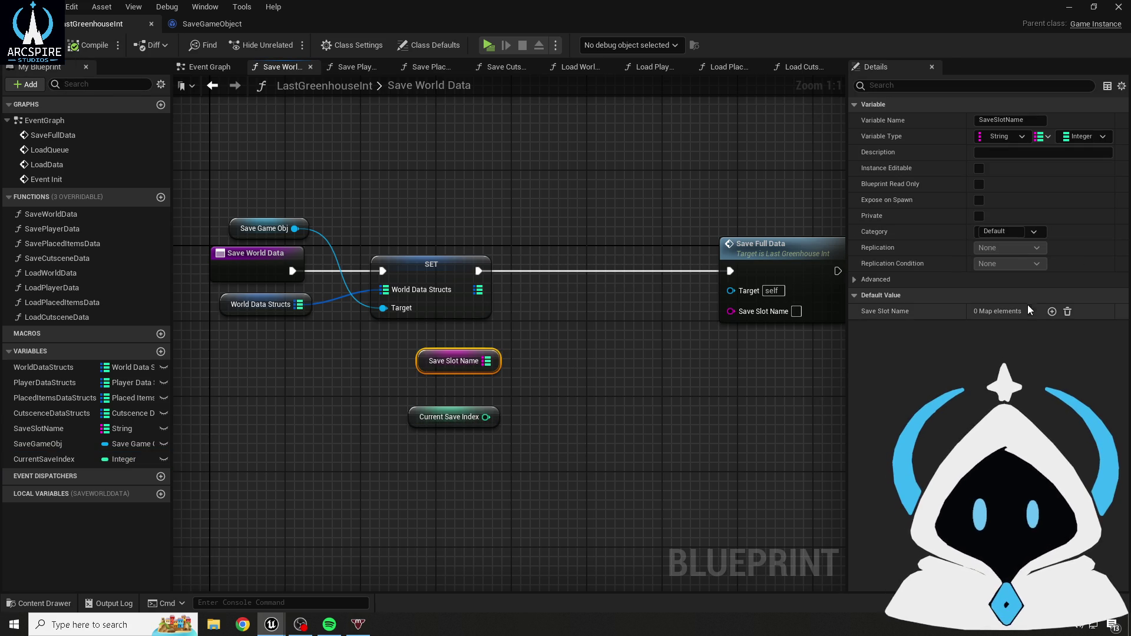
click(1052, 311)
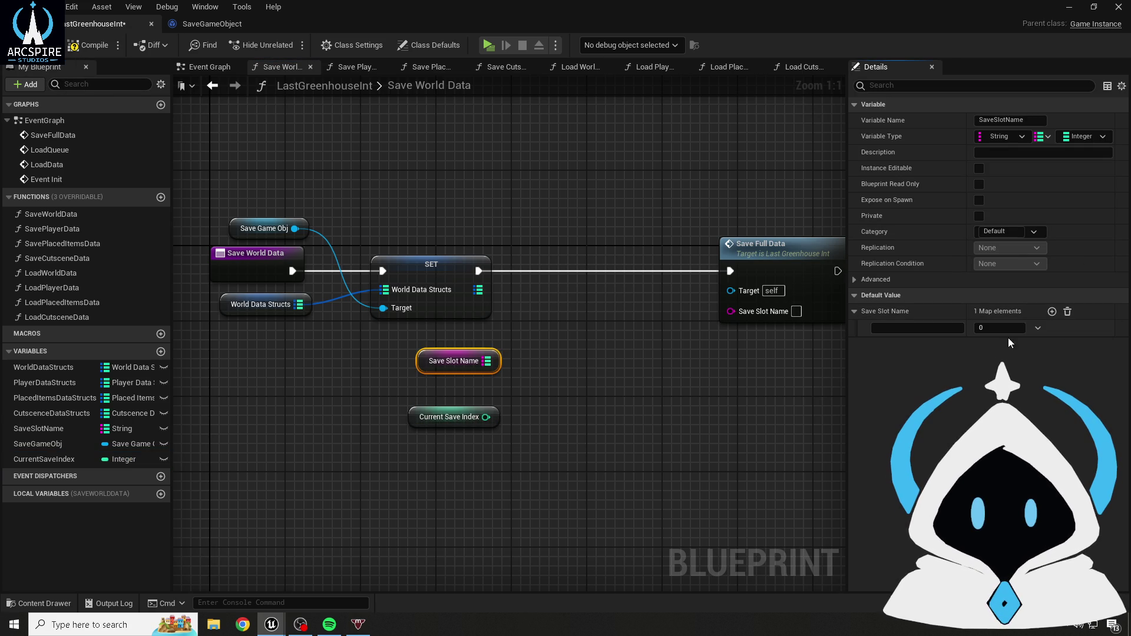
click(1068, 311)
click(568, 414)
click(29, 47)
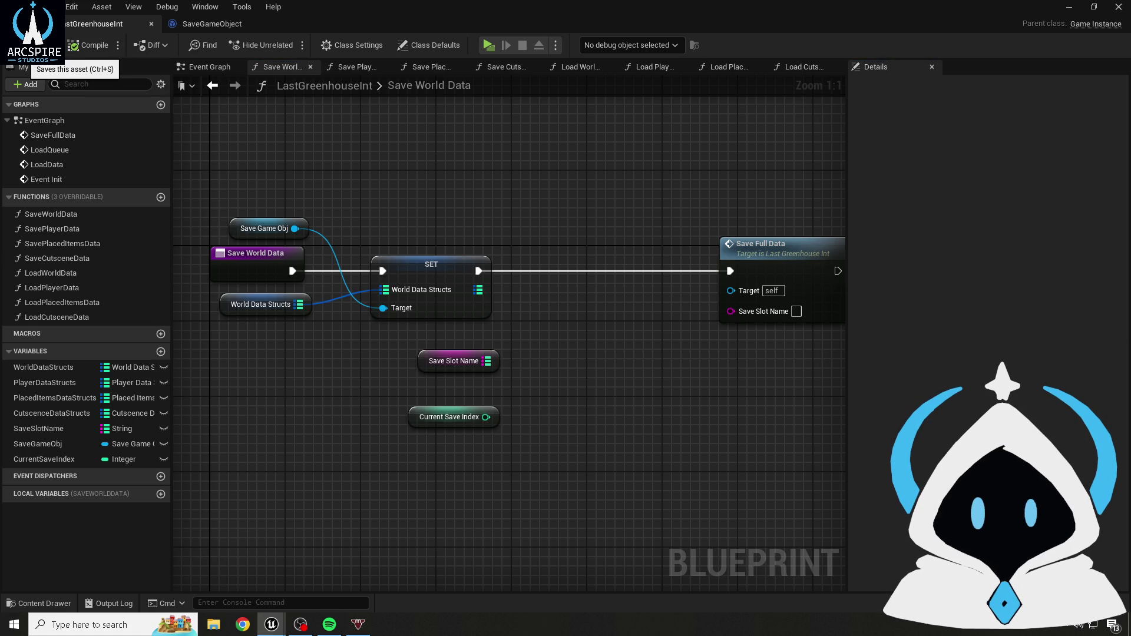
drag(488, 361, 566, 346)
text(find)
click(610, 419)
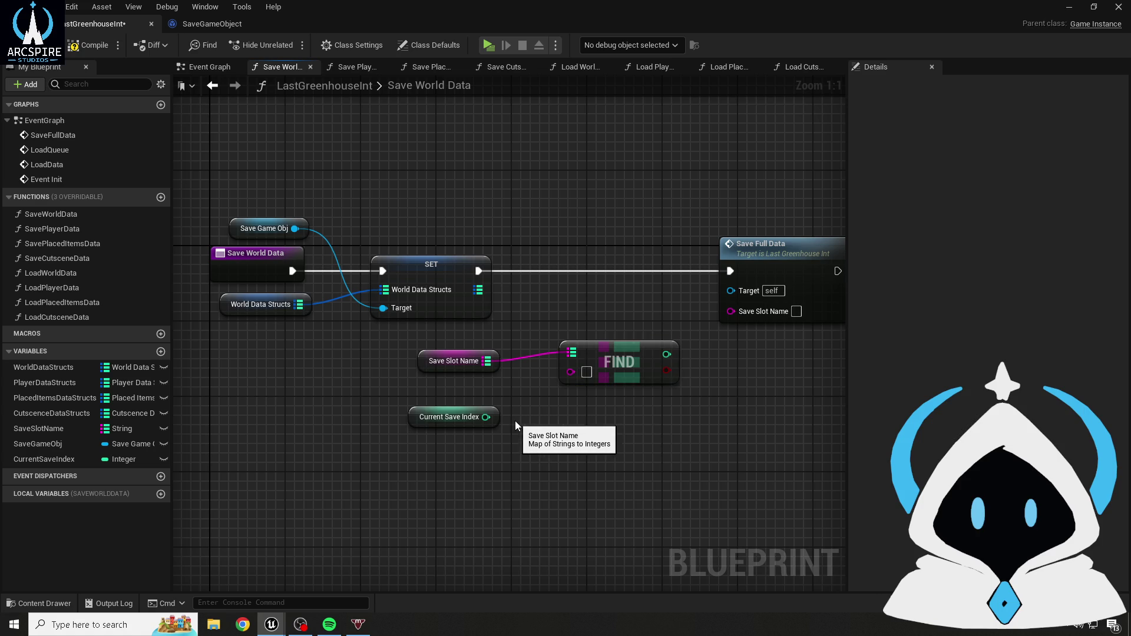
mouse_move(485, 417)
mouse_down()
mouse_move(571, 374)
mouse_move(572, 402)
mouse_move(624, 377)
mouse_up()
click(672, 377)
key(Delete)
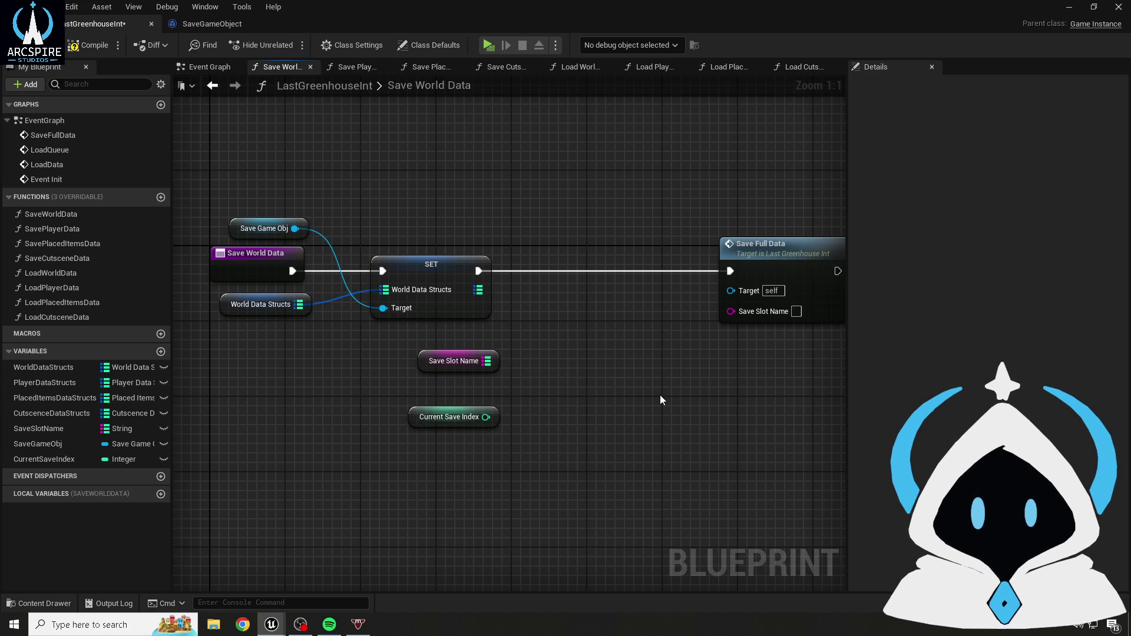
drag(487, 360, 540, 368)
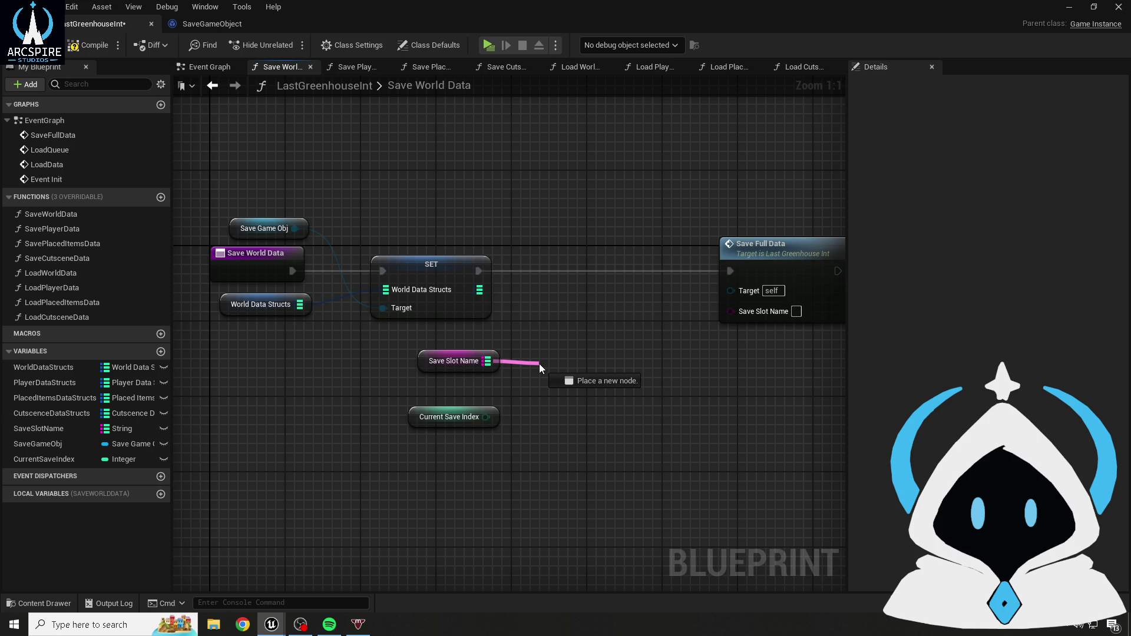
drag(539, 363, 539, 363)
text(c)
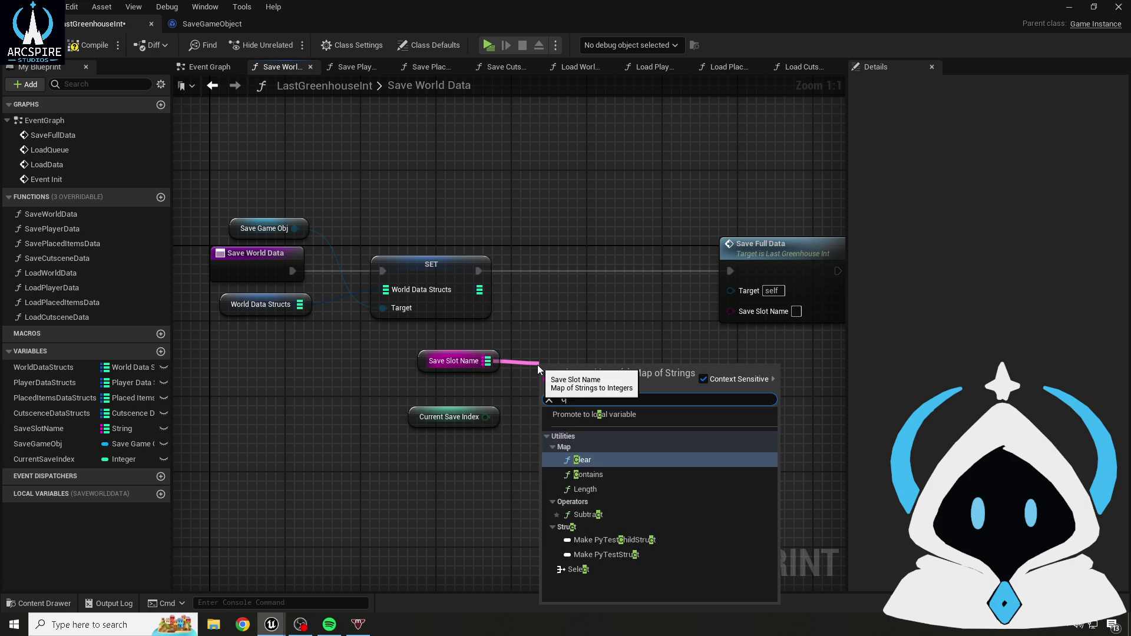
text(ontains)
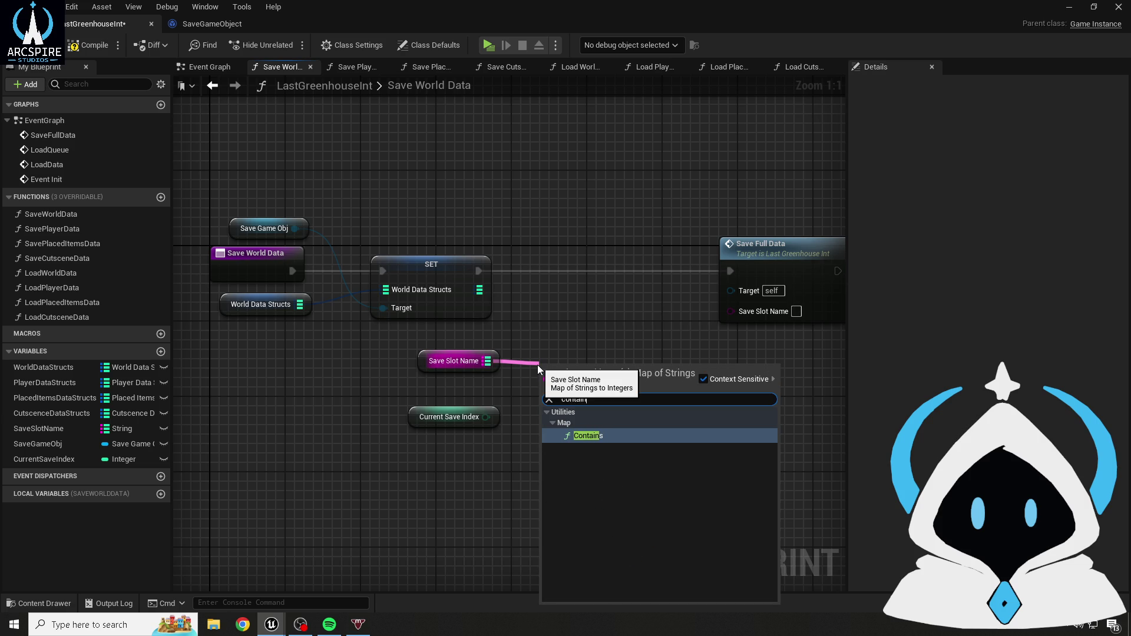
key(Return)
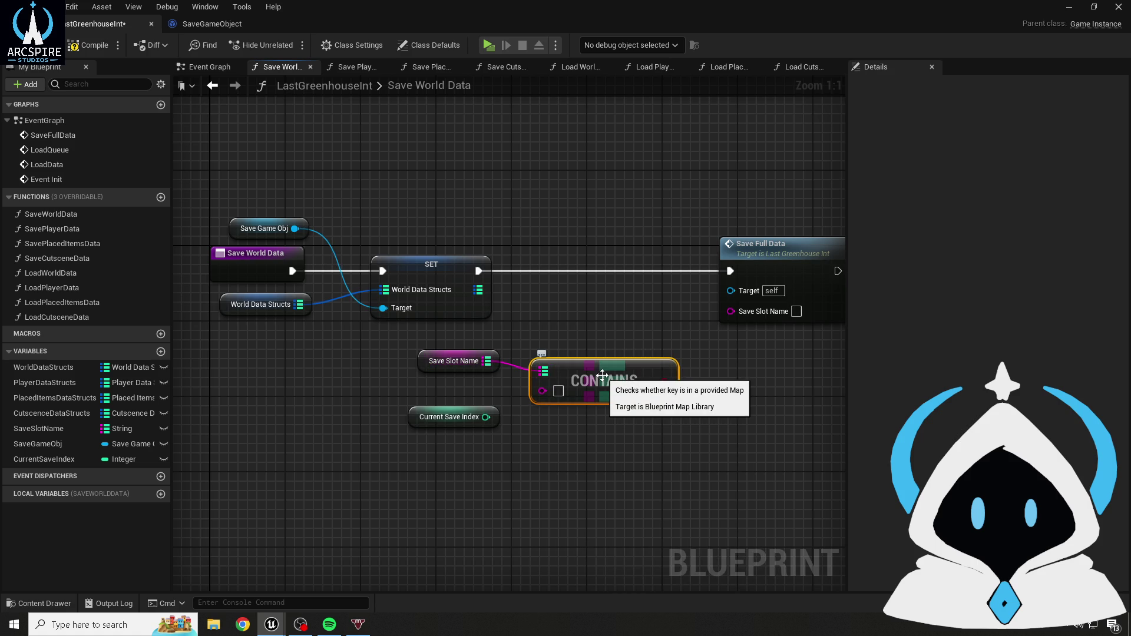
key(Delete)
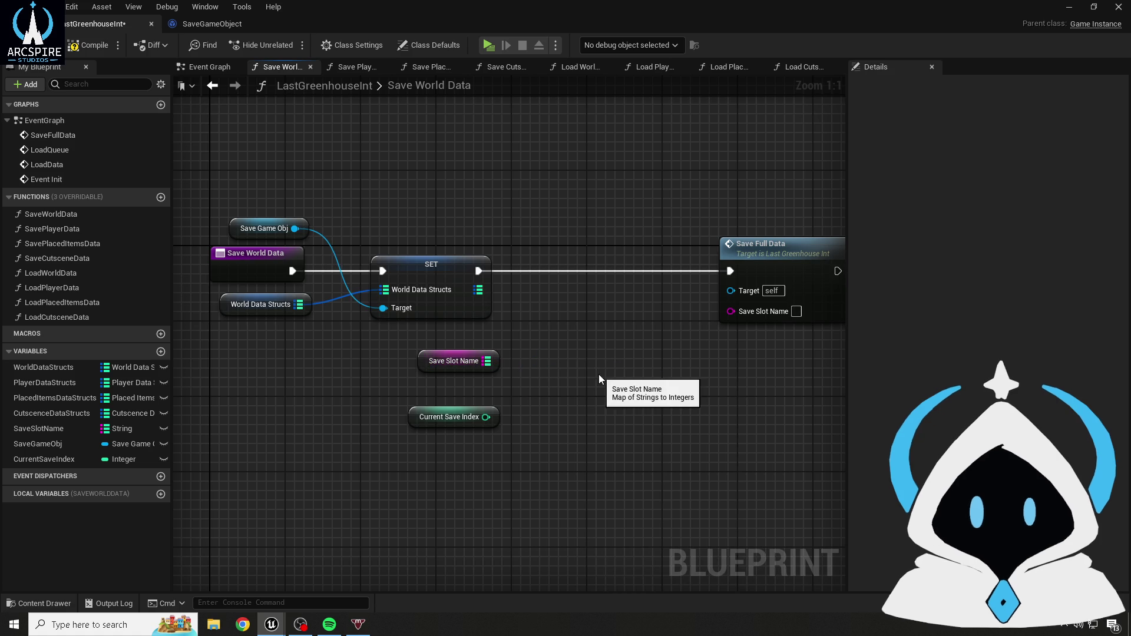
click(78, 50)
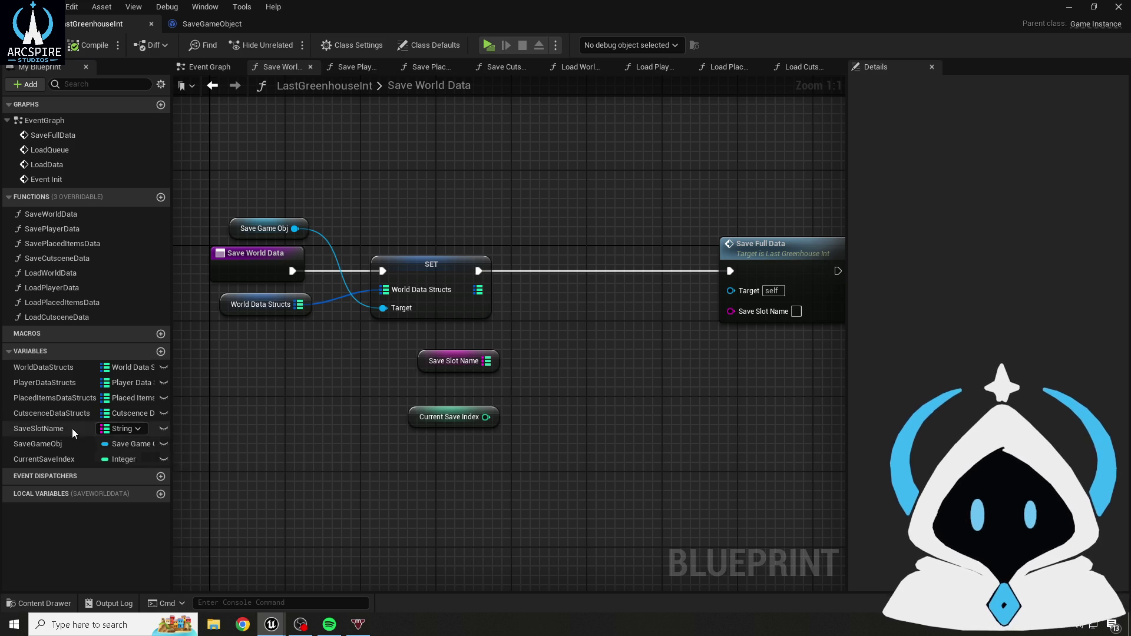
- Change SaveSlotName's container type to an array of strings and confirm
click(72, 429)
click(1048, 136)
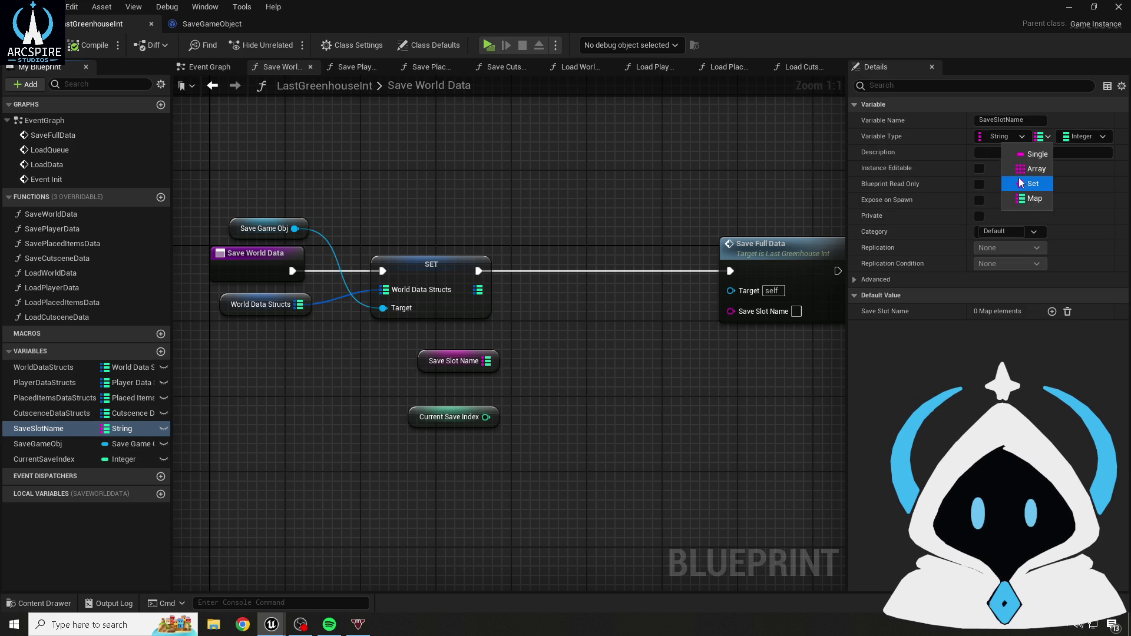
click(1019, 166)
click(588, 336)
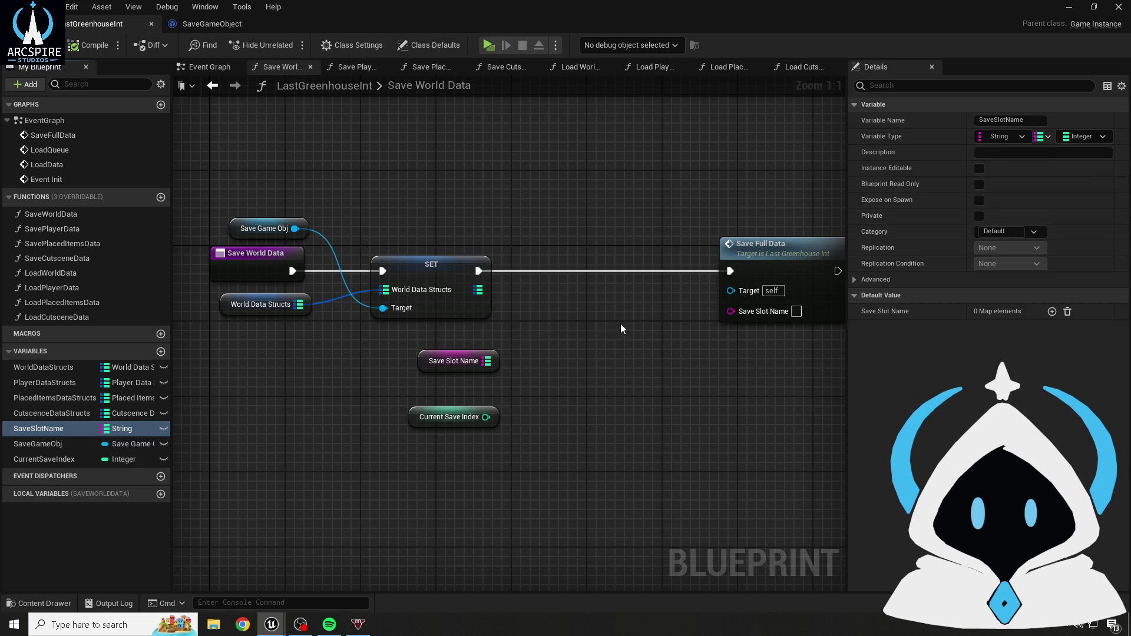
click(848, 137)
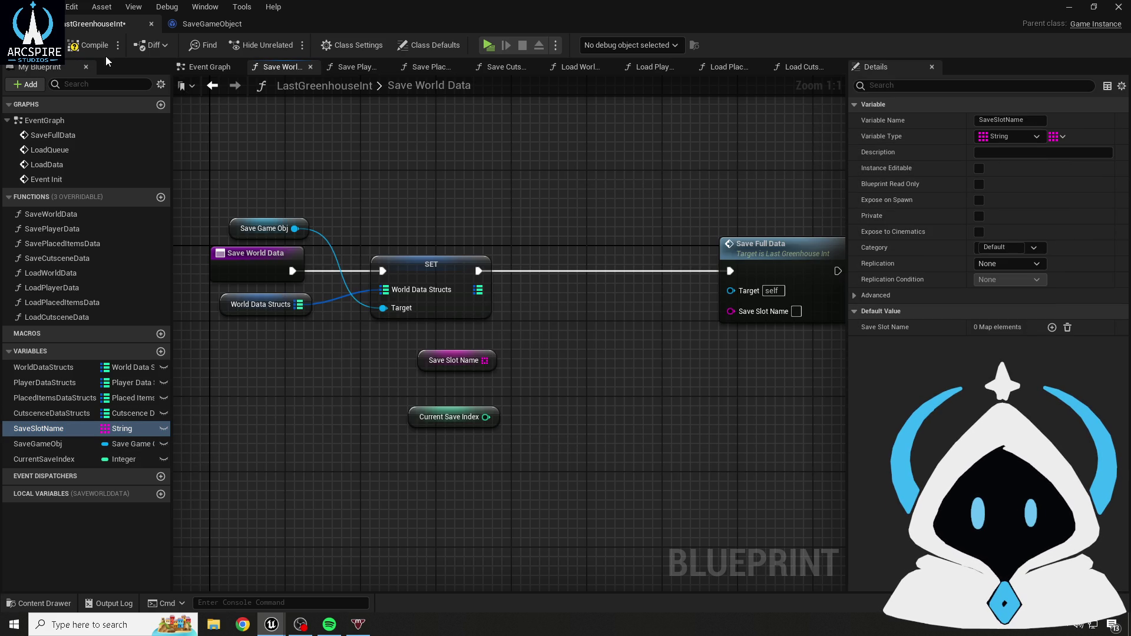
- Add a GET on Save Slot Name indexed by Current Save Index, feeding Save Full Data's slot name
mouse_move(471, 361)
mouse_down()
mouse_move(472, 352)
mouse_move(546, 380)
mouse_up()
text(get)
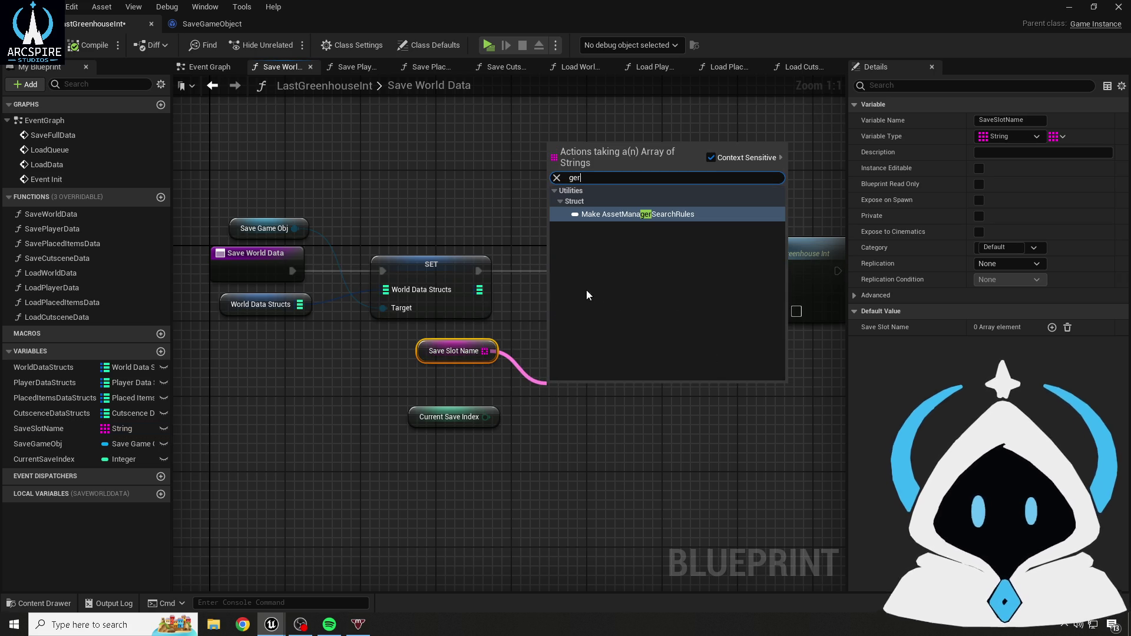
click(607, 216)
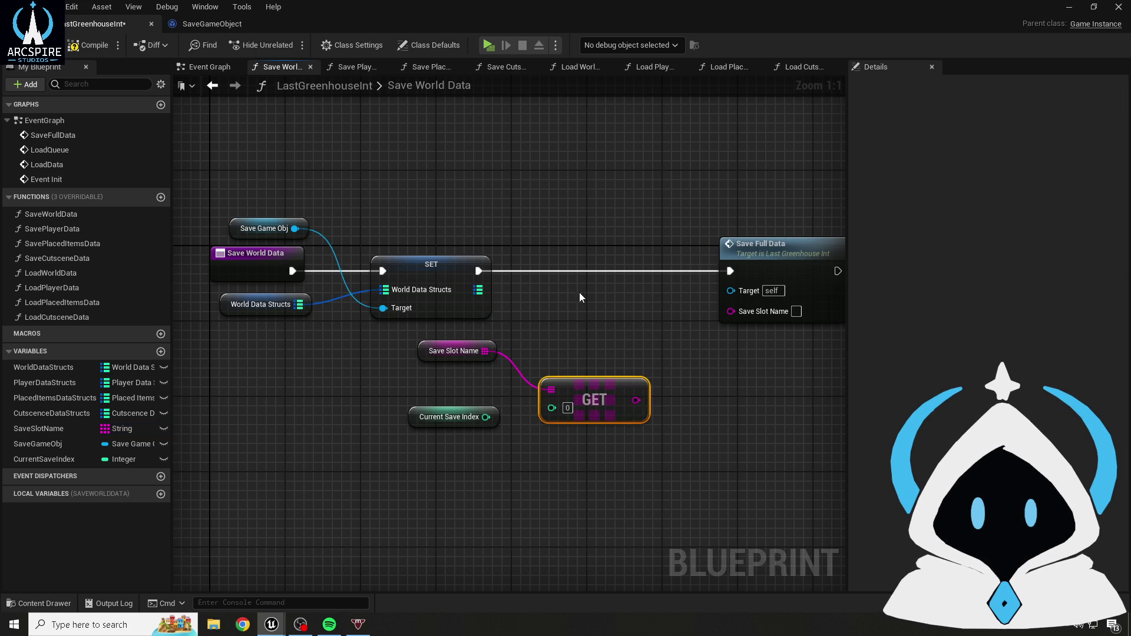
mouse_move(485, 417)
mouse_down()
mouse_move(563, 409)
mouse_move(551, 407)
mouse_up()
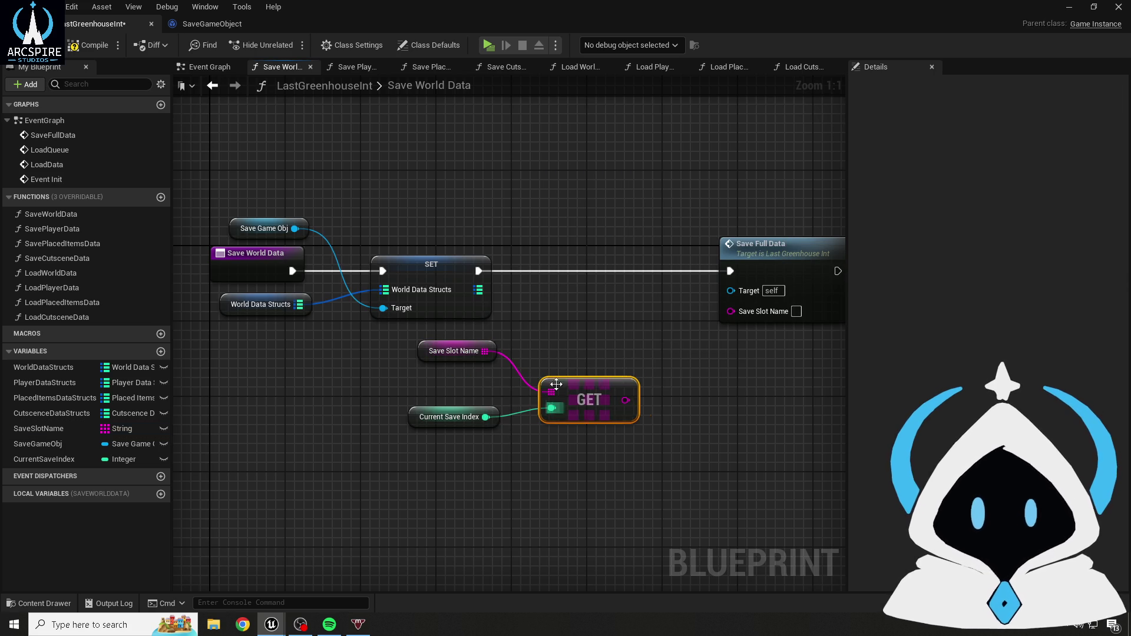
drag(480, 426, 489, 388)
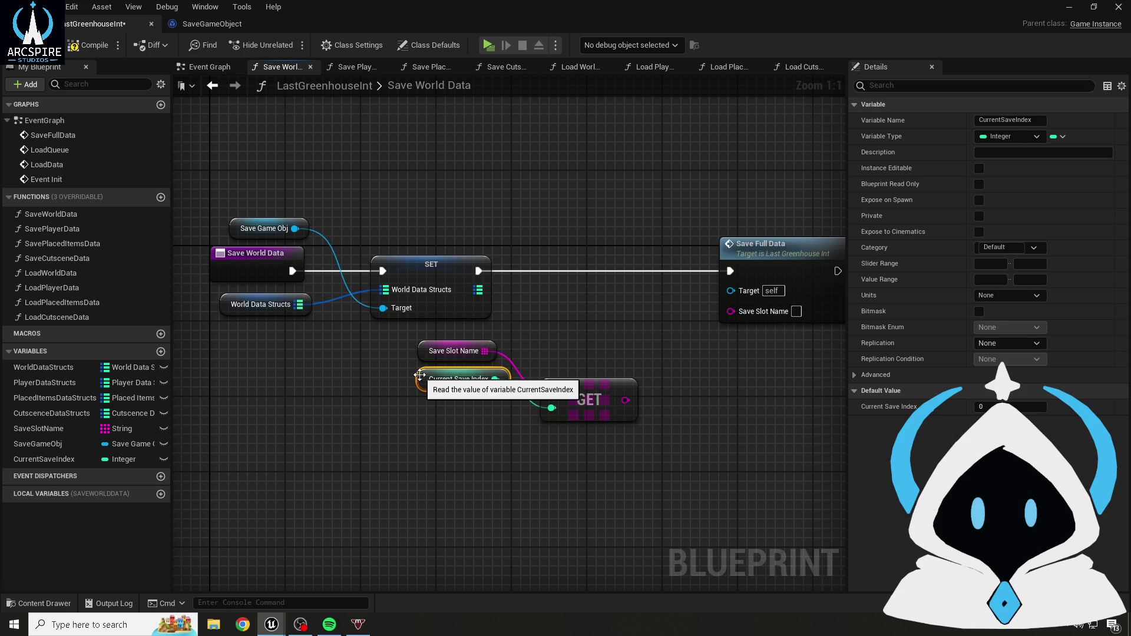
click(607, 405)
mouse_move(607, 406)
mouse_down()
mouse_move(577, 365)
mouse_move(731, 311)
mouse_up()
click(583, 205)
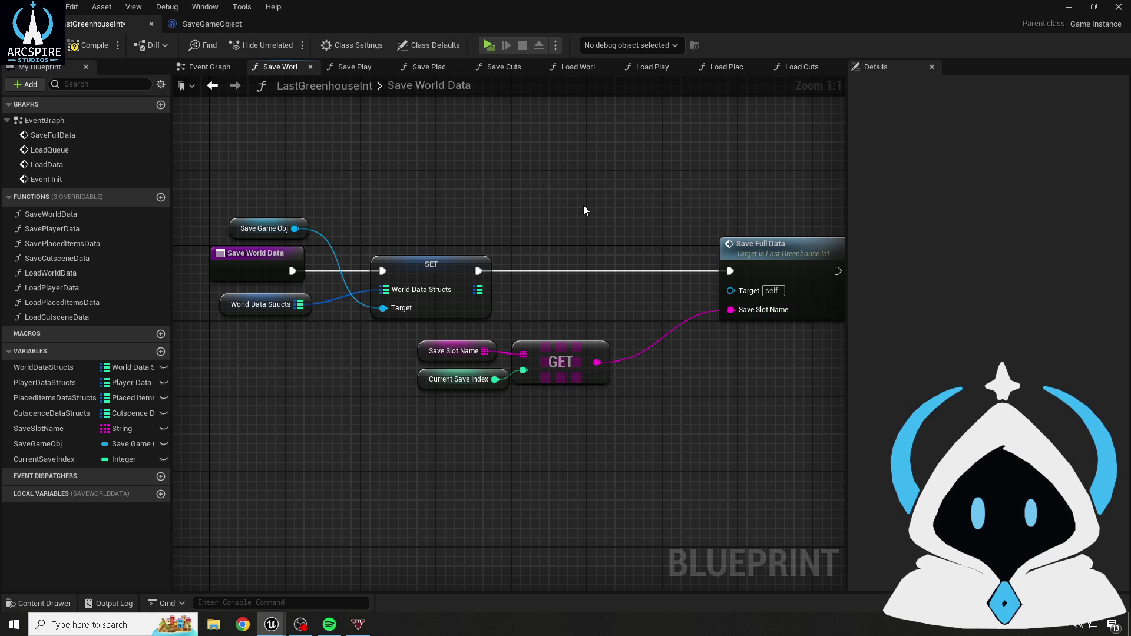
click(88, 45)
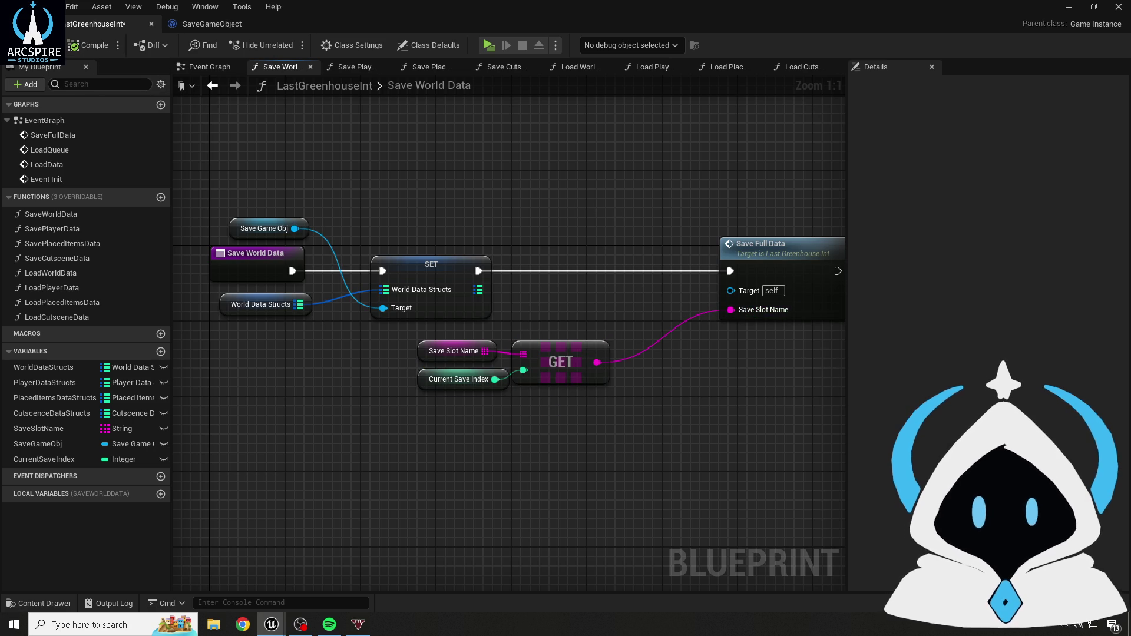
- Break the GET to Save Full Data link, move Save Full Data right, and compile
drag(665, 309, 515, 295)
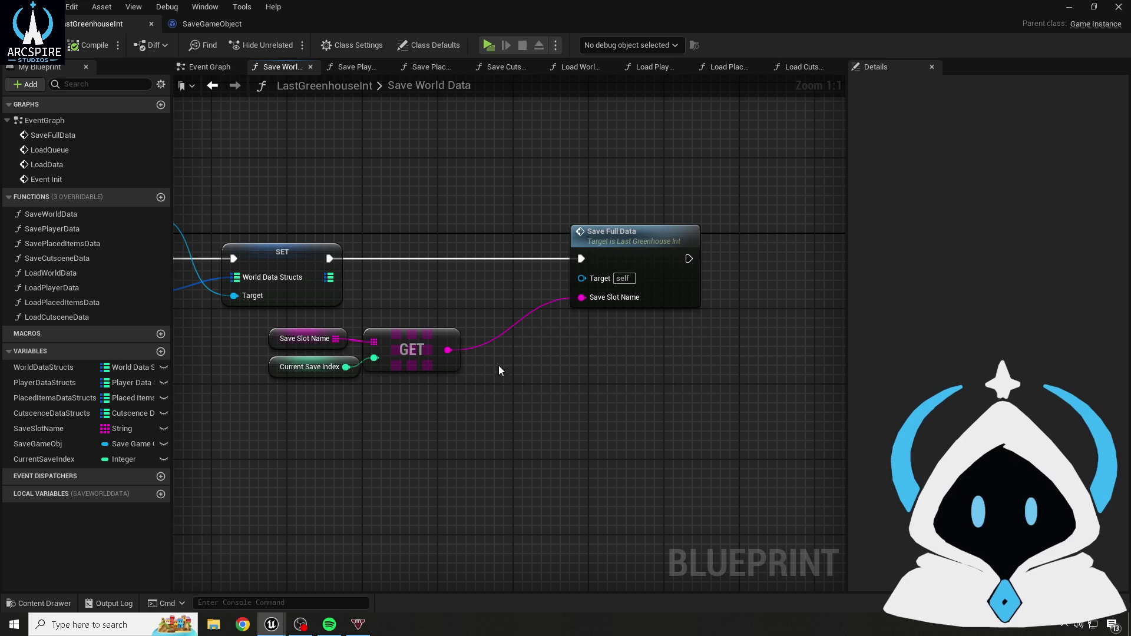
right_click(447, 351)
click(482, 393)
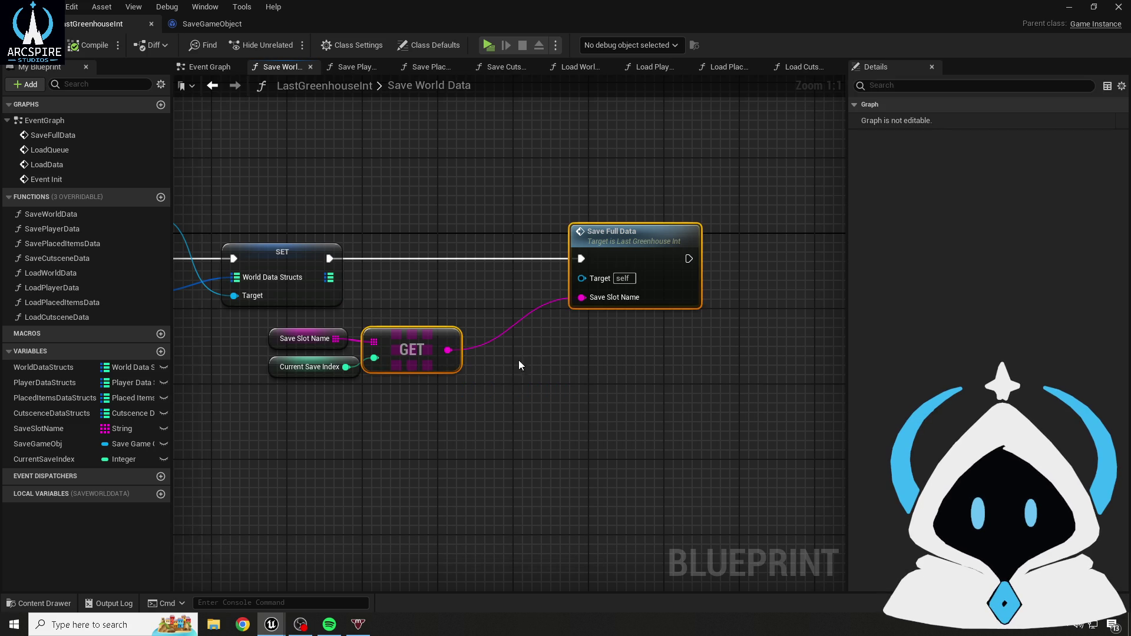
drag(464, 352, 462, 354)
right_click(445, 353)
mouse_move(501, 408)
click(624, 419)
drag(616, 259, 785, 259)
click(630, 227)
click(89, 45)
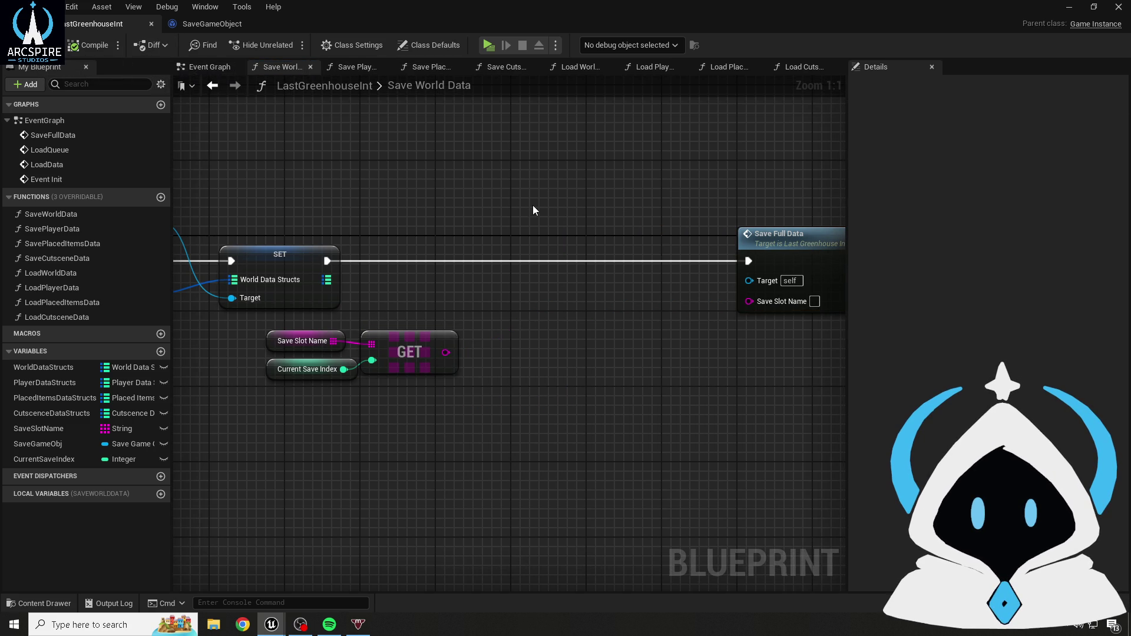
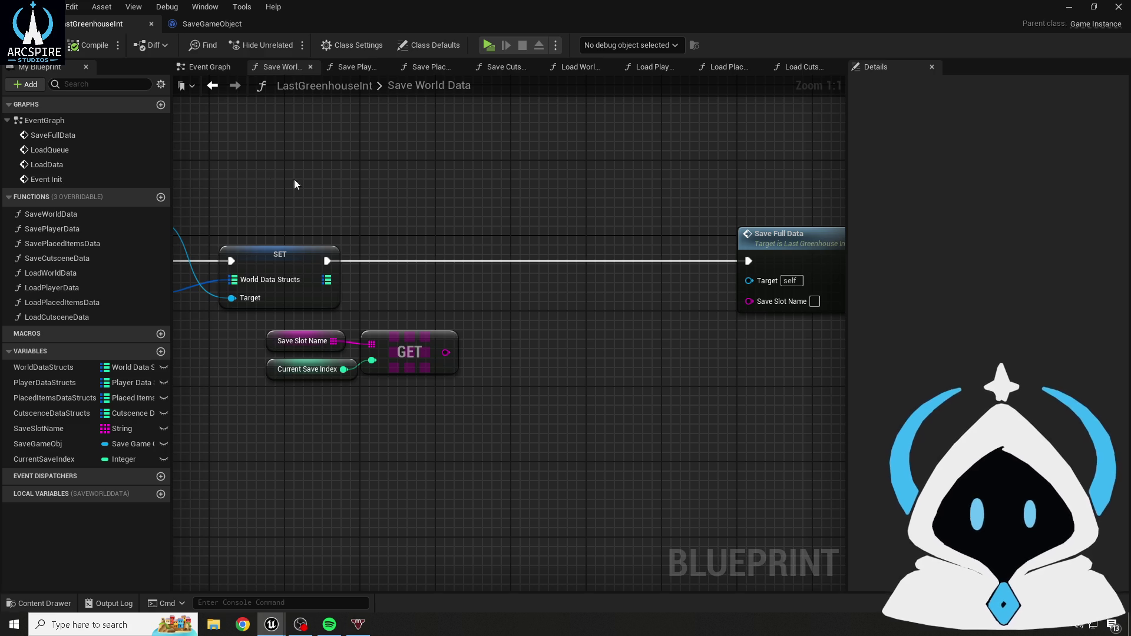
- Delete the LoadQueue and LoadData events from the Event Graph and save
click(195, 68)
drag(330, 383, 557, 551)
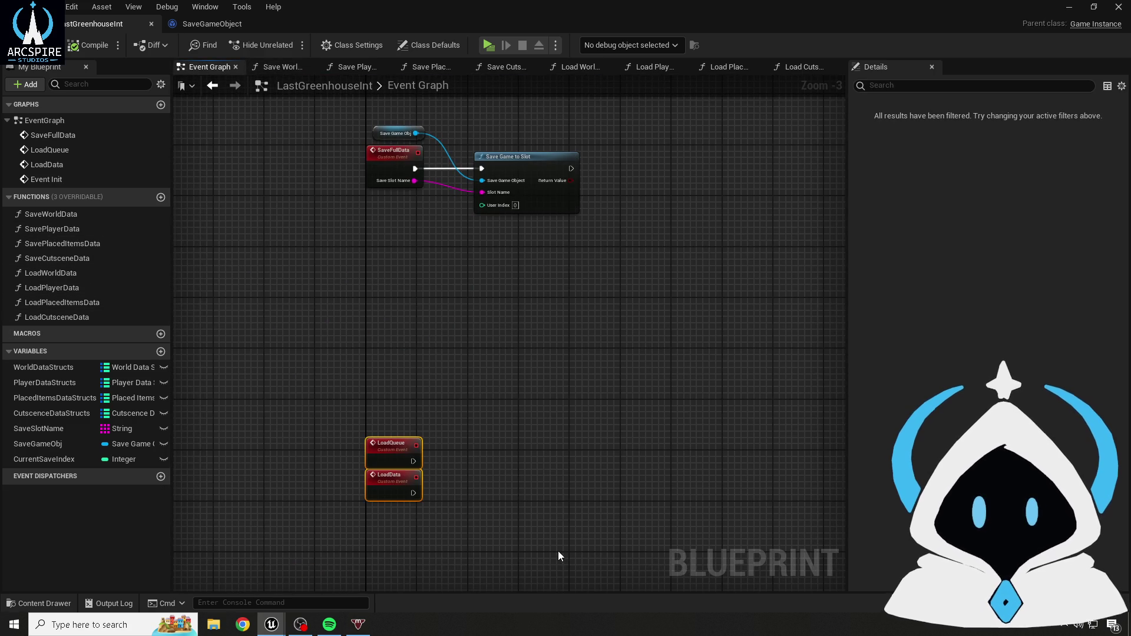
key(Delete)
key(ctrl+s)
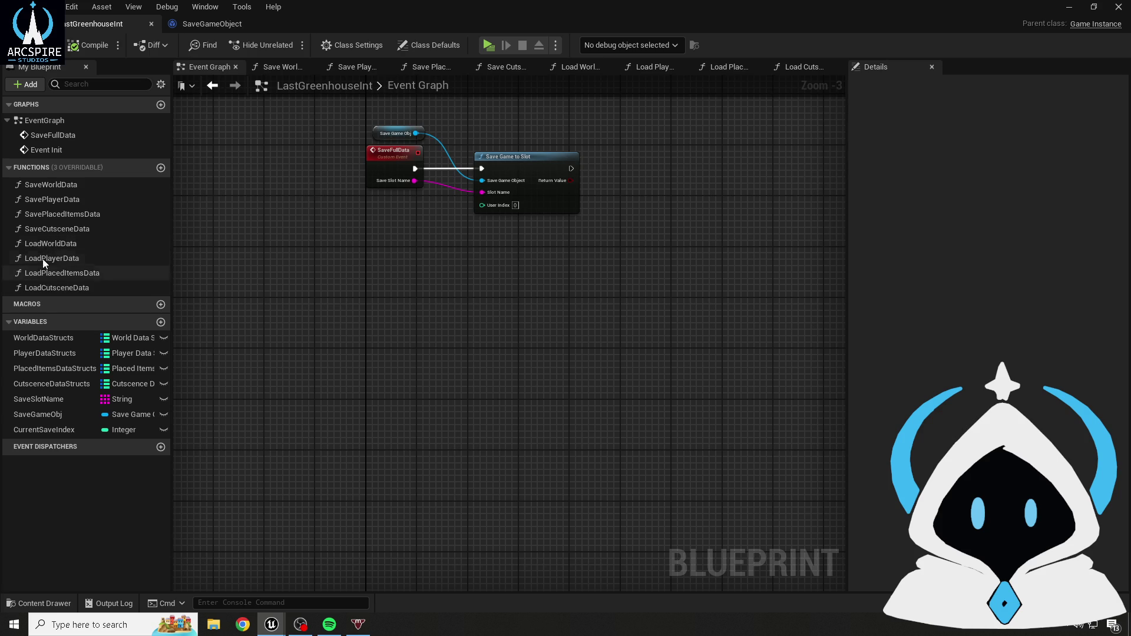
- Add a custom event named LoadGame, then compile and save the blueprint
right_click(320, 416)
text(custom)
key(Return)
text(LoadGame)
key(Return)
drag(340, 432, 386, 422)
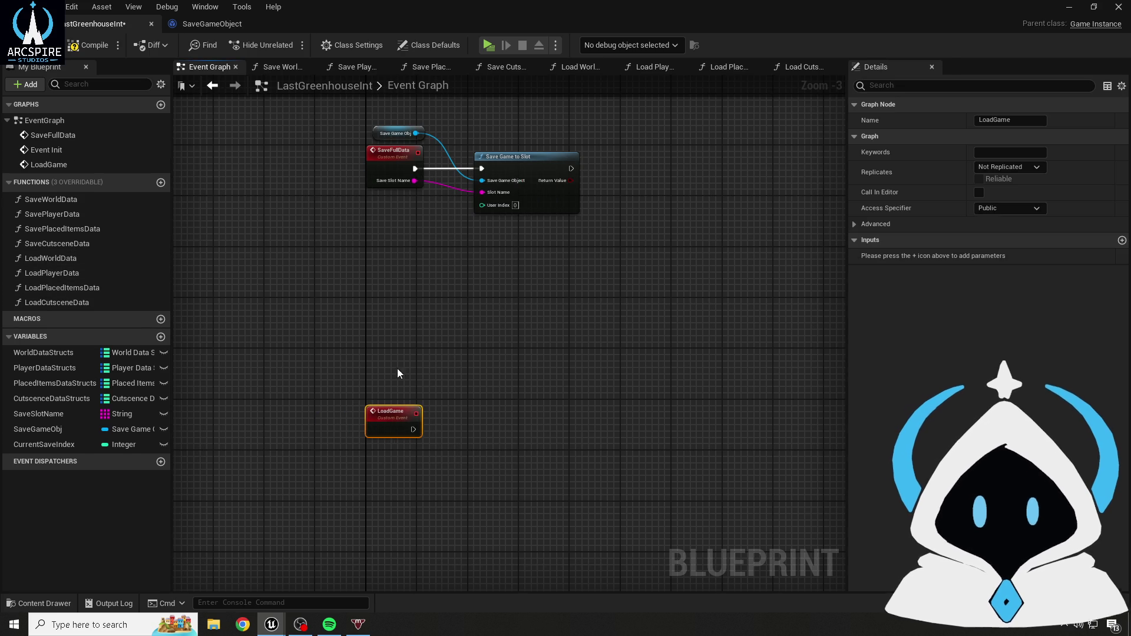
click(405, 373)
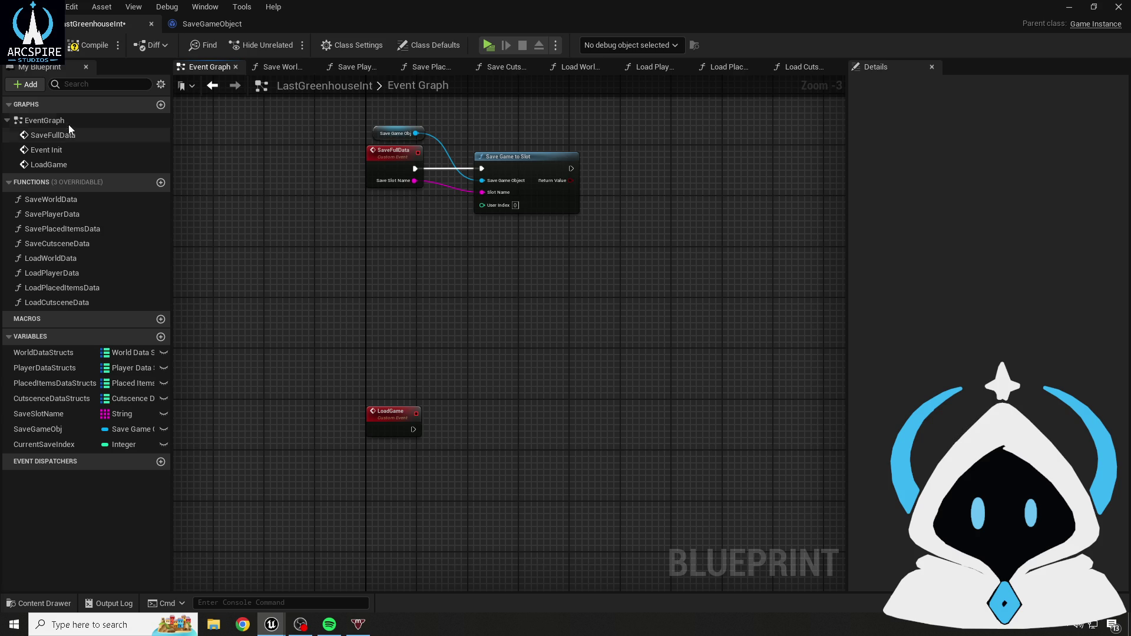
click(89, 45)
key(ctrl+s)
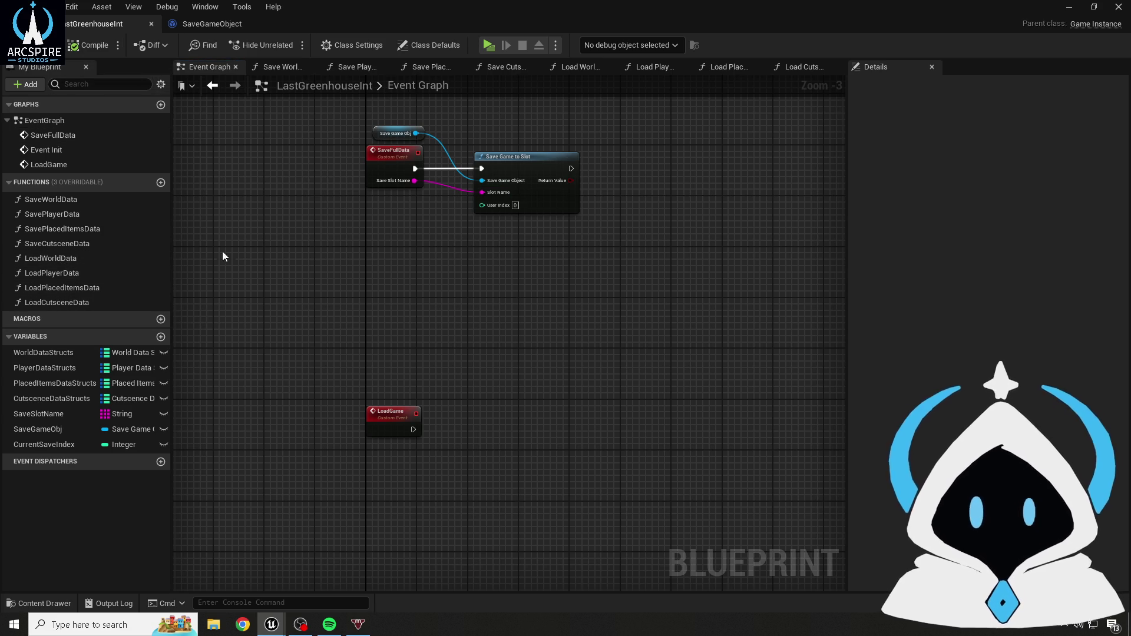
click(280, 66)
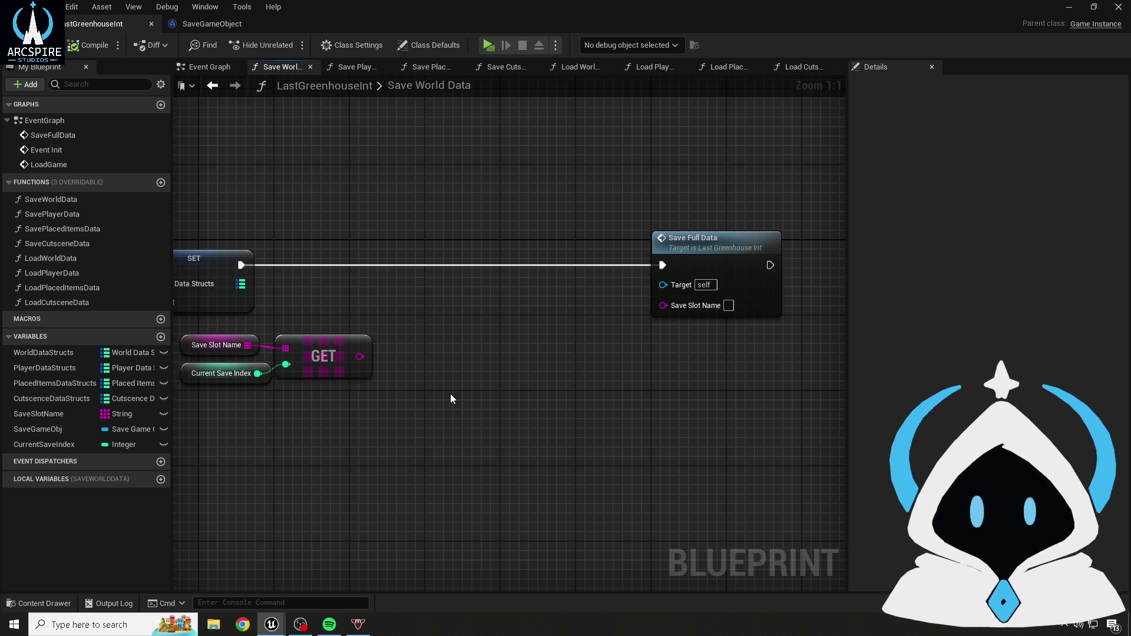
- Feed Save Full Data's Save Slot Name from an Append node whose A input is the GET output
drag(662, 305, 520, 368)
text(form)
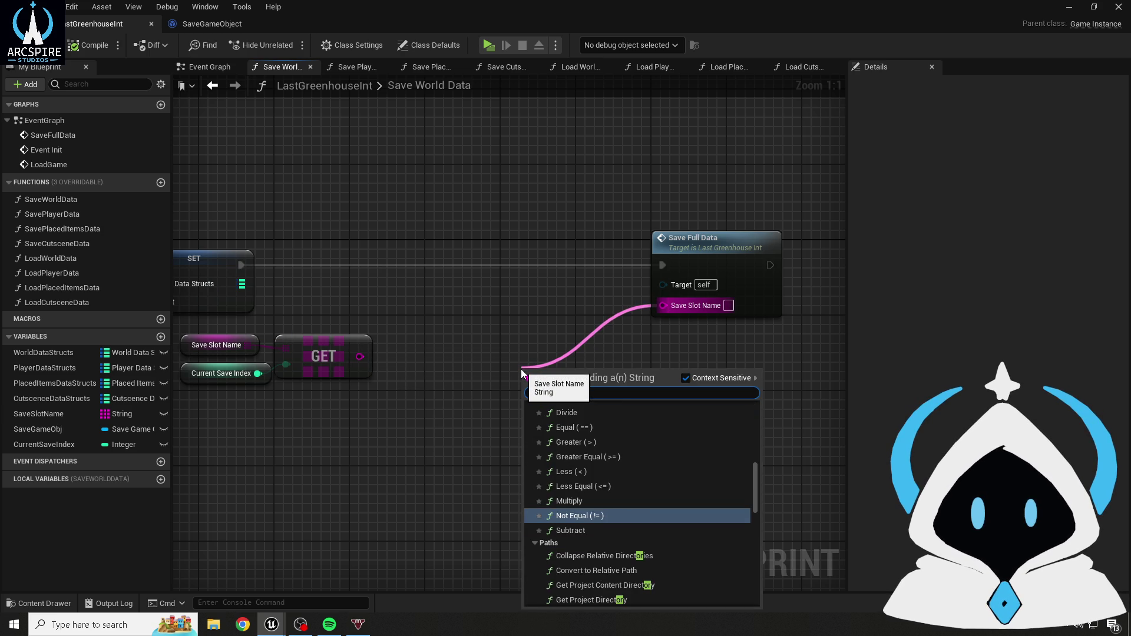
text(a)
key(BackSpace)
key(BackSpace)
key(BackSpace)
key(BackSpace)
key(BackSpace)
text(append)
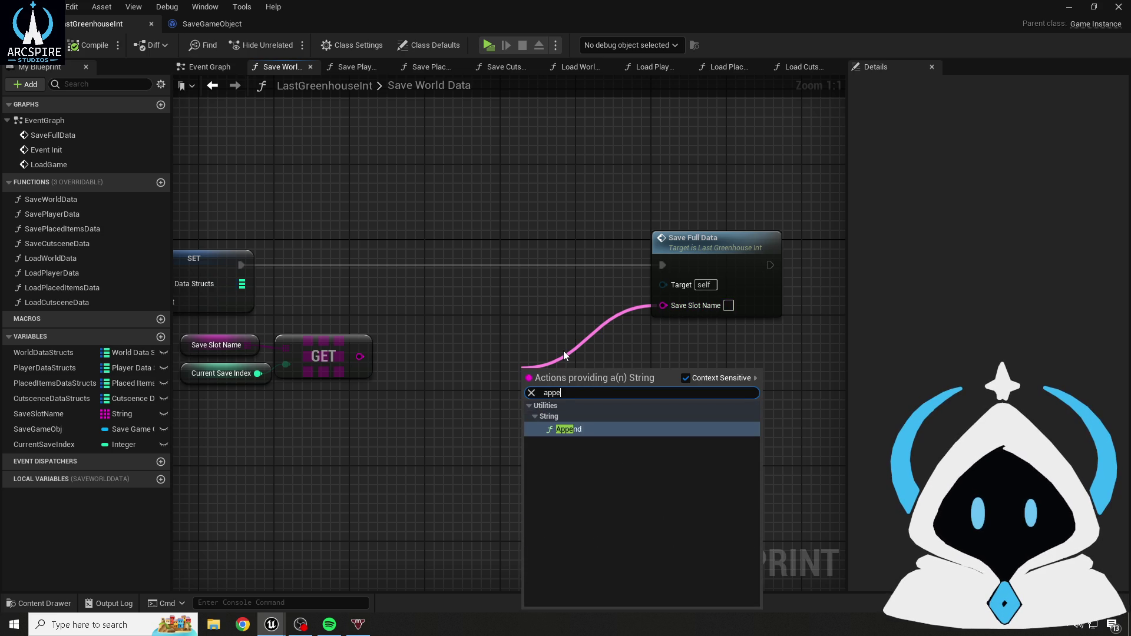
key(Return)
drag(548, 370, 529, 342)
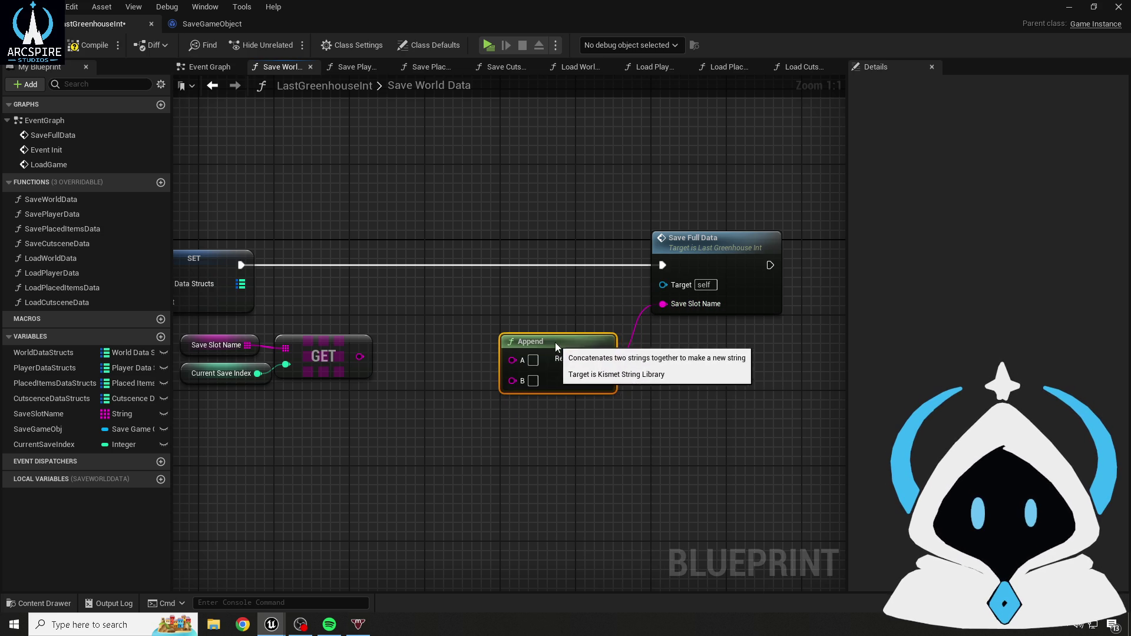
drag(361, 357, 513, 360)
click(314, 327)
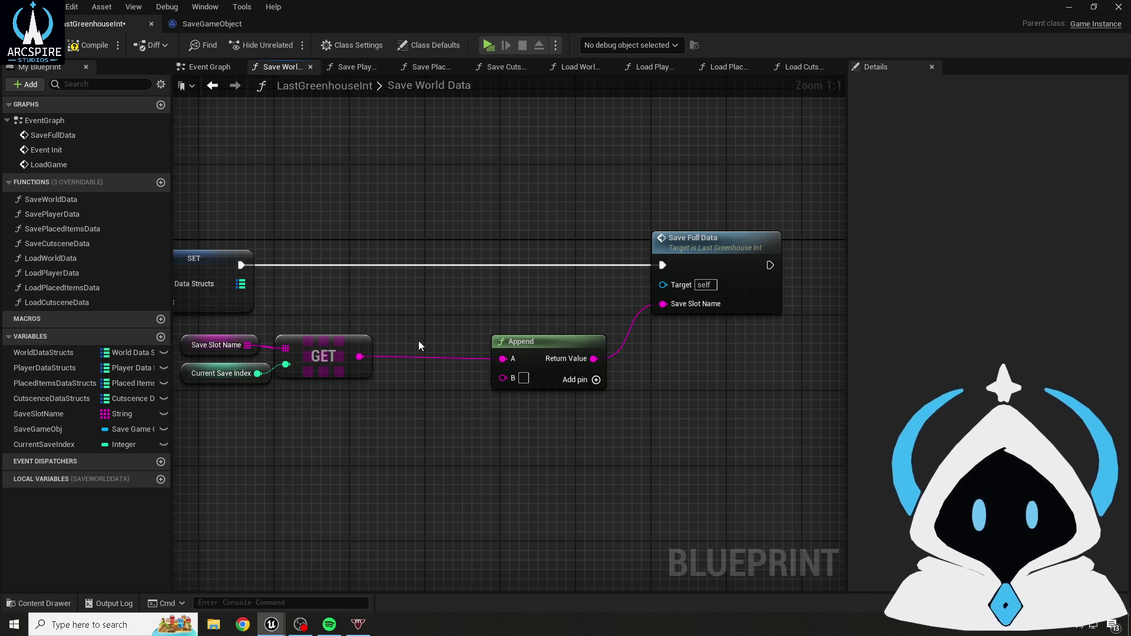
click(89, 45)
key(ctrl+s)
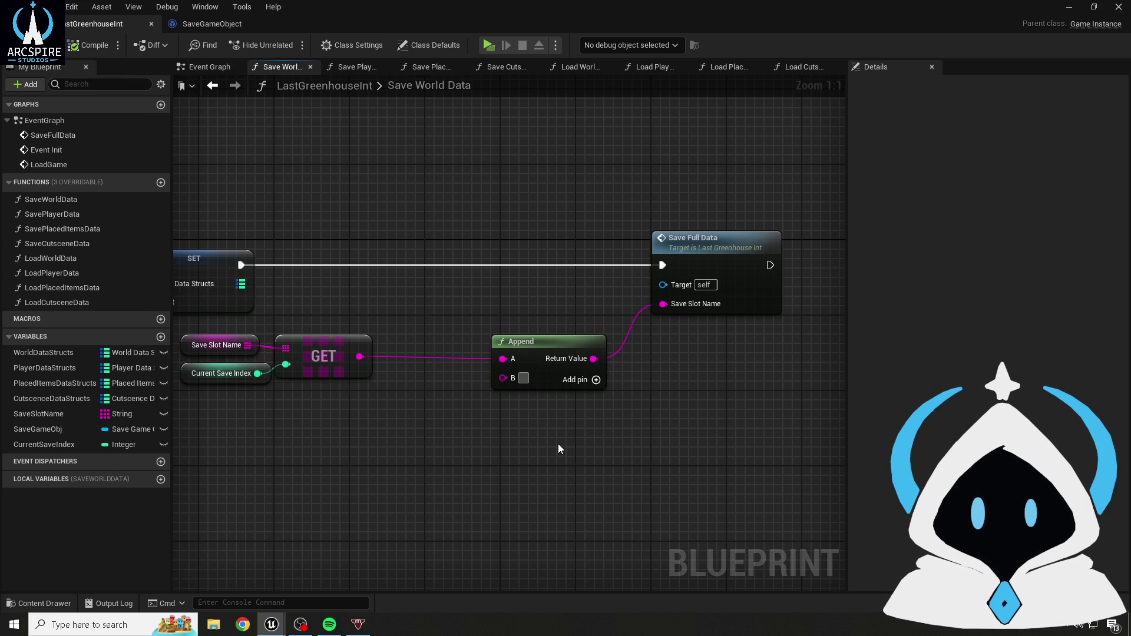
- Set Append's B input to the .WorldData suffix and save the blueprint
text(SaveWo)
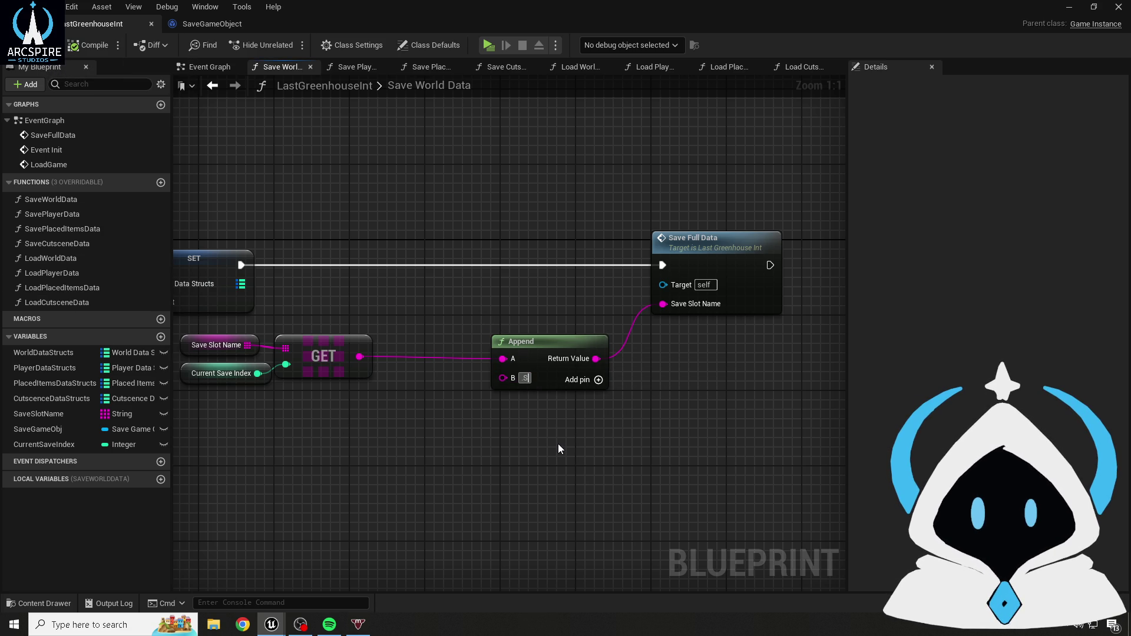
key(BackSpace)
key(BackSpace)
key(BackSpace)
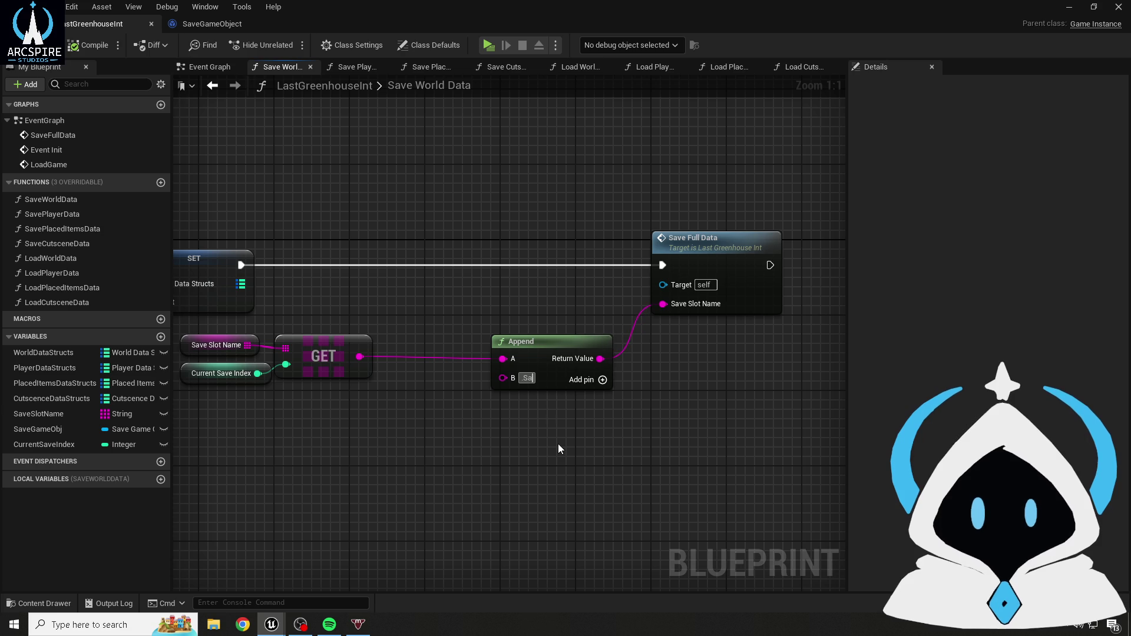
text(WorldData)
key(Return)
click(23, 45)
click(51, 45)
click(461, 227)
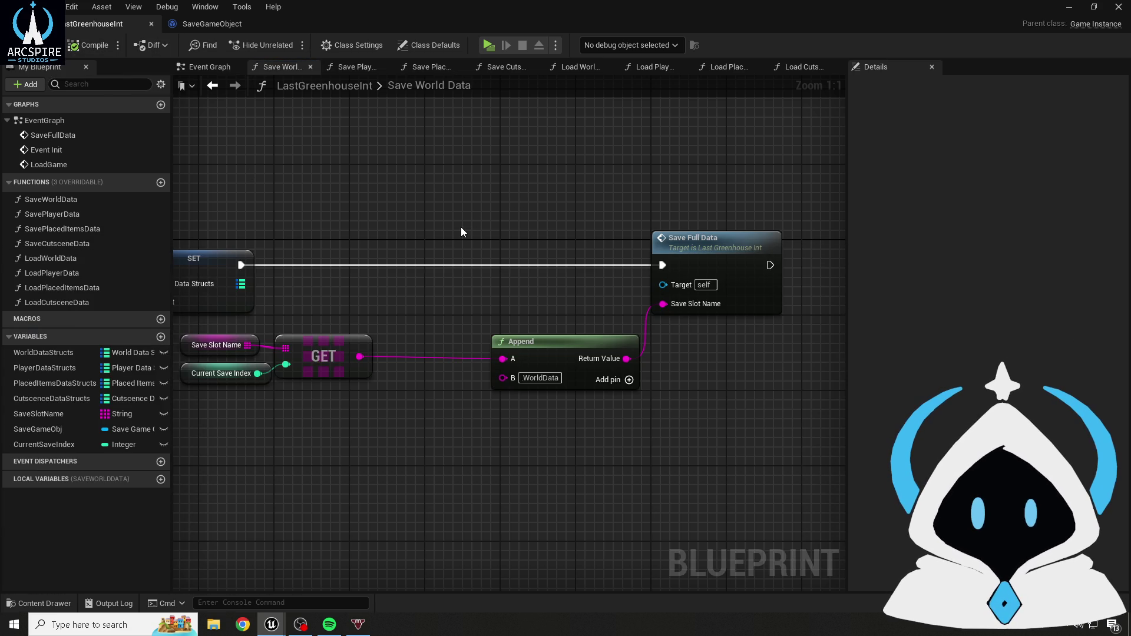
drag(196, 354, 284, 337)
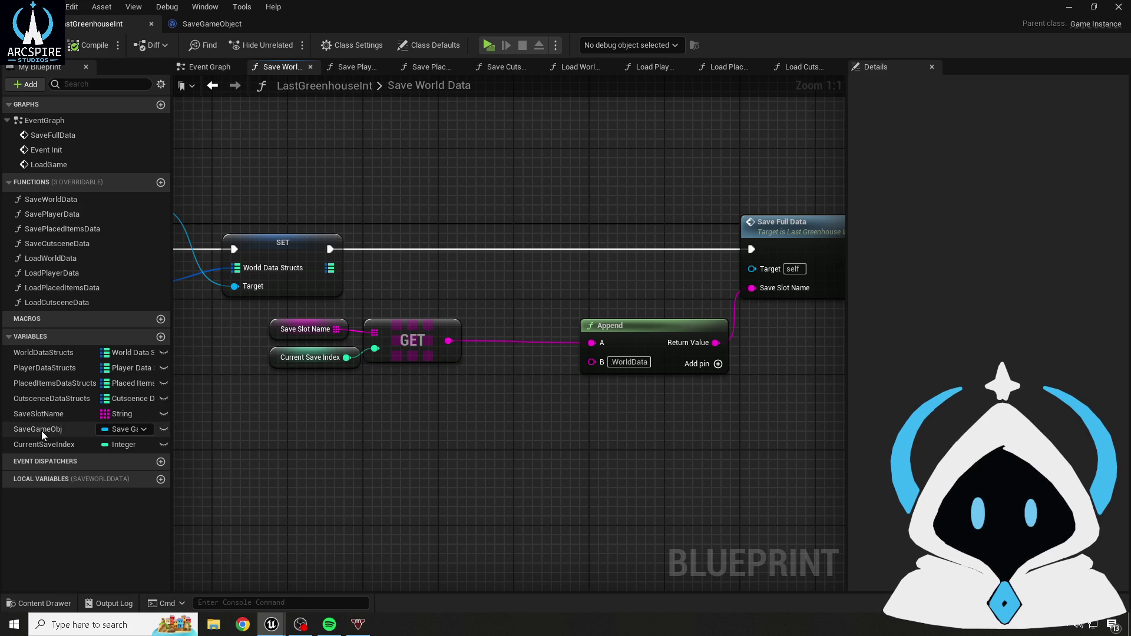
- Give SaveSlotName a default entry 'Slot1', then compile and save
click(41, 448)
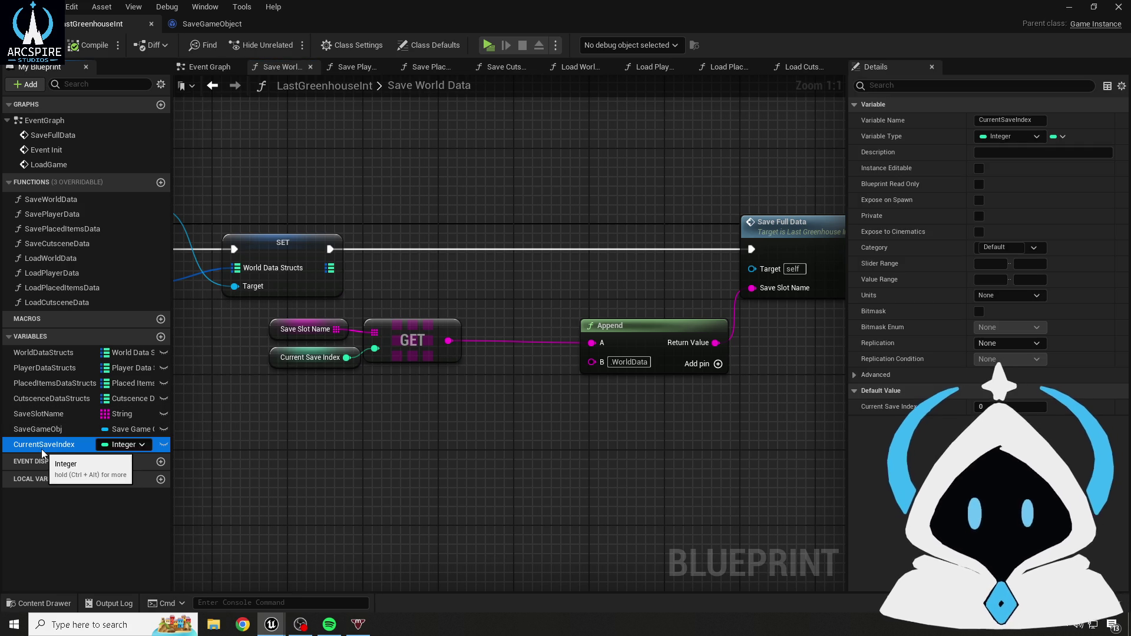
click(40, 409)
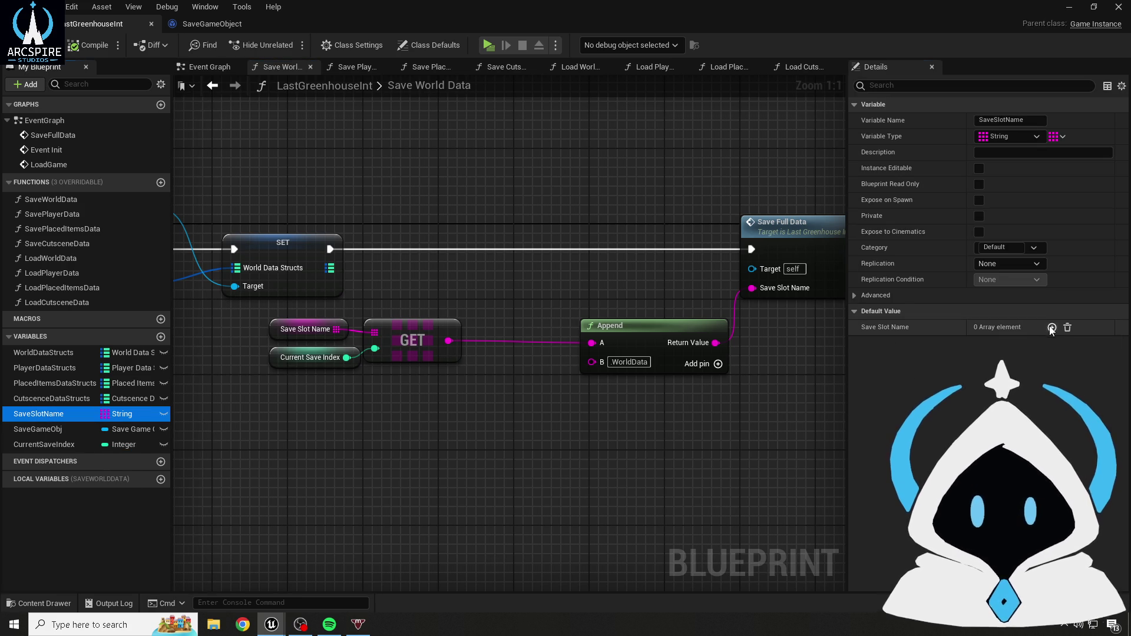
click(1052, 328)
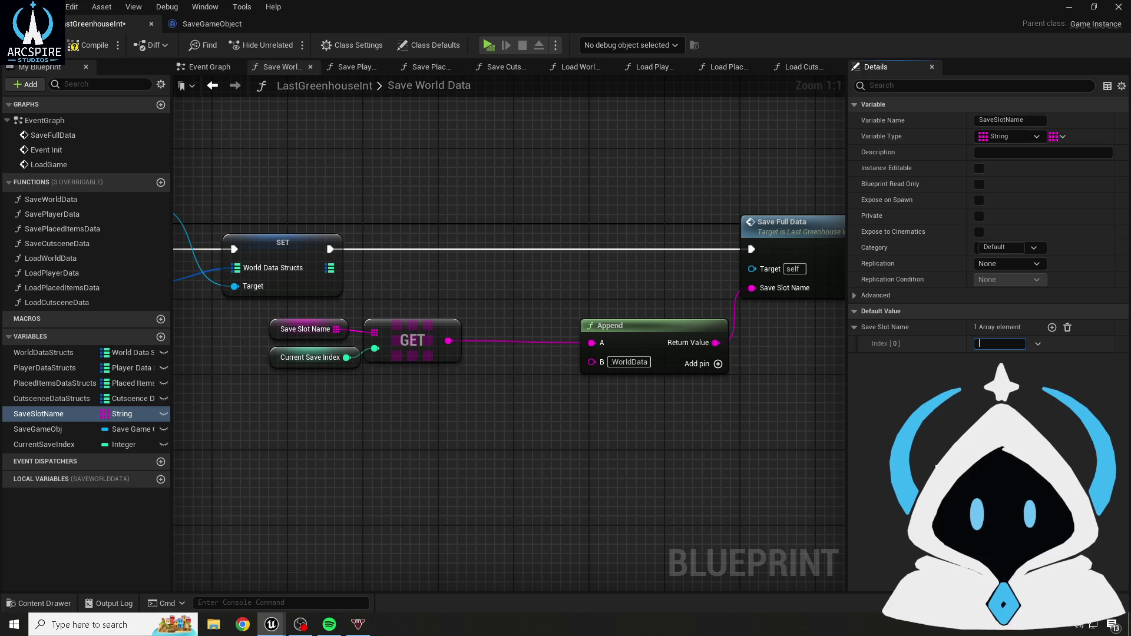
text(Slot1)
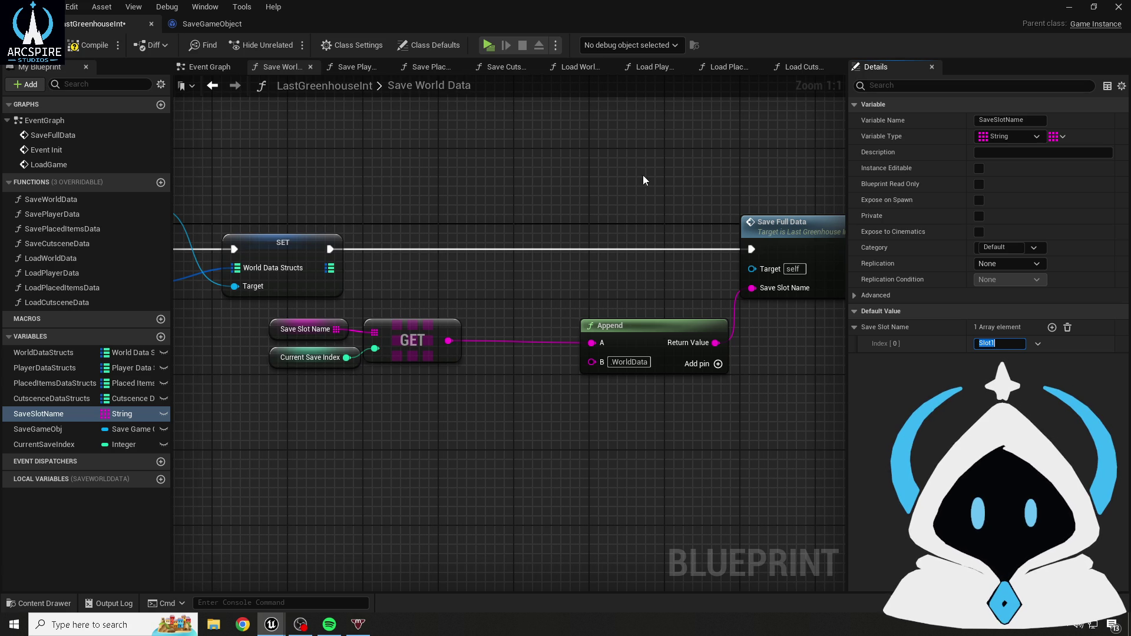
click(89, 45)
click(21, 45)
- Add one default map element to World Data Structs and expand its key
drag(292, 231, 479, 232)
click(265, 292)
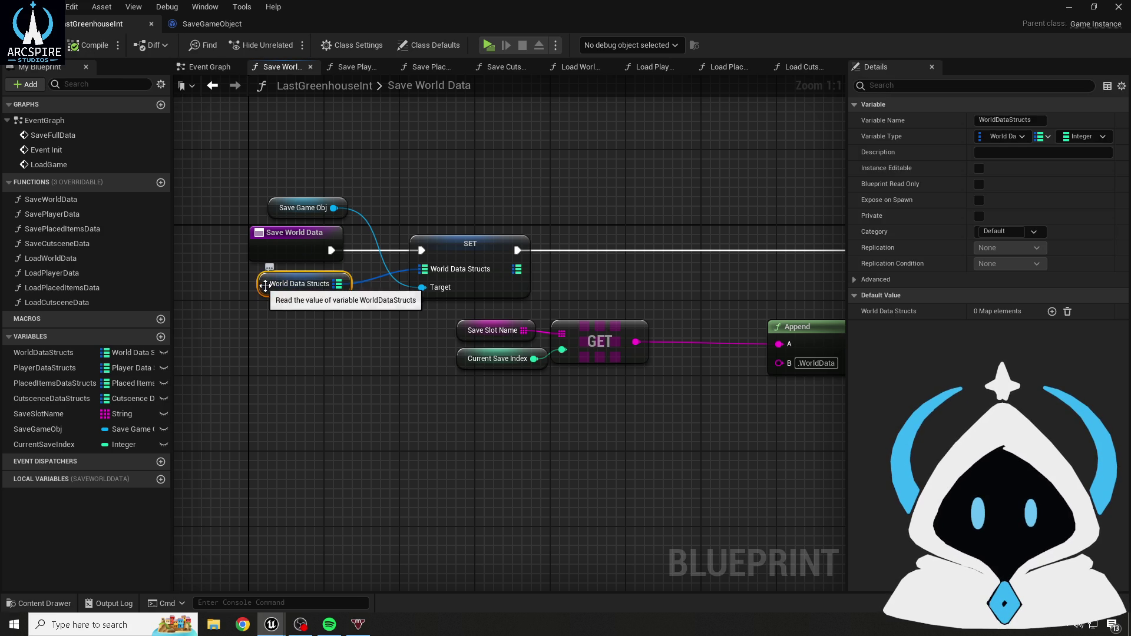
click(1052, 311)
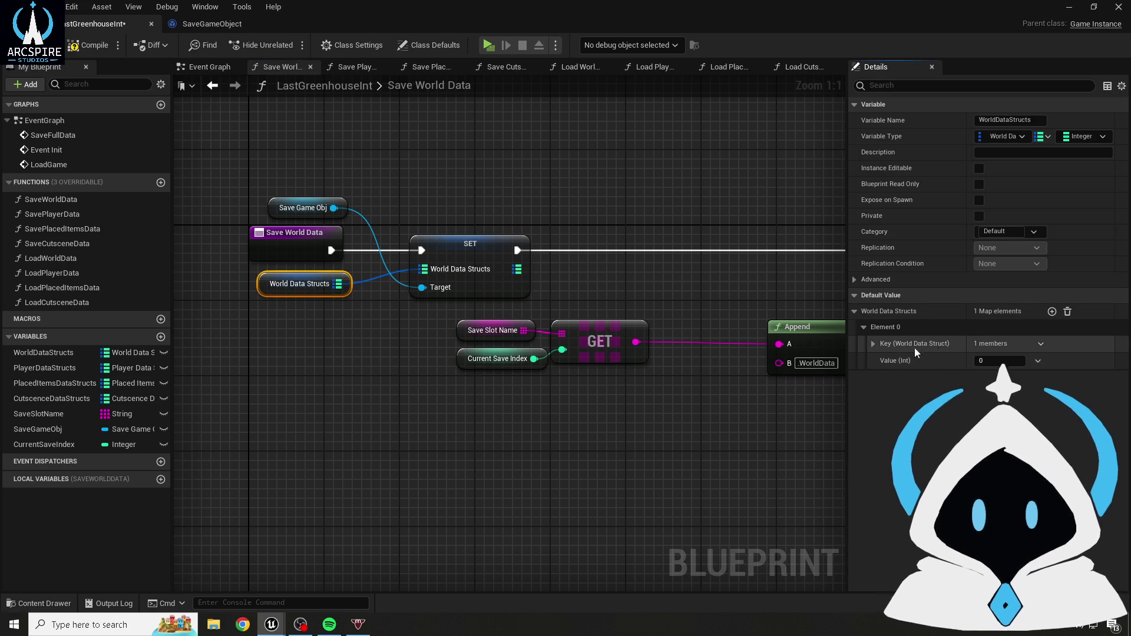
click(873, 343)
text(WorldTitle)
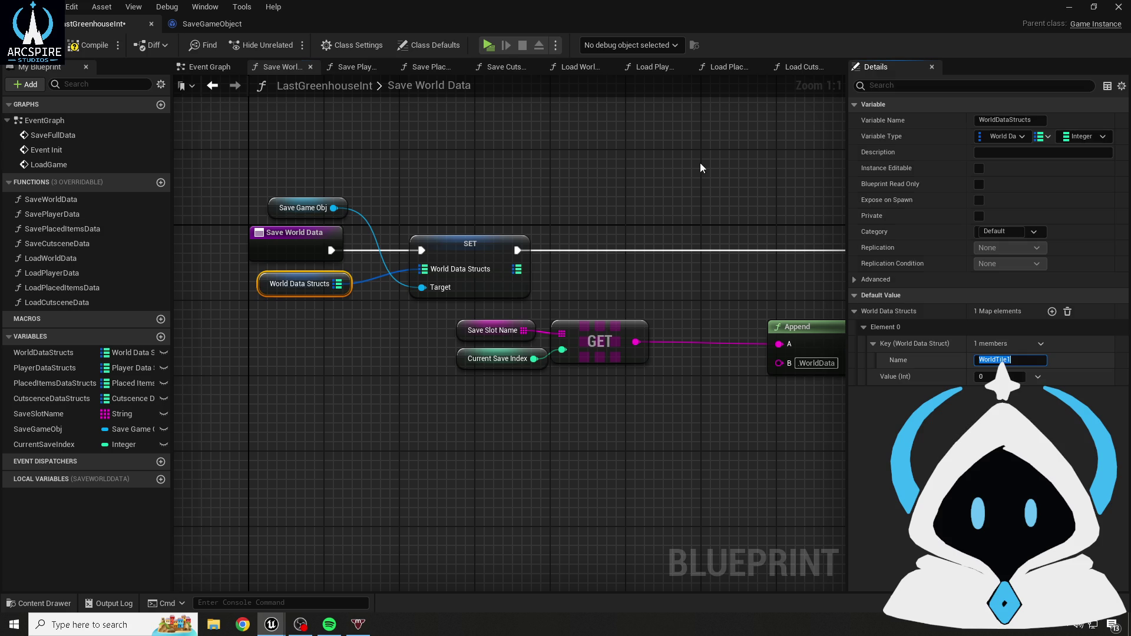
click(195, 102)
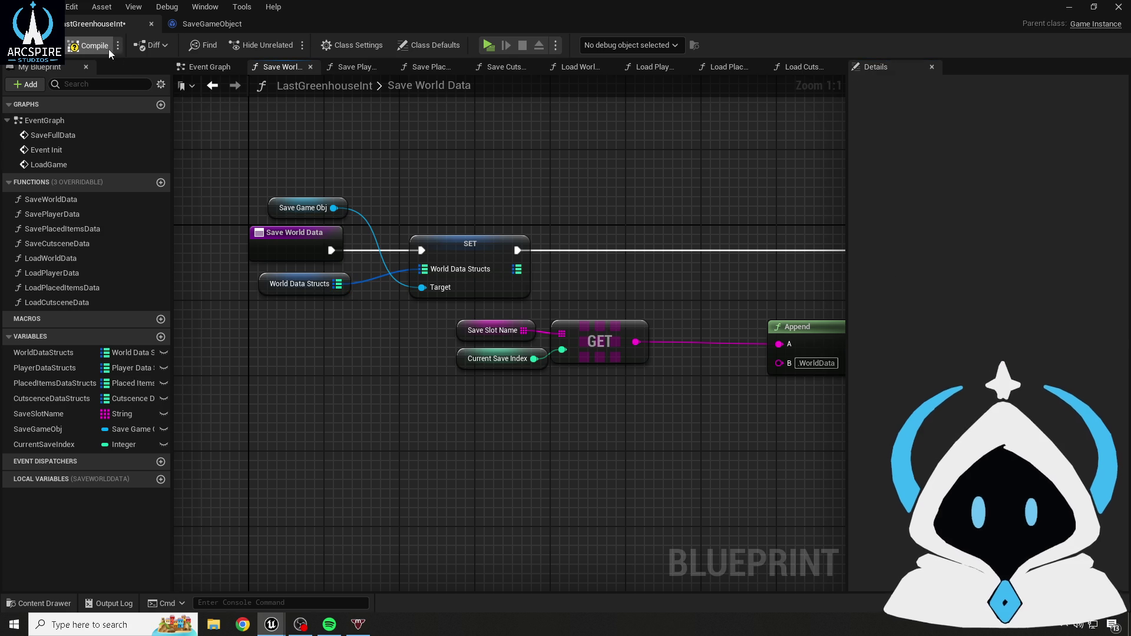
- Minimize and restore the LastGreenhouseInt editor, recentering the Save World Data graph
click(258, 285)
click(539, 200)
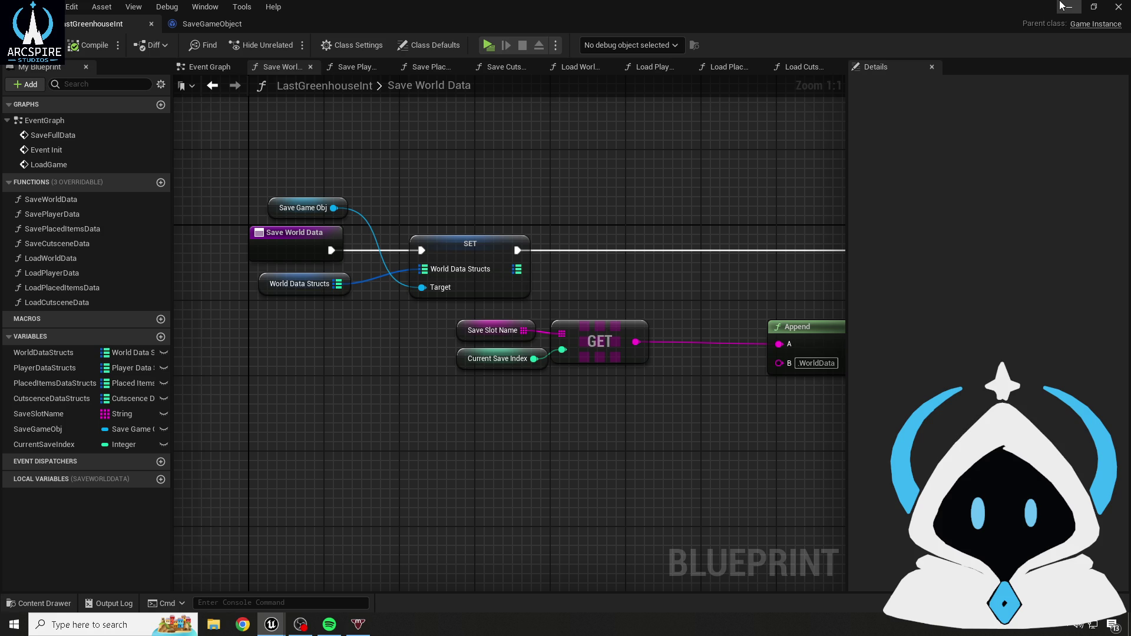
click(1062, 6)
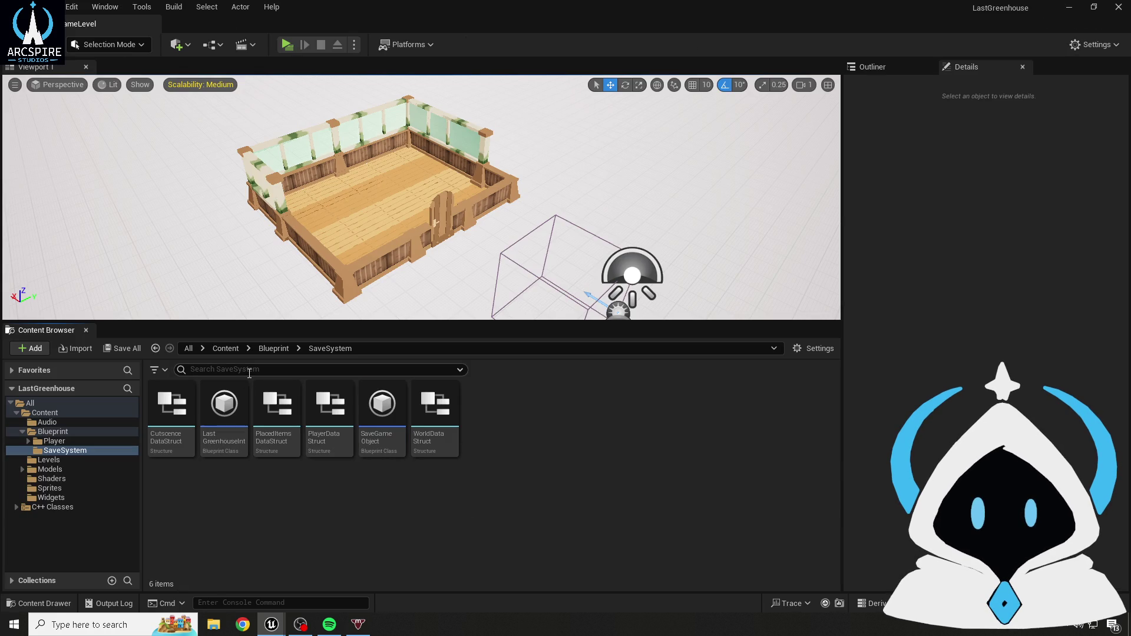
mouse_move(272, 624)
click(336, 563)
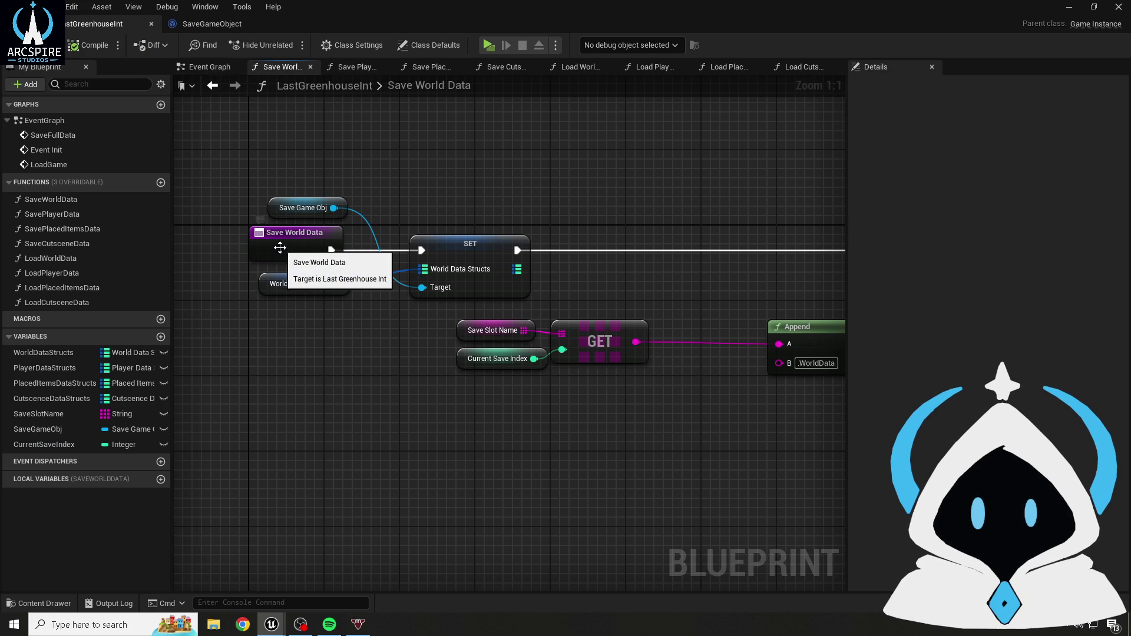
click(279, 248)
click(377, 342)
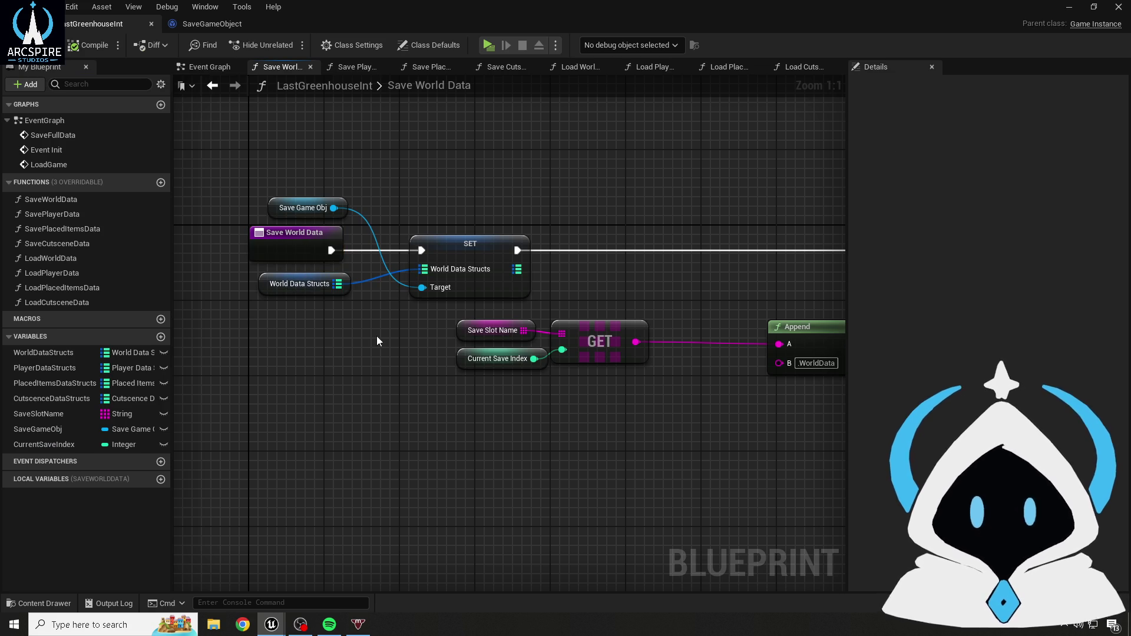
drag(375, 336, 265, 283)
drag(353, 272, 348, 259)
click(340, 229)
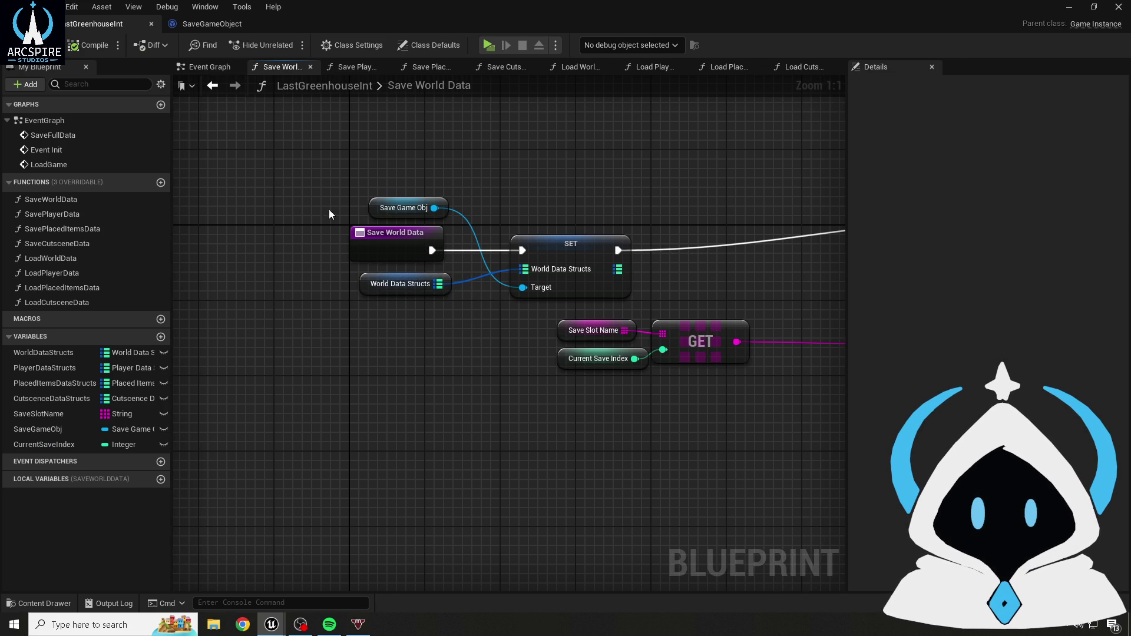
- Browse the Content Drawer to Content > Blueprint > Player and open BP_Player
click(45, 603)
click(217, 255)
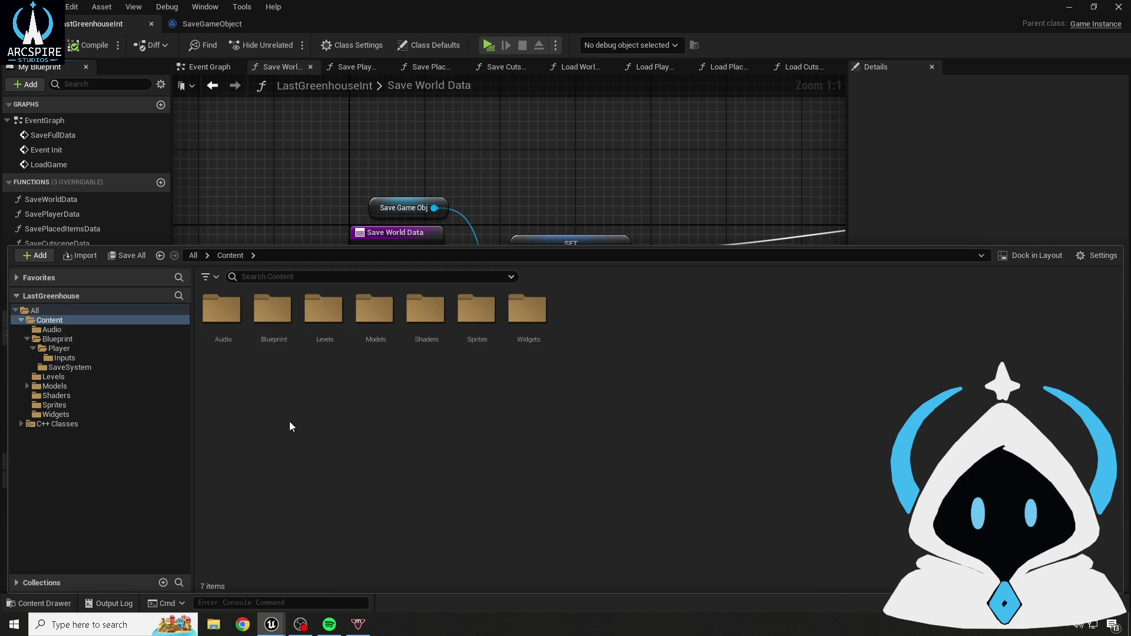
double_click(273, 330)
double_click(221, 339)
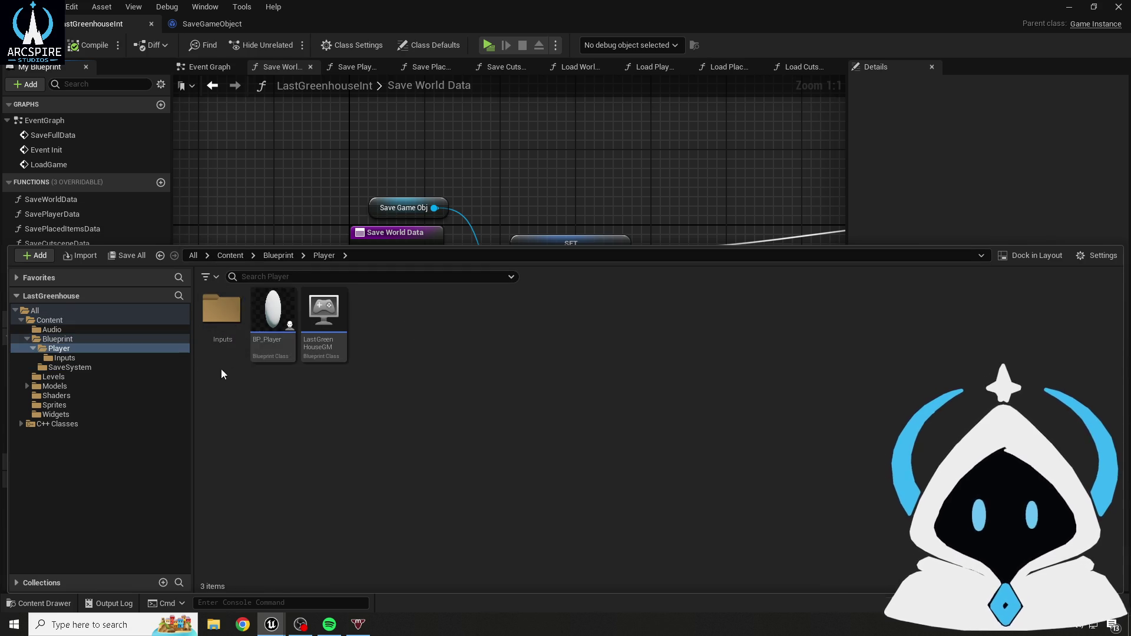
double_click(289, 360)
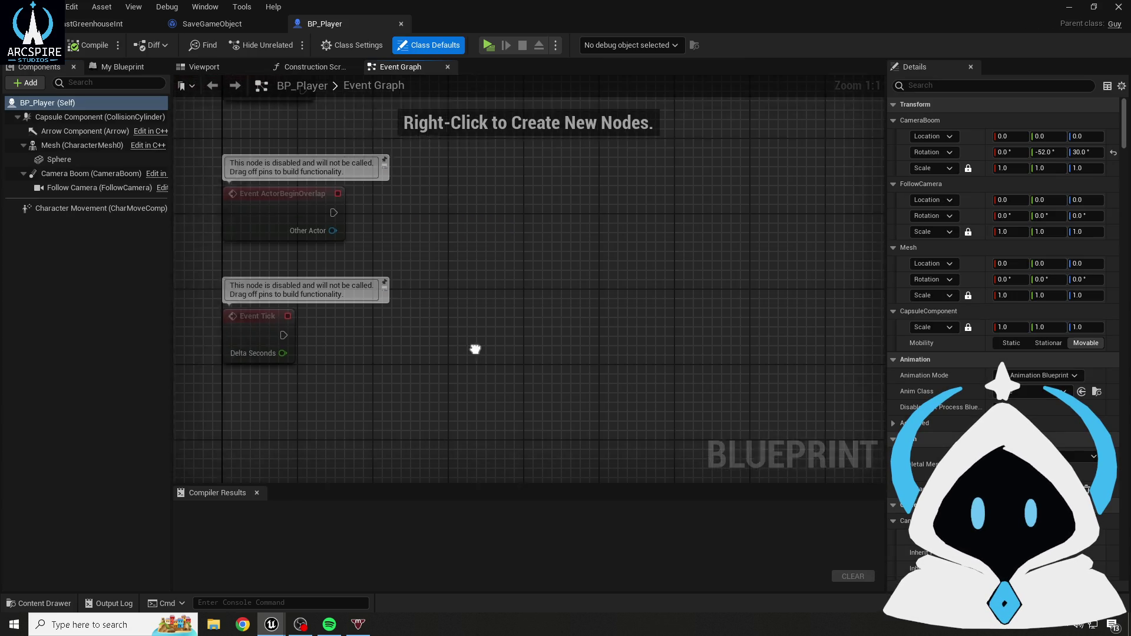
- Add a Debug Key 1 event and a Get Game Instance node to BP_Player
right_click(390, 355)
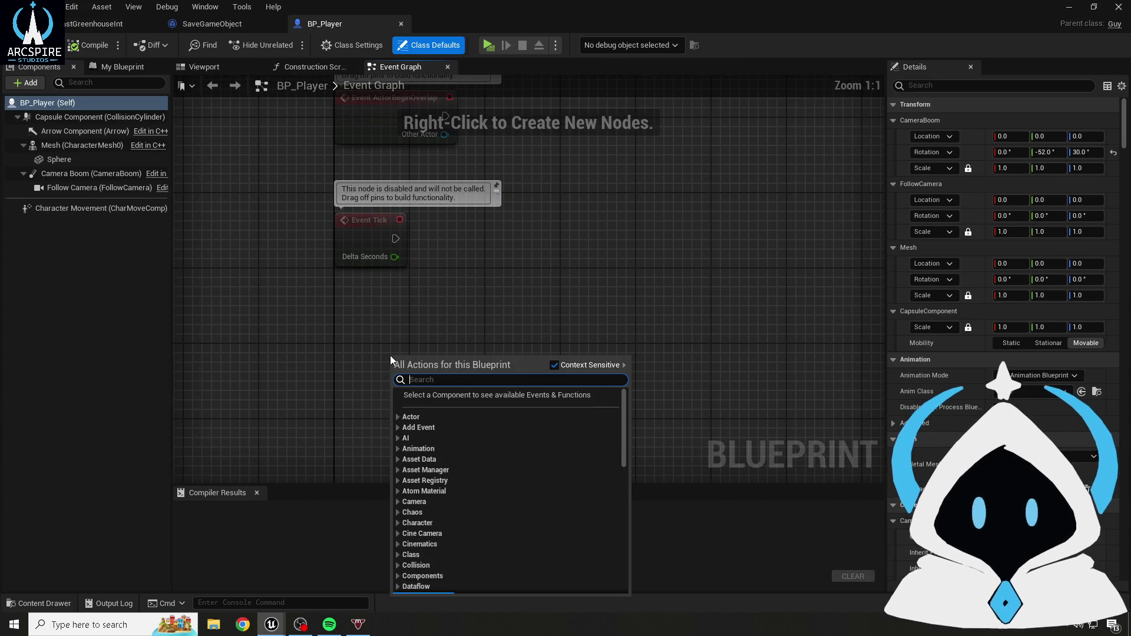
text(debug key)
key(Return)
scroll(469, 329, down, 1)
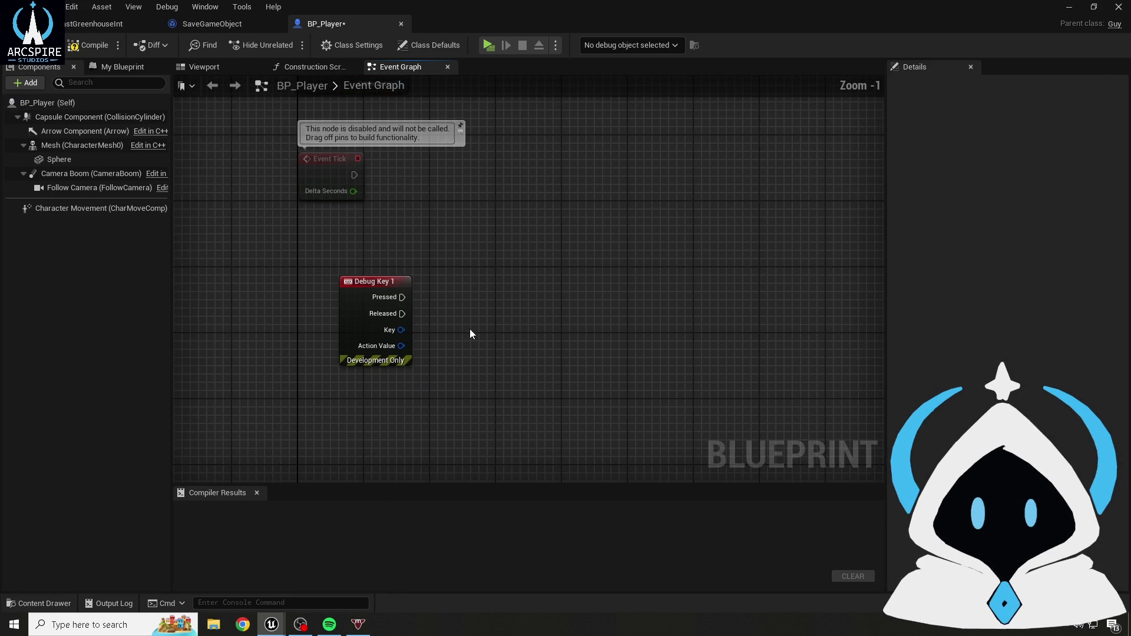
scroll(478, 313, up, 1)
right_click(478, 313)
text(get g)
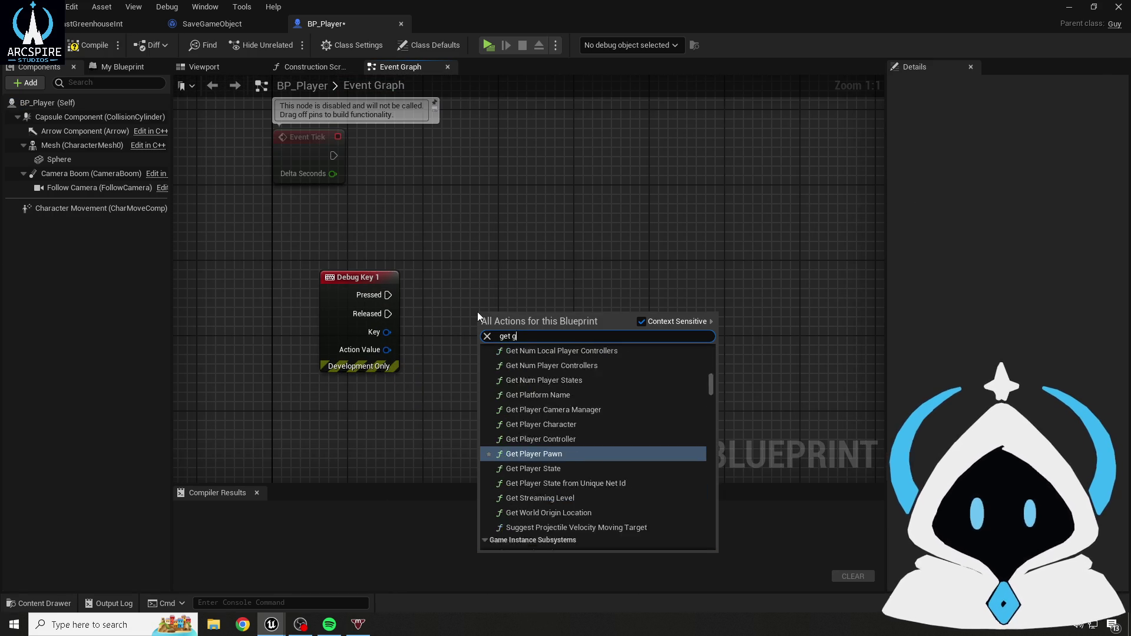
text(ame instan)
key(Return)
mouse_move(492, 319)
mouse_down()
mouse_move(362, 236)
mouse_move(333, 245)
mouse_up()
- Cast the game instance to LastGreenhouseInt on Debug Key 1 and call Save World Data
drag(400, 256, 461, 304)
text(cast to sav)
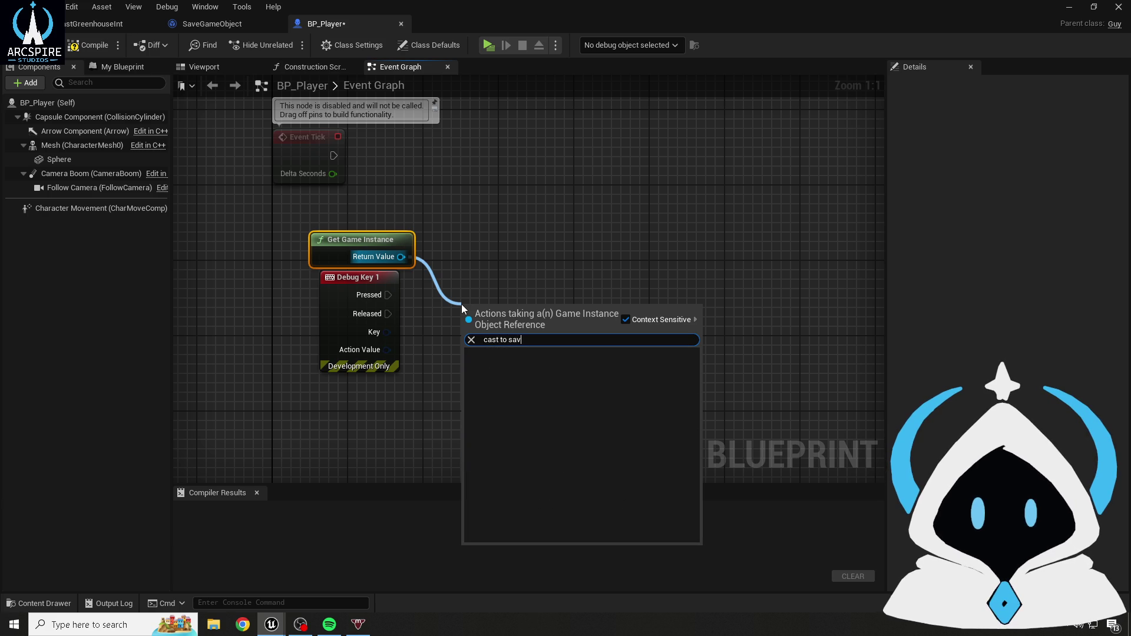
key(BackSpace)
text(lastg)
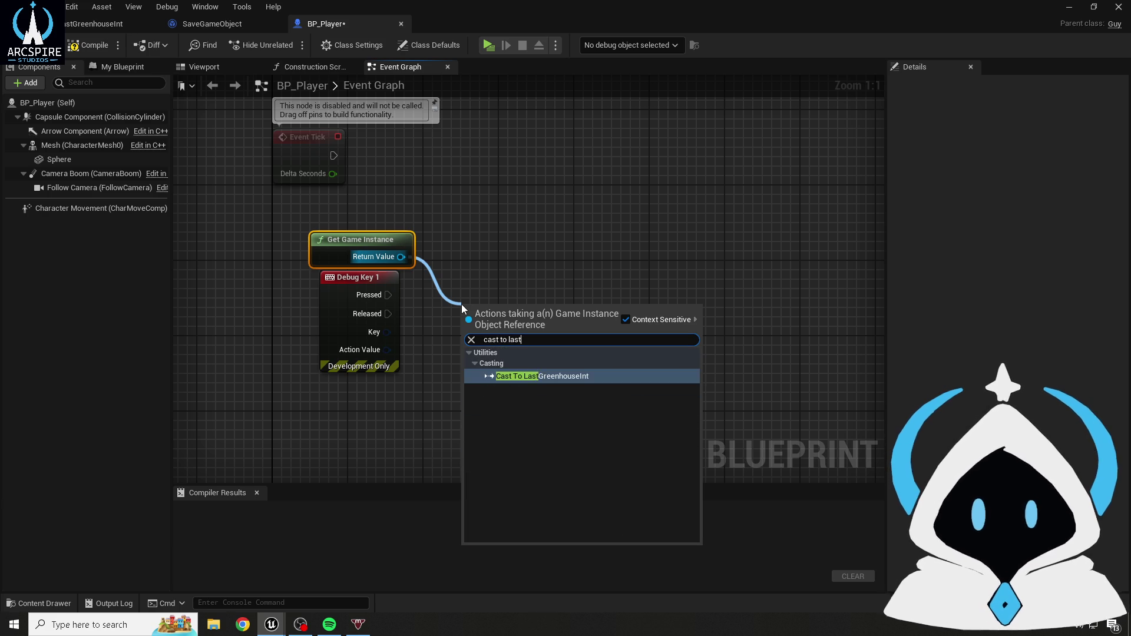
key(Return)
mouse_move(389, 295)
mouse_down()
mouse_move(475, 317)
mouse_move(507, 345)
mouse_move(483, 294)
mouse_move(473, 296)
mouse_up()
scroll(489, 281, down, 1)
text(save world)
key(Return)
- Compile BP_Player and run a quick play-in-editor test
click(88, 45)
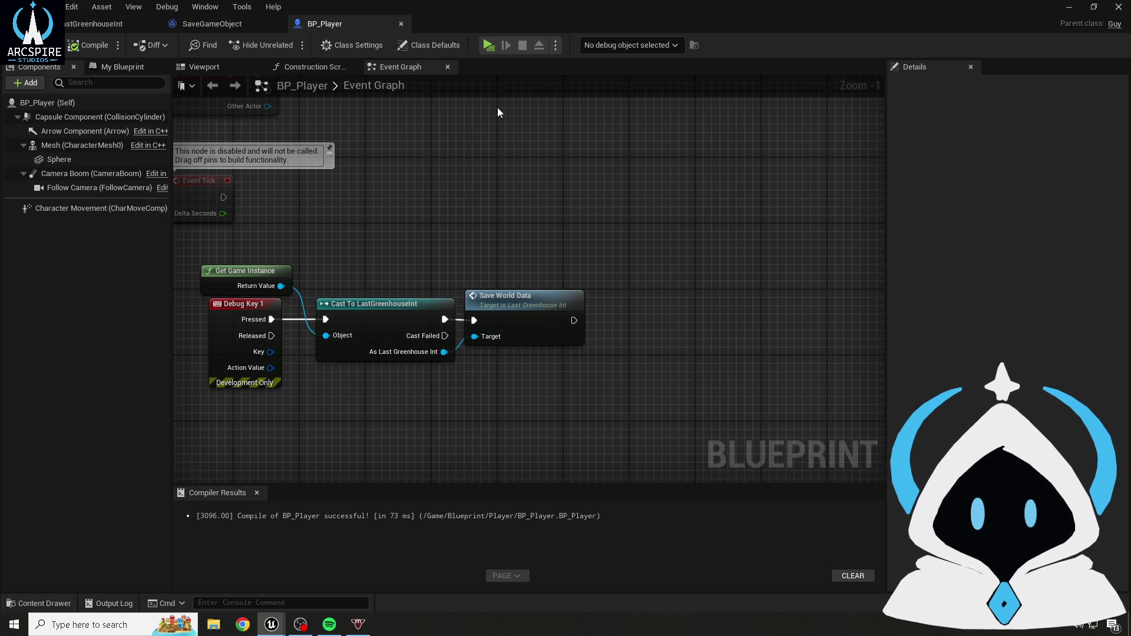
scroll(497, 107, up, 1)
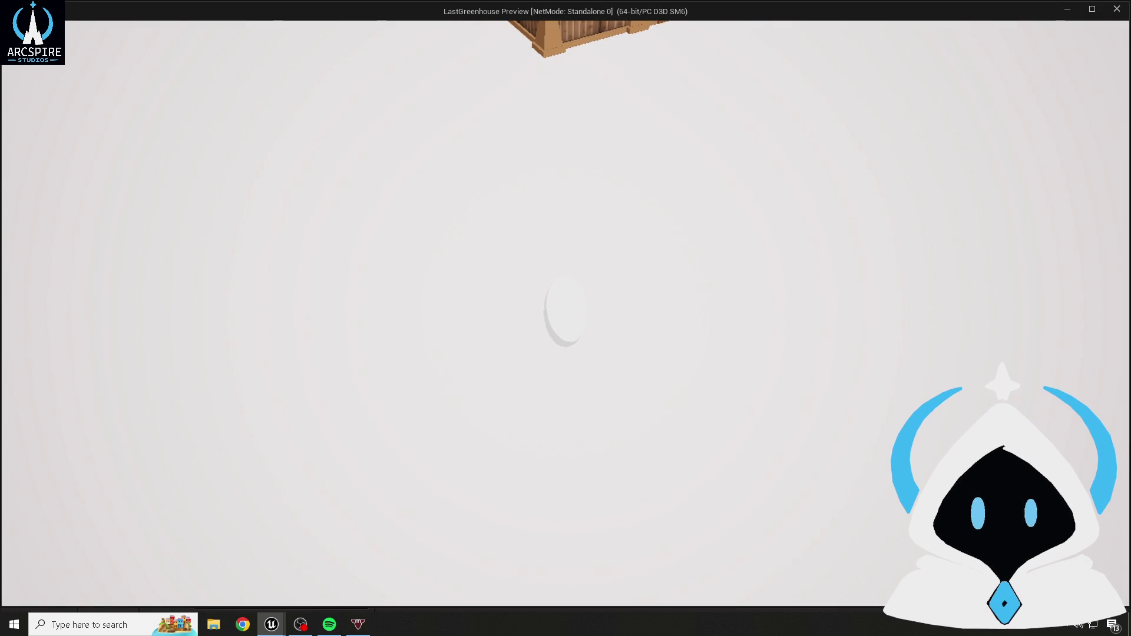
key(Escape)
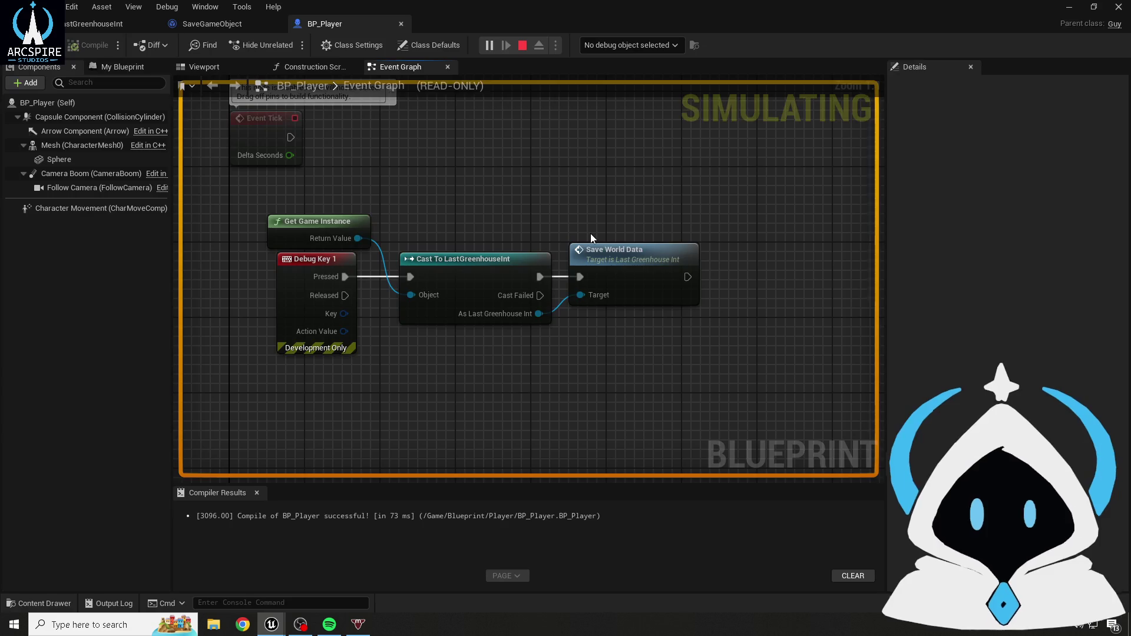
key(super+e)
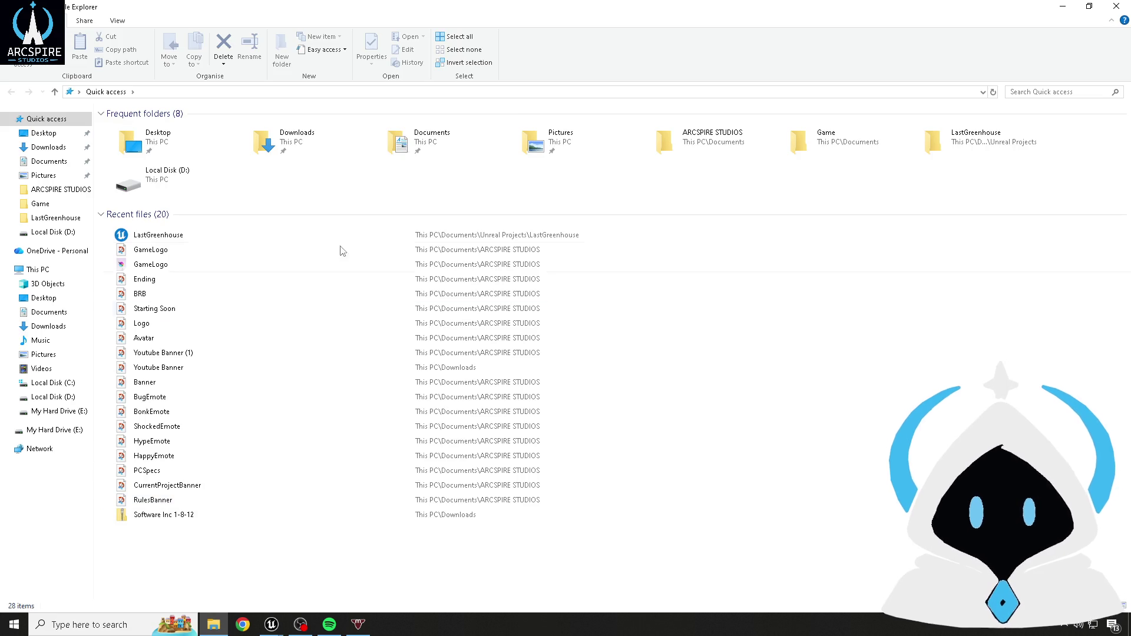
- Navigate to Documents > Unreal Projects > LastGreenhouse > Saved > SaveGames
double_click(487, 12)
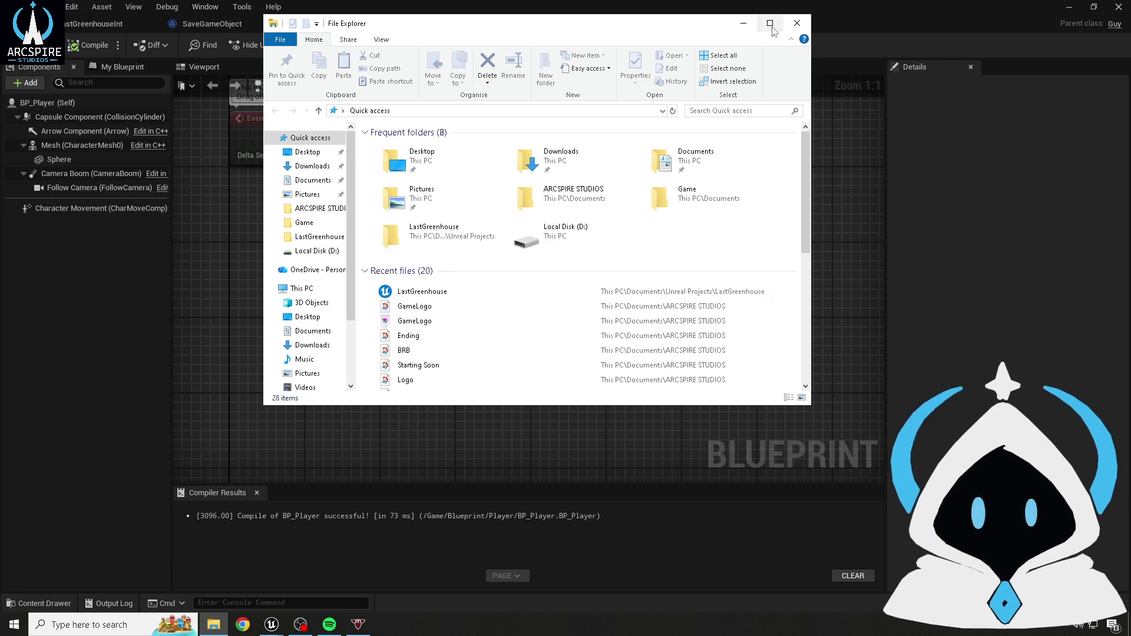
key(super+Up)
click(63, 165)
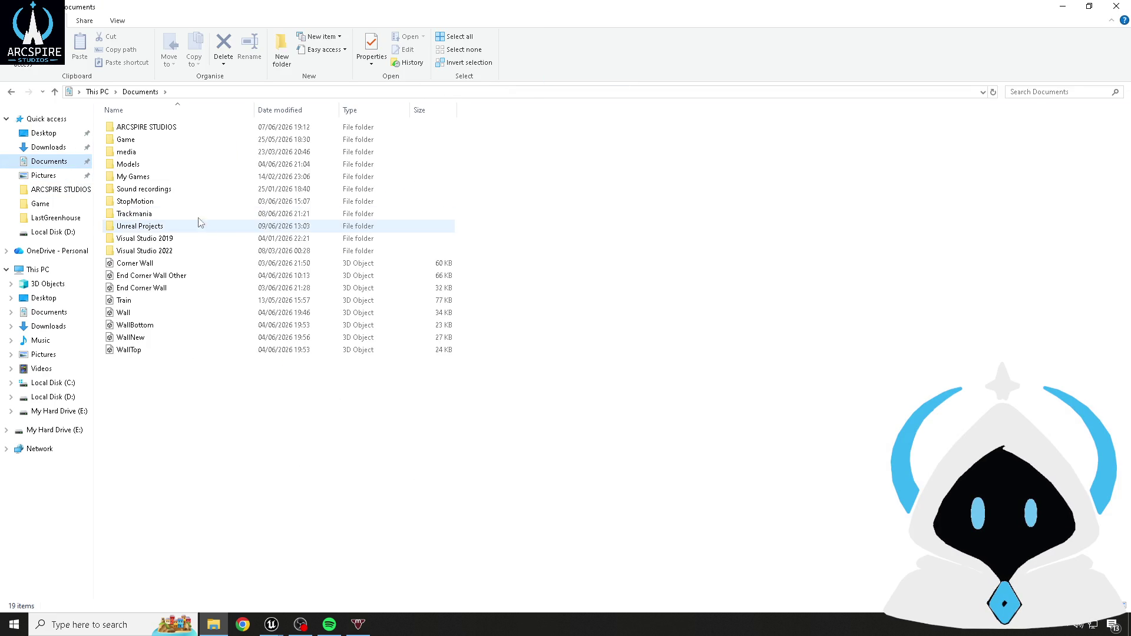
double_click(151, 226)
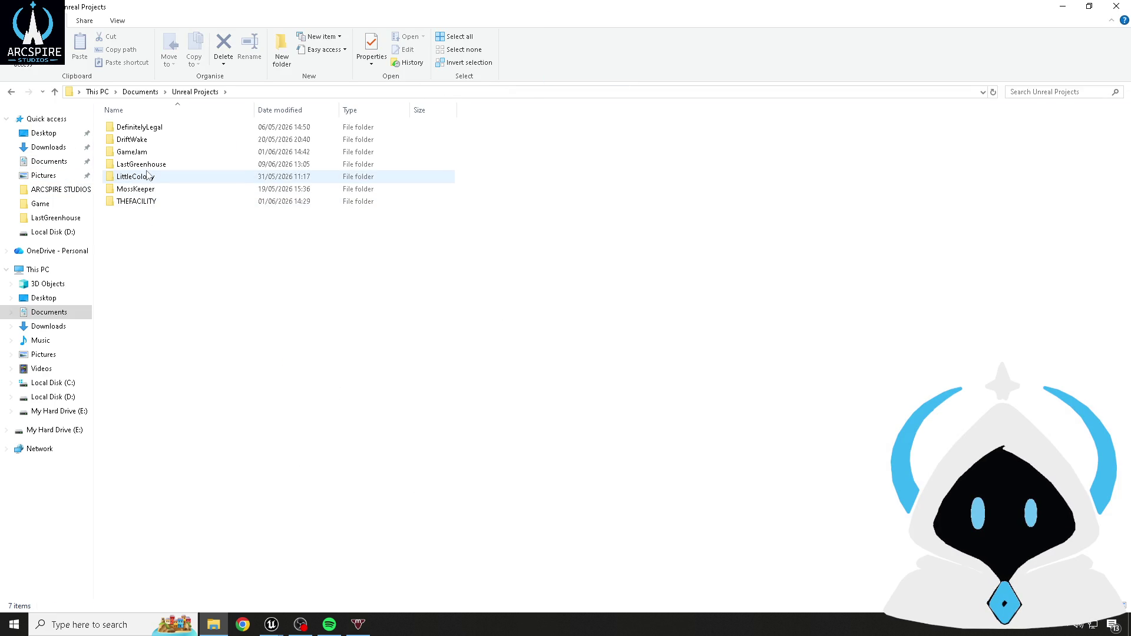
double_click(148, 165)
double_click(146, 201)
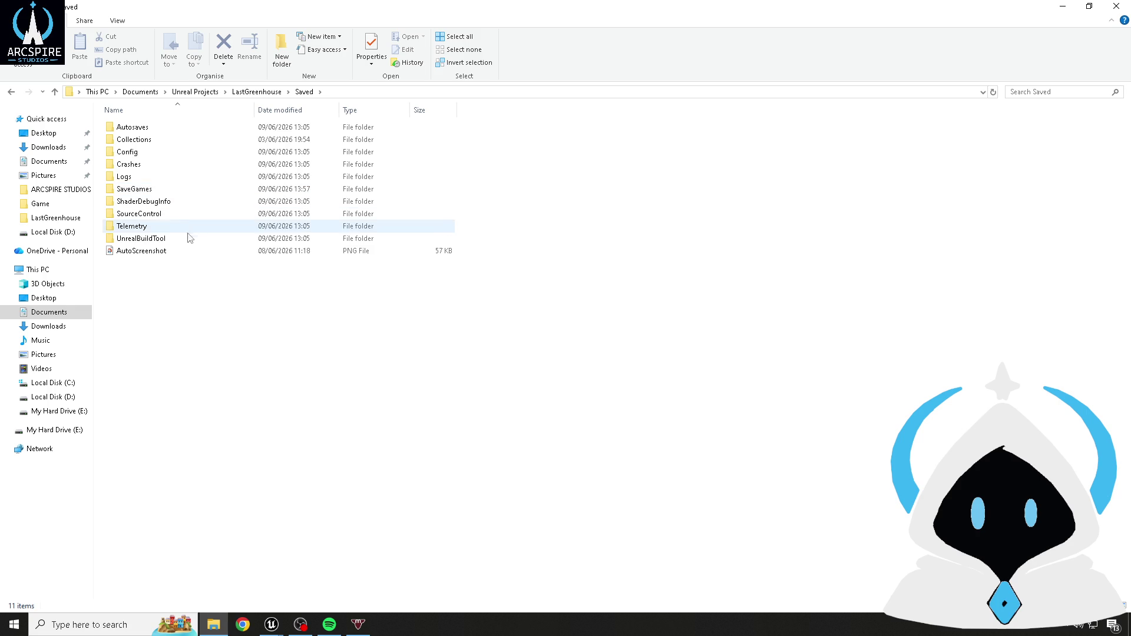
double_click(170, 189)
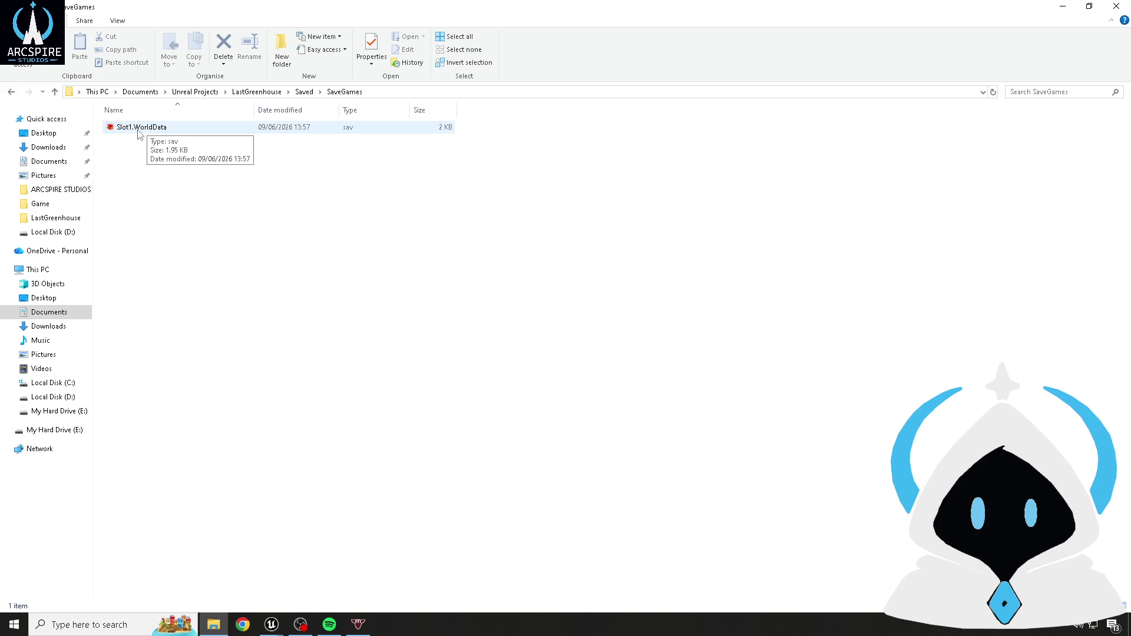
- Try opening Slot1.WorldData in BreeZip, then close the BreeZip windows and error dialog
click(155, 133)
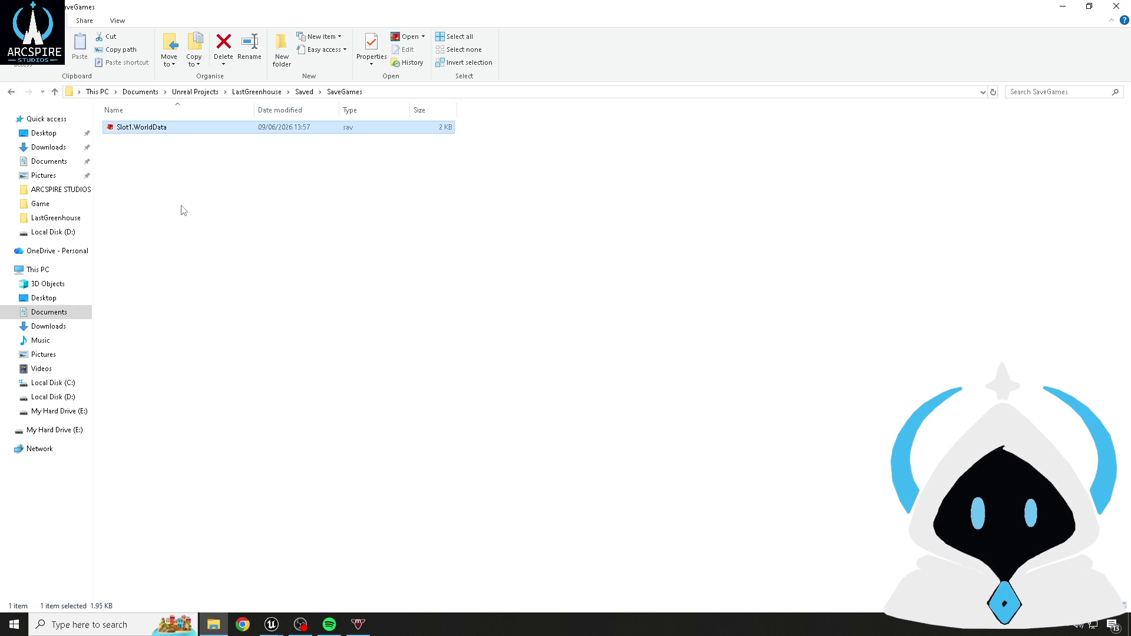
right_click(151, 125)
click(535, 467)
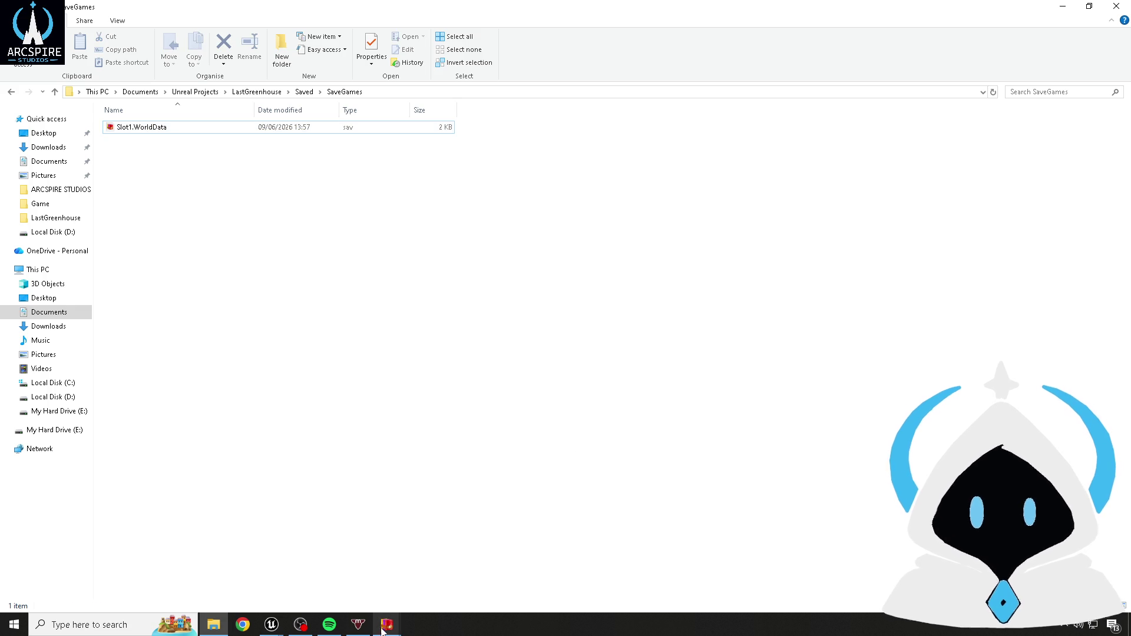
mouse_move(386, 624)
click(258, 566)
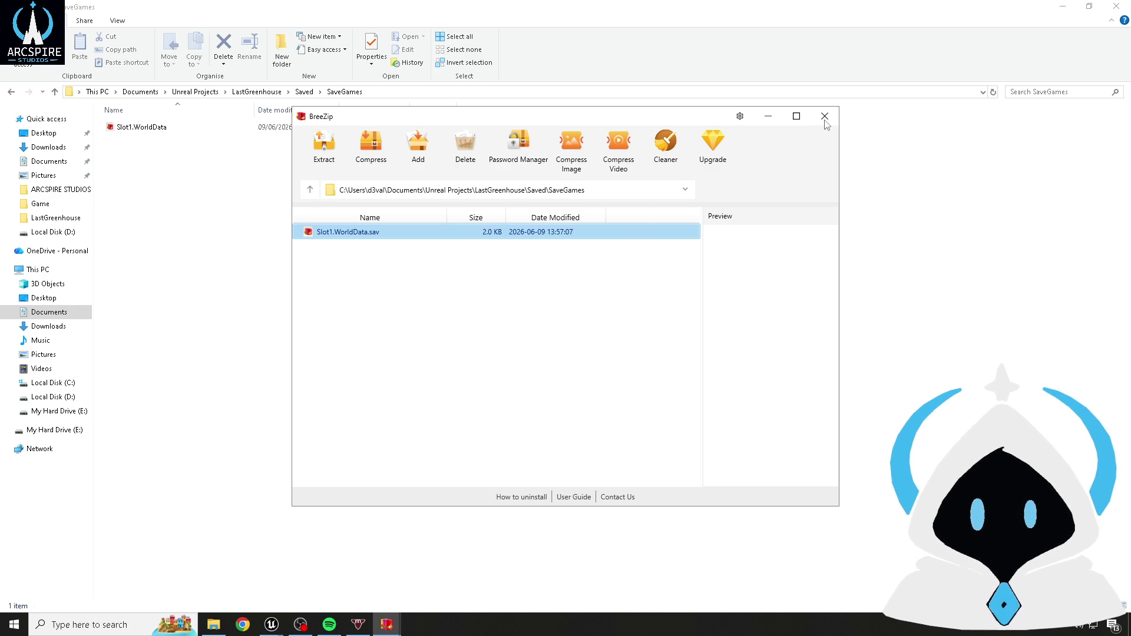
mouse_move(386, 625)
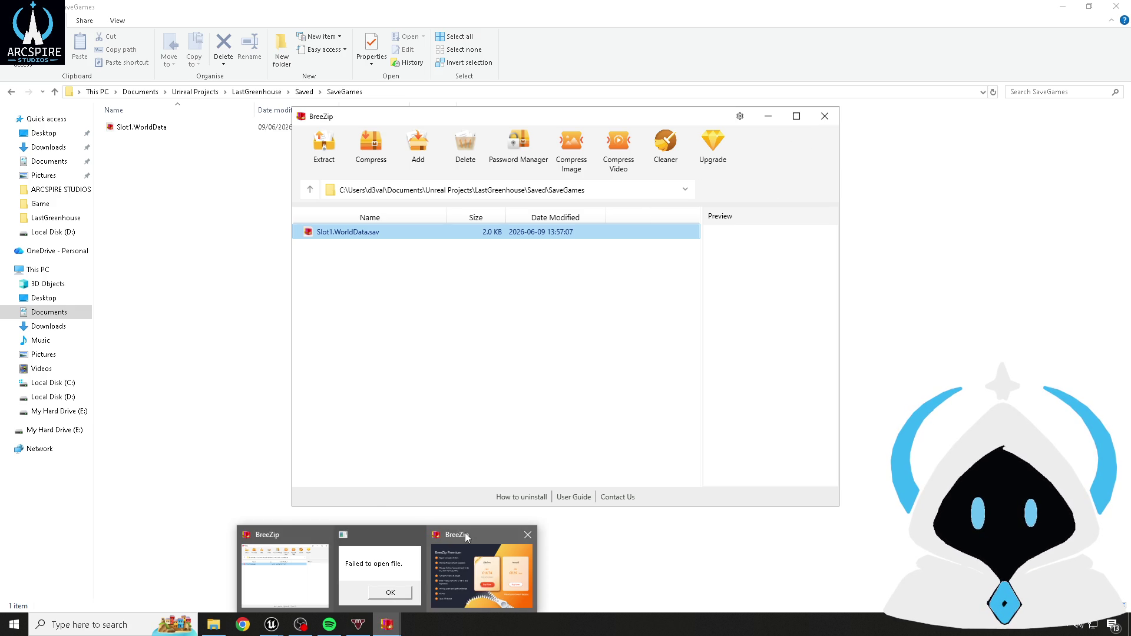
click(527, 538)
click(482, 542)
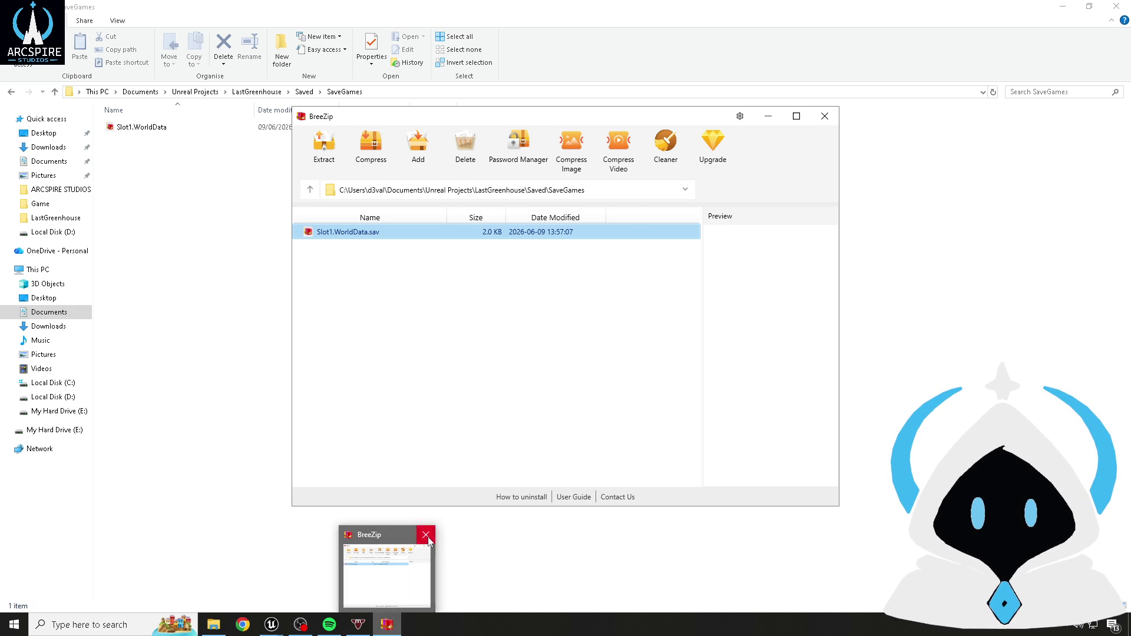
click(428, 541)
click(152, 129)
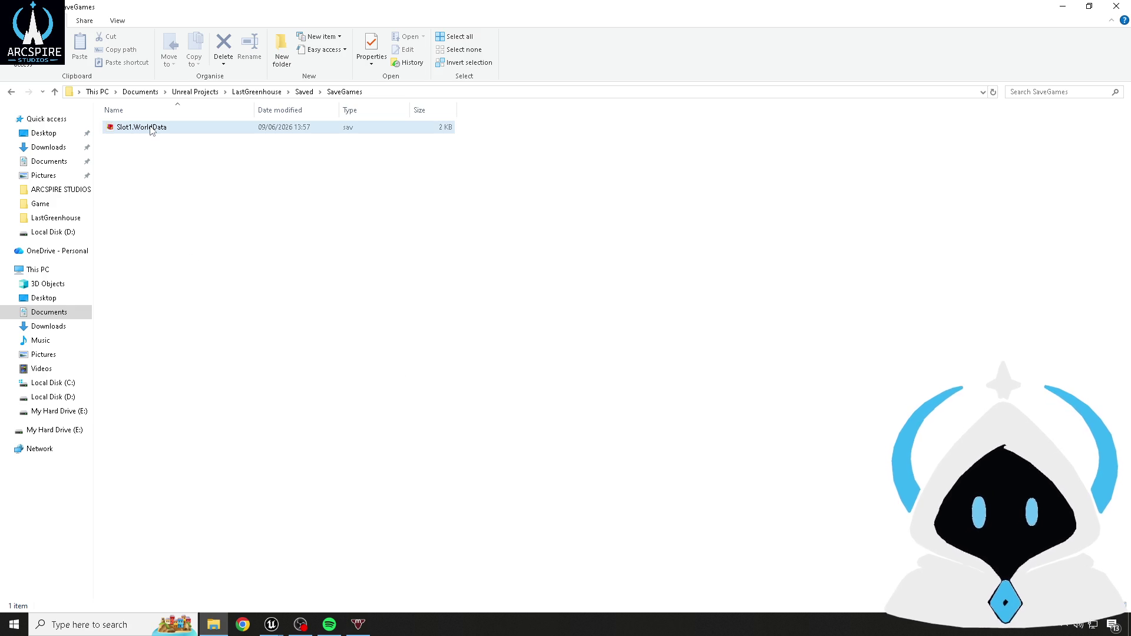
click(224, 142)
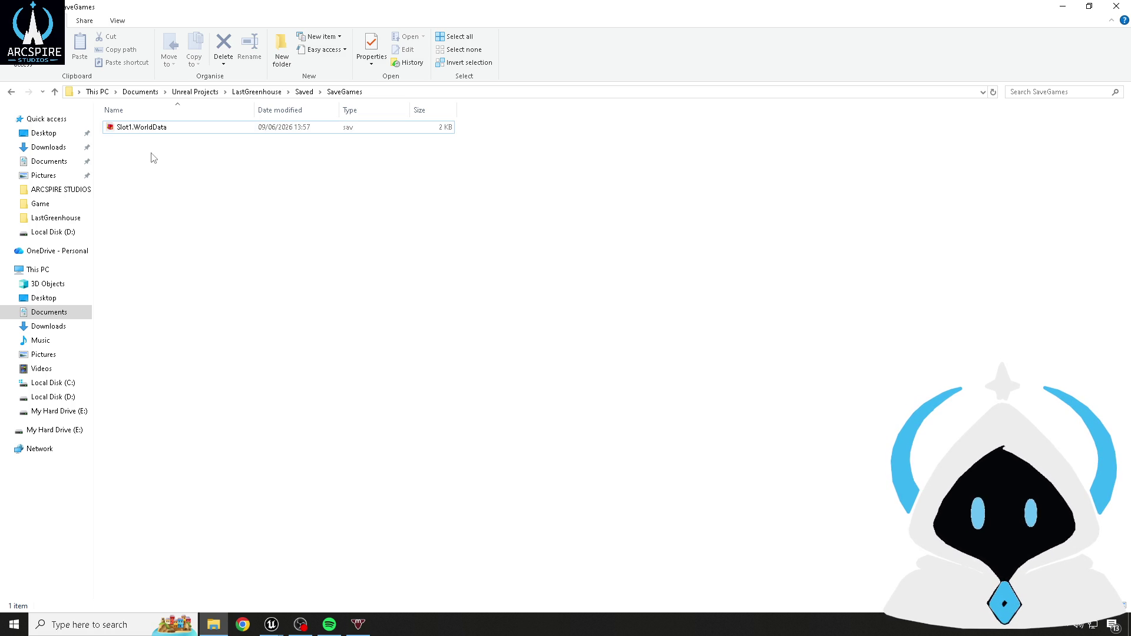
- Return to the LastGreenhouseInt blueprint's Save World Data graph
click(1117, 6)
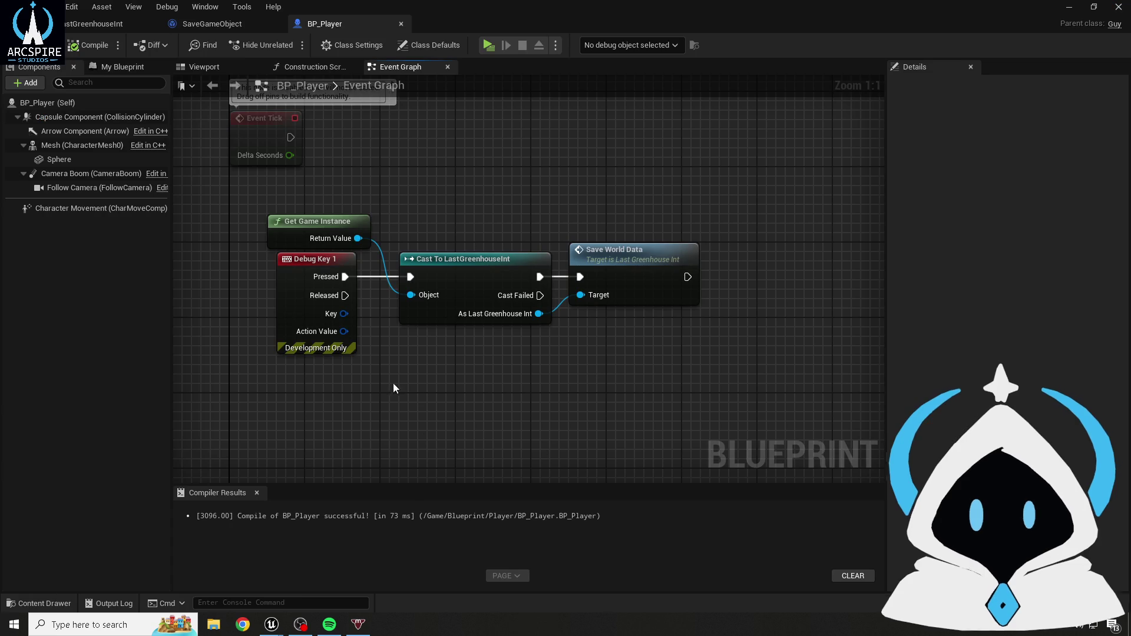
click(196, 26)
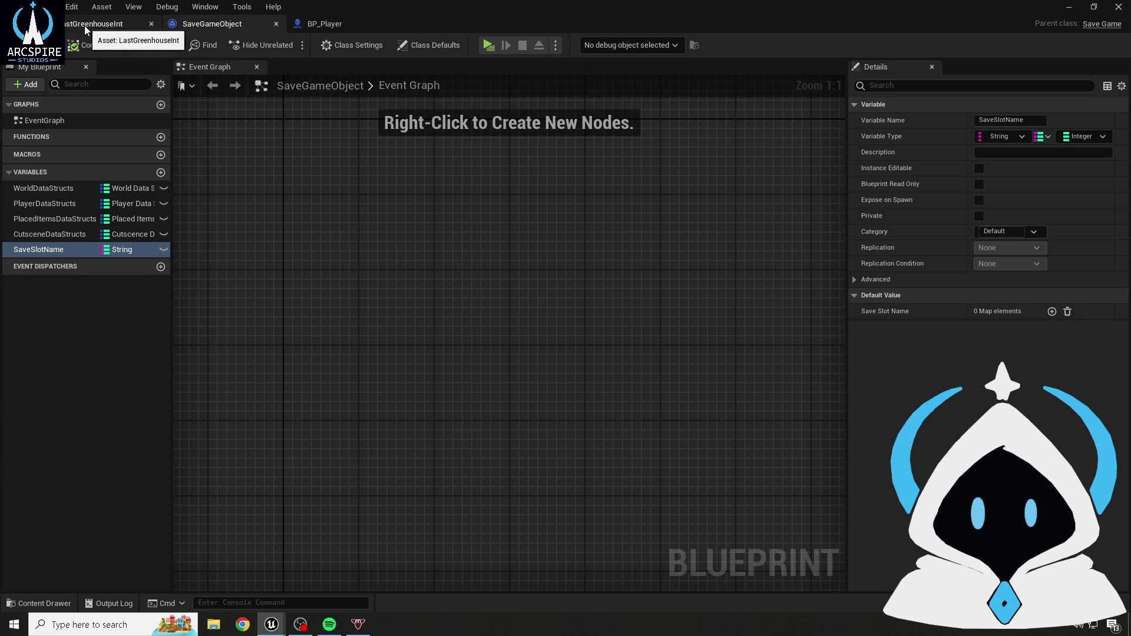
click(84, 26)
scroll(506, 221, down, 1)
mouse_move(506, 222)
mouse_down()
mouse_move(377, 220)
mouse_move(397, 197)
mouse_move(348, 217)
mouse_move(411, 194)
mouse_move(368, 182)
mouse_move(479, 176)
mouse_up()
- Select the SET, Save Game Obj, World Data Structs, Save Slot Name and GET nodes
click(253, 183)
ctrl+click(277, 252)
ctrl+click(430, 217)
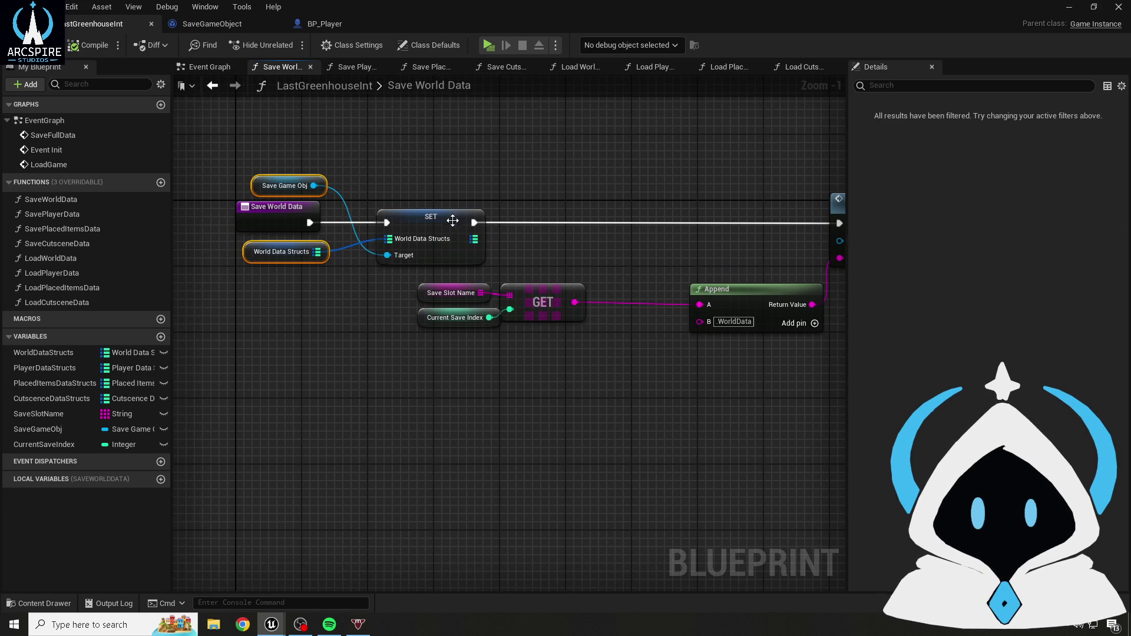
scroll(412, 192, down, 2)
mouse_move(348, 249)
mouse_down()
mouse_move(354, 261)
mouse_move(401, 265)
mouse_up()
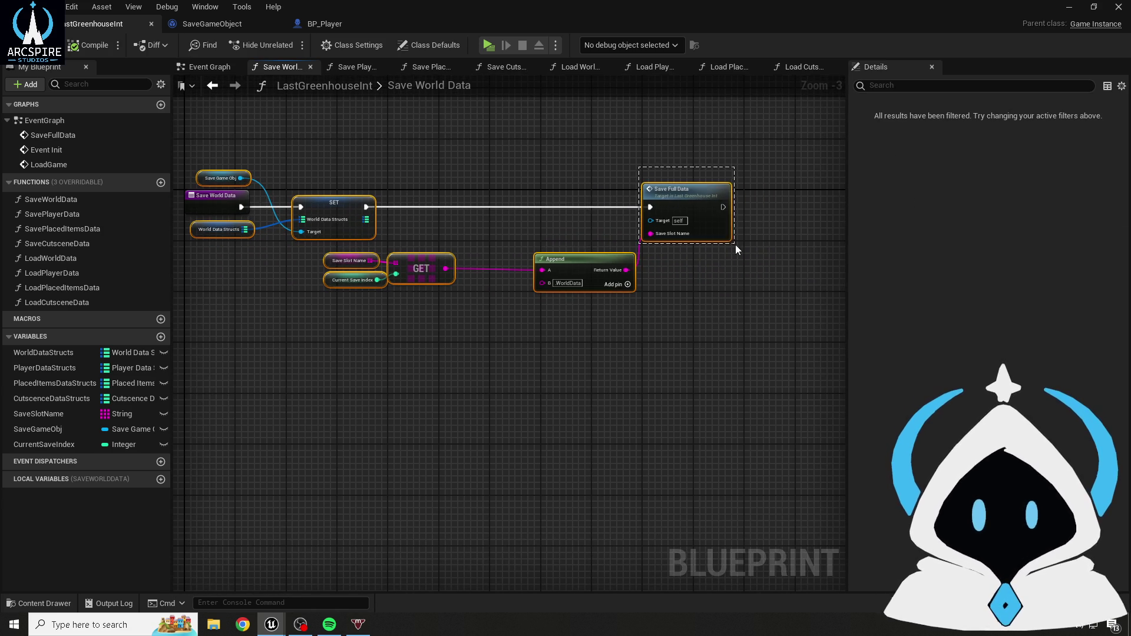
click(427, 157)
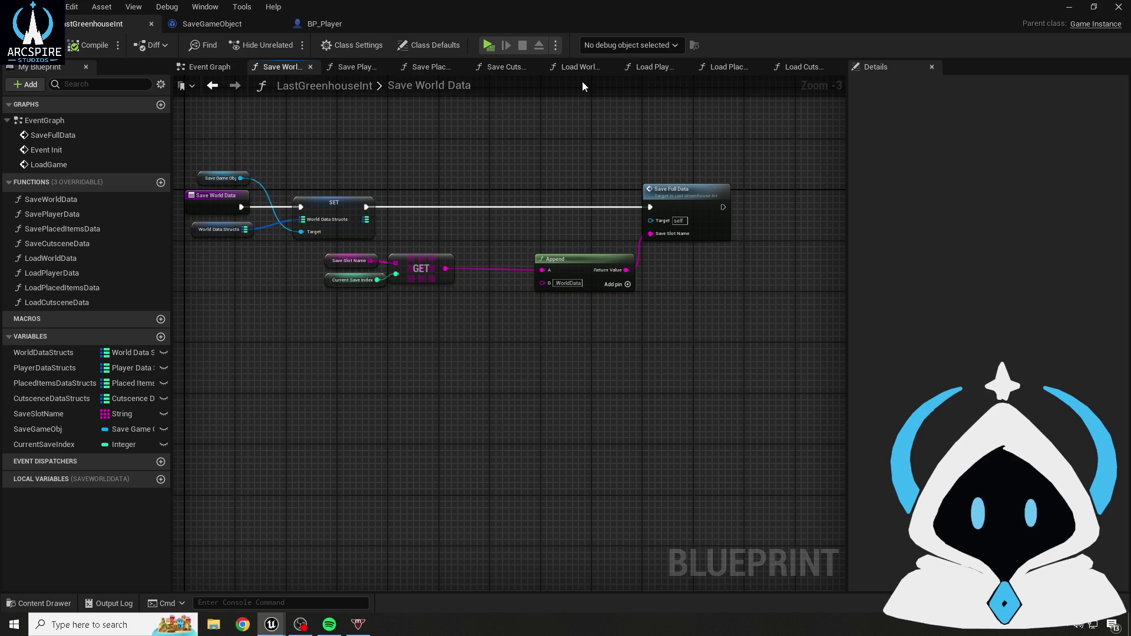
- Close the Load World, Player, Placed Items and Cutscene Data graphs; open Save Player Data
click(610, 70)
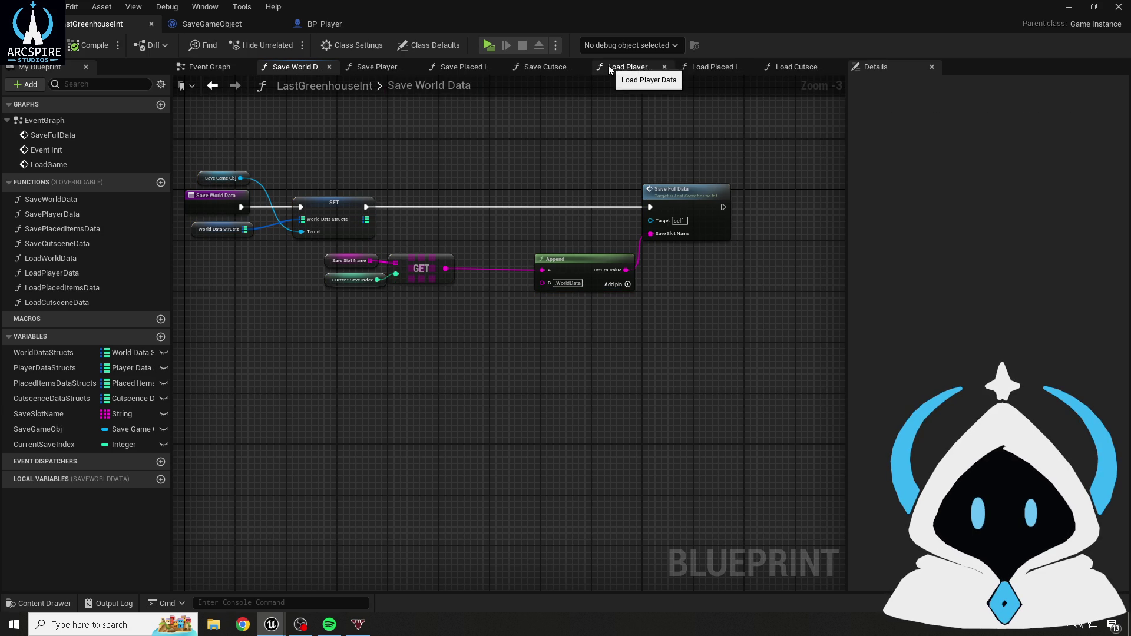
click(663, 70)
click(734, 66)
click(734, 66)
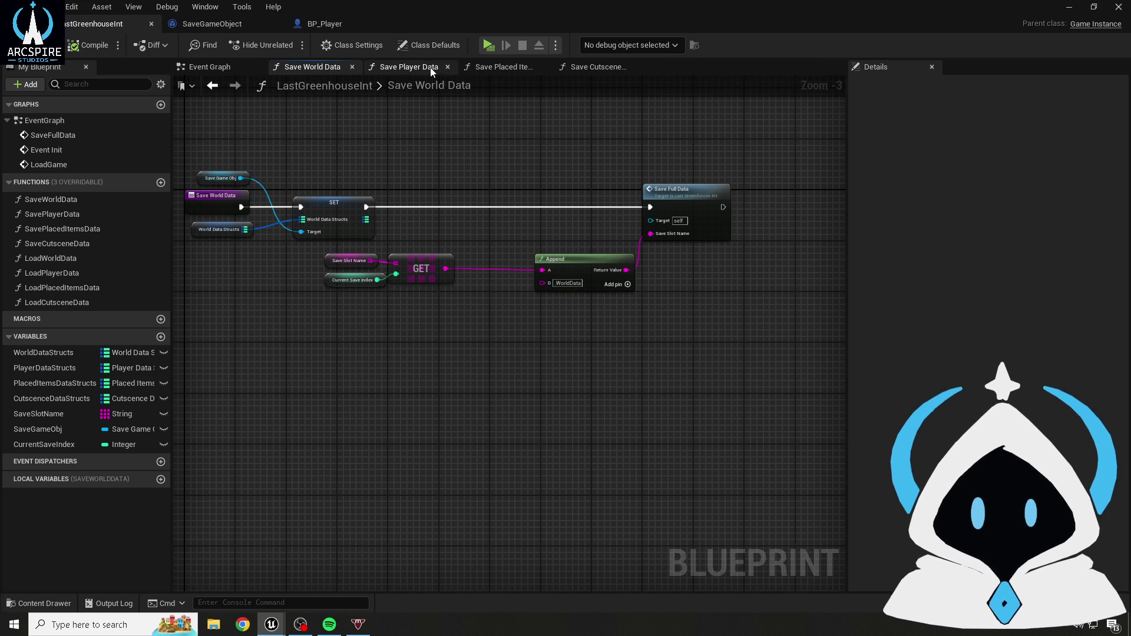
click(429, 68)
scroll(570, 242, up, 1)
- Paste the save nodes, delete the old SET node, and change the slot suffix to PlayerData
key(ctrl+v)
scroll(478, 232, up, 1)
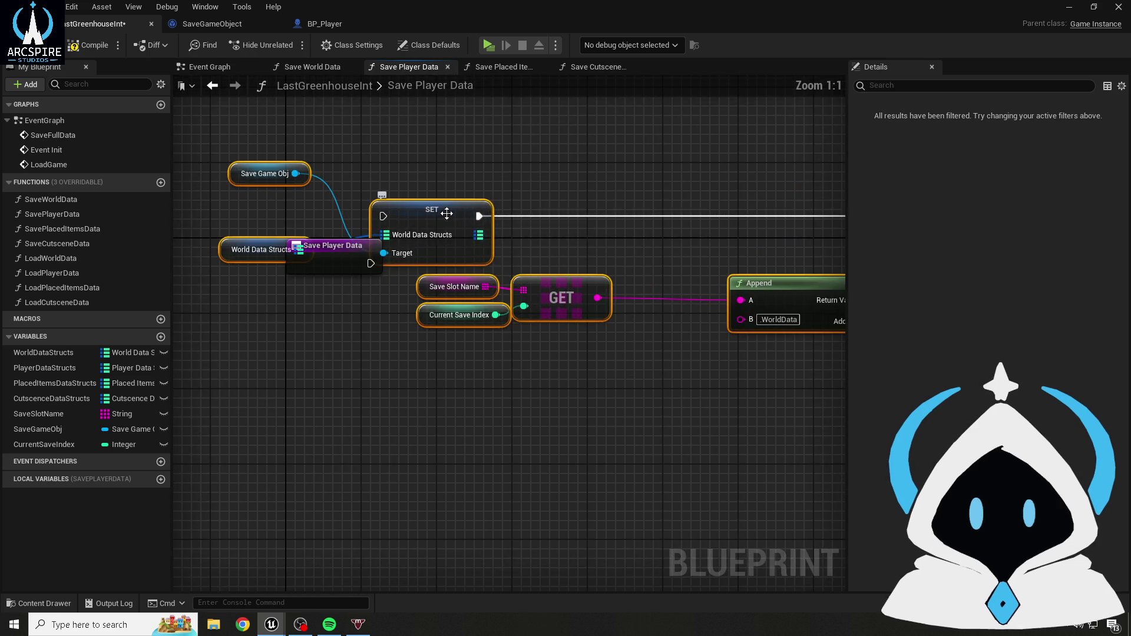
drag(479, 232, 501, 263)
click(487, 267)
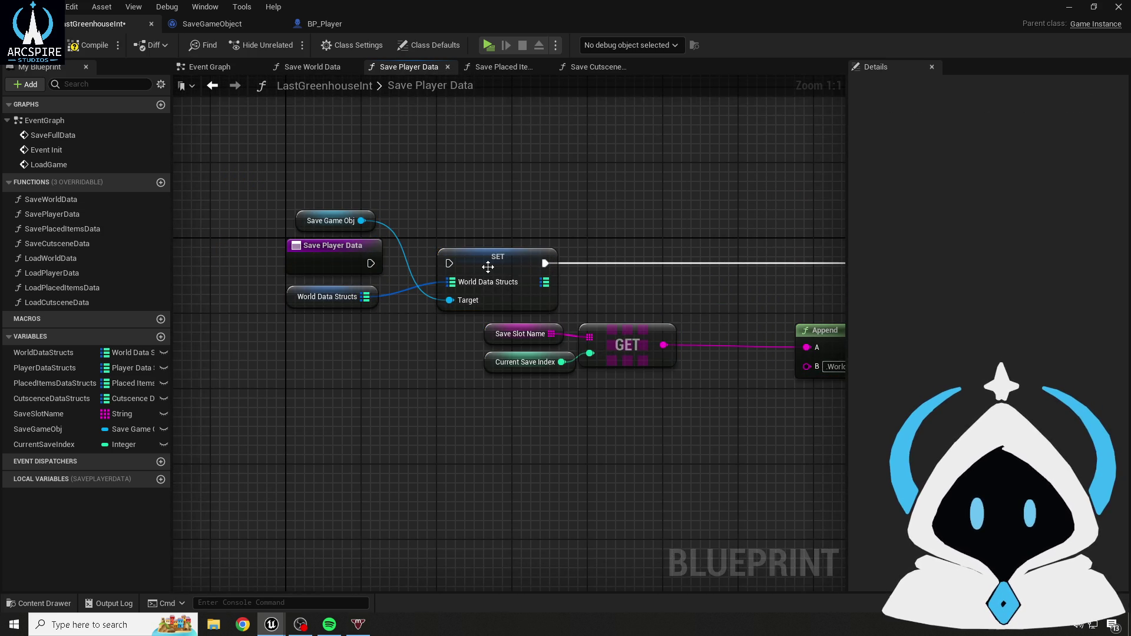
key(Delete)
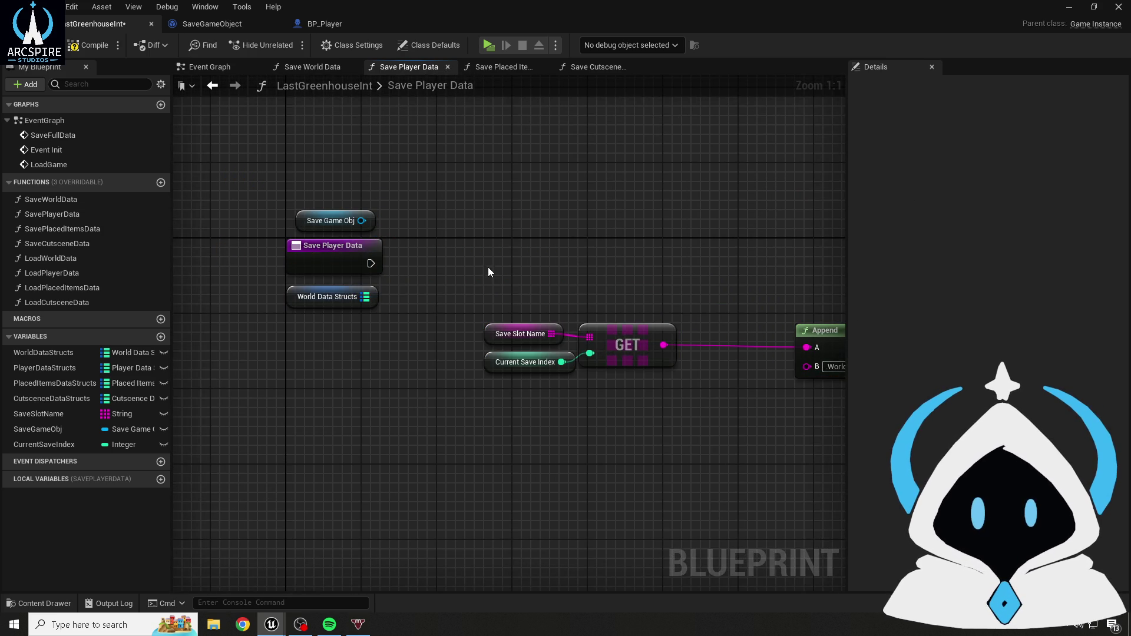
drag(601, 225, 372, 200)
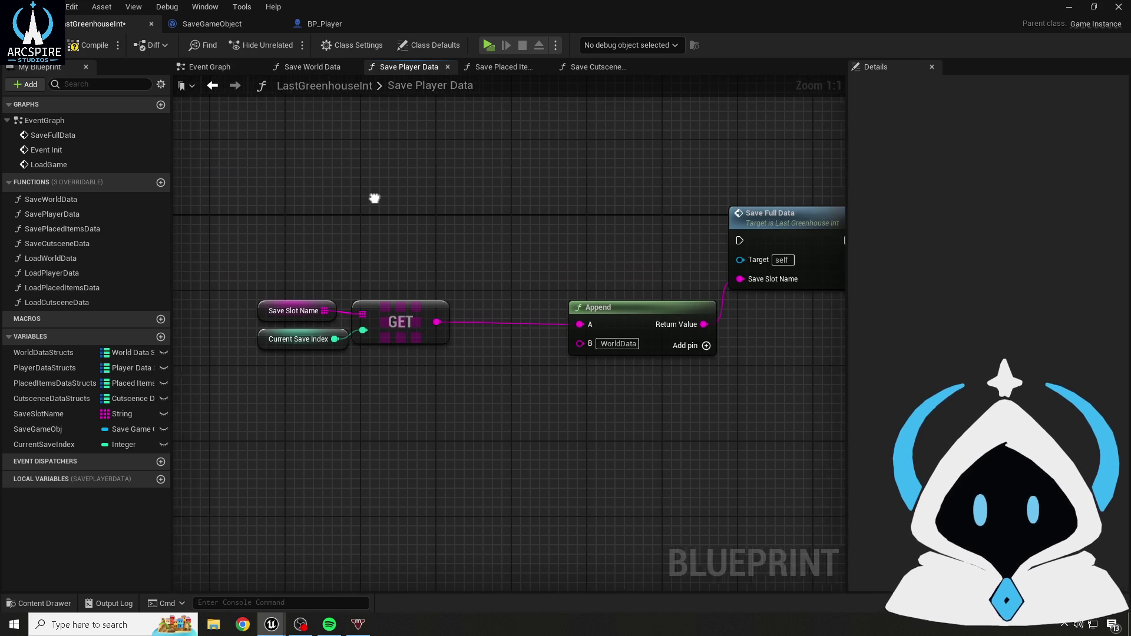
click(633, 345)
key(Left)
key(Left)
key(Left)
key(BackSpace)
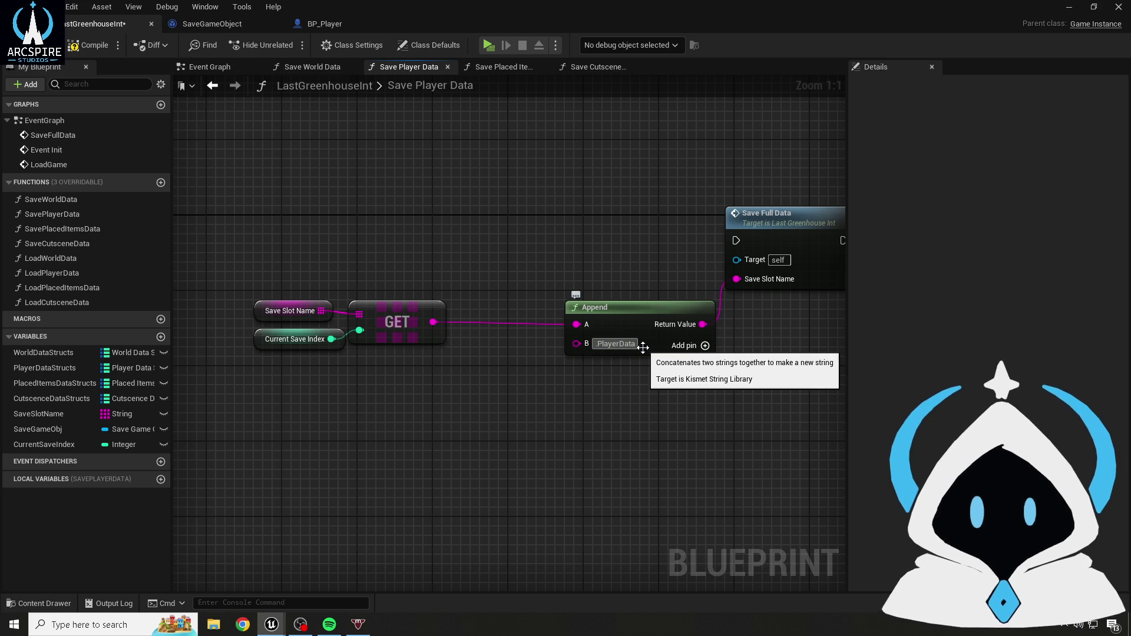
- Add a Set Player Data Structs node run from the entry and fed by Player Data Structs
mouse_move(307, 205)
mouse_down()
mouse_move(459, 198)
mouse_move(374, 195)
mouse_move(432, 185)
mouse_up()
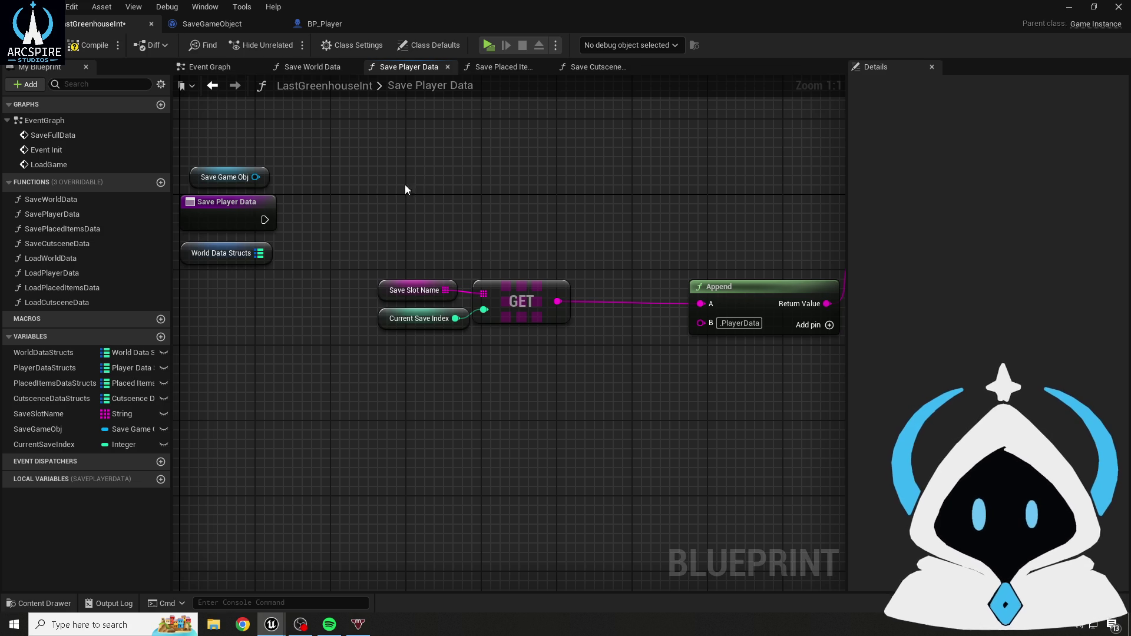
mouse_move(12, 368)
mouse_down()
mouse_move(231, 286)
mouse_move(188, 256)
mouse_up()
drag(256, 177, 372, 189)
text(set player)
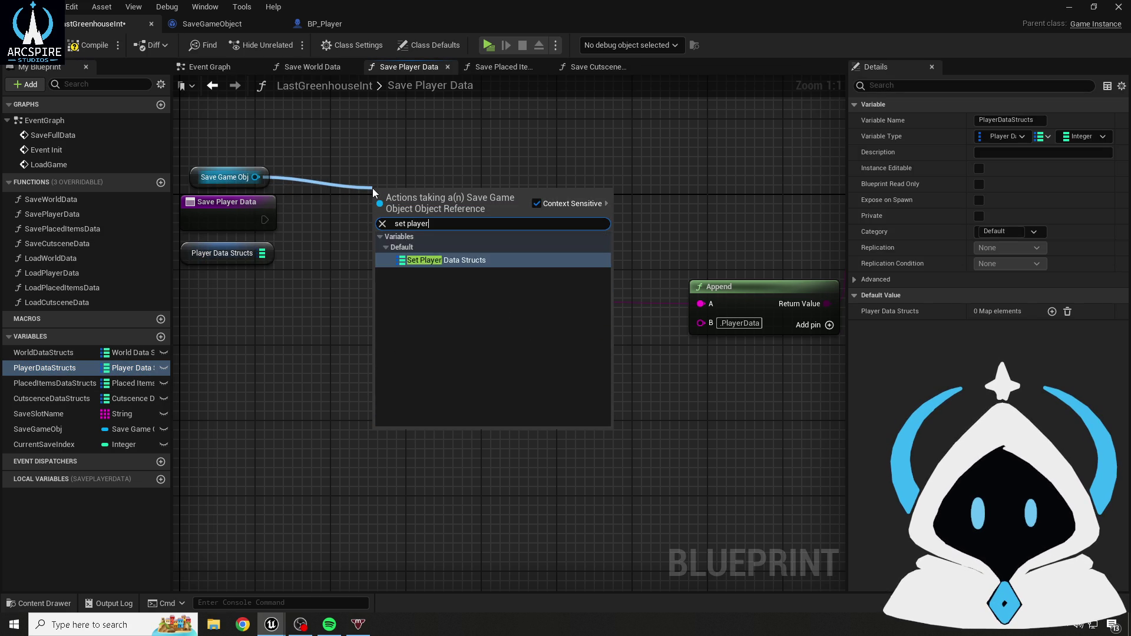
key(Return)
mouse_move(265, 220)
mouse_down()
mouse_move(440, 199)
mouse_move(414, 233)
mouse_up()
drag(262, 253, 288, 253)
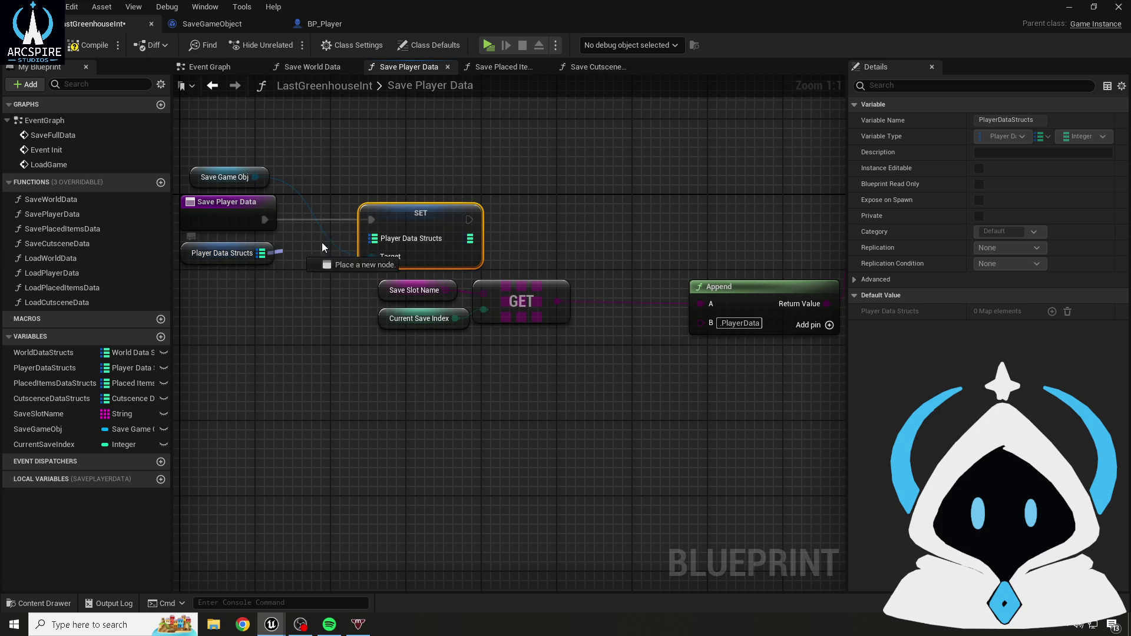
drag(377, 238, 377, 238)
- Add a Player Data Structs map element with the default key Data1
click(198, 253)
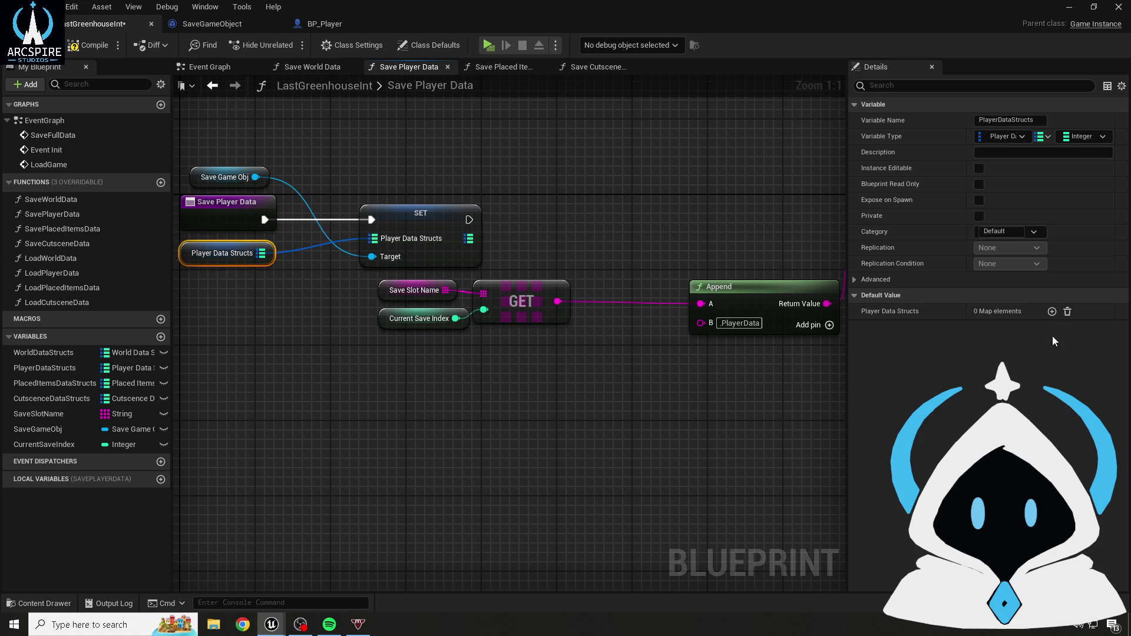
click(1052, 312)
click(873, 343)
text(Dat)
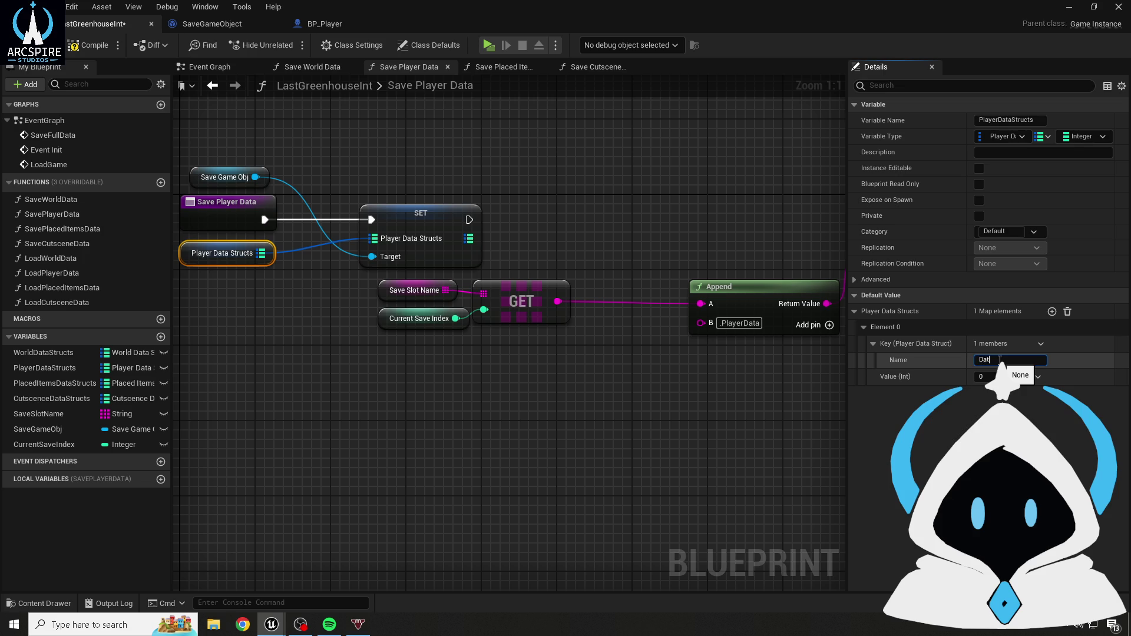
text(a1)
key(Return)
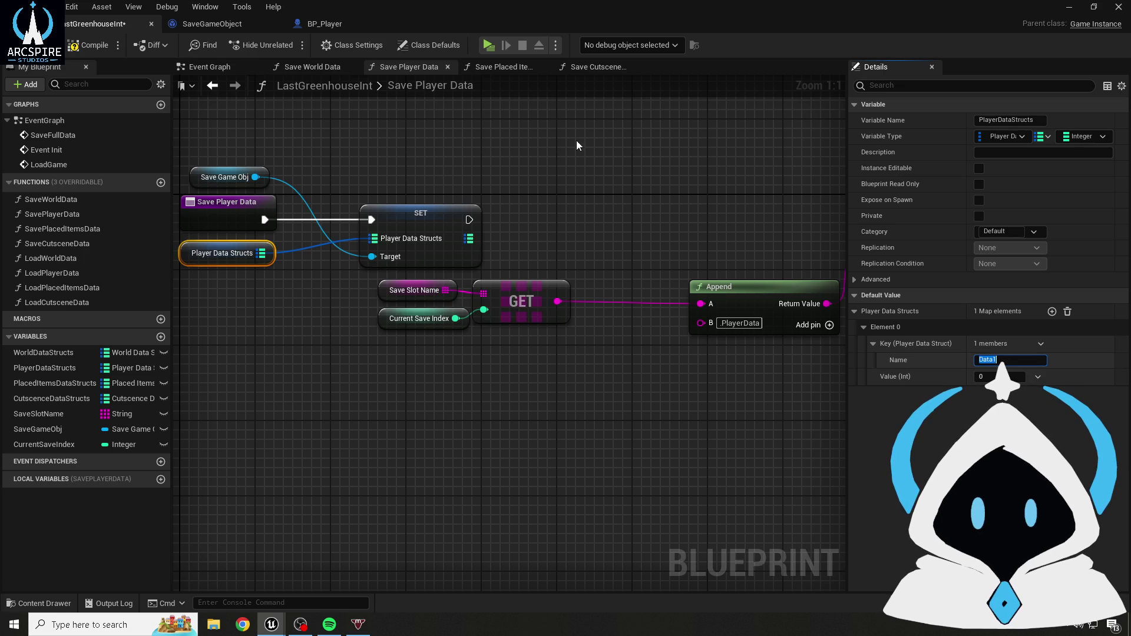
- Chain the SET node into Save Full Data and check the Save Slot Name default
click(577, 146)
scroll(510, 342, down, 1)
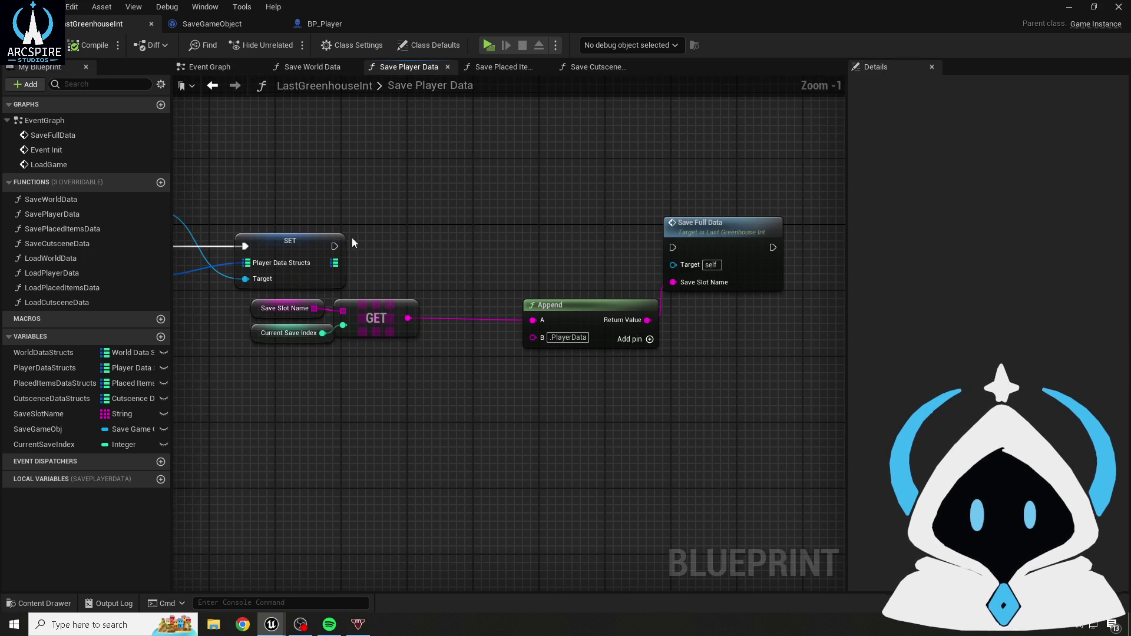
drag(335, 246, 673, 248)
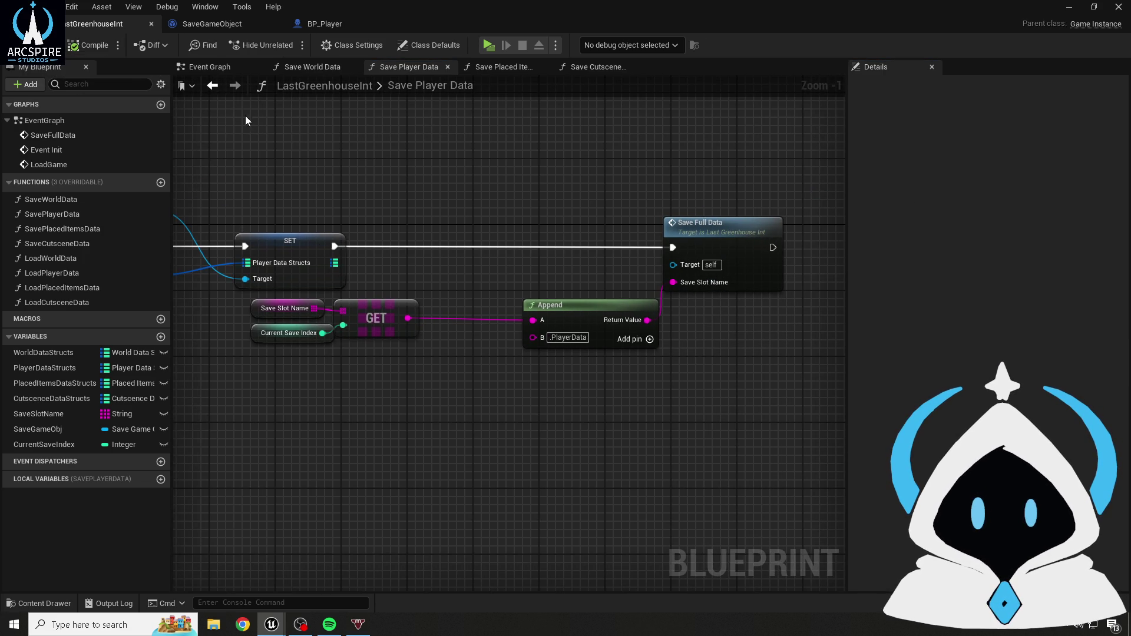
click(256, 307)
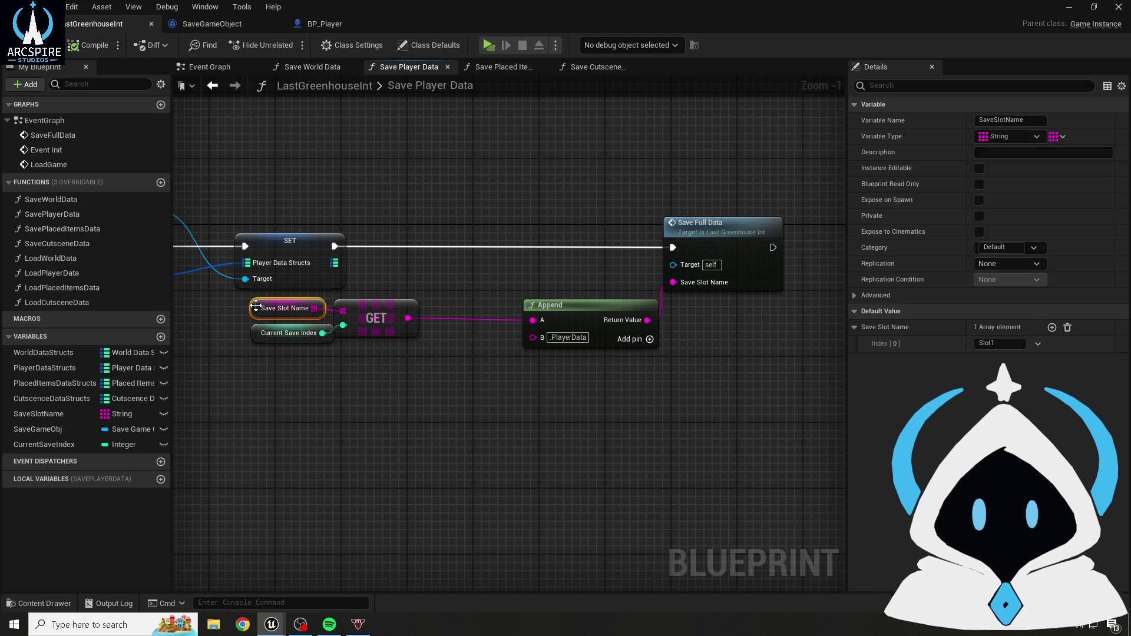
click(324, 24)
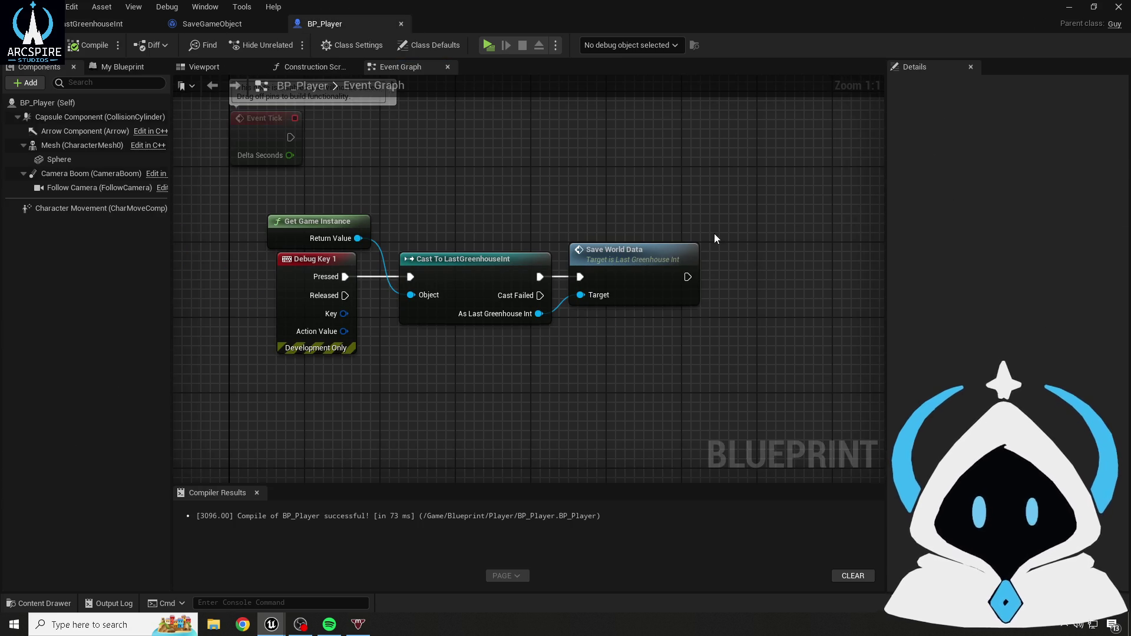
- Call the game instance's Save Player Data after Save World Data and compile BP_Player
drag(466, 287, 581, 306)
drag(643, 270, 647, 267)
text(player)
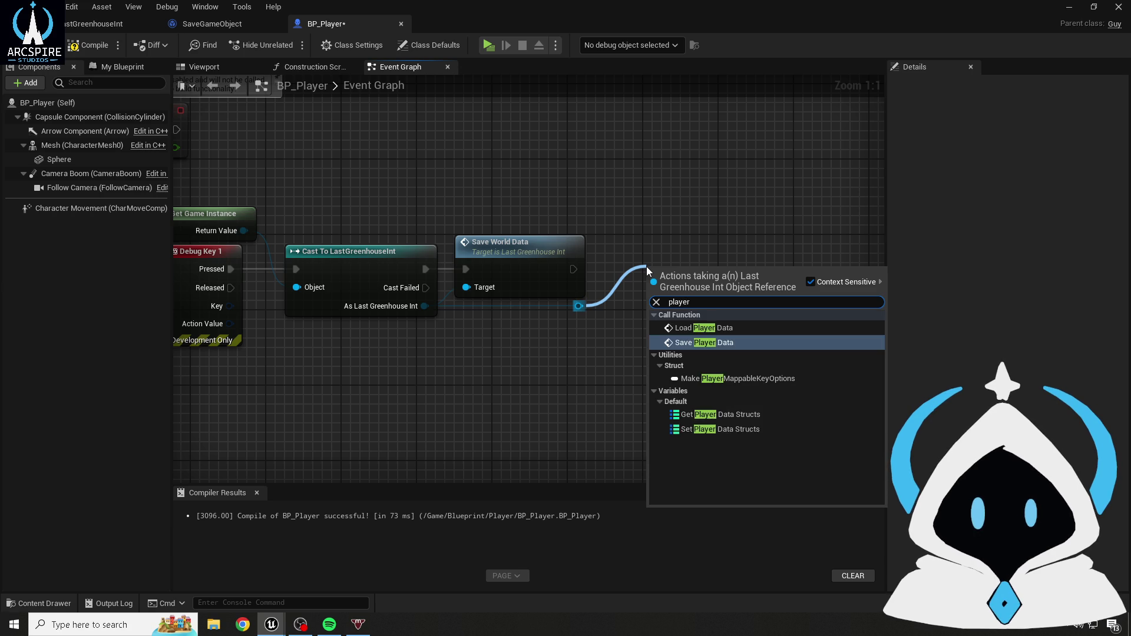
key(Return)
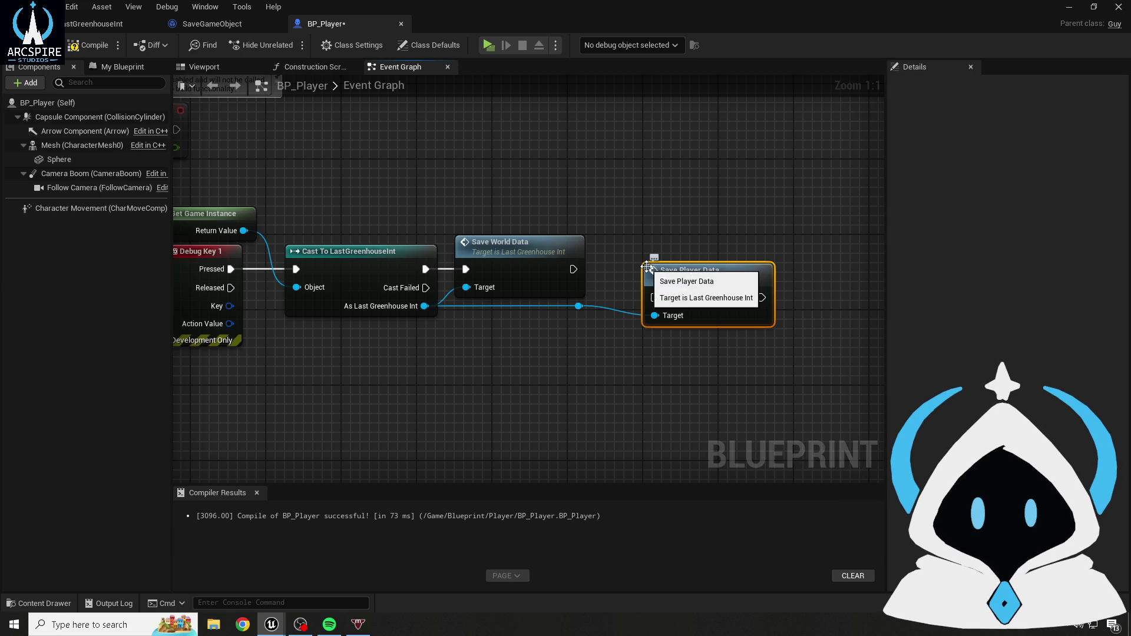
mouse_move(574, 269)
mouse_down()
mouse_move(621, 302)
mouse_move(656, 298)
mouse_move(616, 239)
mouse_up()
click(77, 47)
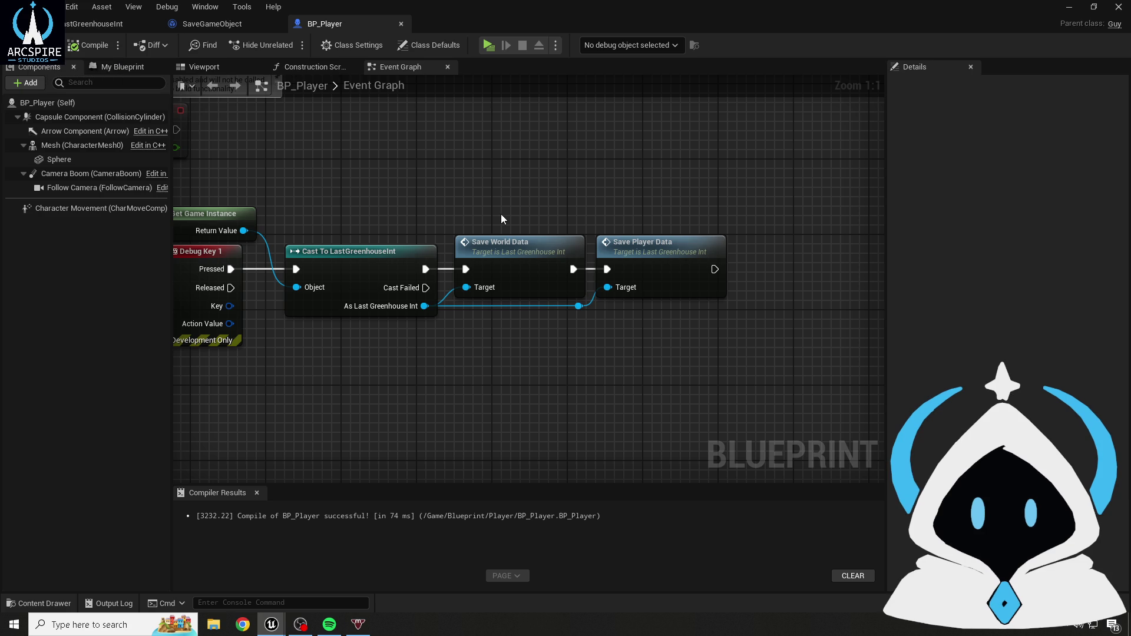
- Insert a Delay node between Save World Data and Save Player Data
mouse_move(604, 225)
mouse_down()
mouse_move(498, 229)
mouse_move(649, 355)
mouse_up()
drag(580, 263, 750, 262)
click(516, 203)
click(513, 253)
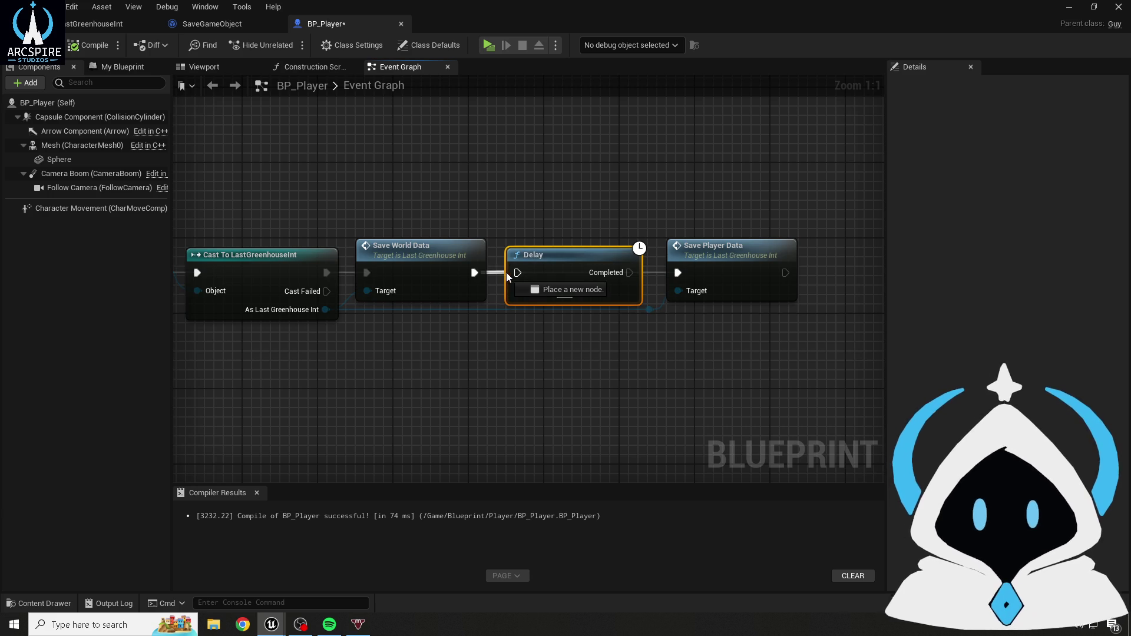
drag(630, 272, 681, 274)
click(530, 222)
- Compile, set the Delay duration to 0.2 seconds, and launch a Standalone Game preview
click(104, 45)
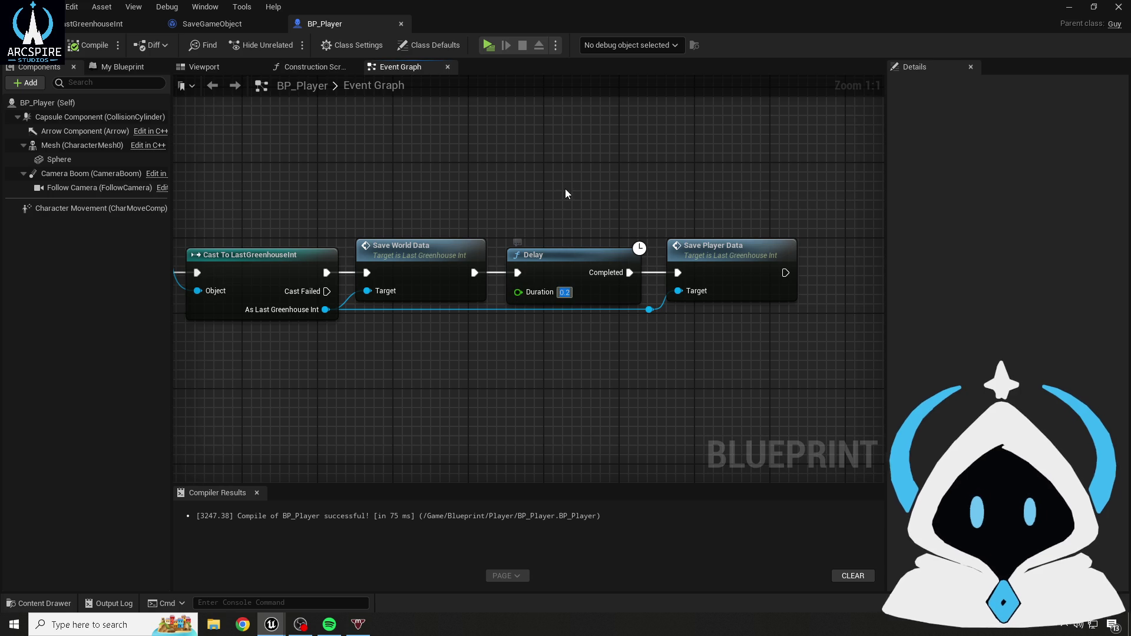
text(0.1)
key(Return)
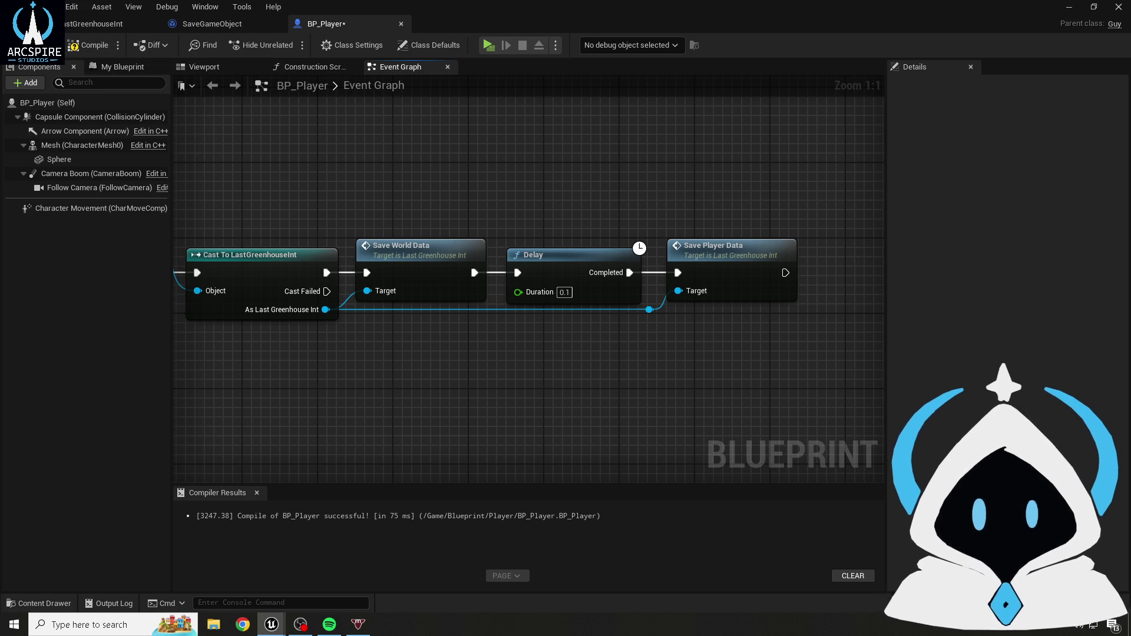
click(570, 291)
text(0.2)
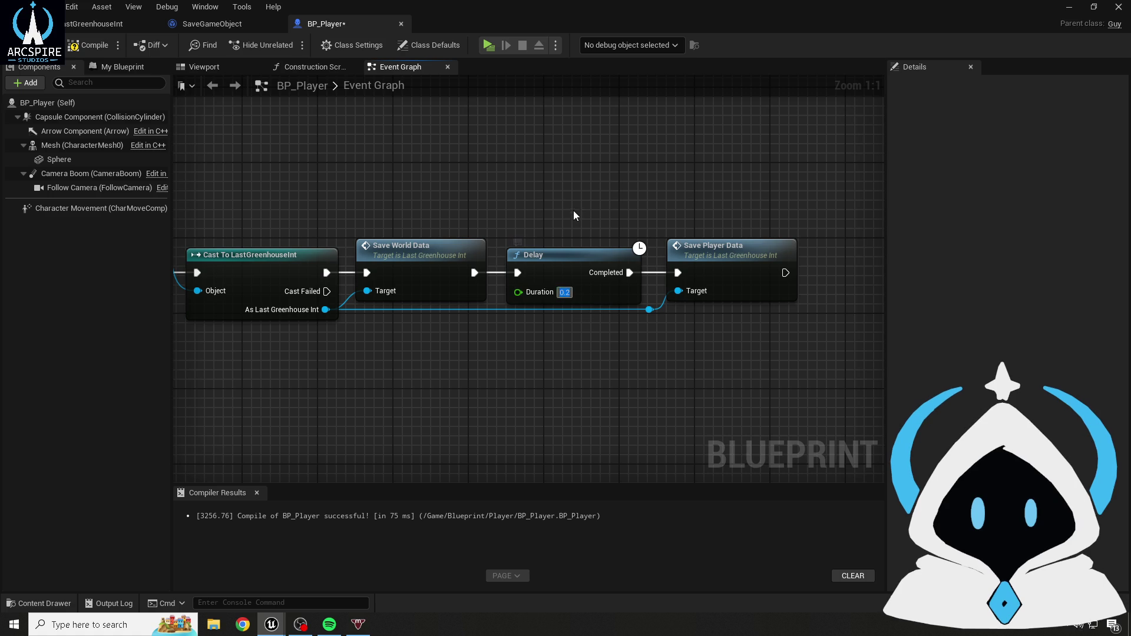
click(489, 46)
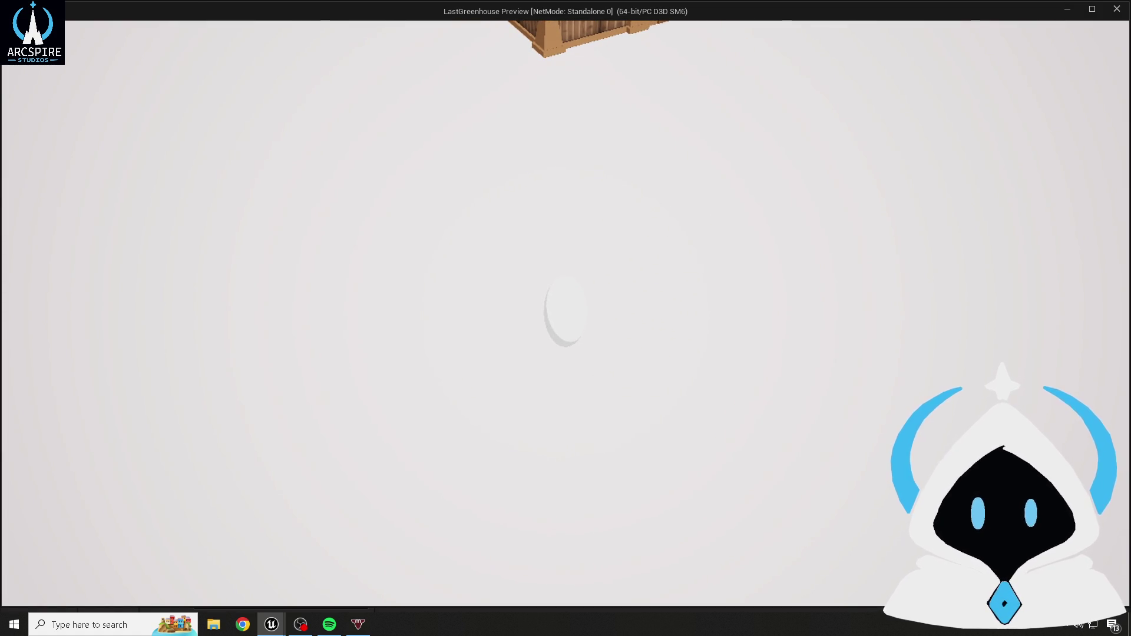
- Close the preview and browse to Documents > Unreal Projects > LastGreenhouse > Saved > SaveGames
key(Escape)
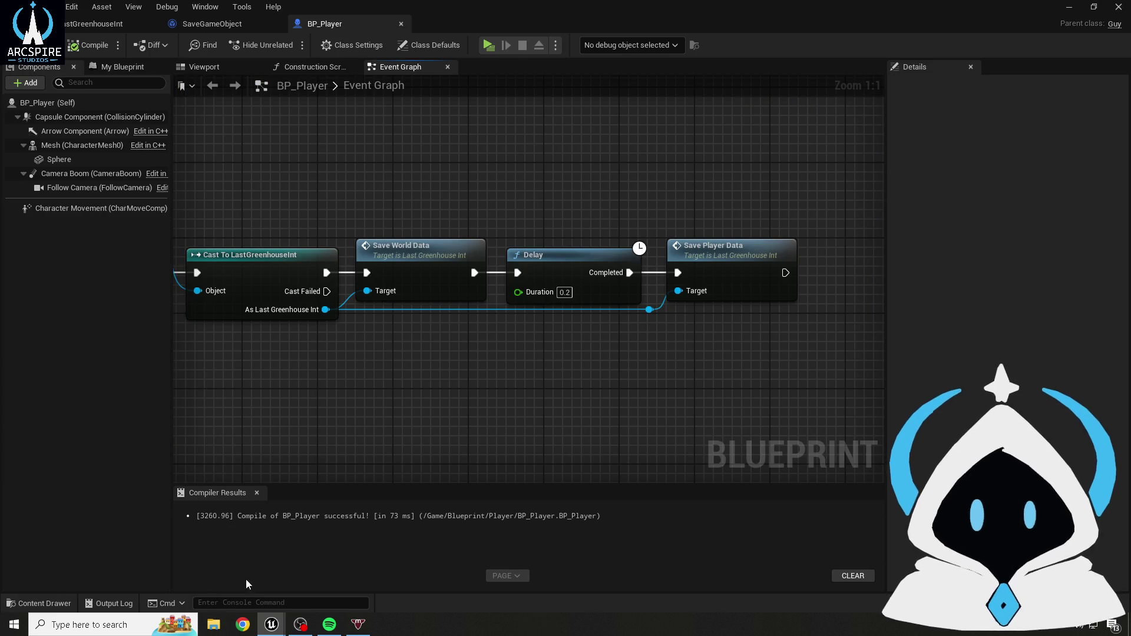
click(214, 624)
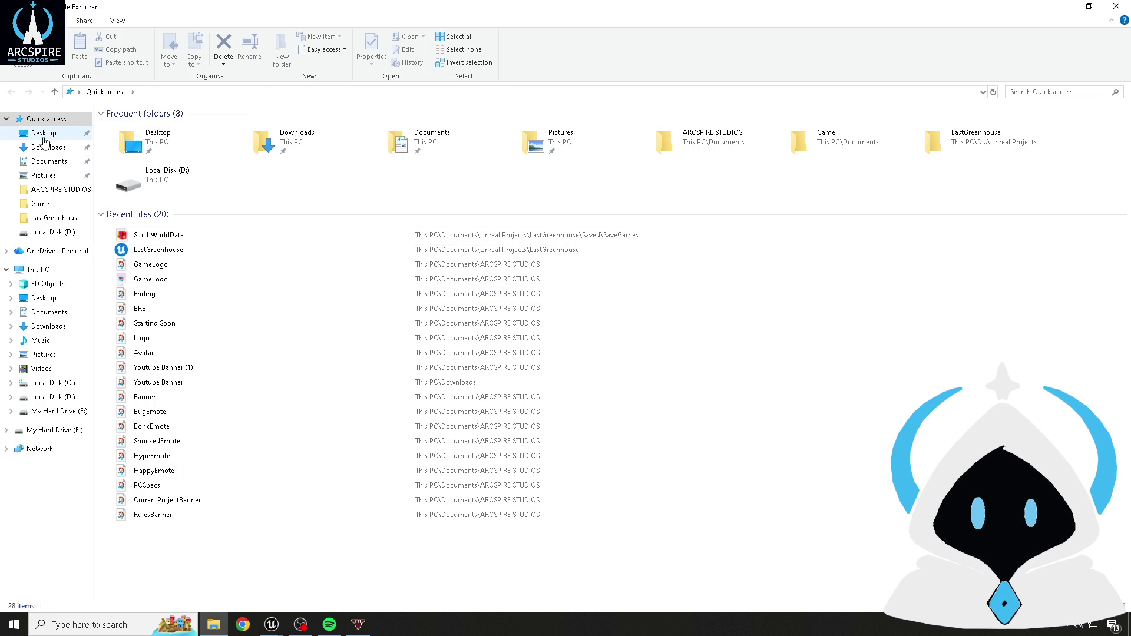
click(49, 161)
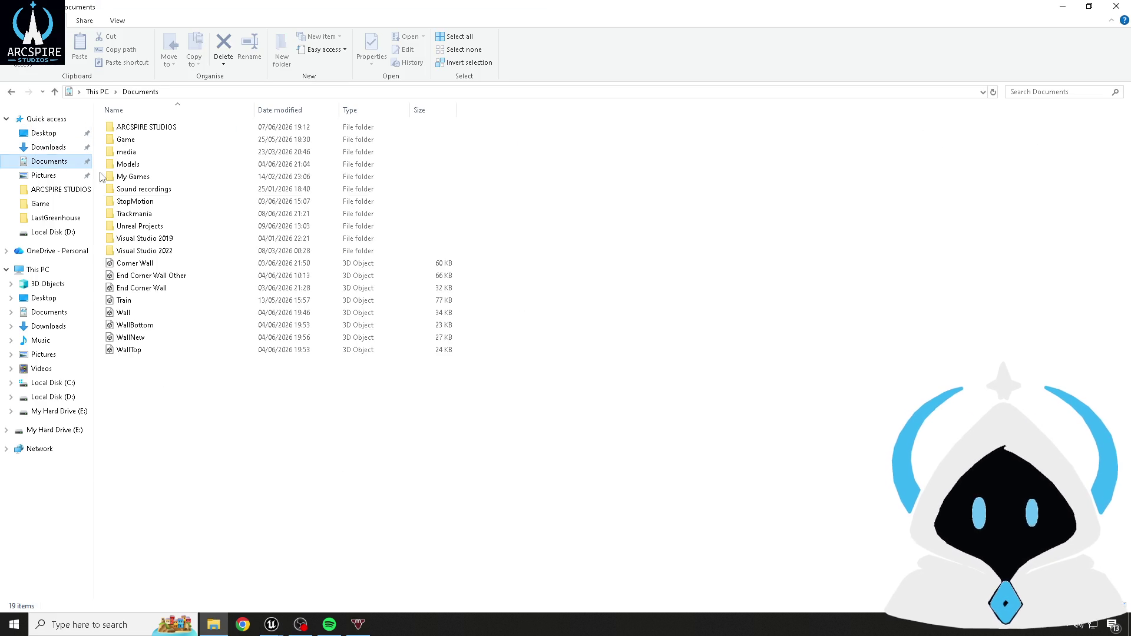
double_click(156, 226)
double_click(155, 165)
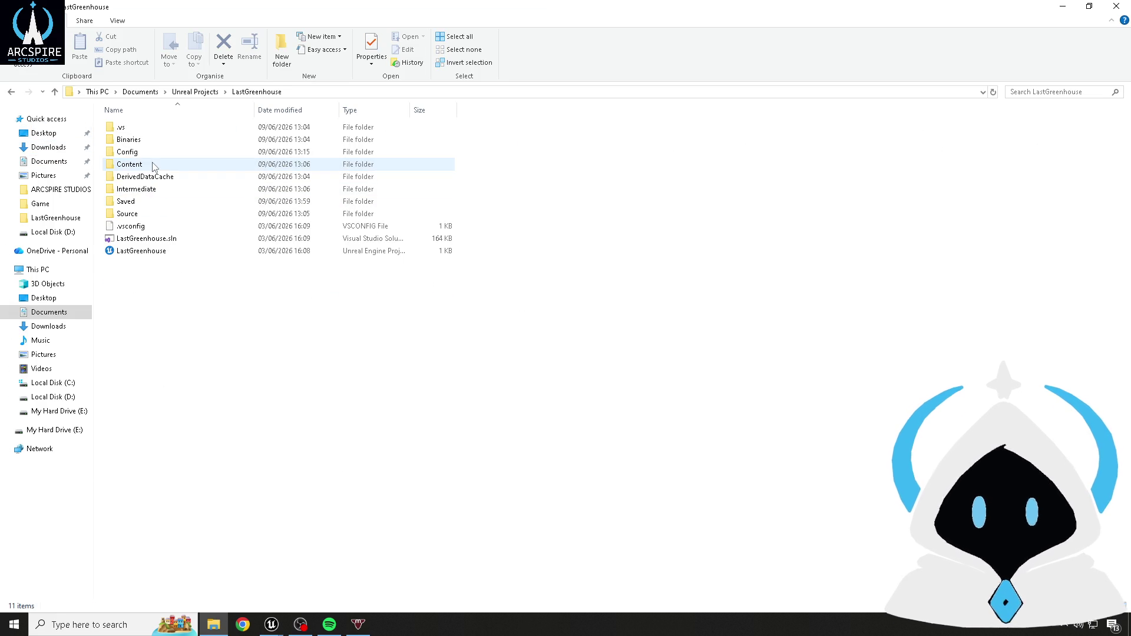
double_click(141, 201)
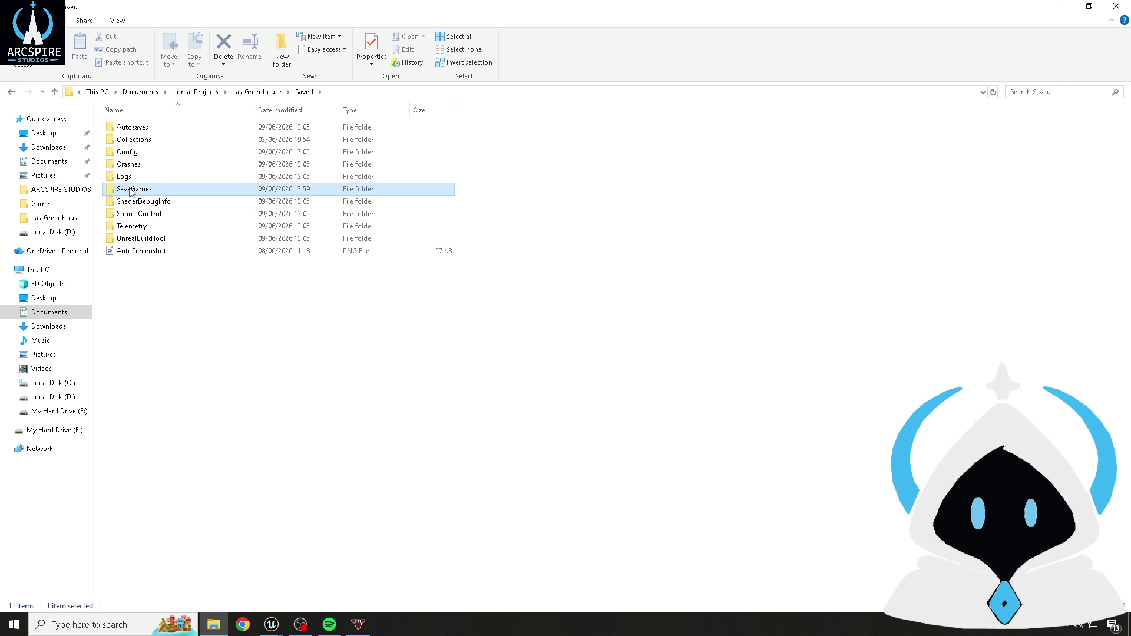
double_click(139, 188)
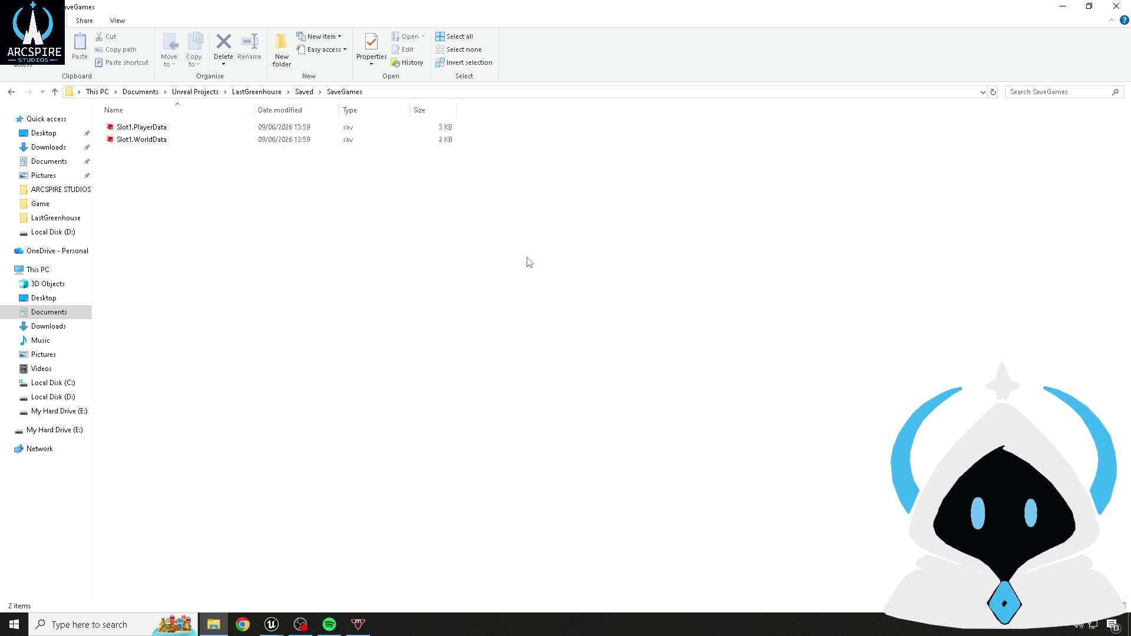
- Save all assets, paste a Delay after Save Player Data, and compile BP_Player
click(1068, 7)
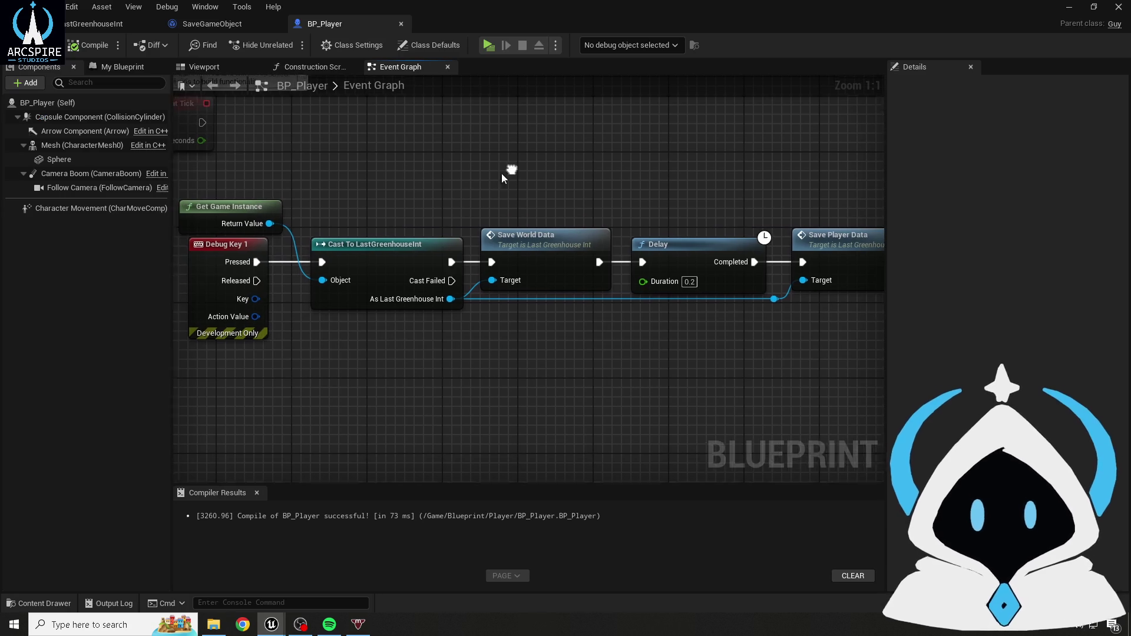
key(ctrl+s)
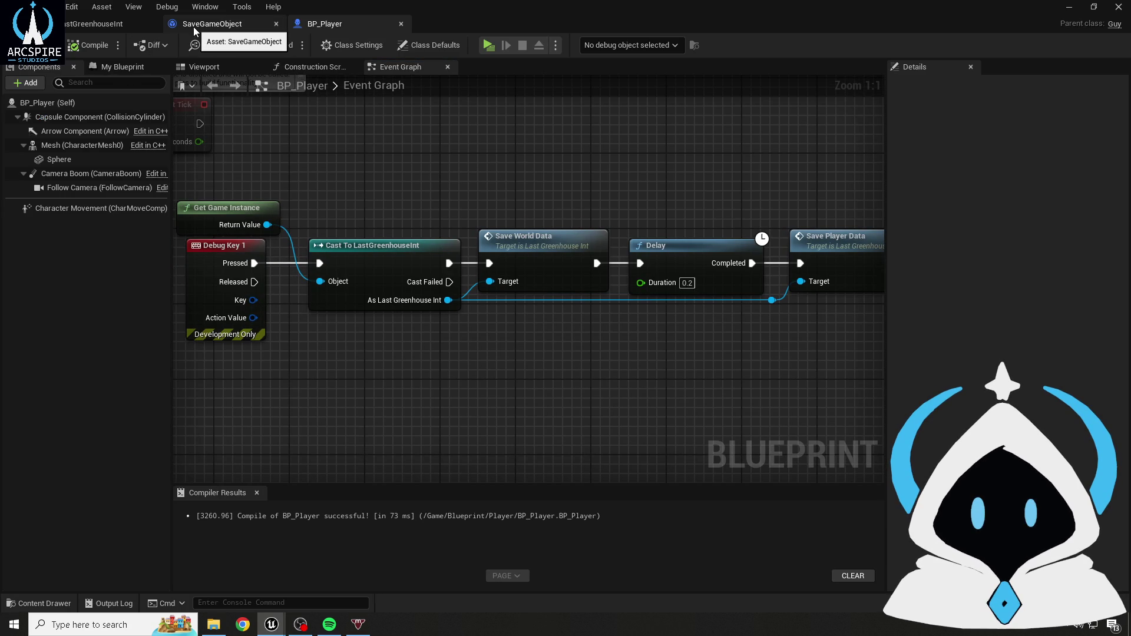
mouse_move(829, 232)
mouse_down()
mouse_move(579, 252)
mouse_move(489, 224)
mouse_move(436, 242)
mouse_up()
drag(517, 219, 503, 215)
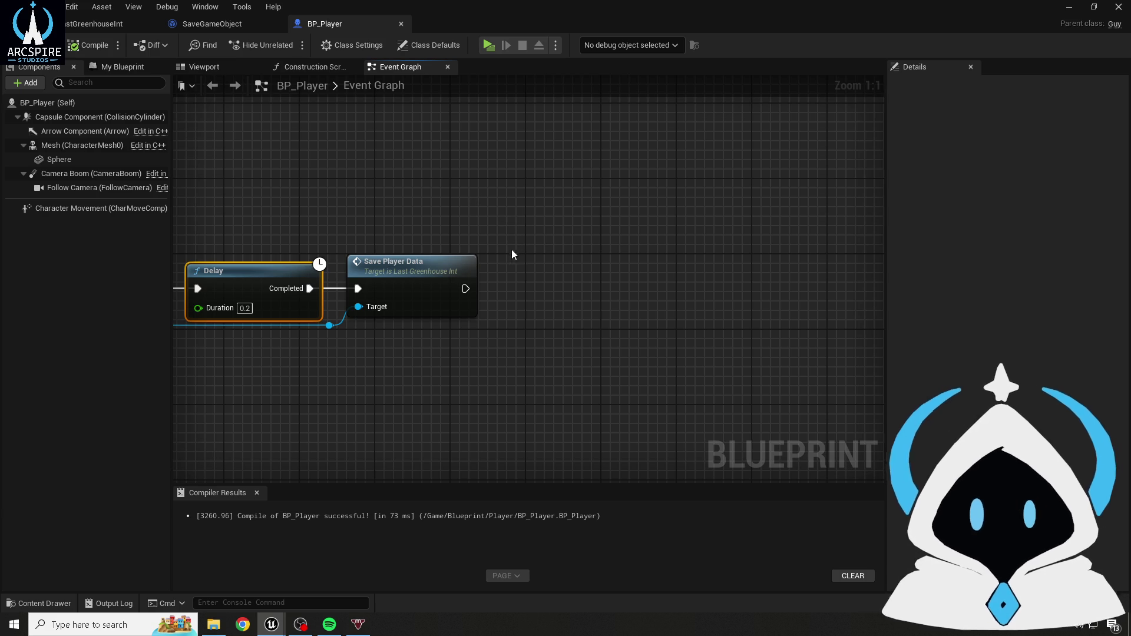
key(ctrl+v)
drag(466, 288, 539, 275)
click(91, 42)
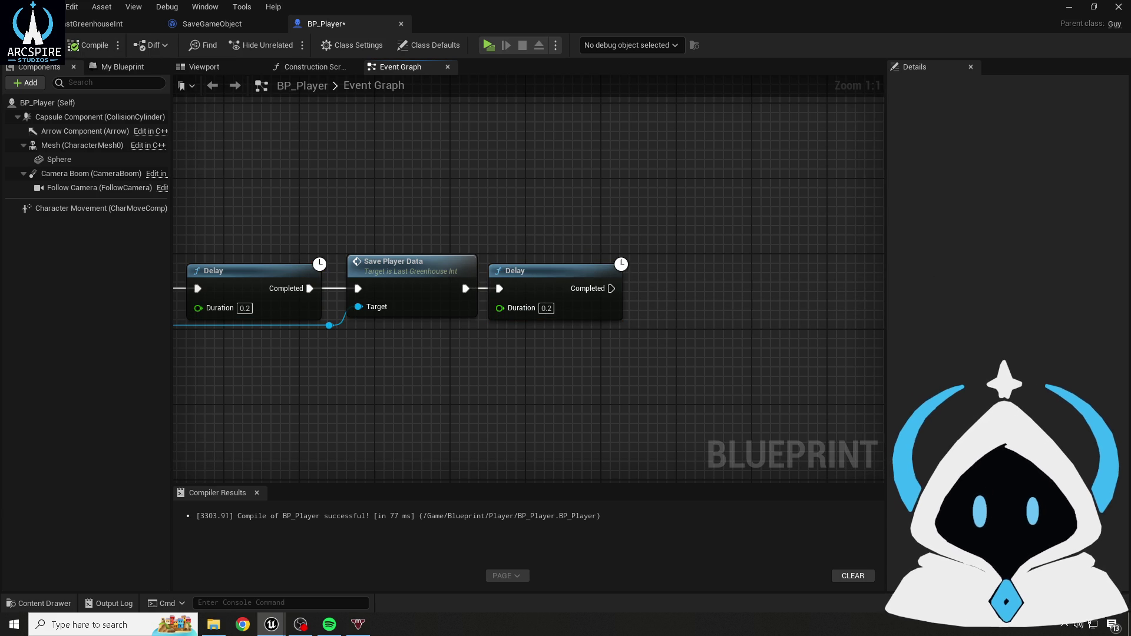
- Add a Save Placed Items Data call on the game instance, run after the second Delay
drag(333, 327, 621, 323)
mouse_move(482, 224)
mouse_down()
mouse_move(339, 218)
mouse_move(447, 207)
mouse_move(474, 223)
mouse_up()
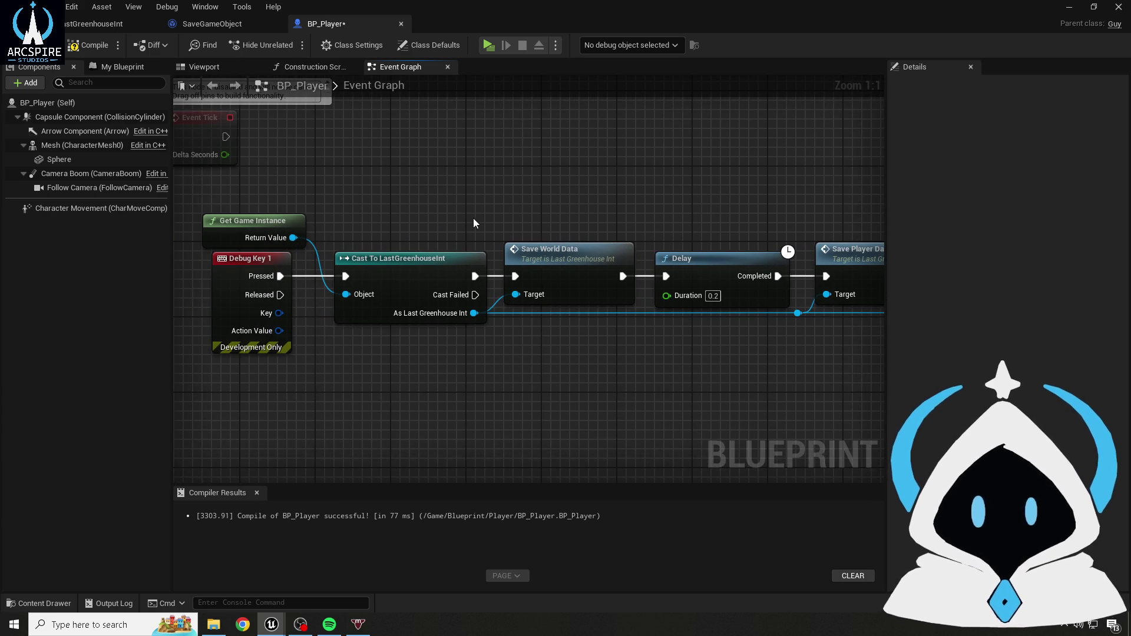
mouse_move(474, 223)
mouse_down()
mouse_move(574, 192)
mouse_move(659, 251)
mouse_up()
double_click(311, 240)
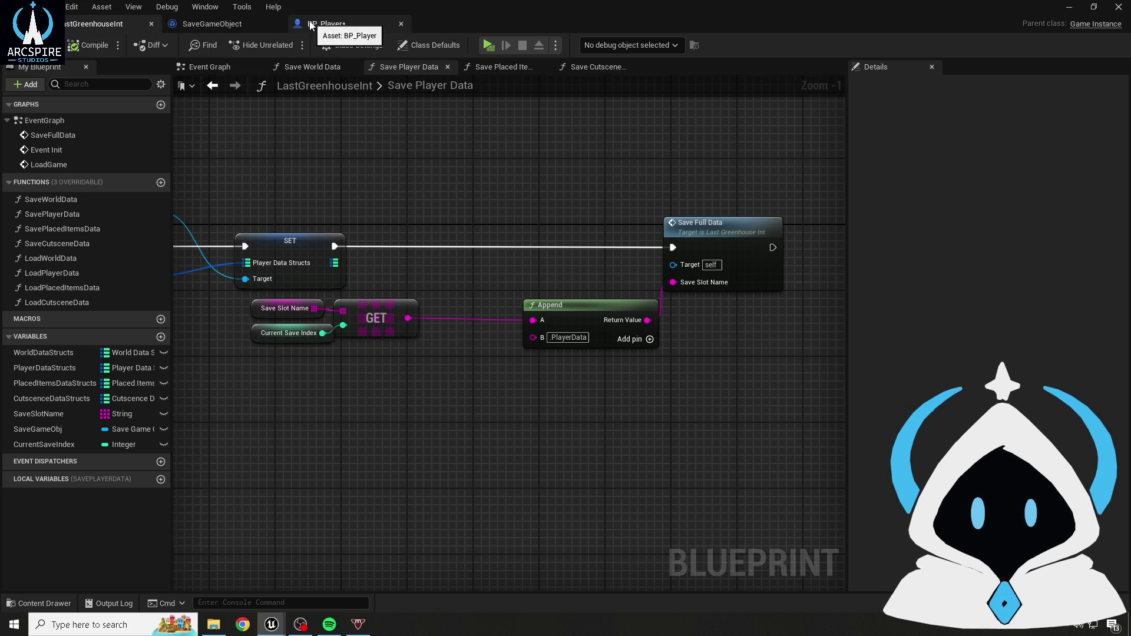
click(302, 25)
mouse_move(540, 305)
mouse_down()
mouse_move(606, 274)
mouse_move(616, 231)
mouse_move(587, 241)
mouse_up()
text(save pl)
key(Return)
drag(529, 267, 636, 263)
- Paste a third Delay and wire it after Save Placed Items Data
key(ctrl+v)
key(q)
drag(409, 308, 702, 311)
mouse_move(730, 218)
mouse_down()
mouse_move(654, 162)
mouse_move(595, 162)
mouse_move(741, 155)
mouse_move(671, 162)
mouse_move(355, 130)
mouse_up()
click(88, 24)
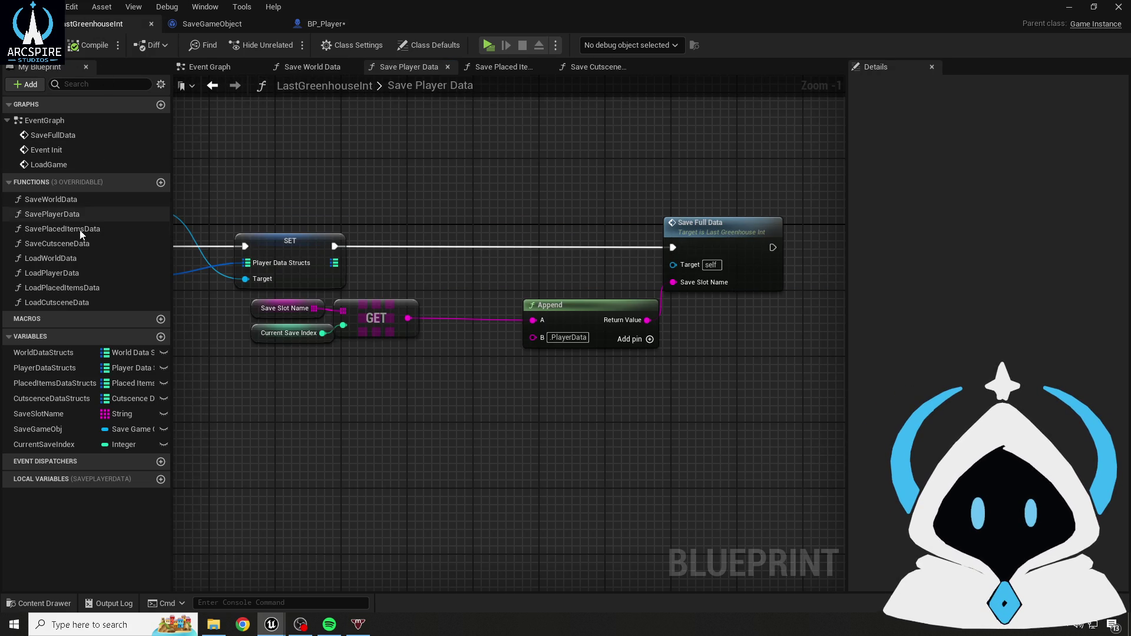
click(348, 24)
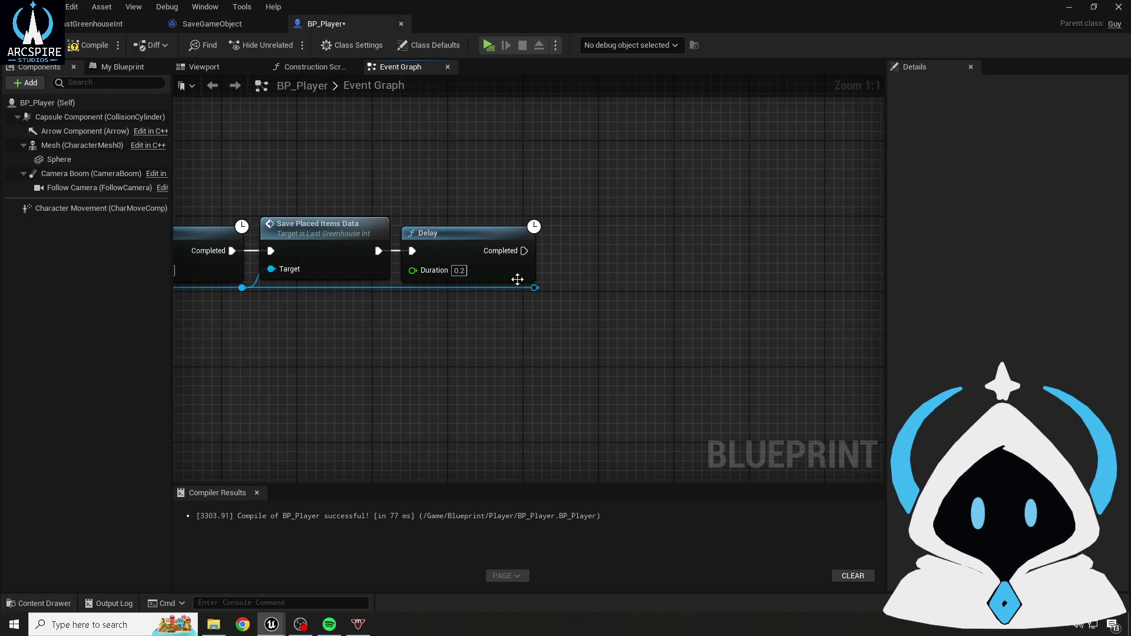
- Add a Save Cutscene Data call run from the last Delay
drag(531, 286, 599, 253)
text(save)
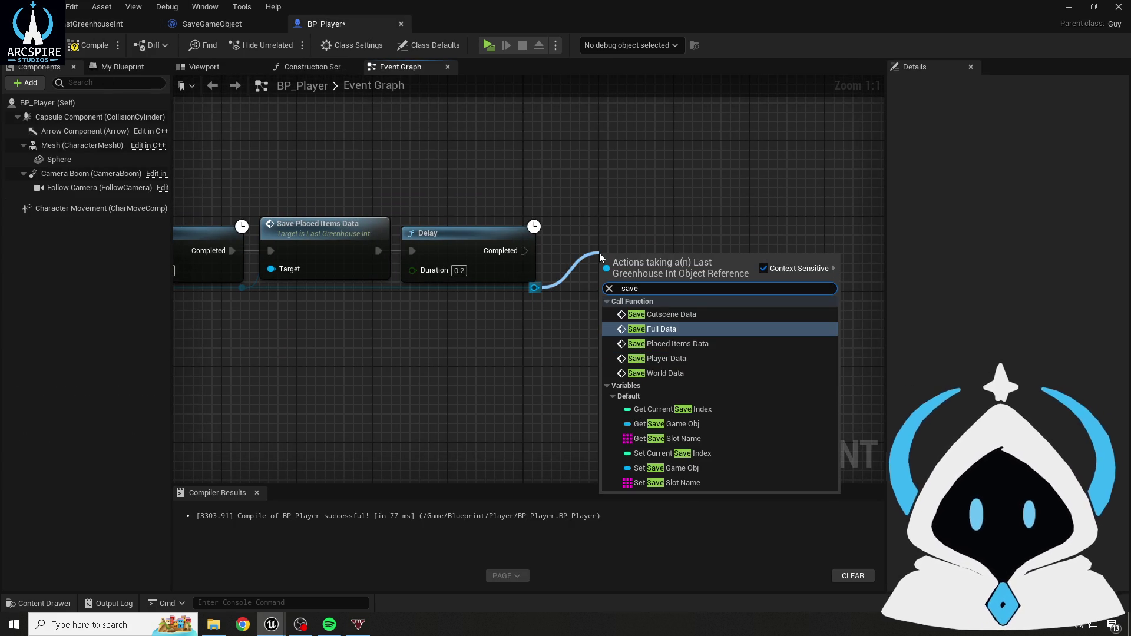
key(Return)
mouse_move(523, 251)
mouse_down()
mouse_move(613, 281)
mouse_move(615, 246)
mouse_up()
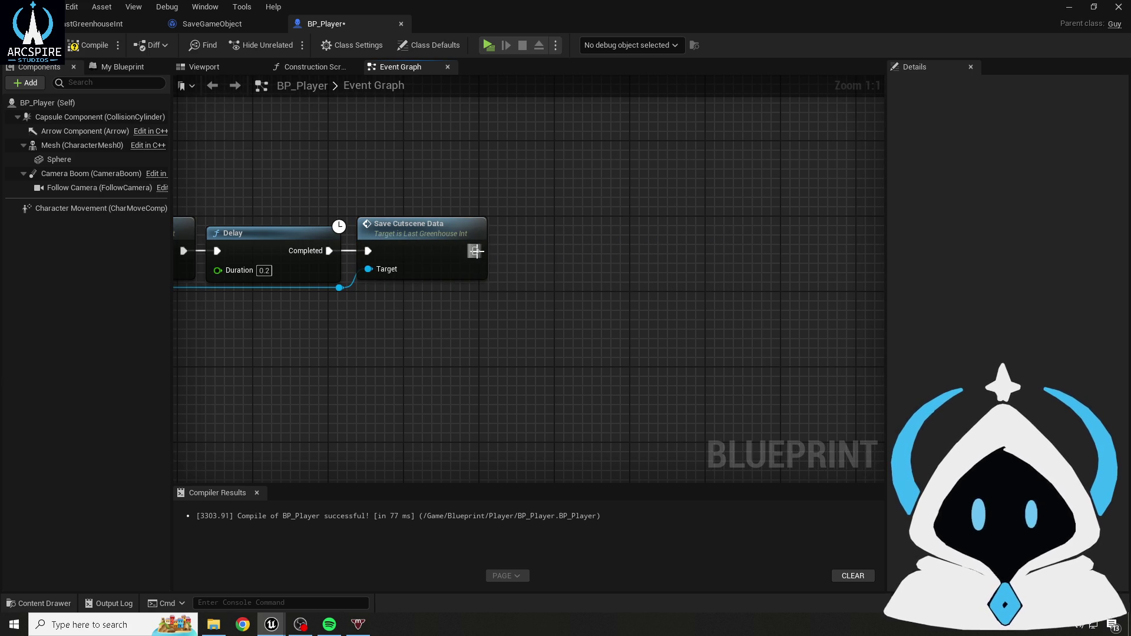
- Append a Print String 'Saved' after Save Cutscene Data and compile BP_Player
drag(475, 251, 541, 248)
text(print)
key(Return)
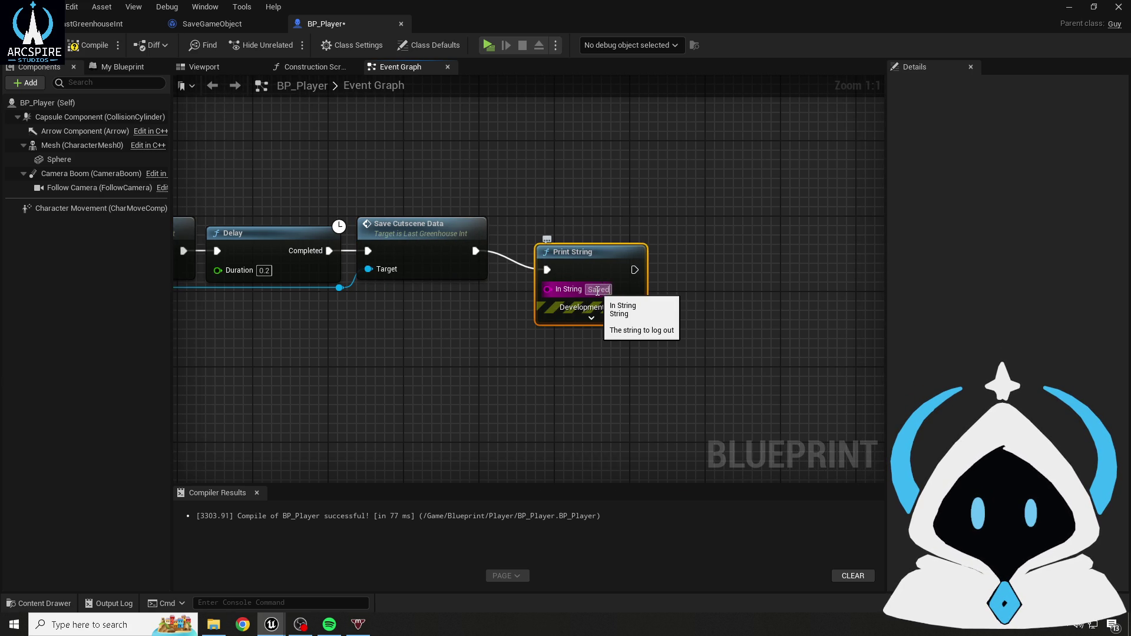
key(Return)
drag(591, 252, 553, 233)
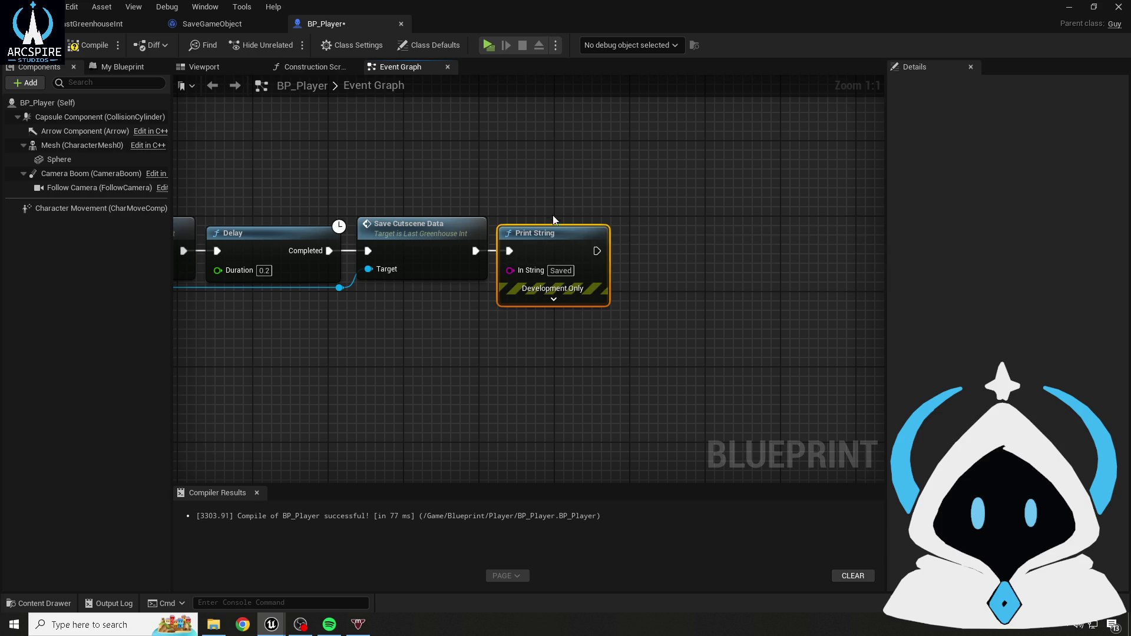
click(70, 47)
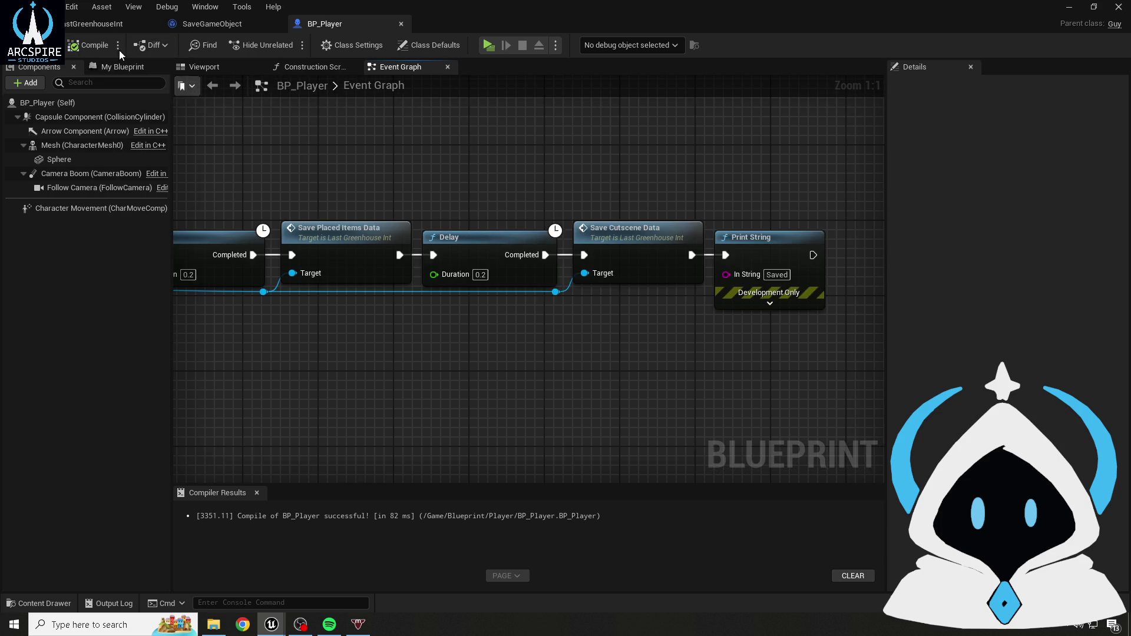
click(96, 25)
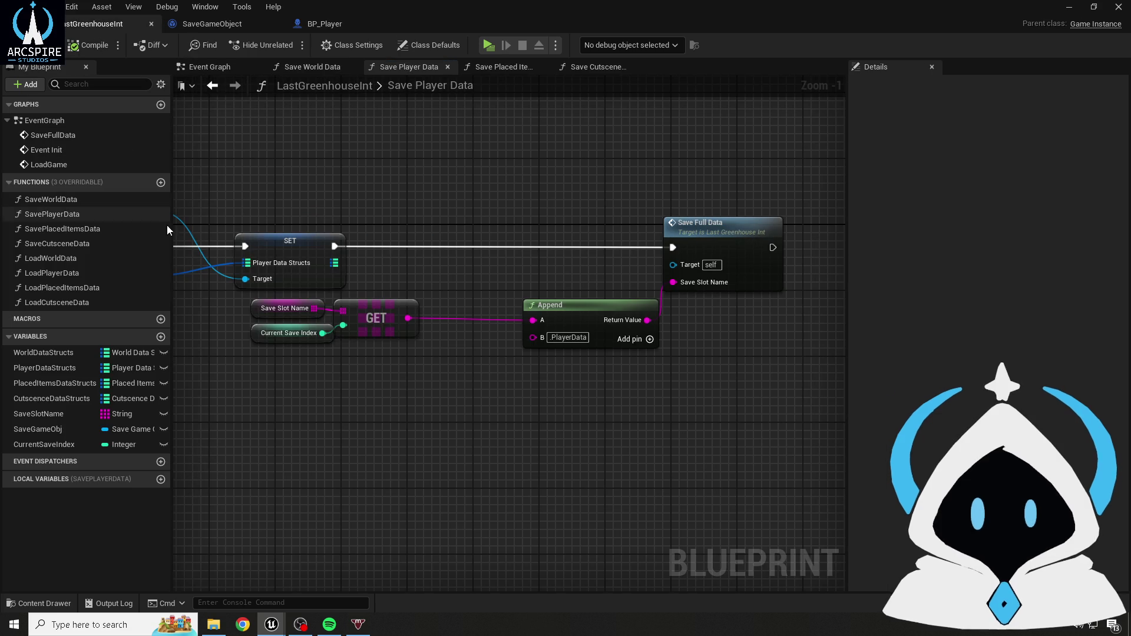
- Select all of Save Player Data's save routine nodes for copying
drag(312, 195, 448, 193)
right_click(517, 192)
key(Escape)
click(230, 204)
shift+click(213, 270)
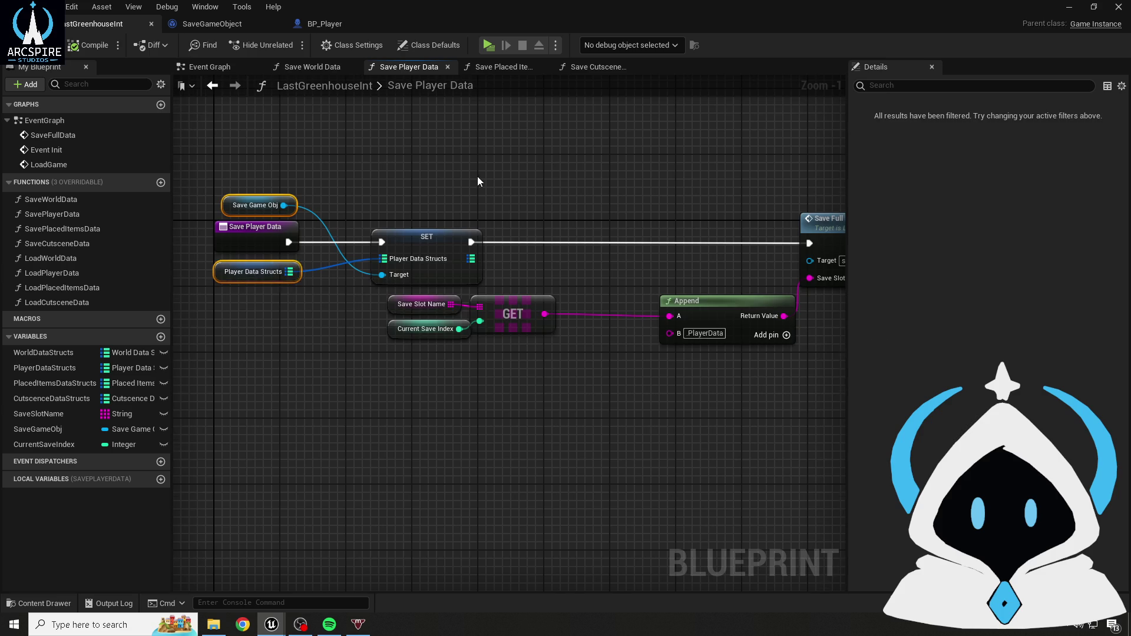
scroll(341, 177, down, 1)
mouse_move(303, 171)
mouse_down()
mouse_move(747, 384)
mouse_move(688, 407)
mouse_up()
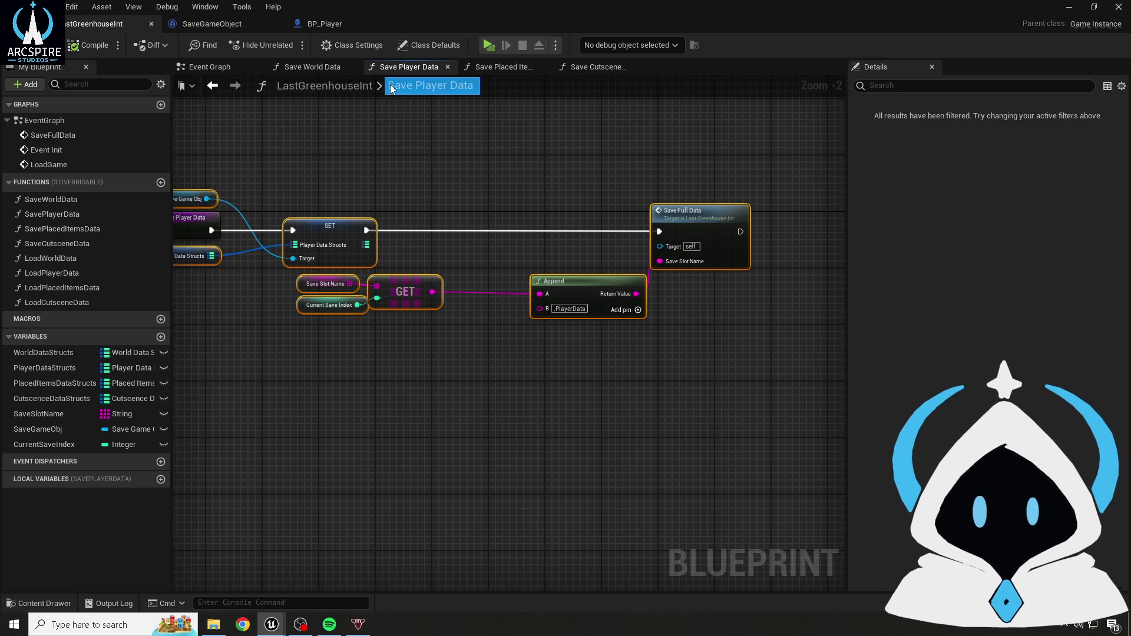
- Paste the routine into Save Placed Items Data, delete its SET, and set suffix .PlacedItemsData
click(513, 68)
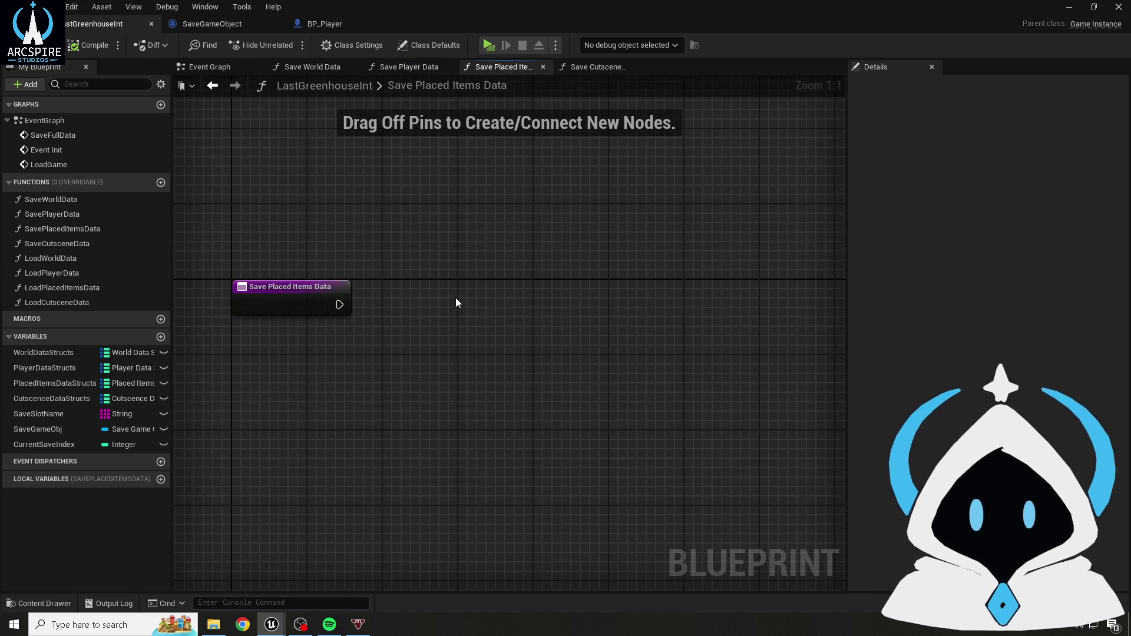
key(ctrl+v)
drag(447, 282, 440, 317)
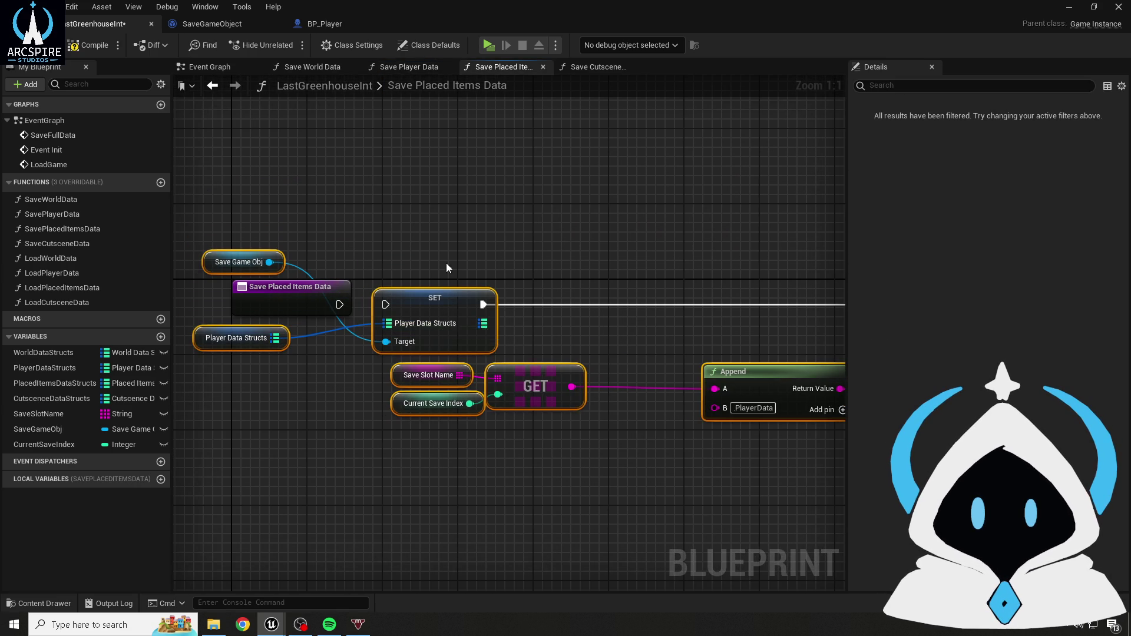
click(436, 330)
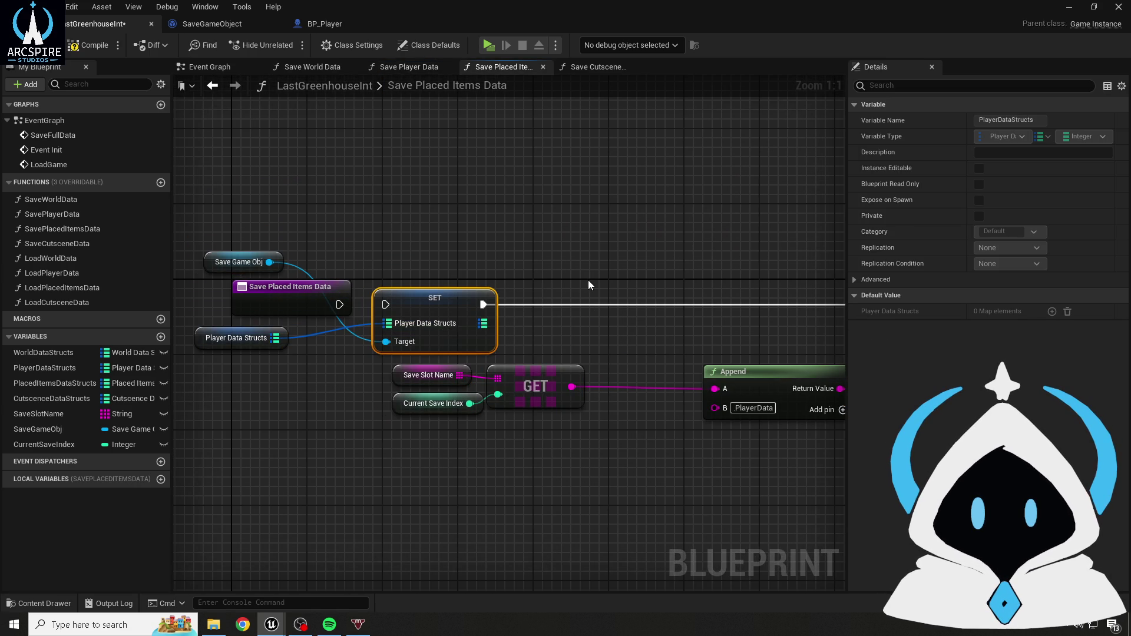
key(Delete)
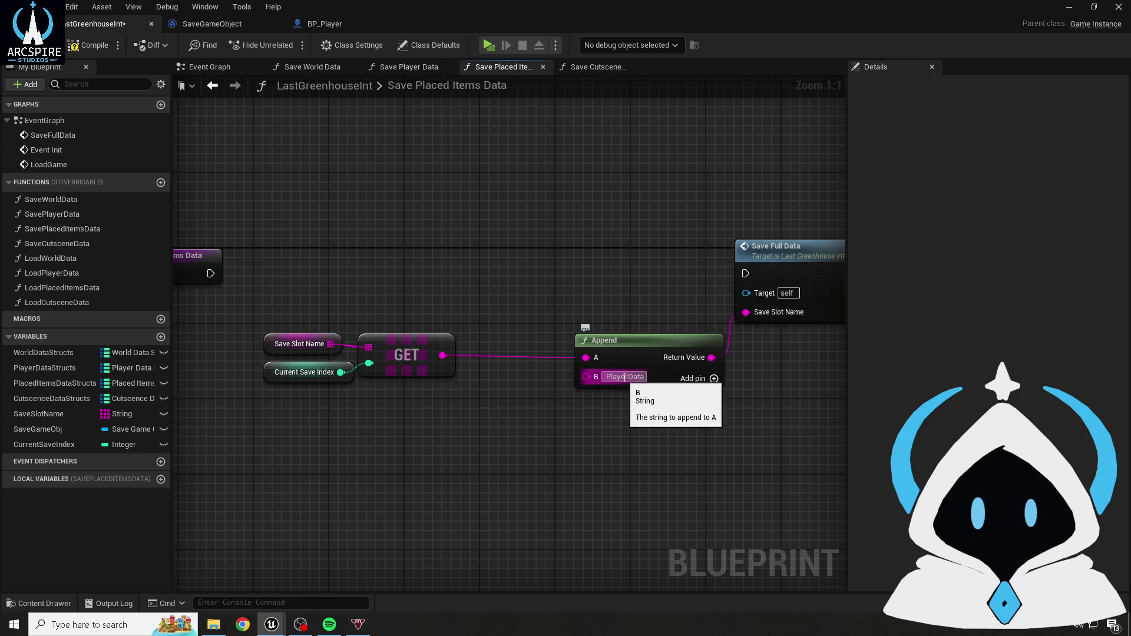
click(626, 376)
text(.PData)
key(Return)
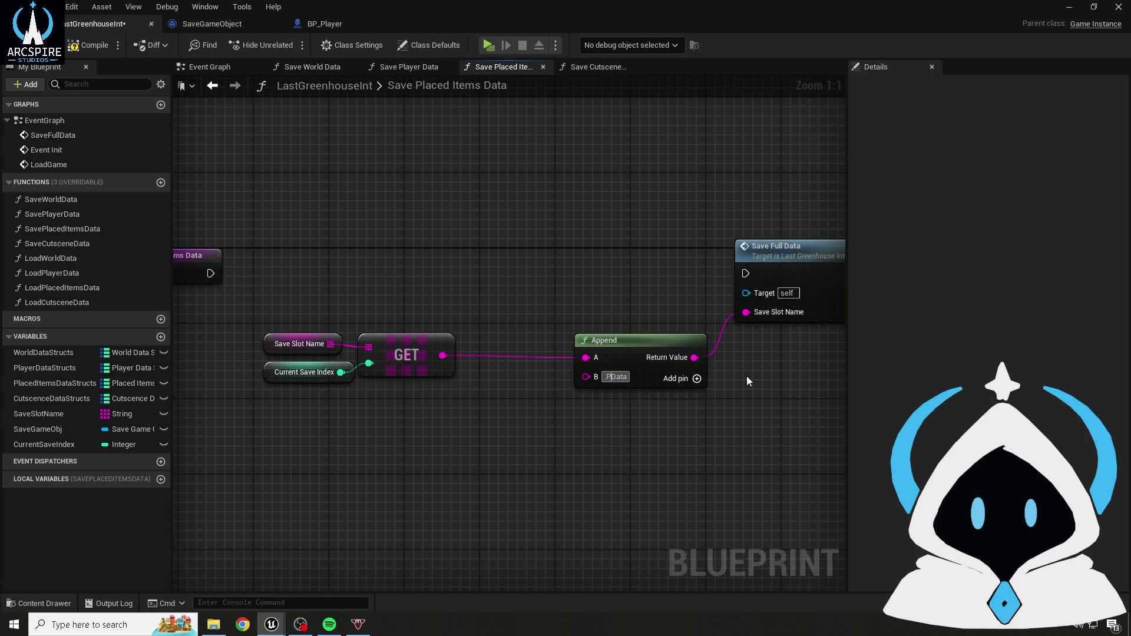
text(laced)
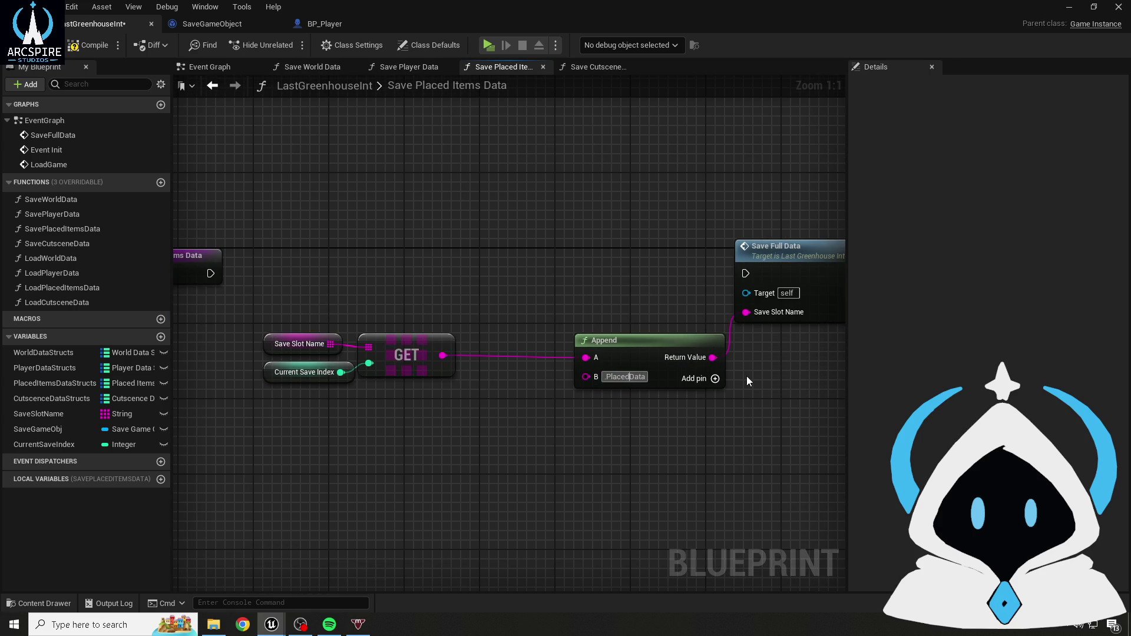
text(Items)
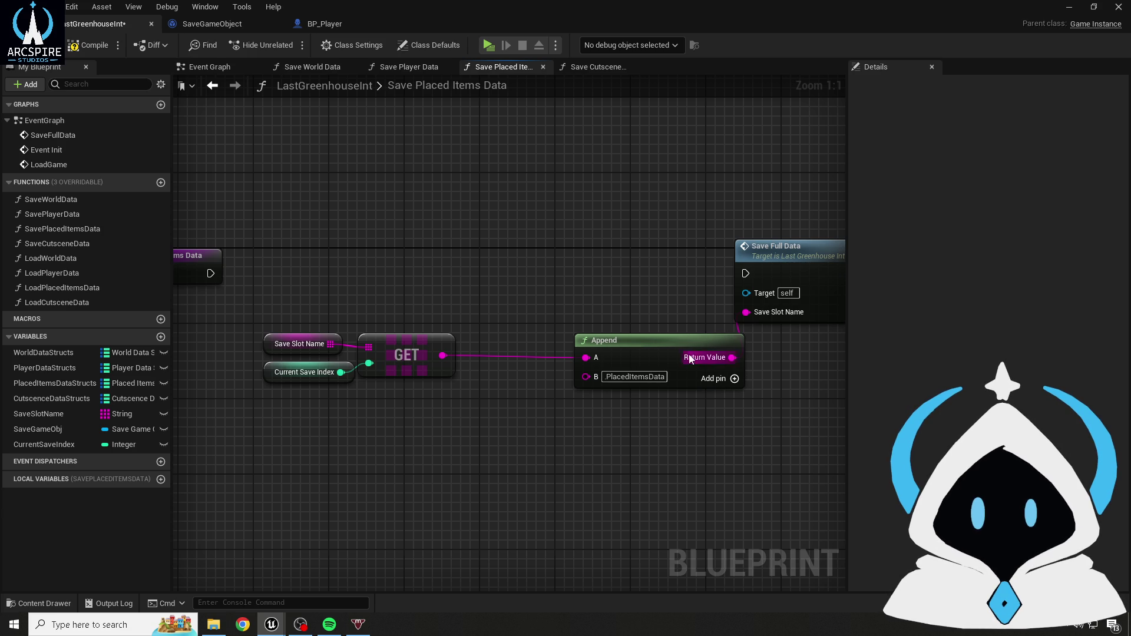
- Add a PlacedItemsDataStructs getter and a Set Placed Items Data Structs node run from the entry
mouse_move(530, 290)
mouse_down()
mouse_move(605, 316)
mouse_move(419, 255)
mouse_move(222, 310)
mouse_up()
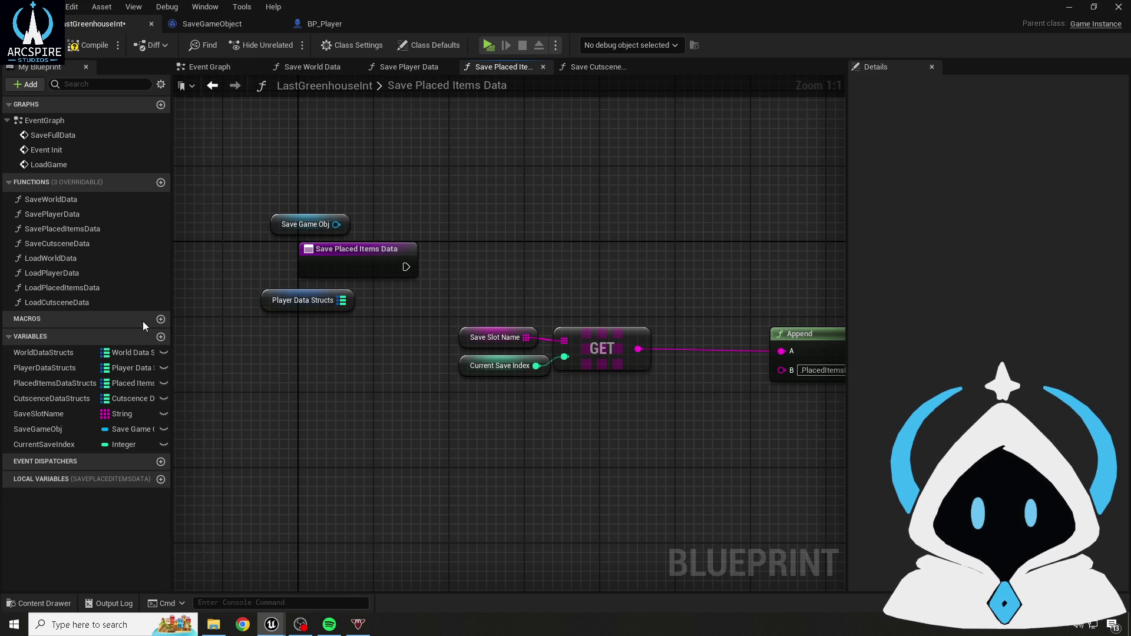
mouse_move(30, 381)
mouse_down()
mouse_move(180, 368)
mouse_move(265, 299)
mouse_up()
mouse_move(353, 215)
mouse_down()
mouse_move(255, 223)
mouse_move(382, 255)
mouse_up()
text(set placed)
key(Return)
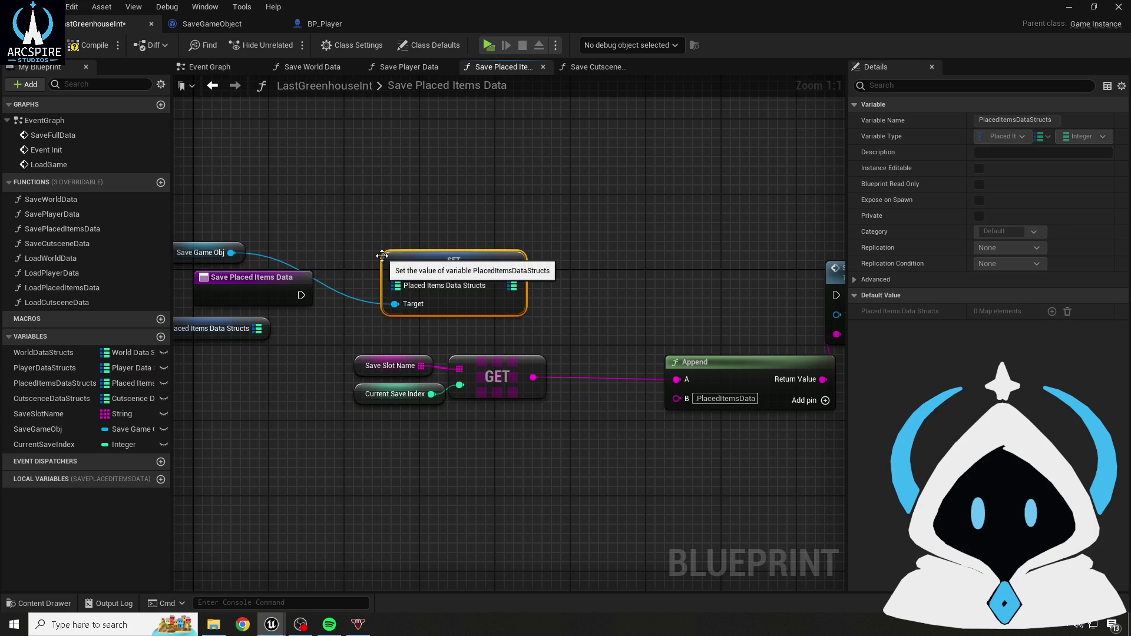
mouse_move(300, 295)
mouse_down()
mouse_move(406, 266)
mouse_move(421, 311)
mouse_up()
click(385, 220)
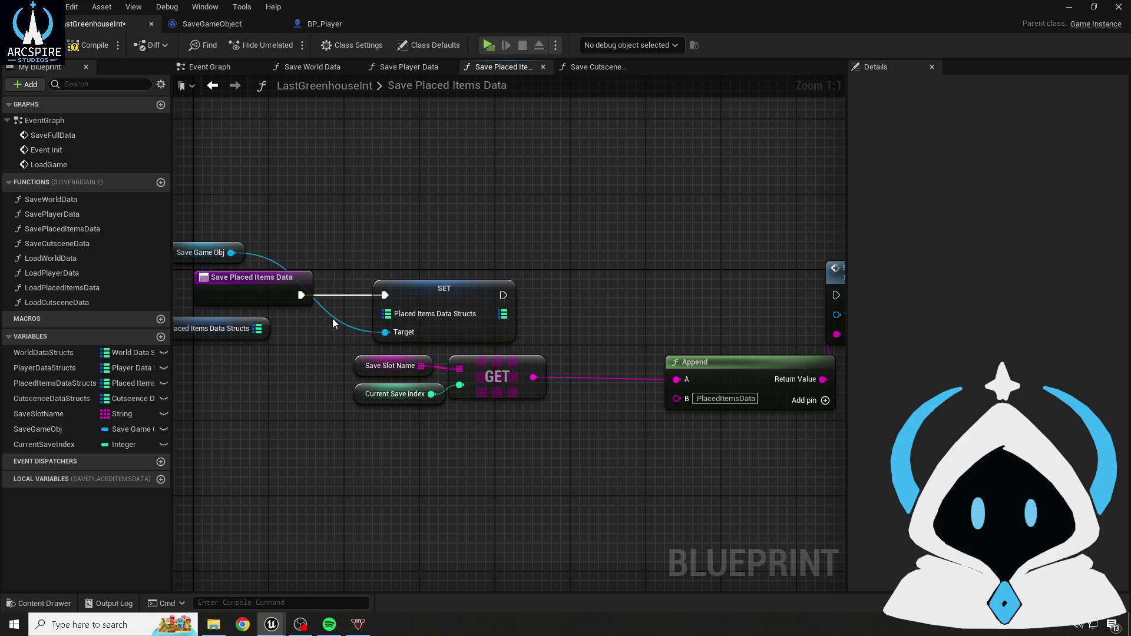
- Feed the getter into the setter, chain it into Save Full Data, and compile
double_click(334, 320)
mouse_move(334, 319)
mouse_down()
mouse_move(349, 292)
mouse_move(348, 247)
mouse_up()
mouse_move(258, 328)
mouse_down()
mouse_move(406, 328)
mouse_move(386, 314)
mouse_up()
drag(219, 325, 279, 325)
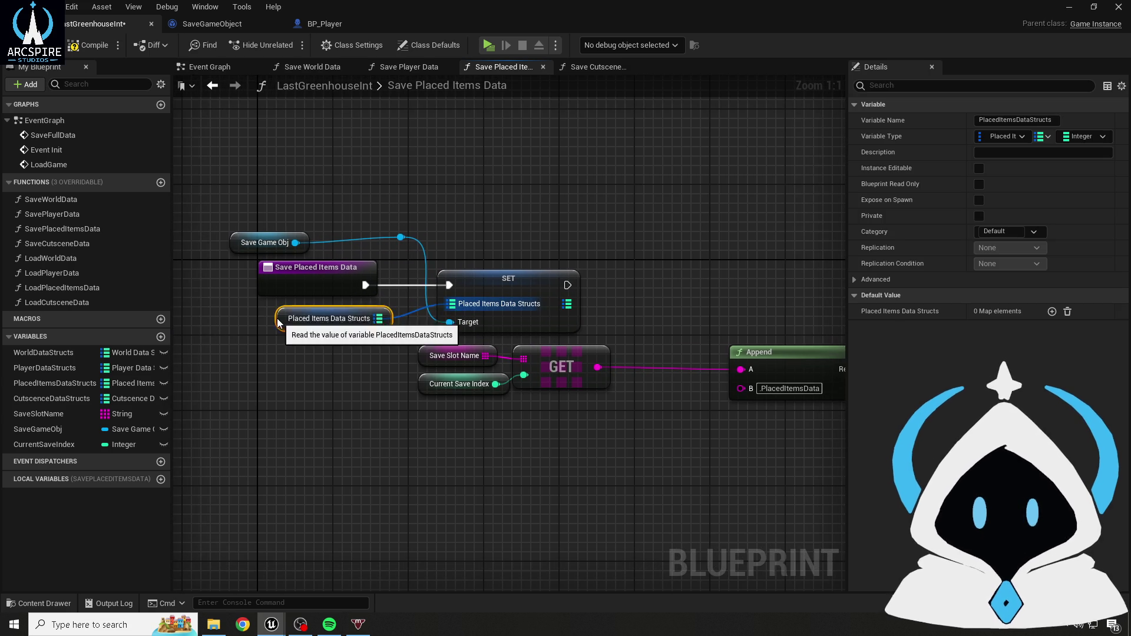
drag(747, 292, 513, 292)
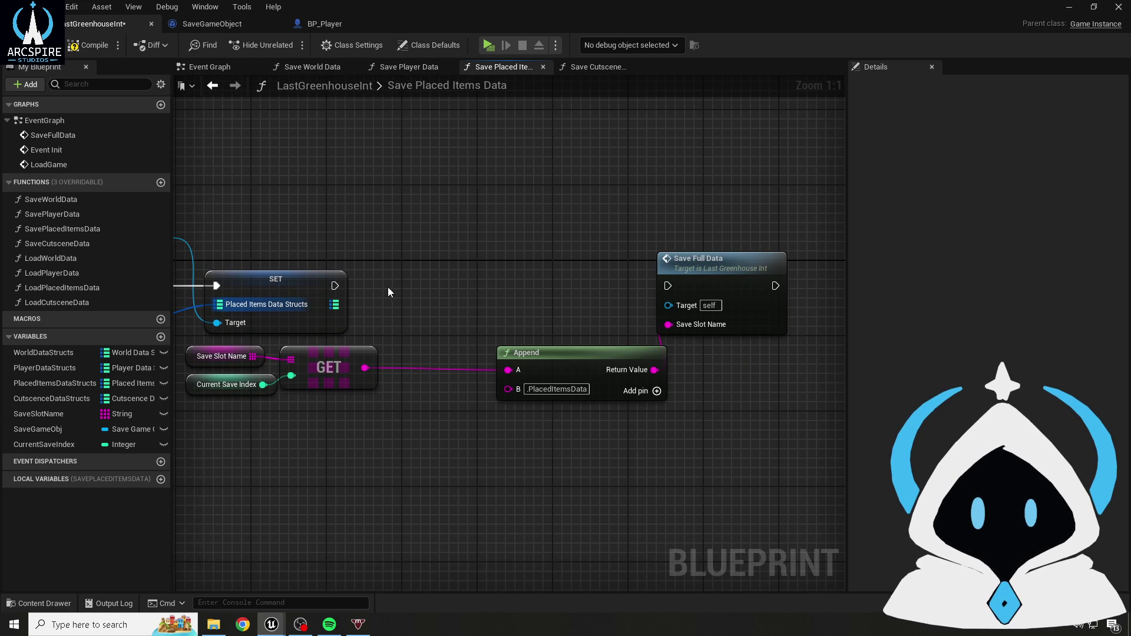
mouse_move(340, 286)
mouse_down()
mouse_move(659, 271)
mouse_move(668, 285)
mouse_up()
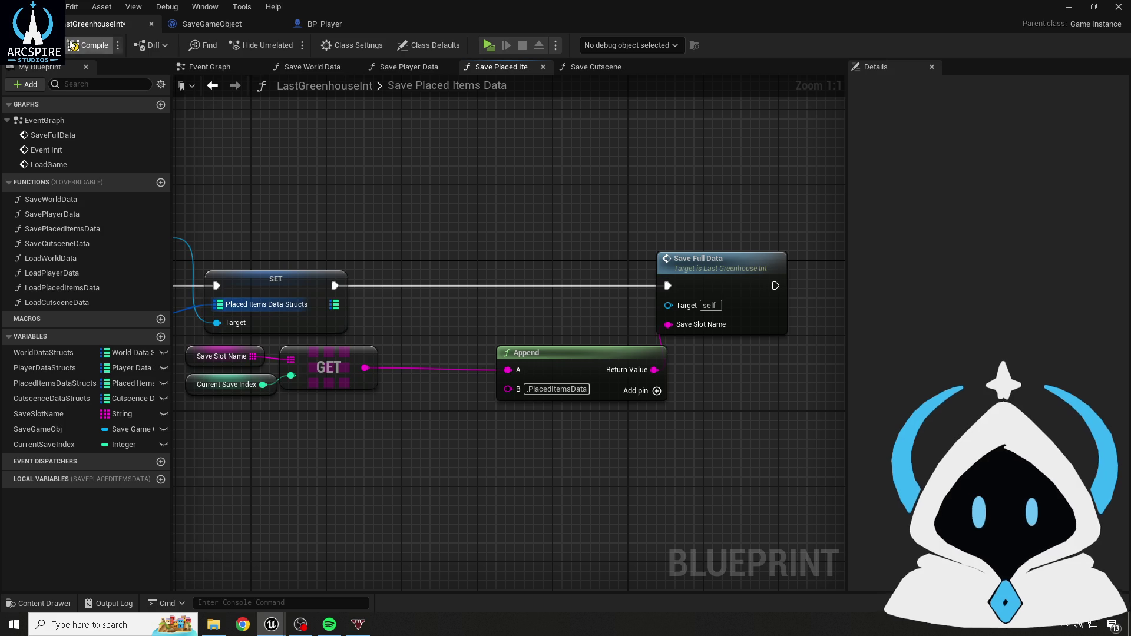
click(71, 48)
mouse_move(378, 230)
mouse_down()
mouse_move(454, 197)
mouse_move(471, 228)
mouse_up()
scroll(307, 231, down, 1)
drag(182, 220, 256, 216)
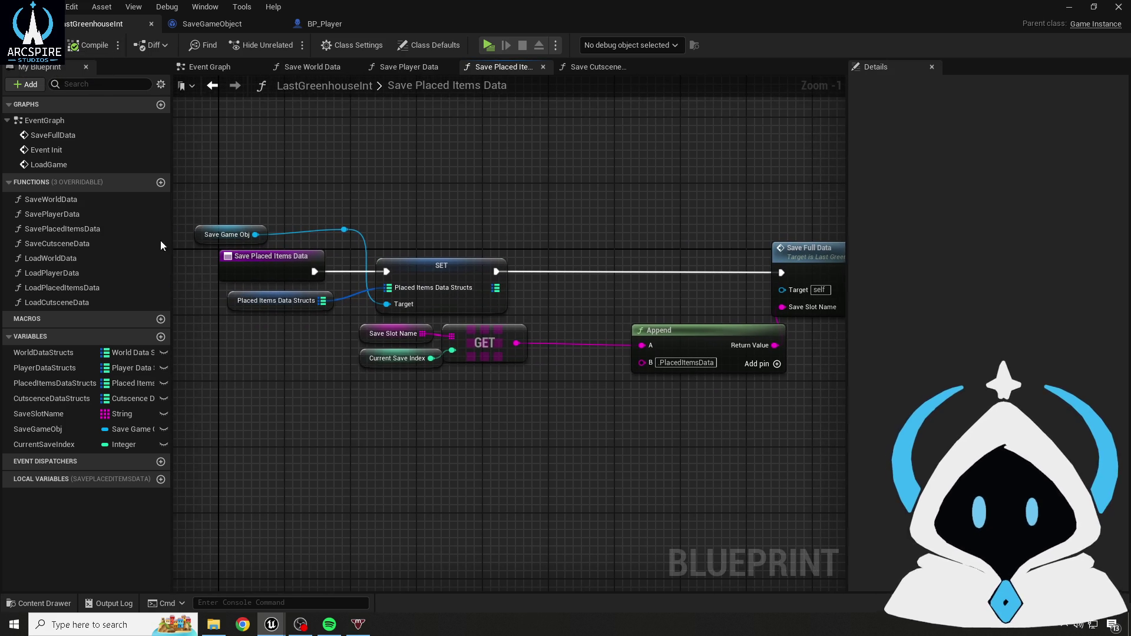
double_click(61, 244)
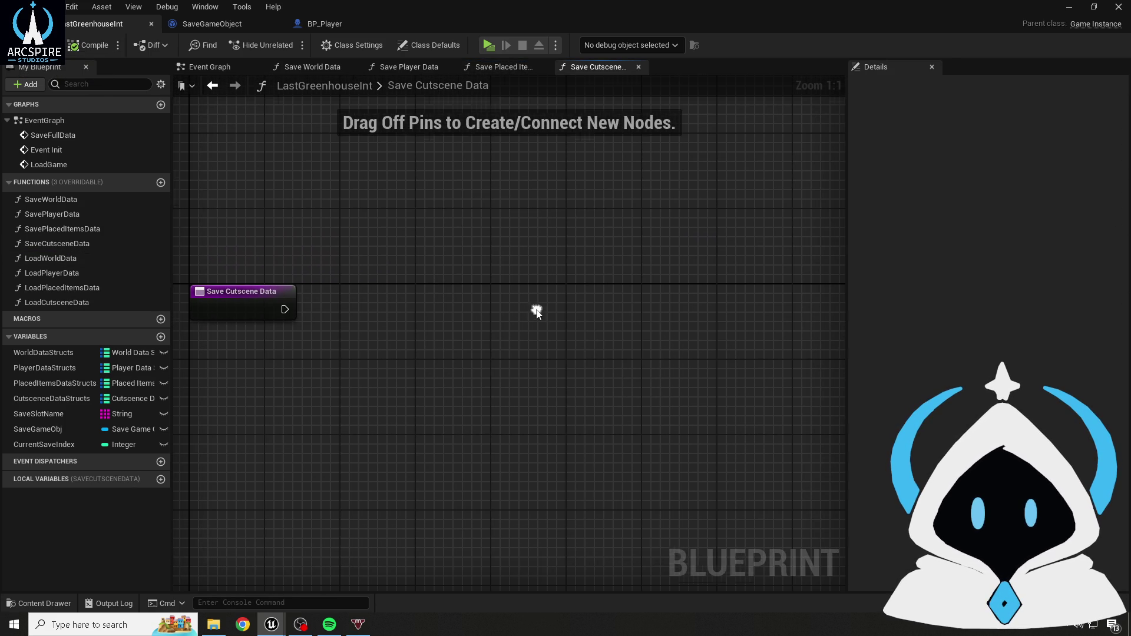
- Paste the copied save routine beside the entry node and change the Append suffix to 'Cutscene'
key(ctrl+v)
mouse_move(576, 259)
mouse_down()
mouse_move(517, 331)
mouse_move(491, 316)
mouse_move(429, 313)
mouse_move(308, 223)
mouse_up()
click(550, 262)
click(556, 372)
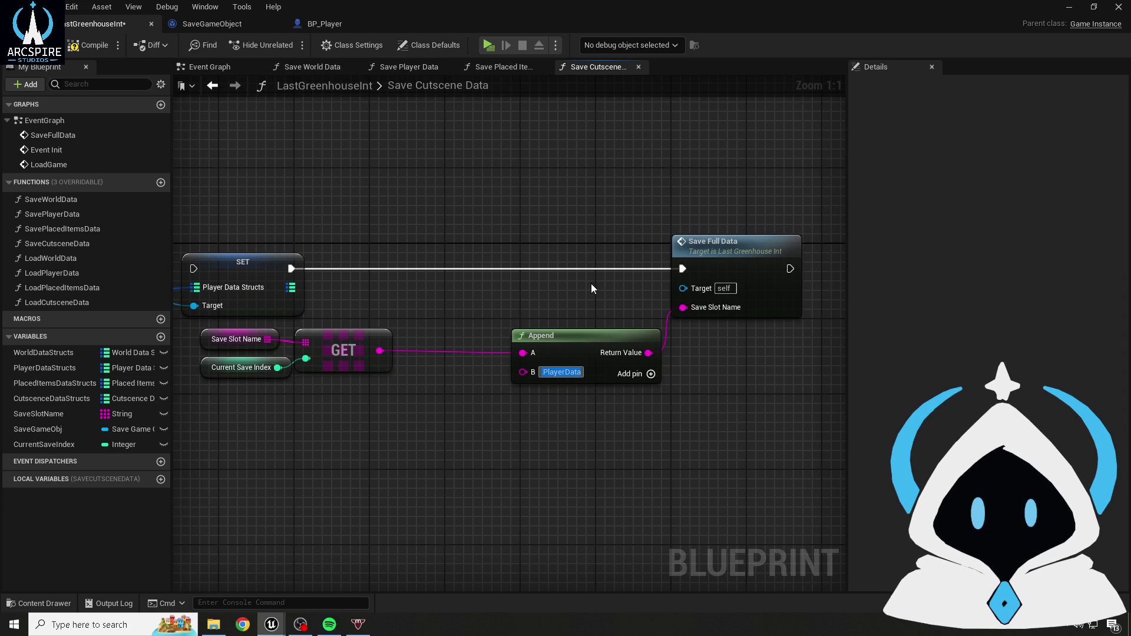
key(Home)
key(Delete)
key(Delete)
key(Delete)
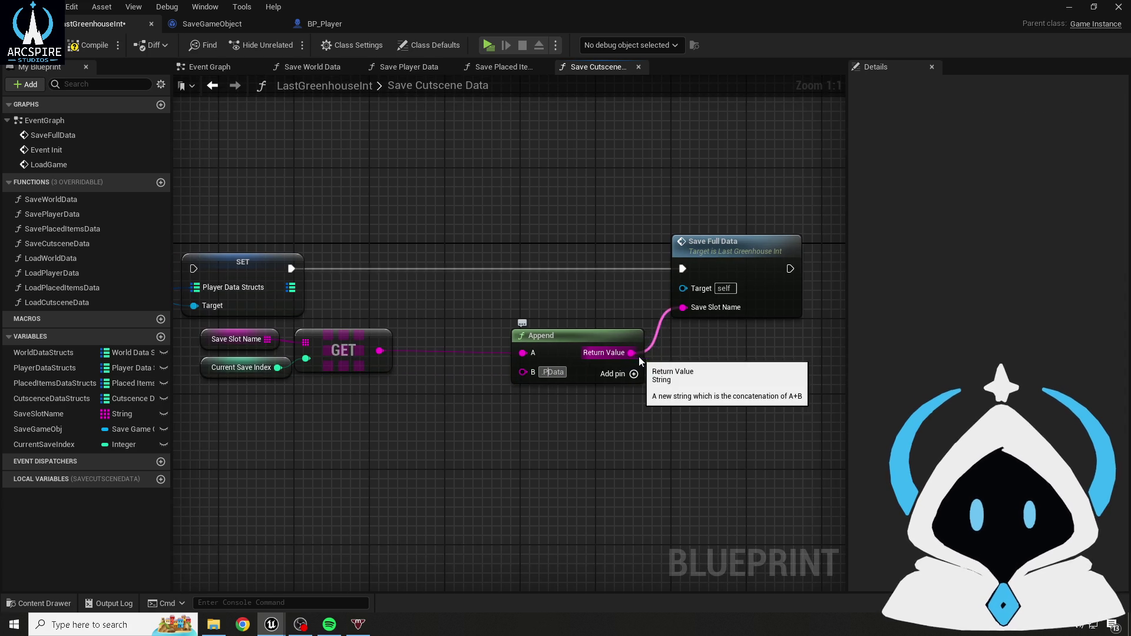
text(Cutscne)
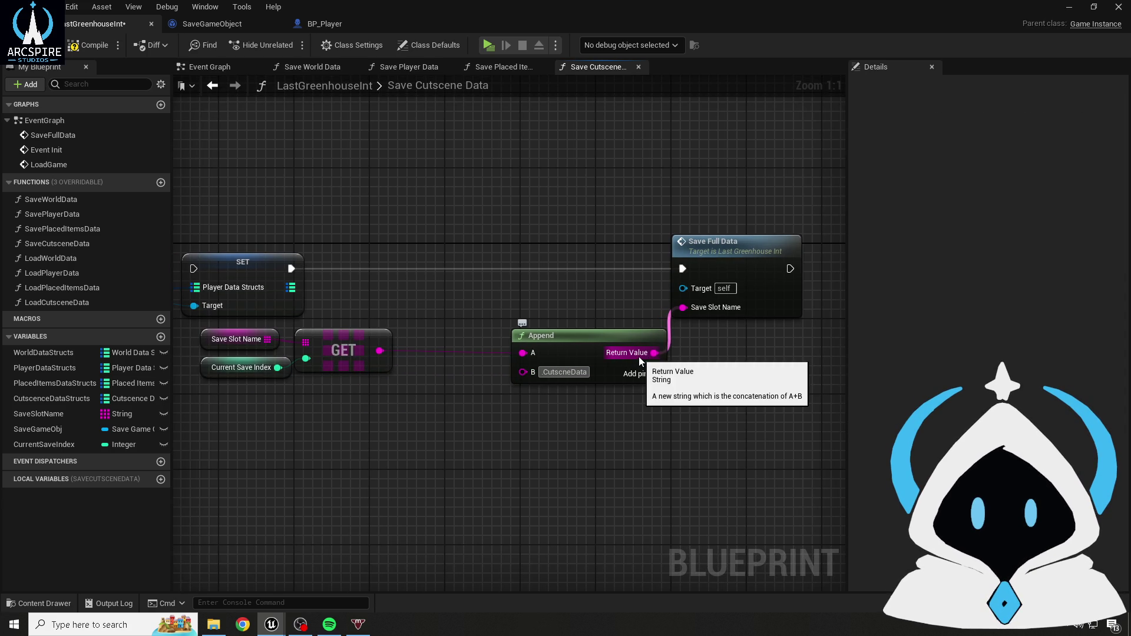
text(ne)
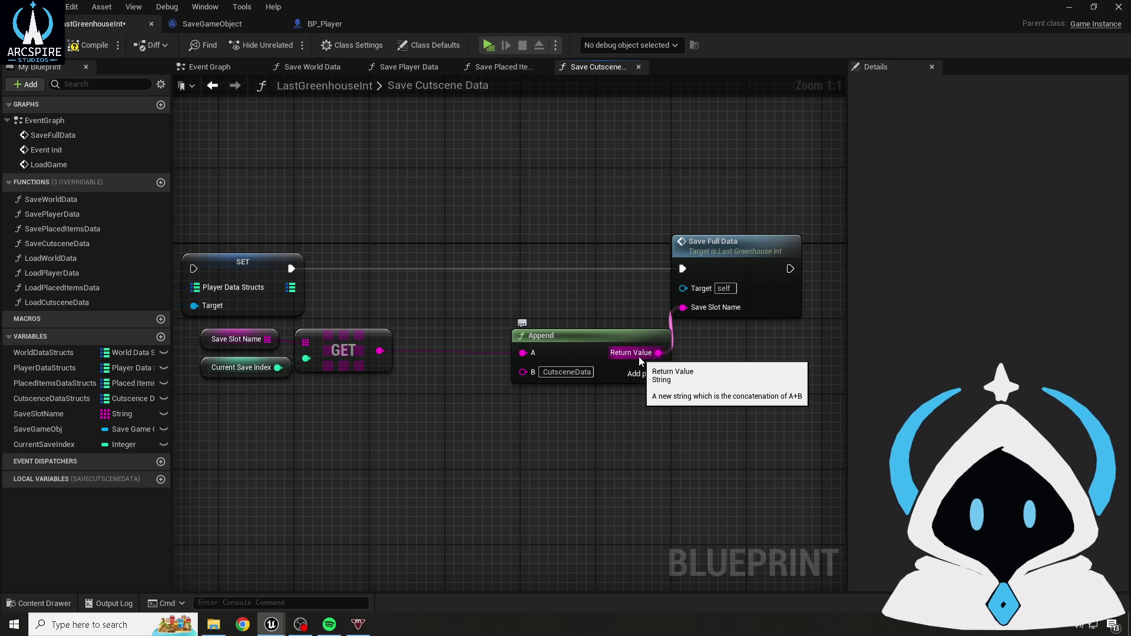
- Add a Cutscene Data Structs getter and delete the SET Player Data Structs node
drag(518, 416, 486, 402)
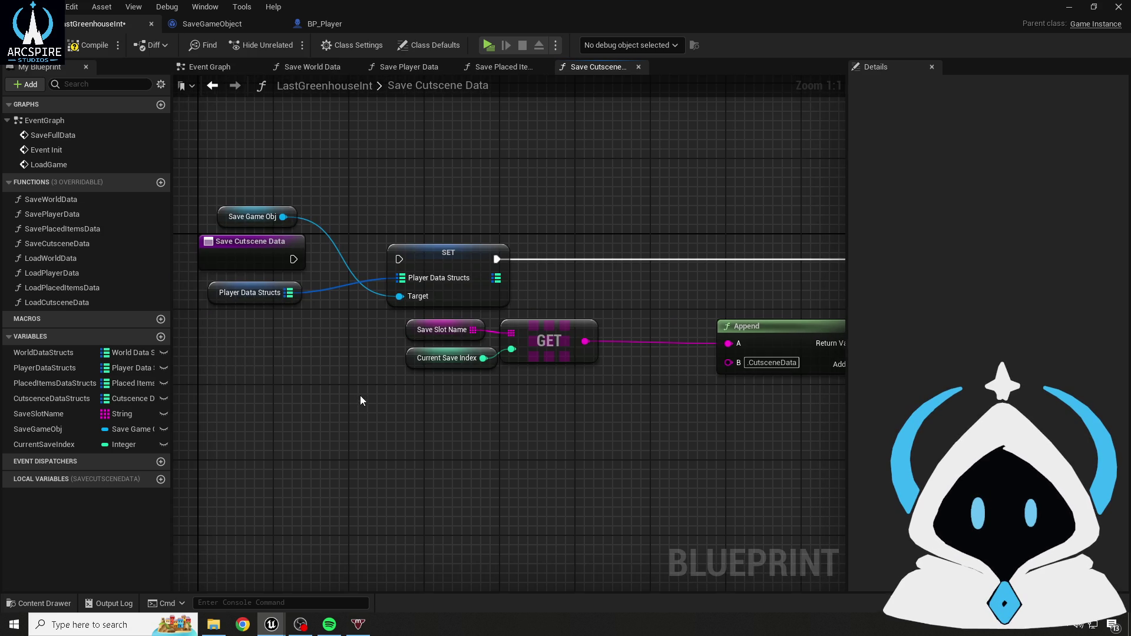
drag(359, 395, 377, 401)
mouse_move(38, 397)
mouse_down()
mouse_move(264, 333)
mouse_move(256, 305)
mouse_up()
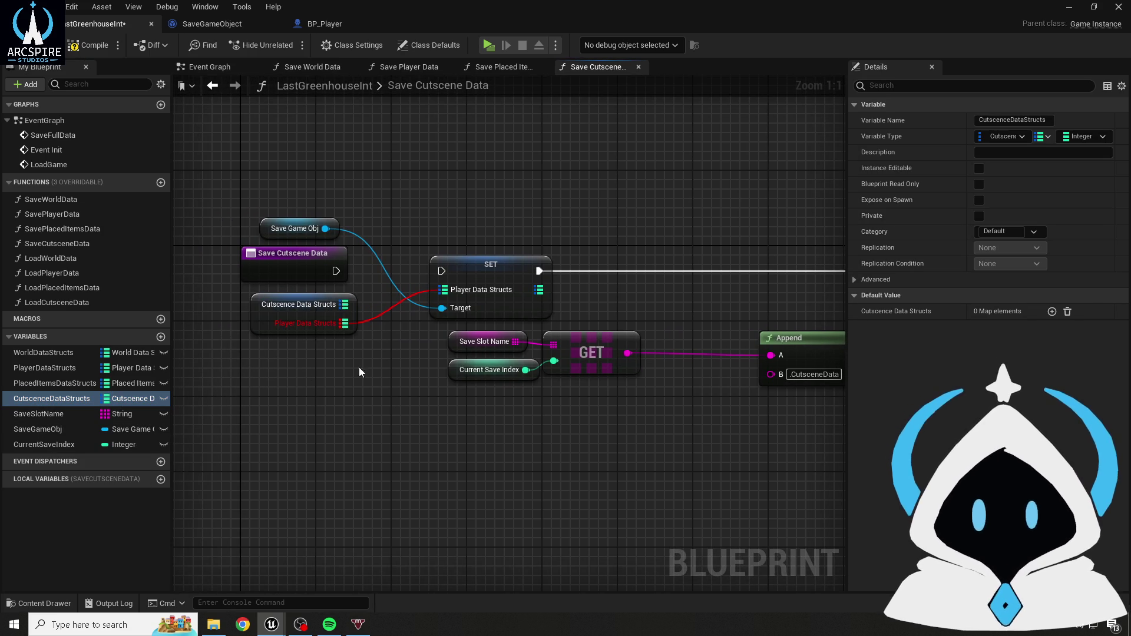
mouse_move(345, 323)
mouse_down()
mouse_move(401, 335)
mouse_move(367, 383)
mouse_up()
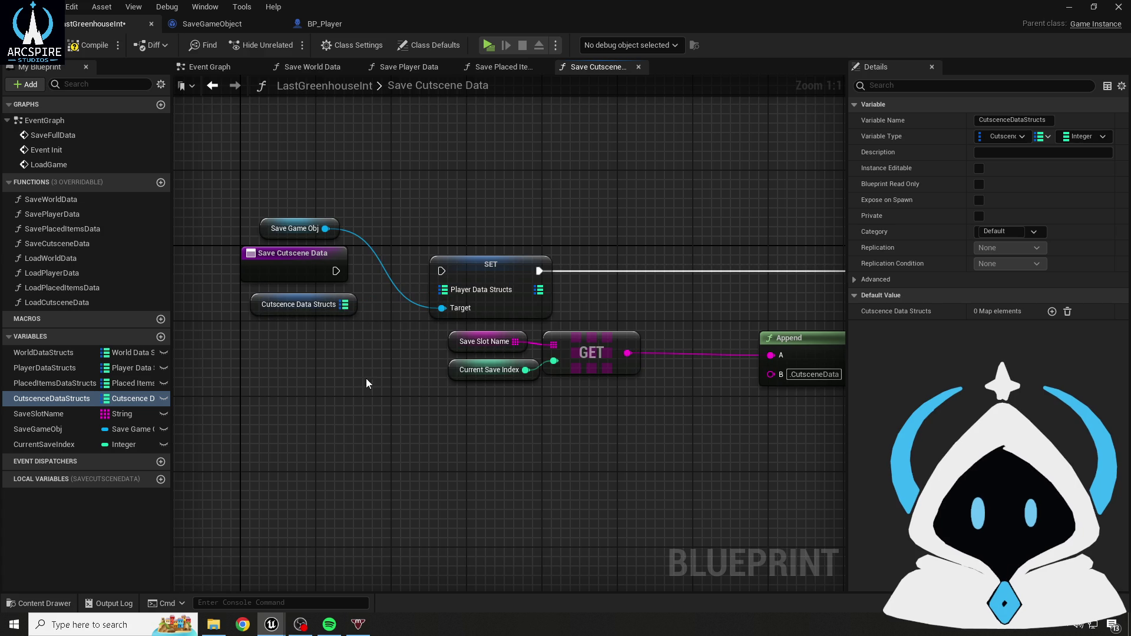
click(470, 275)
key(Delete)
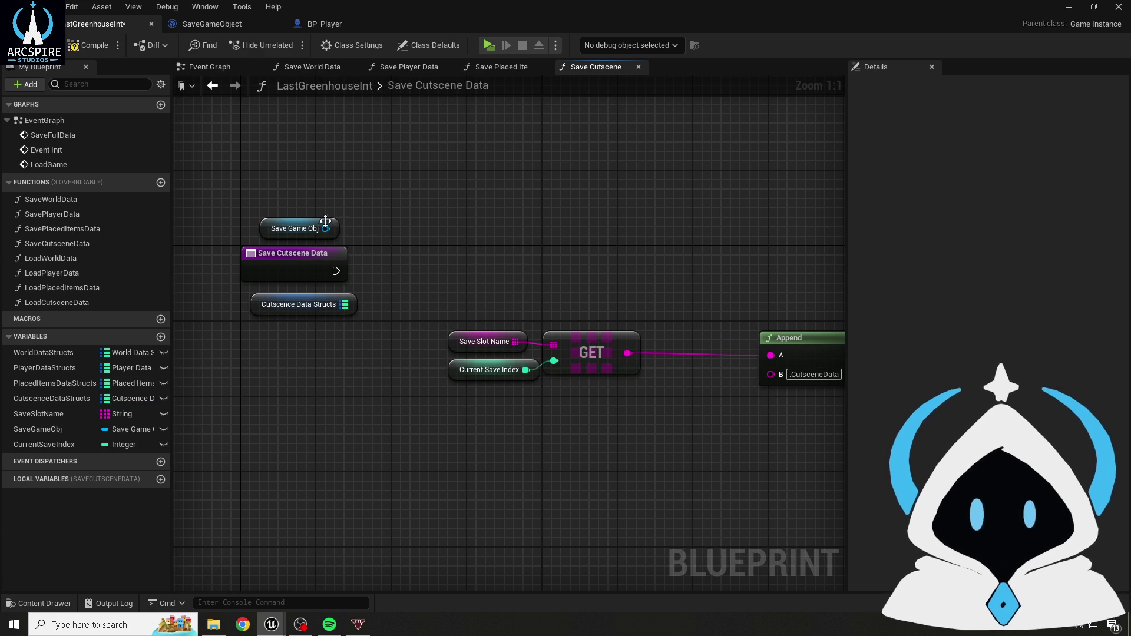
- Add Set Cutscene Data Structs from Save Game Obj, wire it before Save Full Data, and compile
drag(326, 228, 407, 280)
text(set uct)
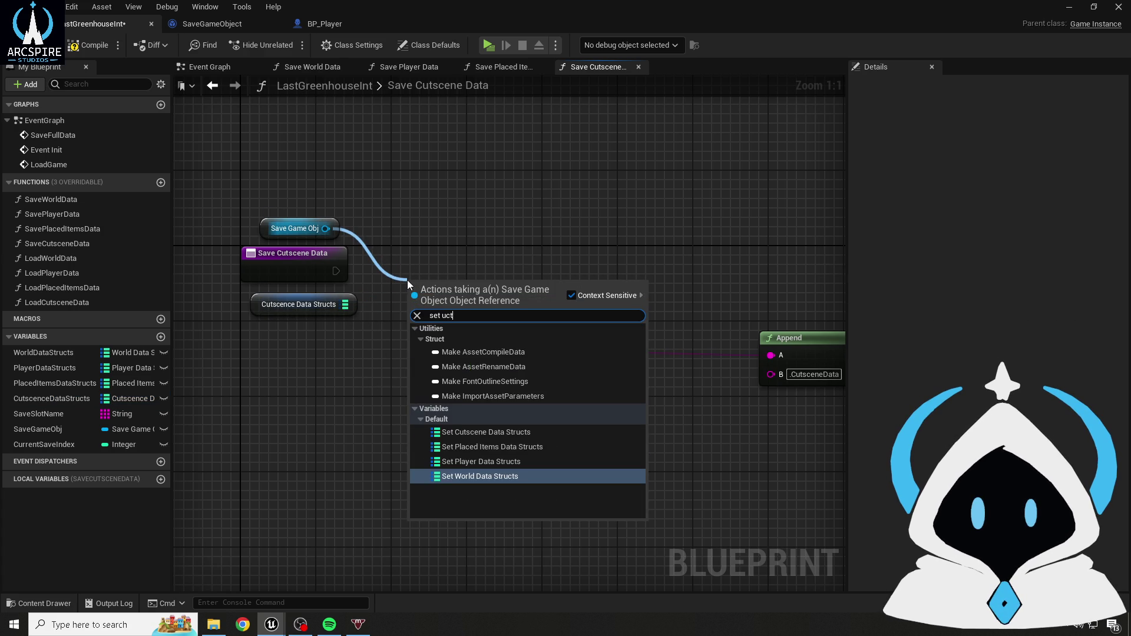
key(Up)
key(Up)
key(Return)
drag(467, 279, 486, 251)
drag(336, 271, 435, 260)
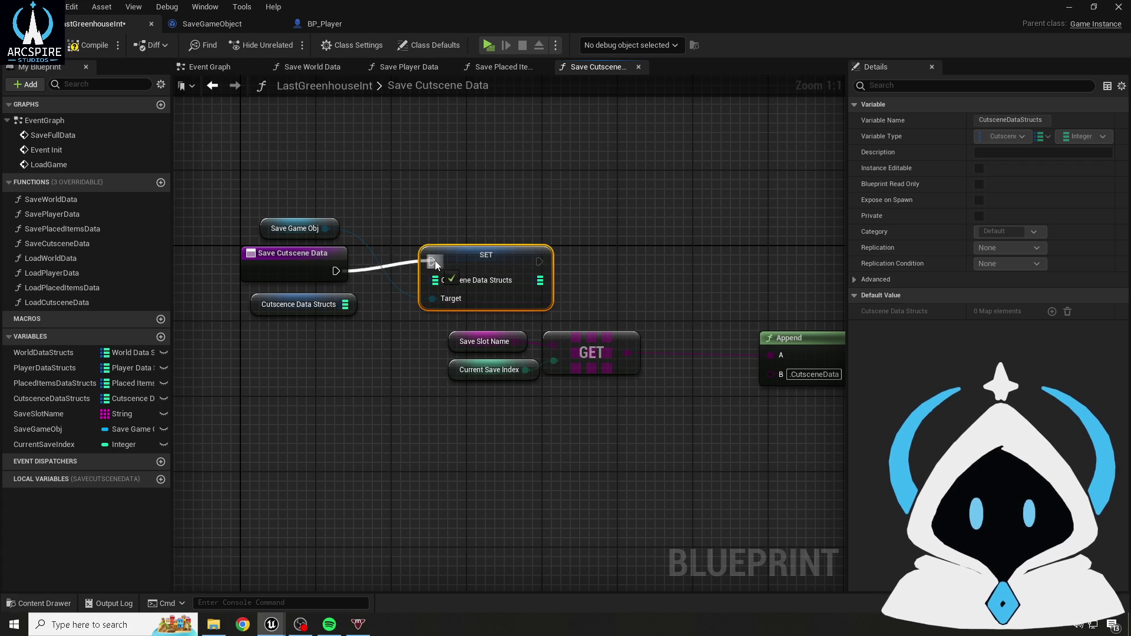
drag(346, 304, 434, 280)
drag(493, 251, 502, 260)
drag(254, 273, 636, 272)
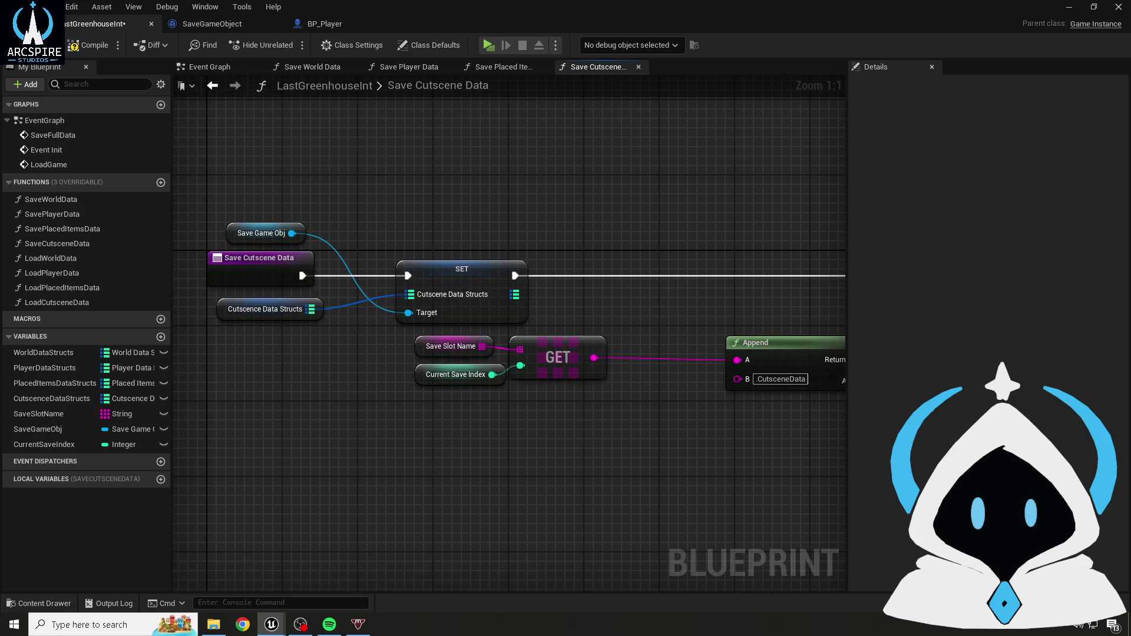
click(83, 47)
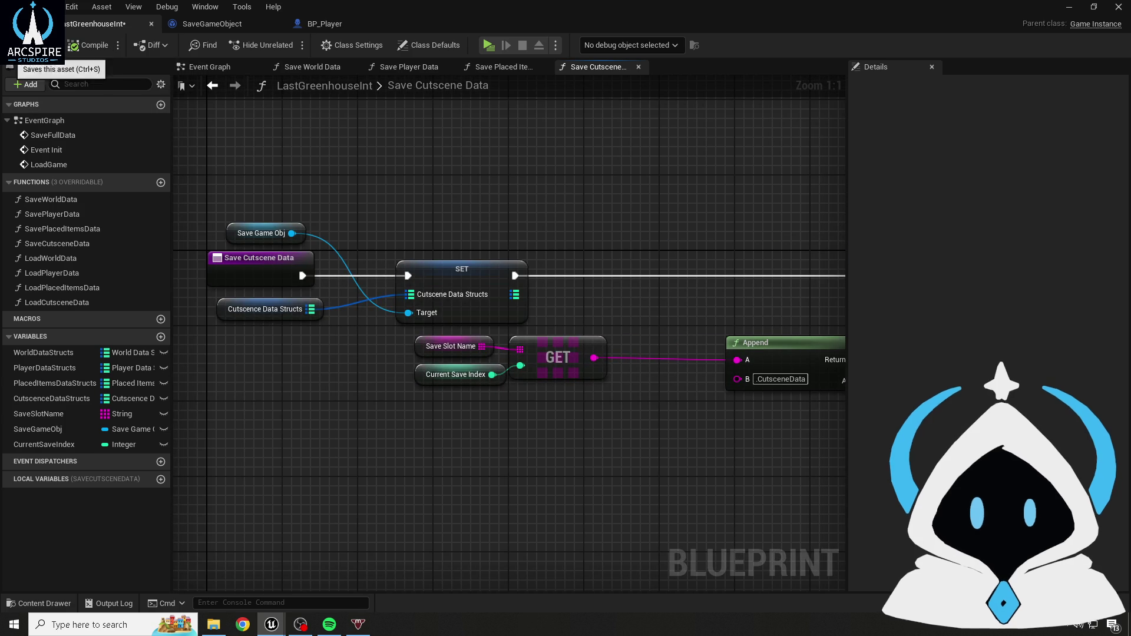
scroll(455, 210, down, 1)
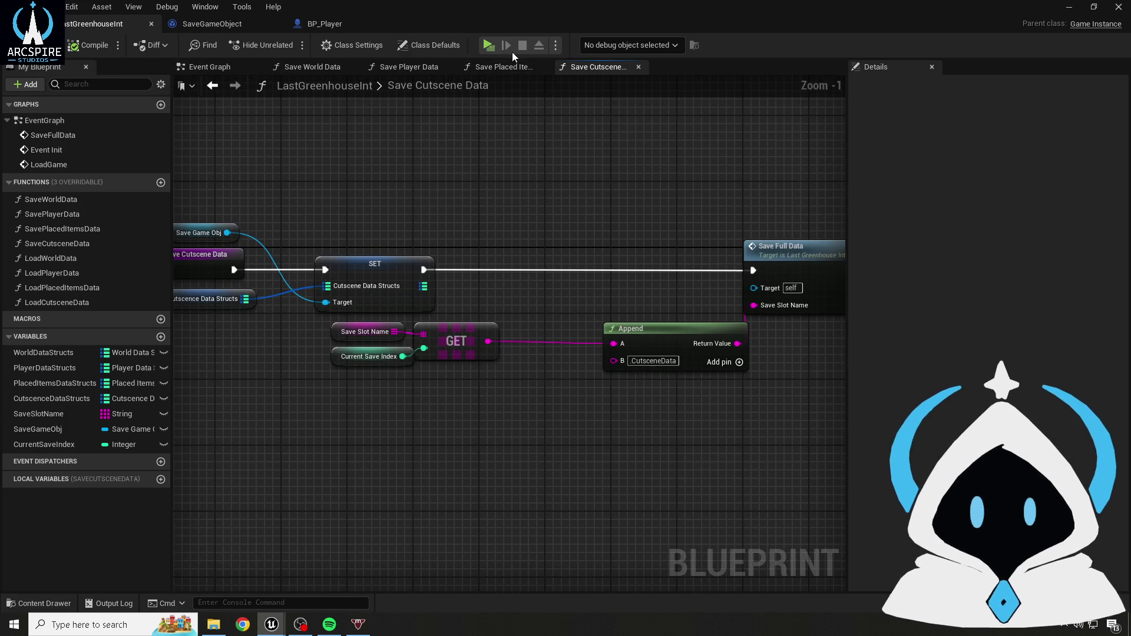
- Run a standalone playtest to write the Slot1 save files, exit, and bring up File Explorer
click(490, 46)
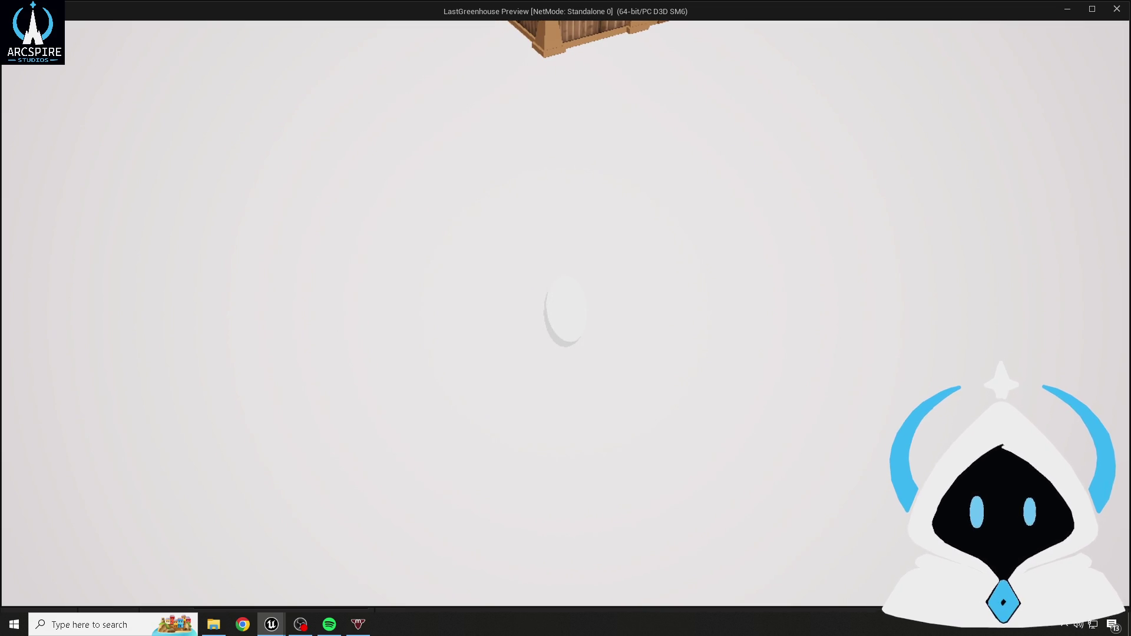
key(Escape)
click(213, 625)
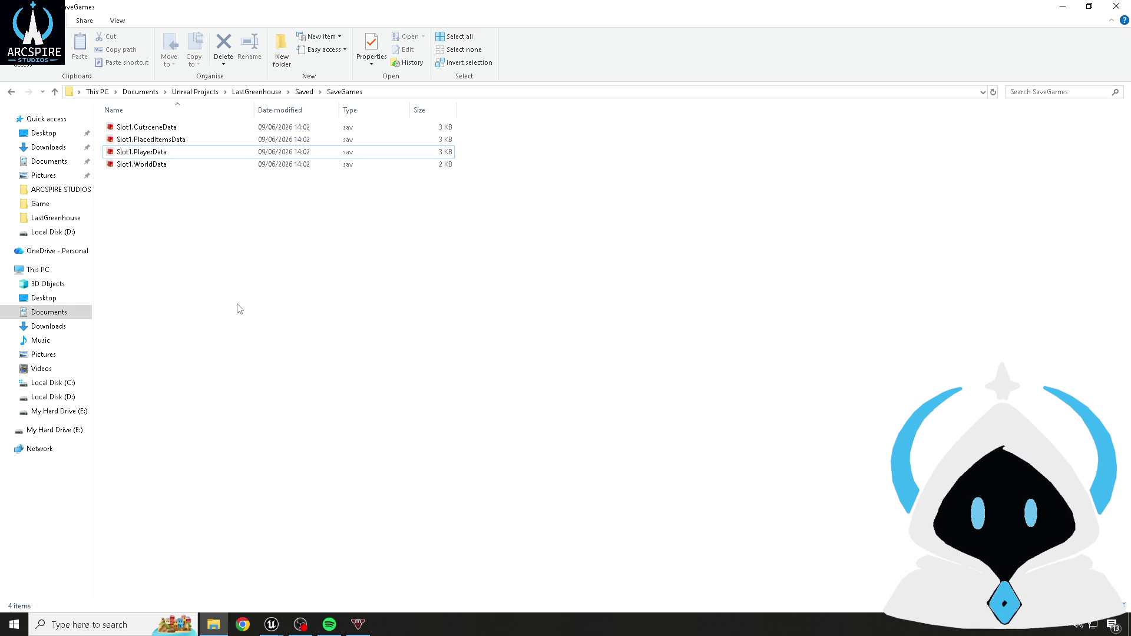
- Leave File Explorer and return to the LastGreenhouseInt blueprint editor window
mouse_move(271, 624)
click(334, 557)
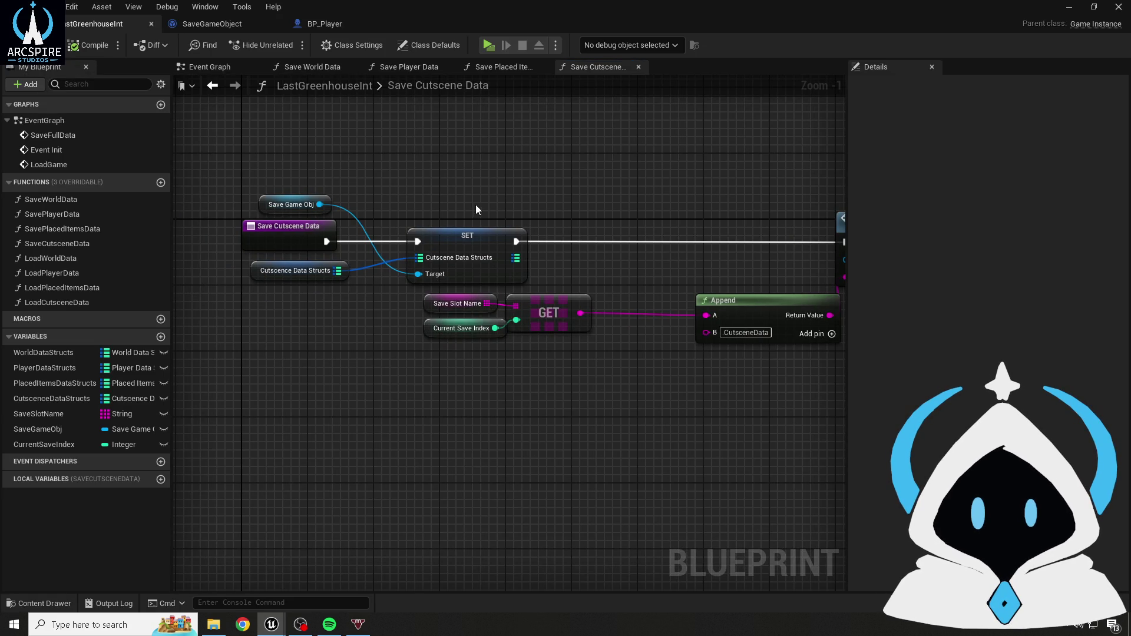
- Change Save Slot Name's default Index [0] from Slot1 to Slot2 and compile
drag(486, 196, 435, 192)
click(390, 298)
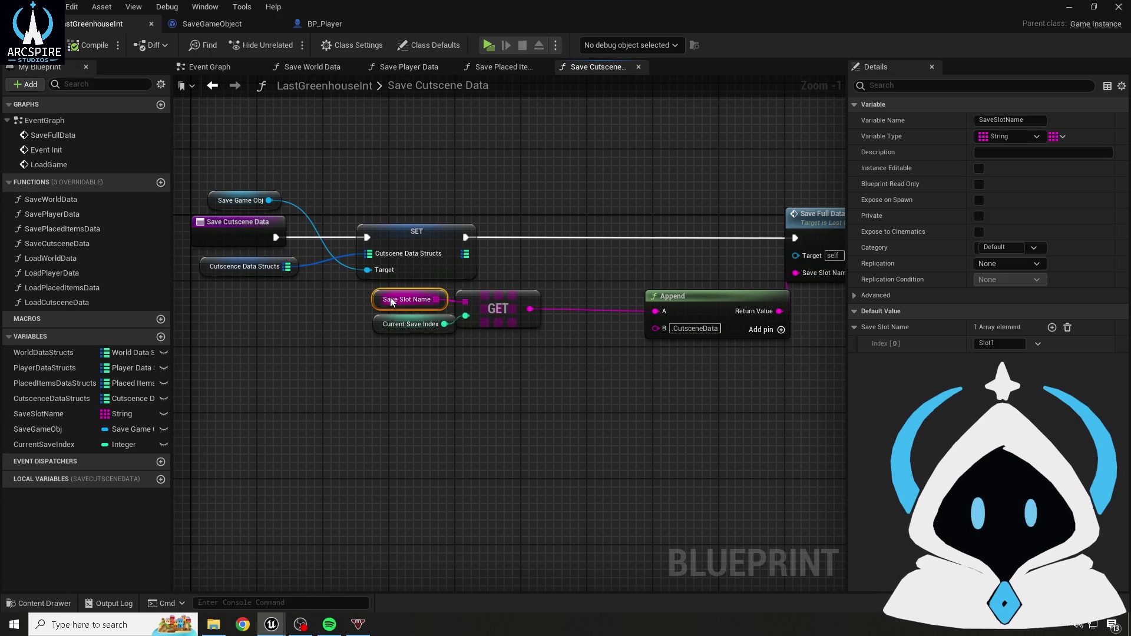
click(1013, 343)
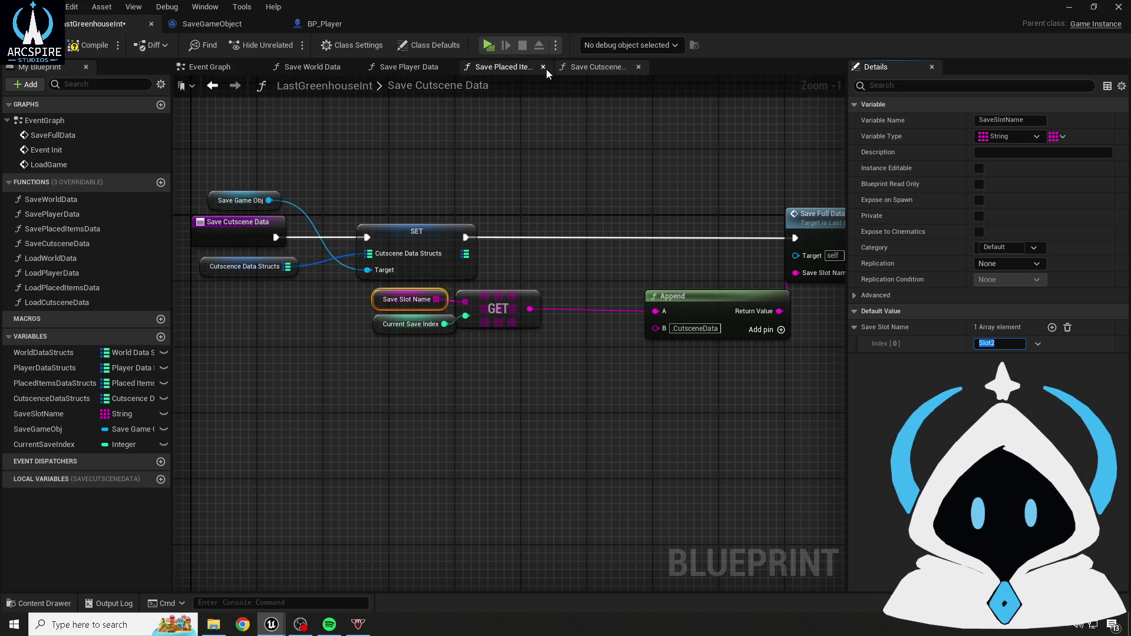
click(221, 88)
click(88, 49)
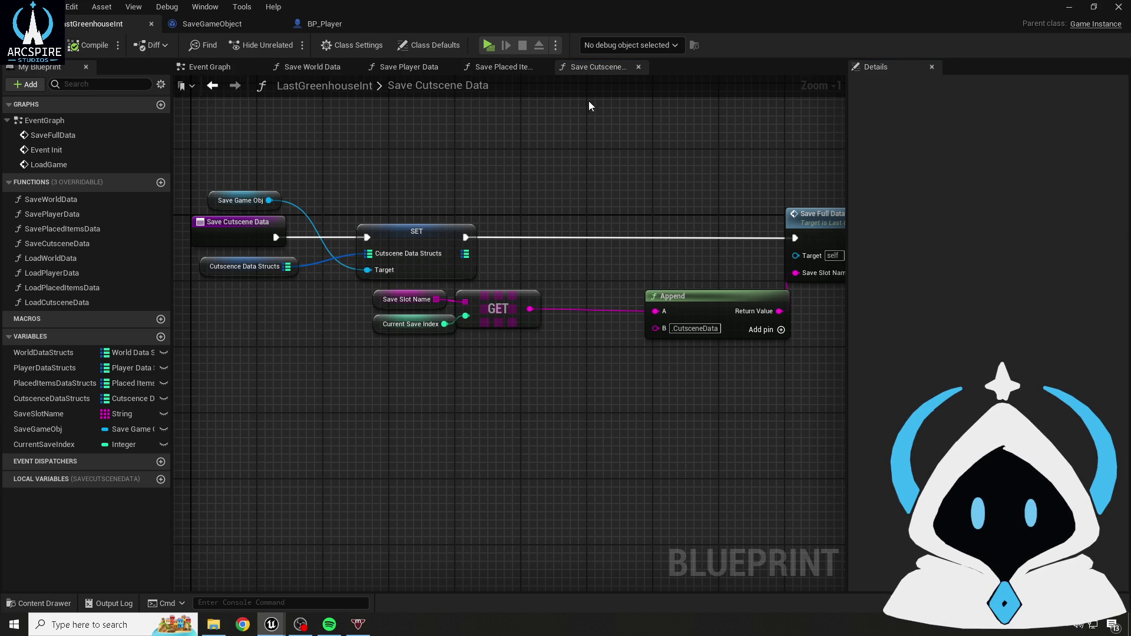
- Playtest again to write the Slot2 save files, exit, and bring up the SaveGames folder
click(490, 45)
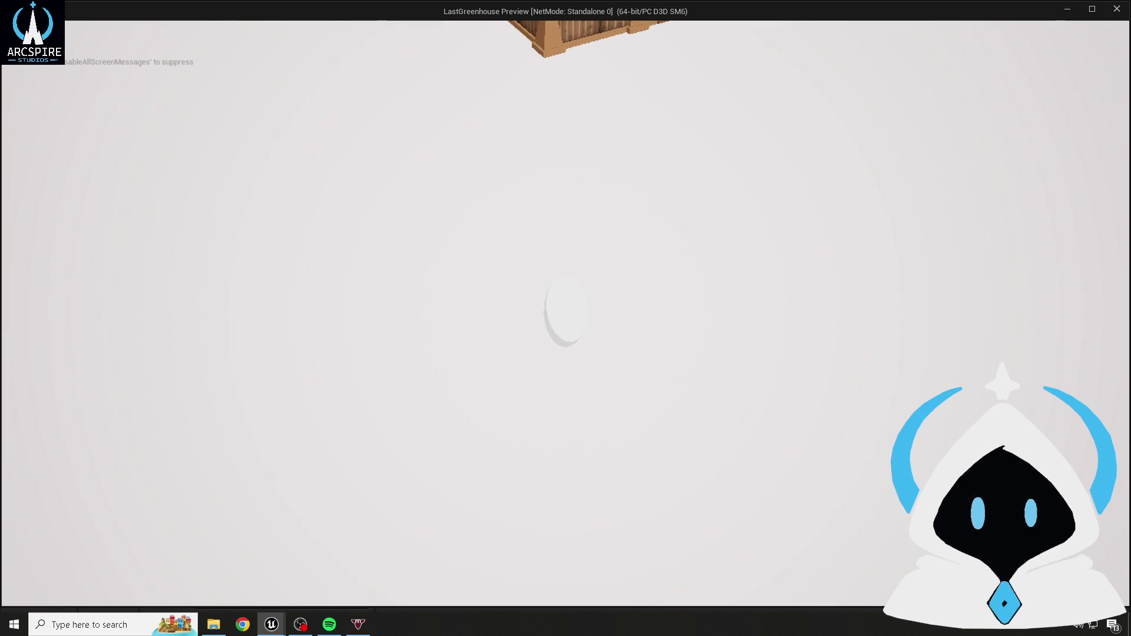
key(Escape)
click(215, 626)
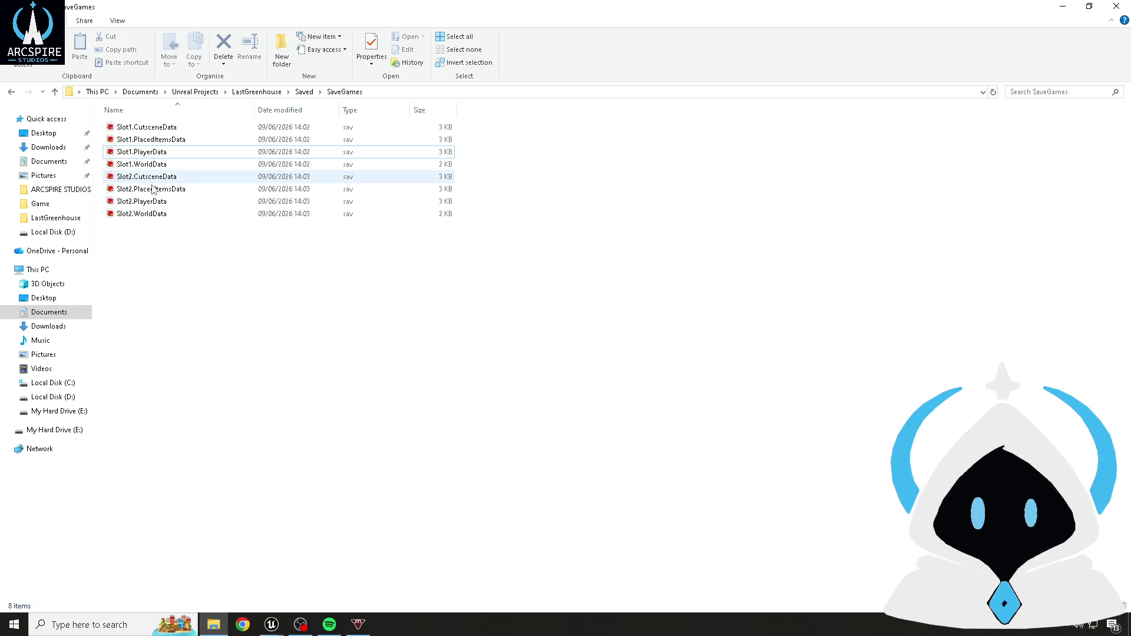
- Select all eight Slot1 and Slot2 save files, delete them, and close File Explorer
click(175, 219)
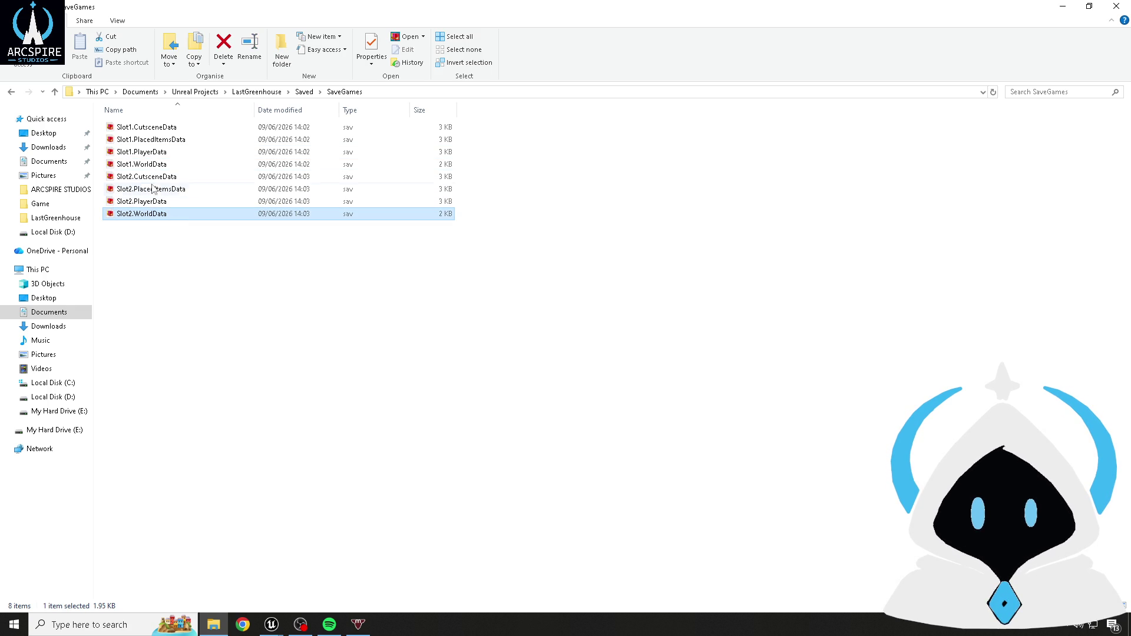
click(147, 129)
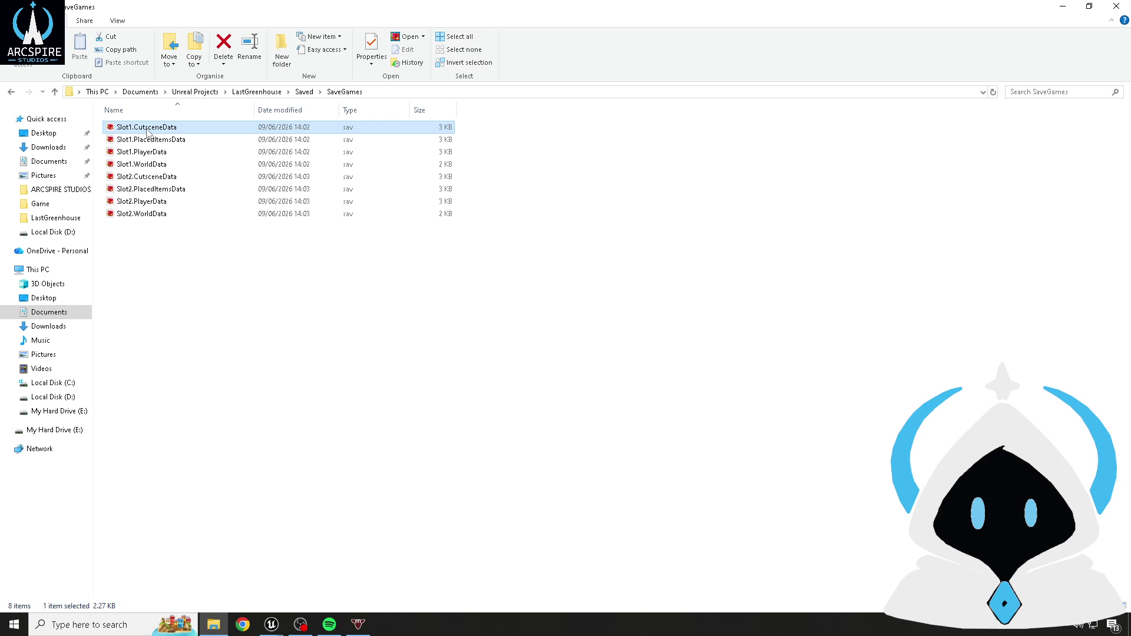
ctrl+click(151, 202)
ctrl+click(157, 218)
shift+click(156, 141)
ctrl+click(162, 128)
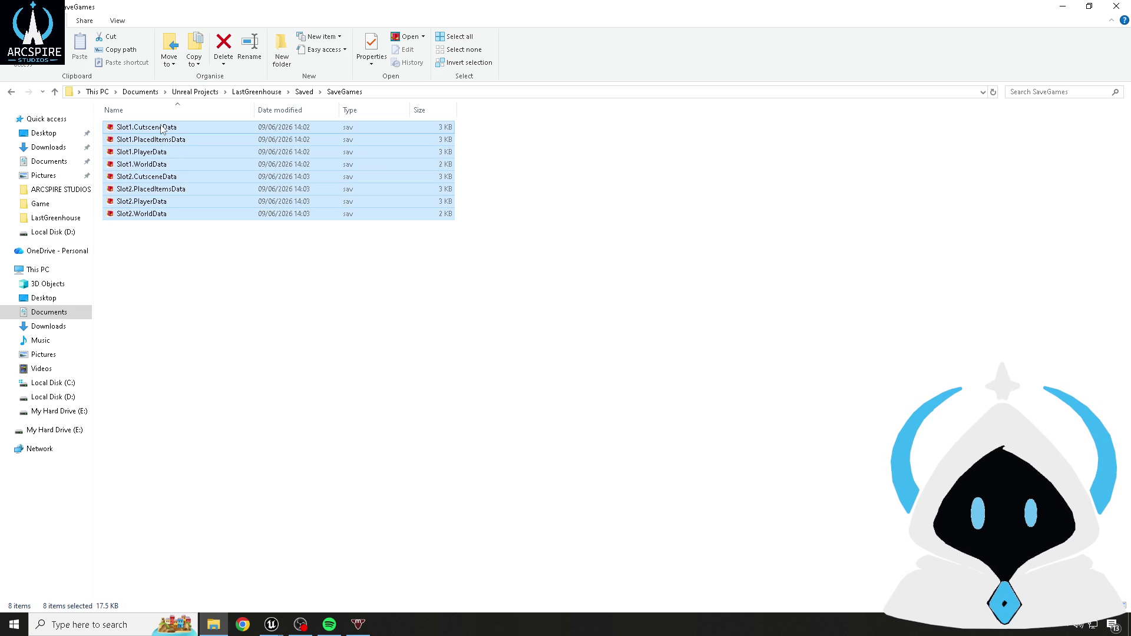
key(Delete)
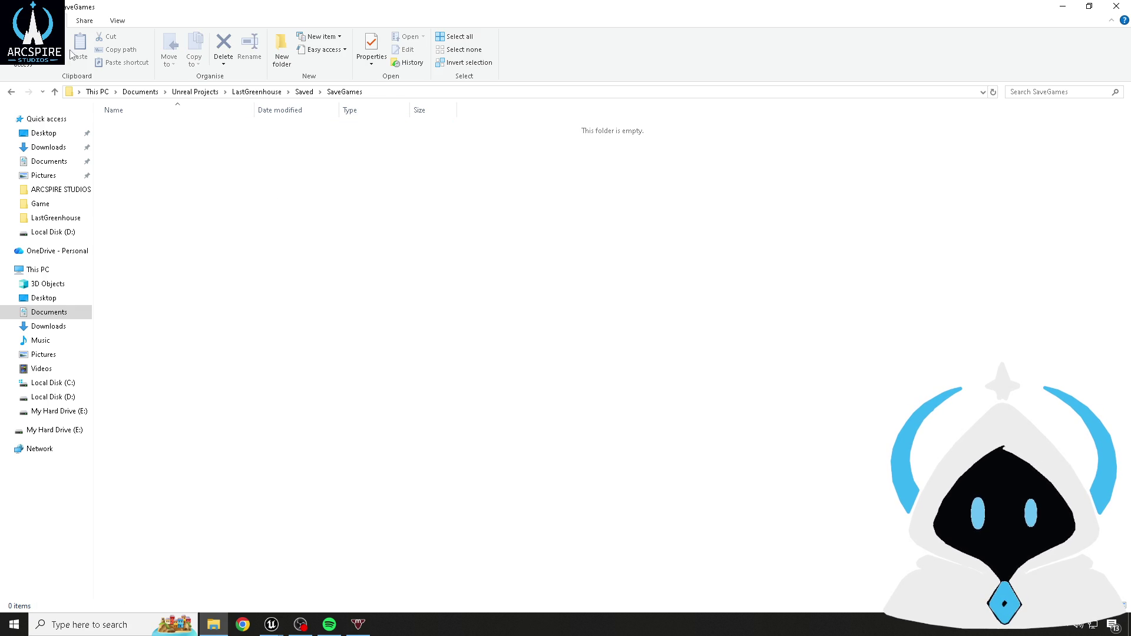
click(1117, 6)
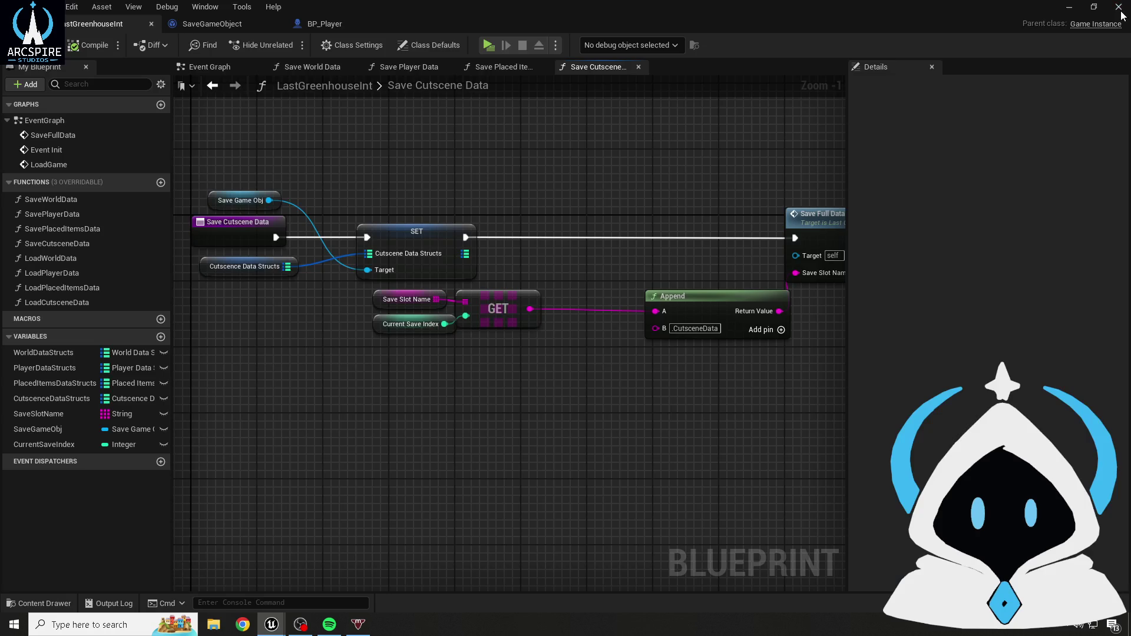
- Edit the Save Slot Name default and save the game instance blueprint
click(386, 301)
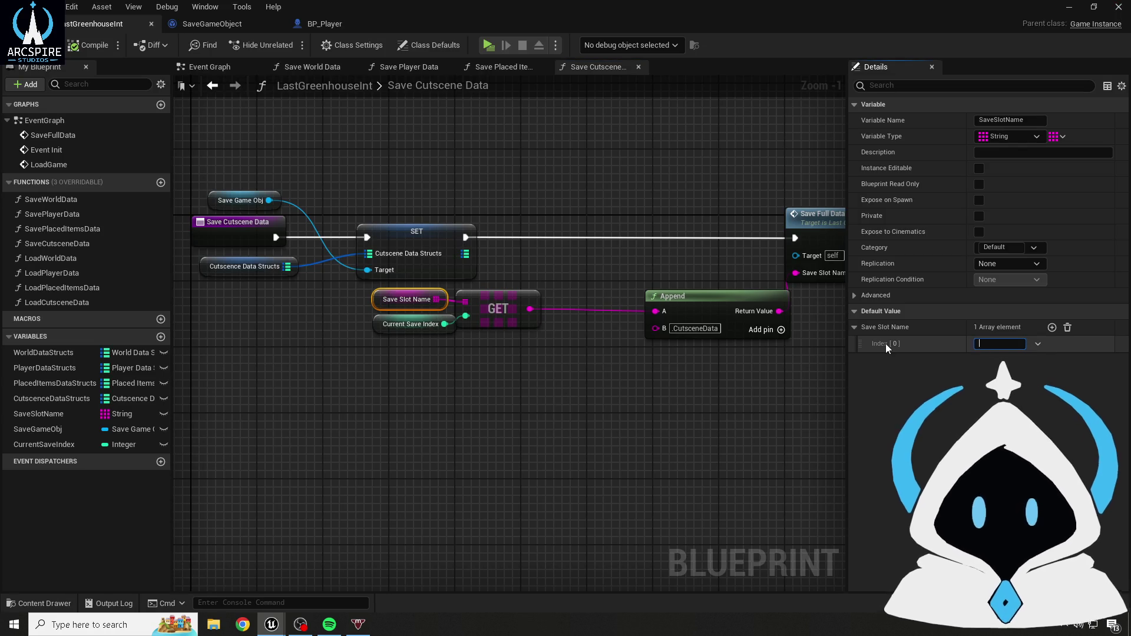
click(438, 352)
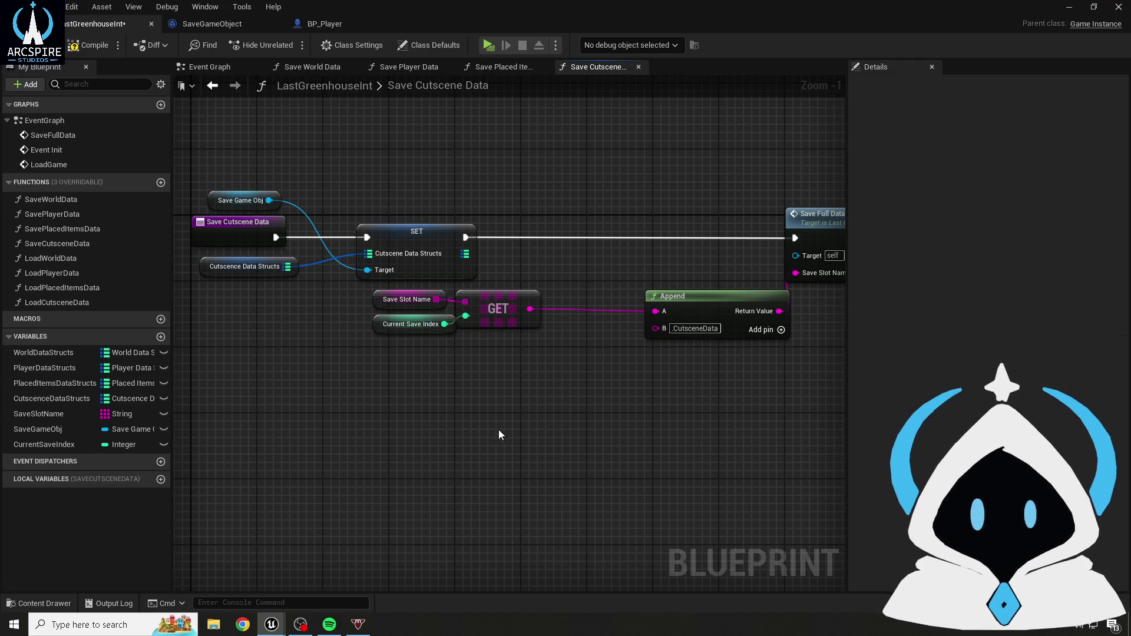
click(35, 45)
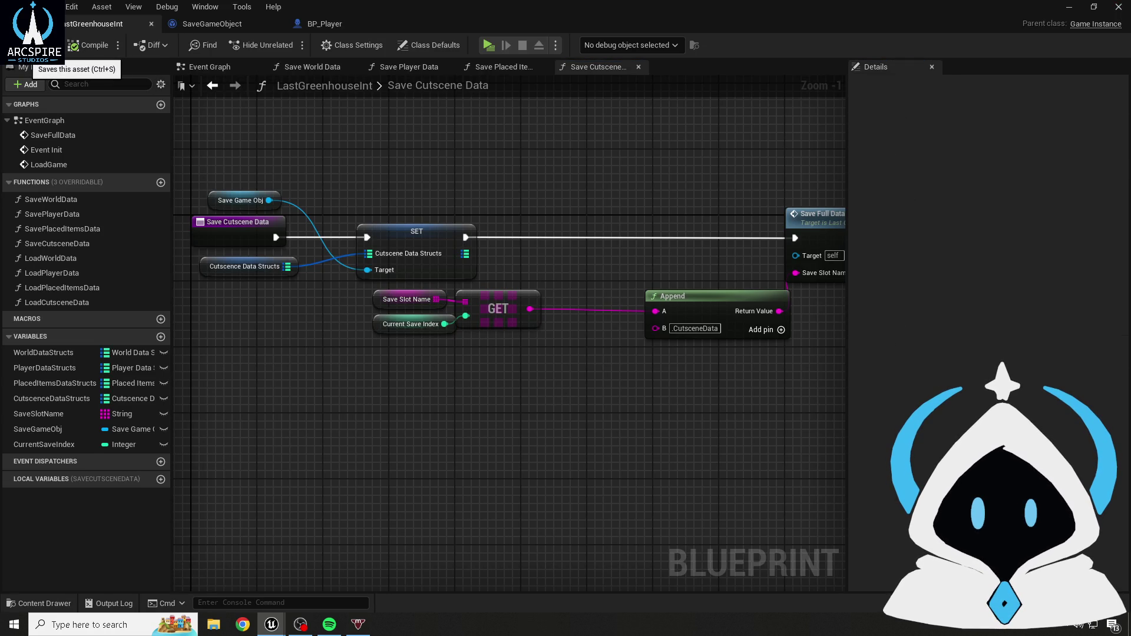
- Delete BP_Player's Debug Key 1 save chain, then compile and save BP_Player
click(303, 26)
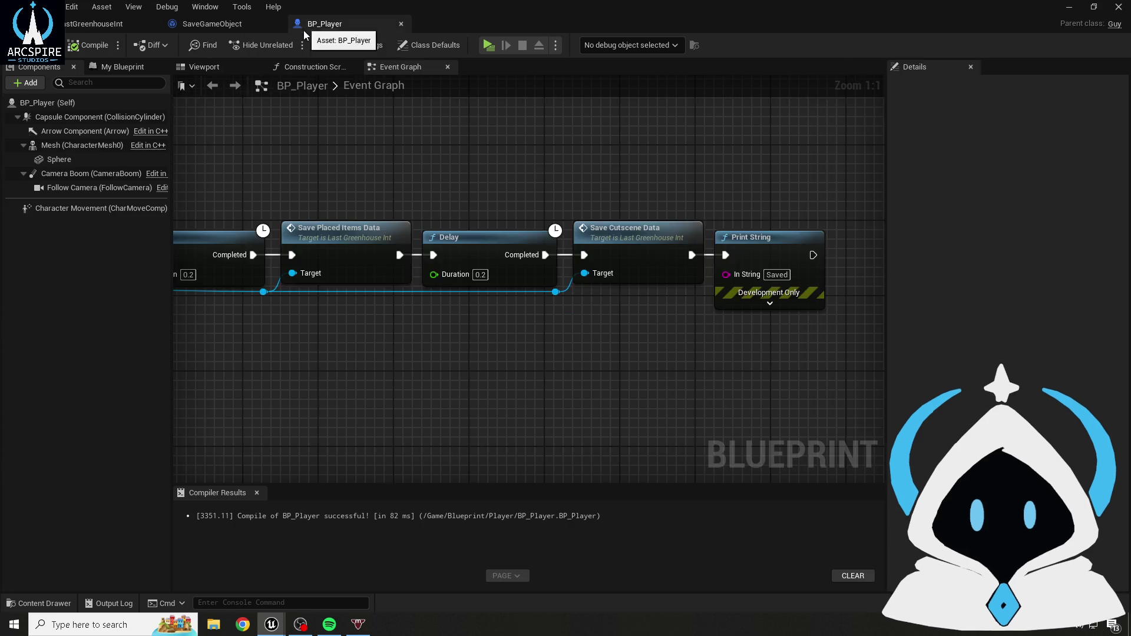
scroll(289, 250, down, 4)
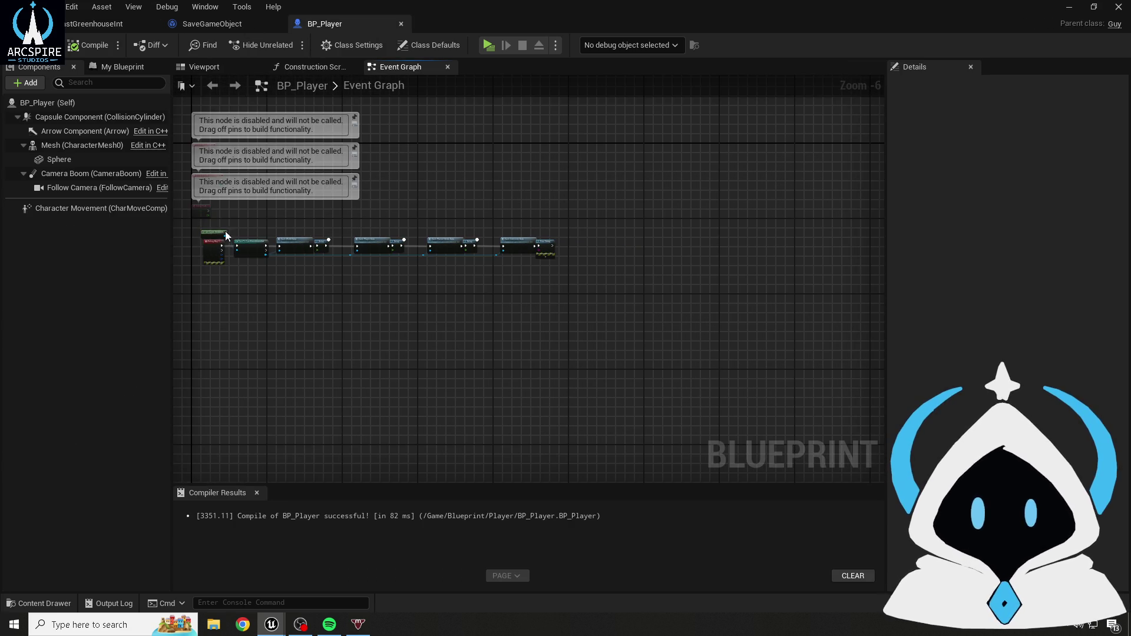
click(214, 247)
key(Delete)
click(101, 33)
key(ctrl+s)
- Hide the comment bubbles on Event Tick, ActorBeginOverlap and BeginPlay, then return to Save Cutscene Data
scroll(486, 285, up, 3)
drag(309, 190, 438, 356)
click(430, 370)
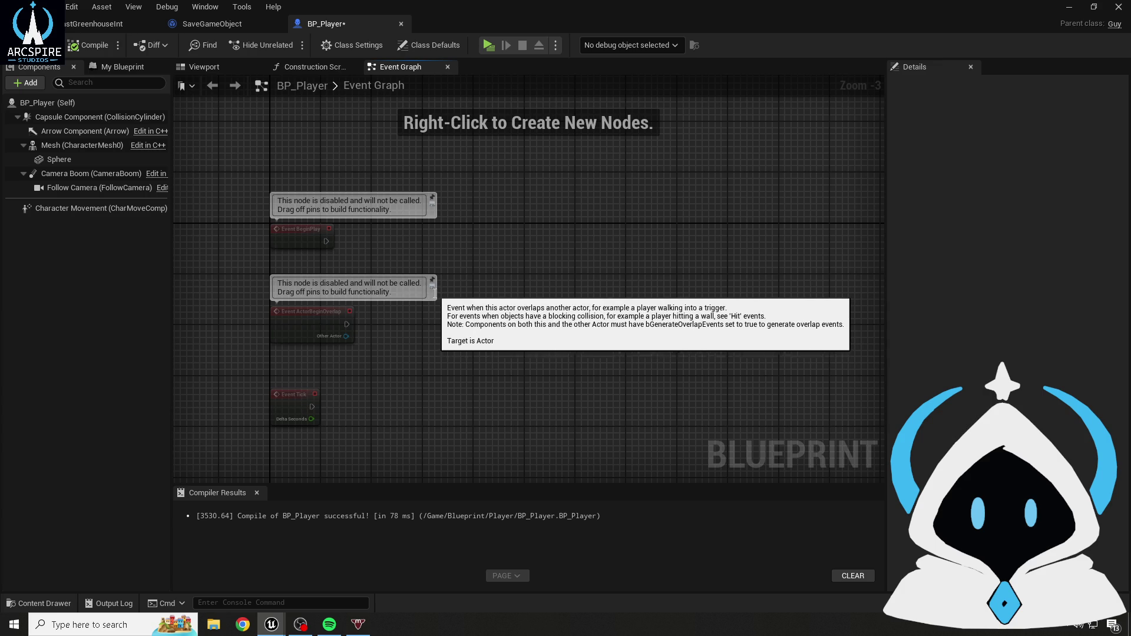
click(430, 288)
click(432, 204)
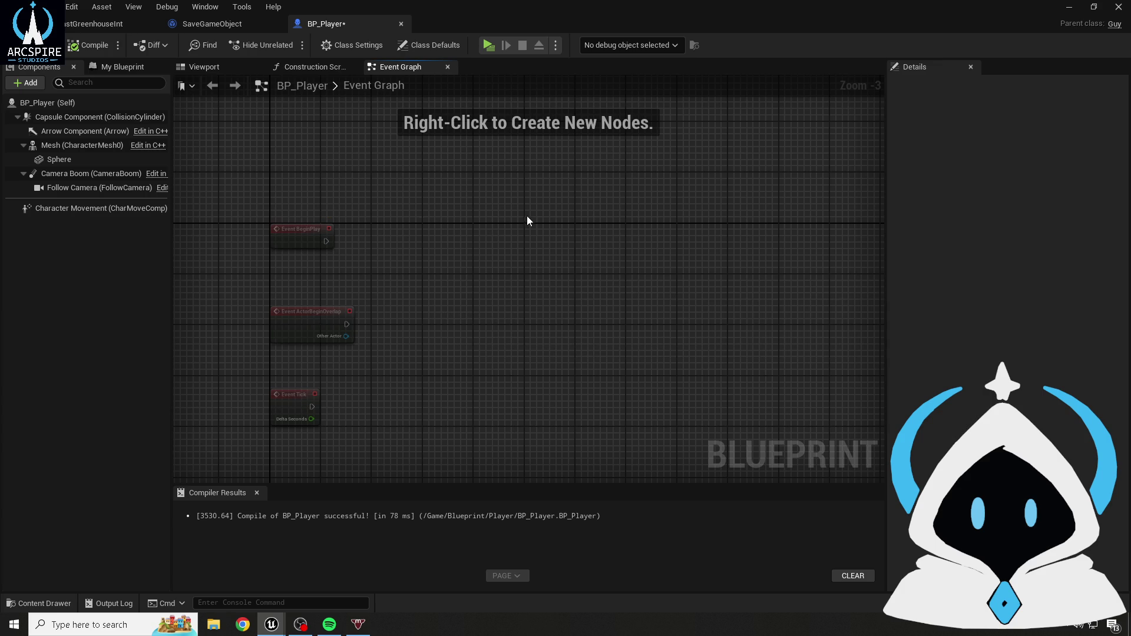
click(230, 25)
click(68, 27)
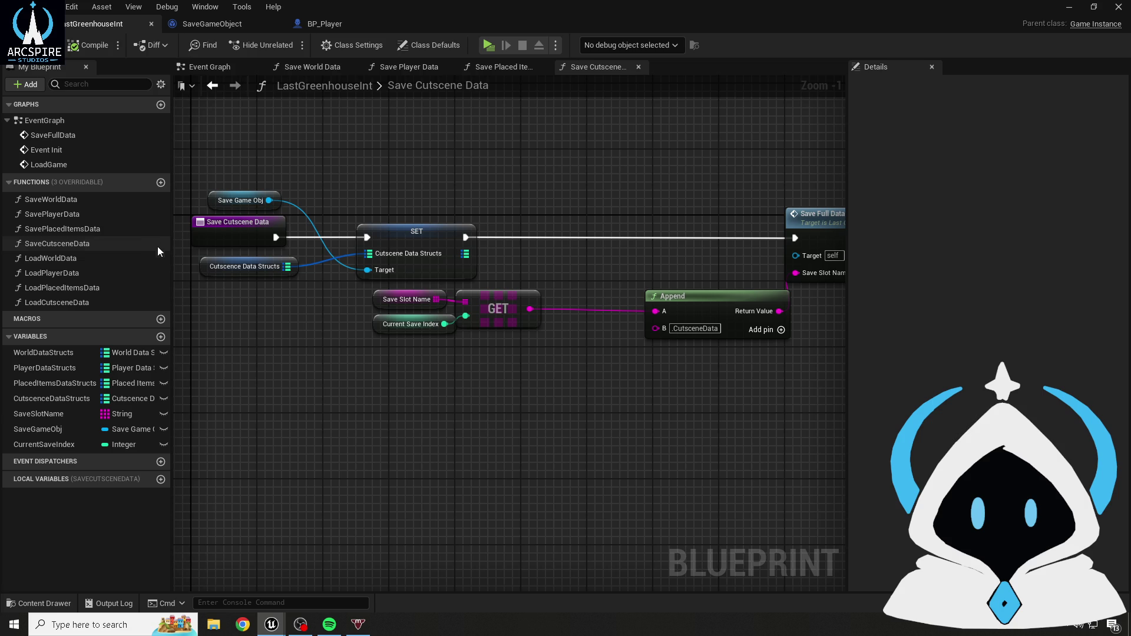
- Switch SaveGameObject's SaveSlotName container from map to String array, then show LastGreenhouseInt's Event Graph
mouse_move(522, 441)
mouse_down()
mouse_move(505, 407)
mouse_move(449, 440)
mouse_up()
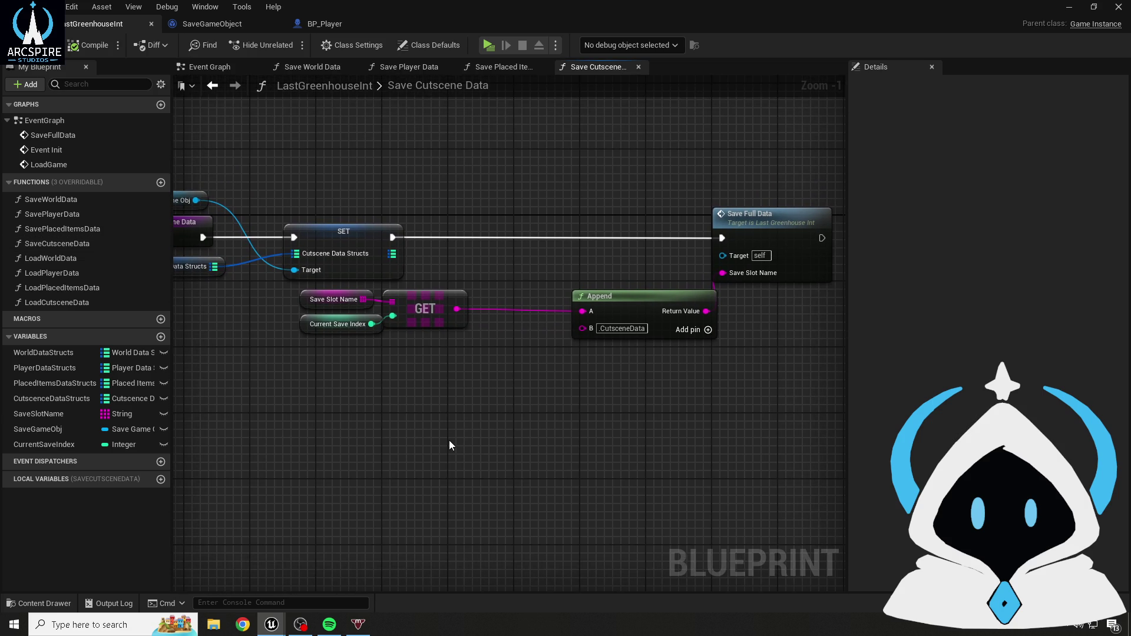
click(307, 302)
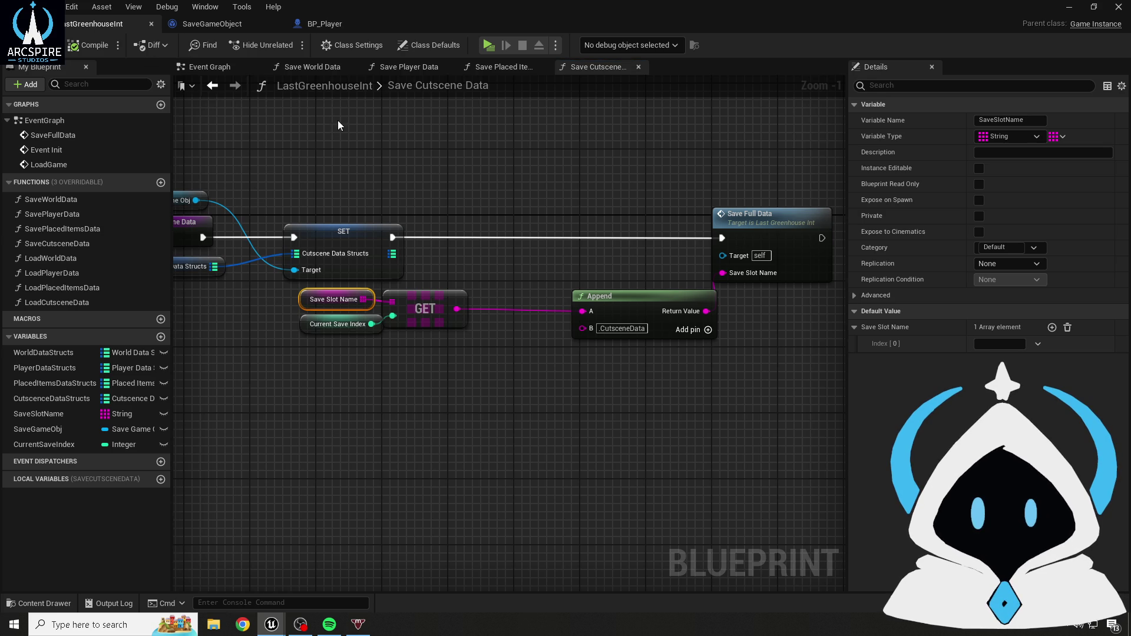
click(219, 25)
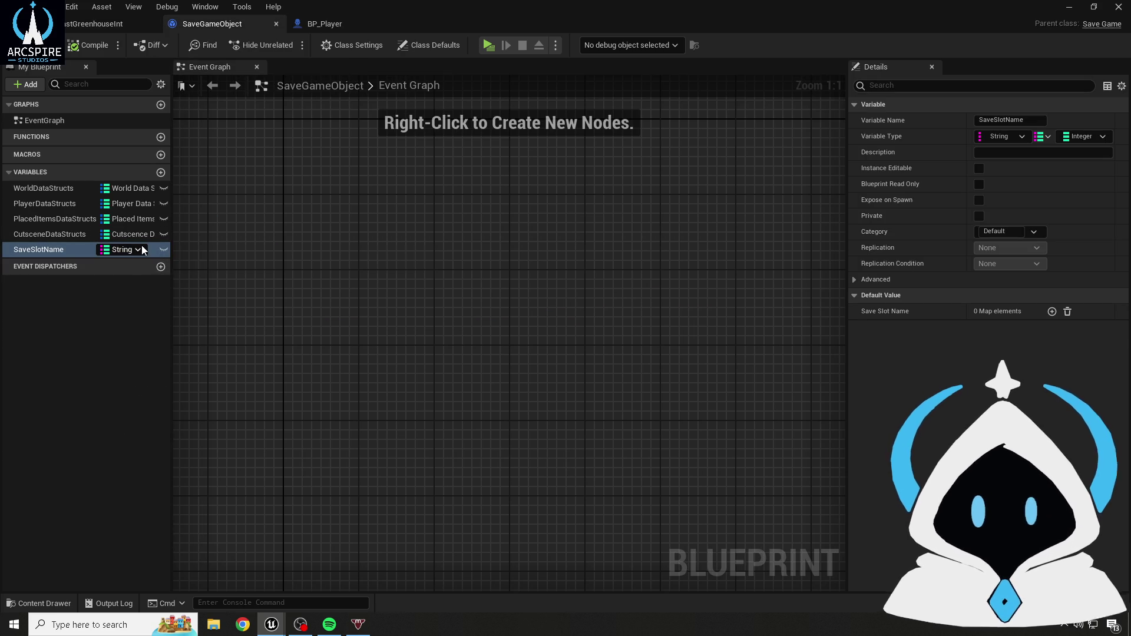
click(1043, 137)
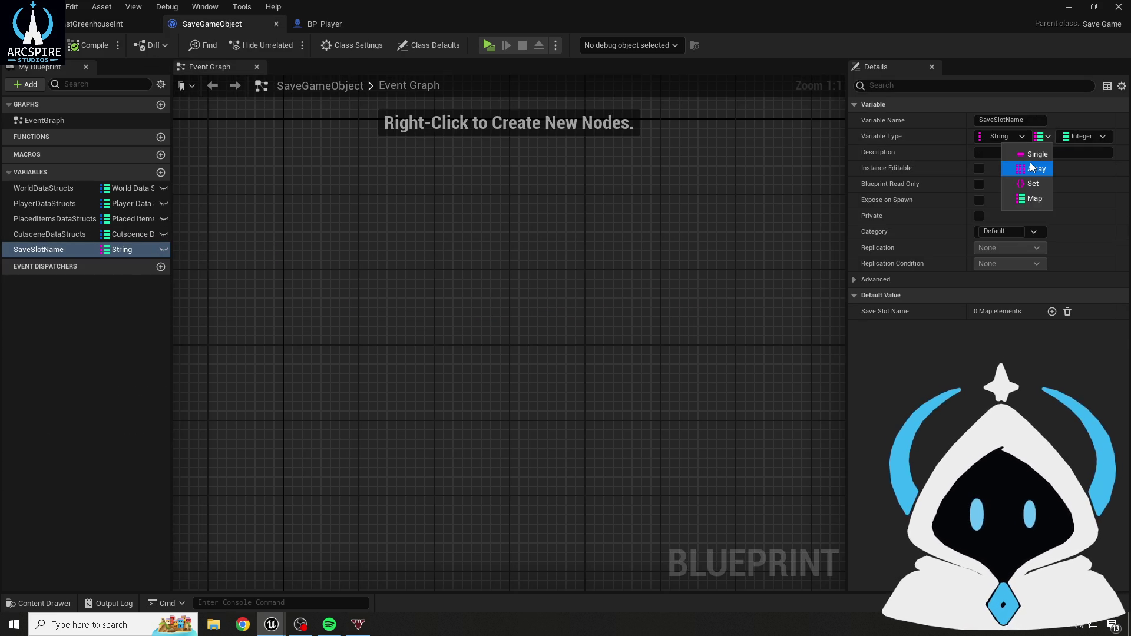
click(1032, 168)
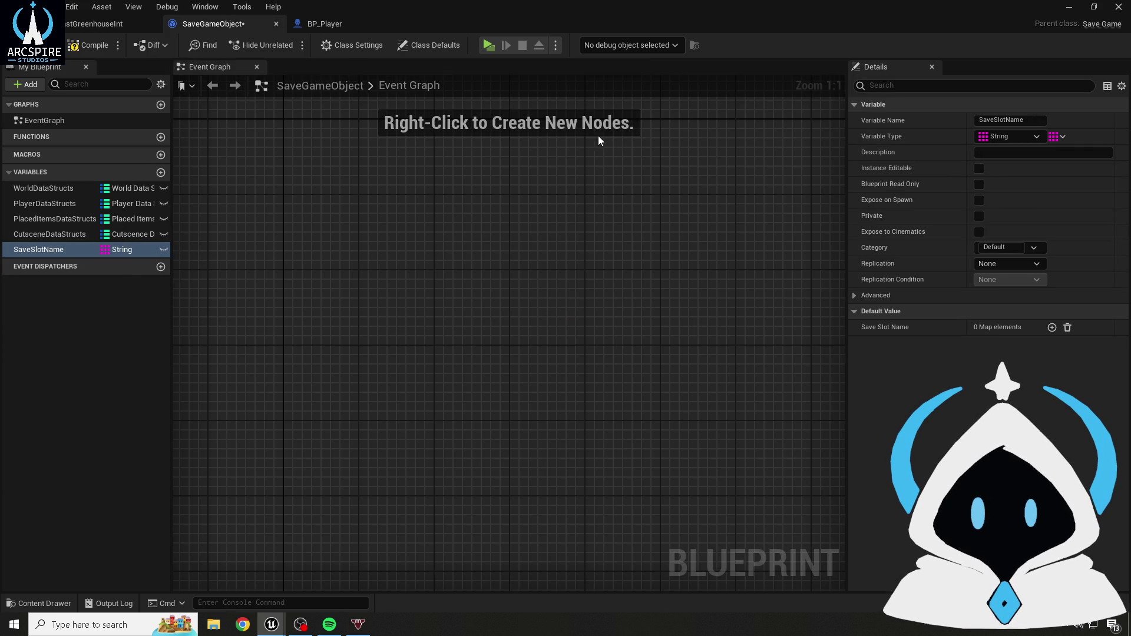
click(71, 31)
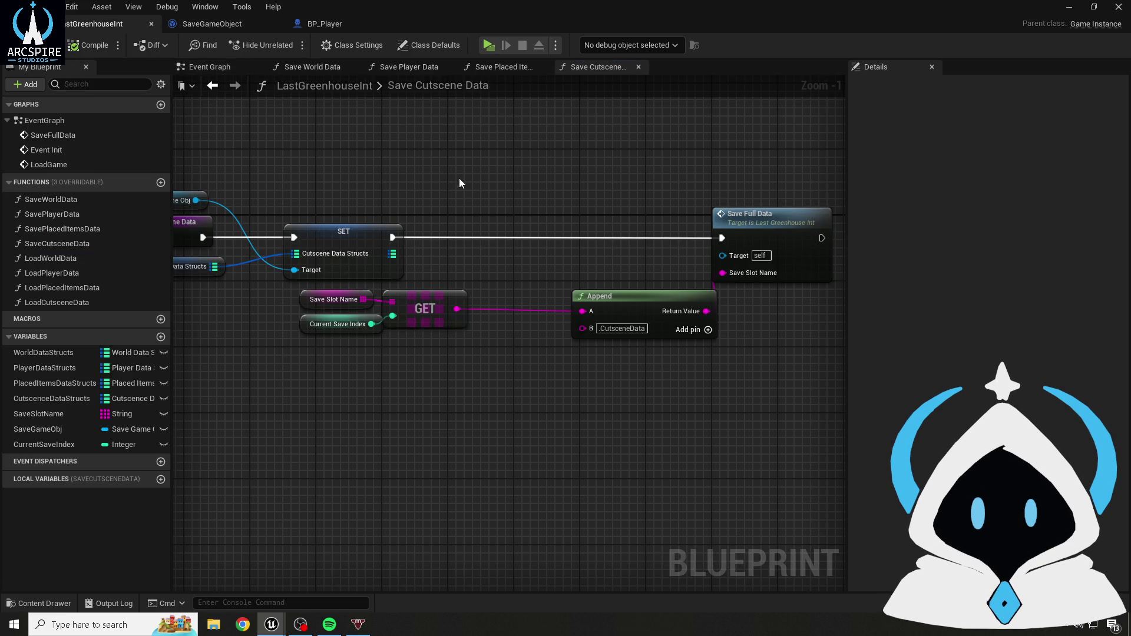
click(222, 69)
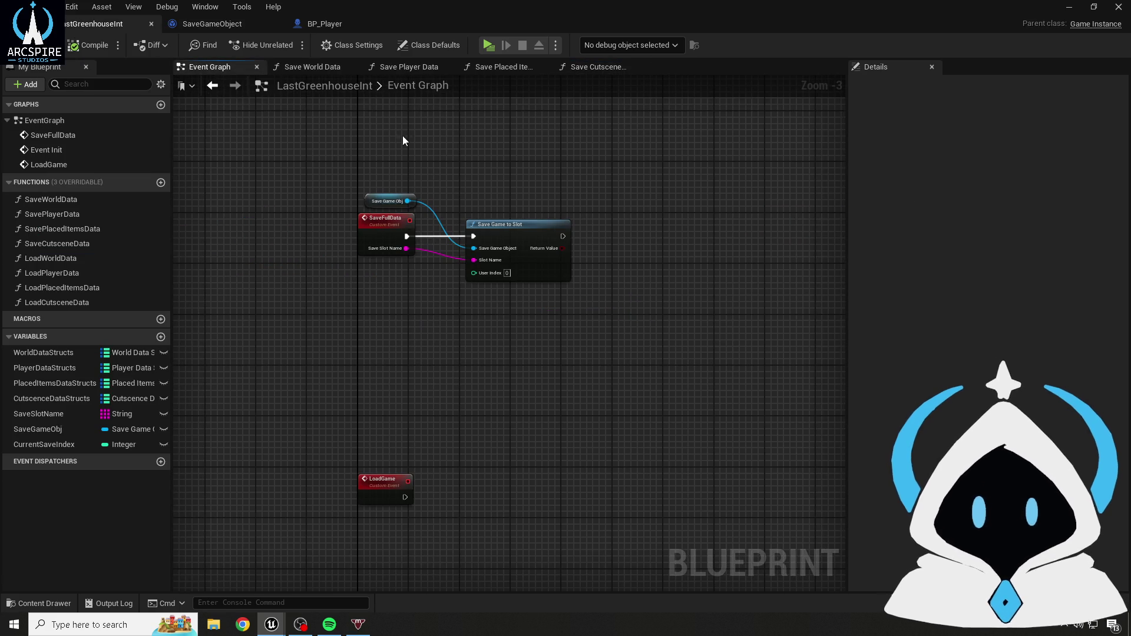
scroll(467, 238, up, 3)
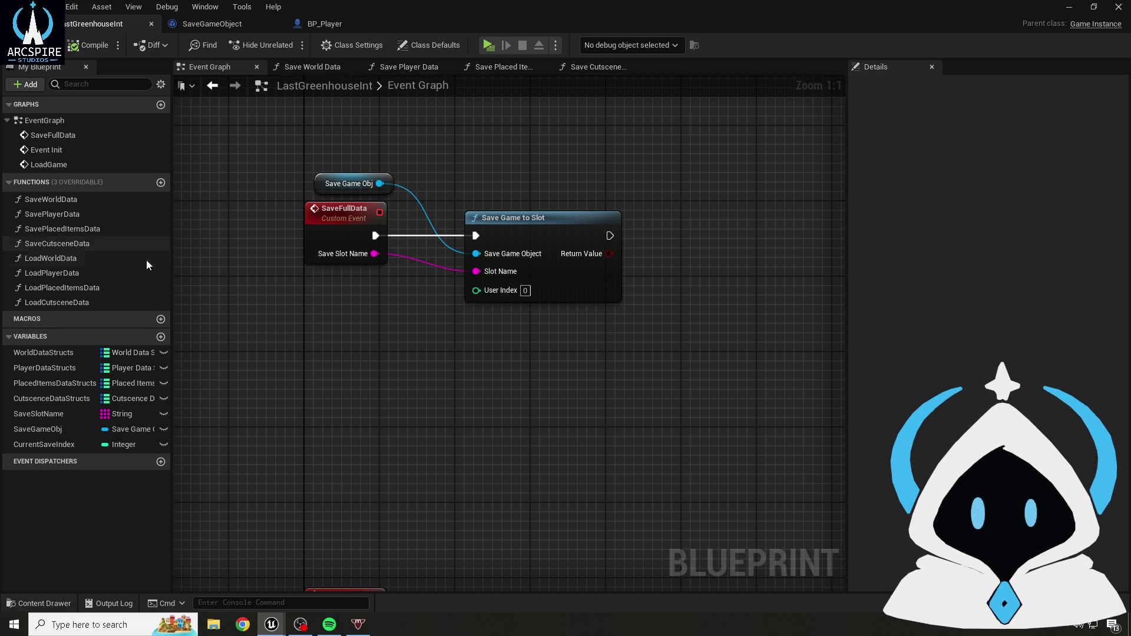
- Create and compile an empty SaveSlotNameSaves function, browsing 'save game' nodes from its entry without adding one
click(160, 182)
text(SaveS)
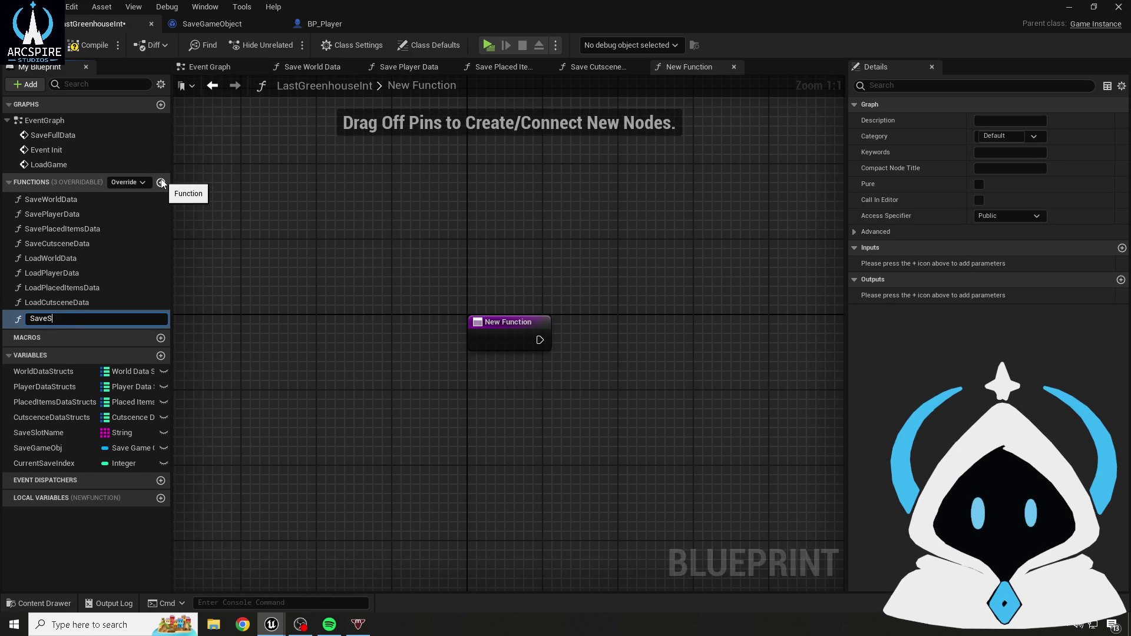
text(liot)
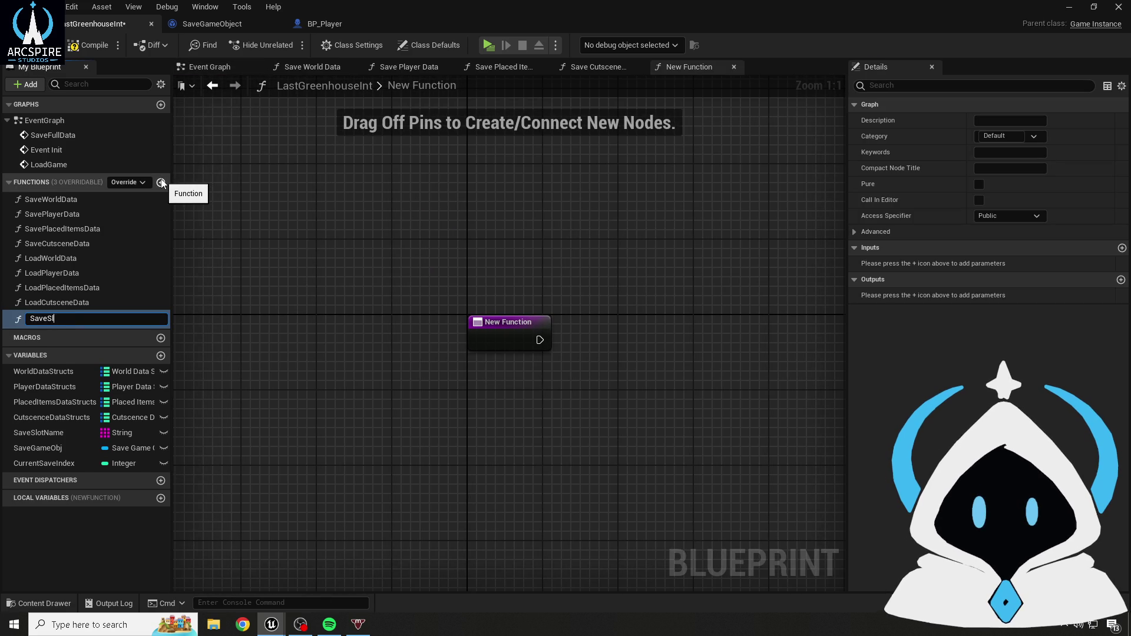
text(ave)
text(lotnA)
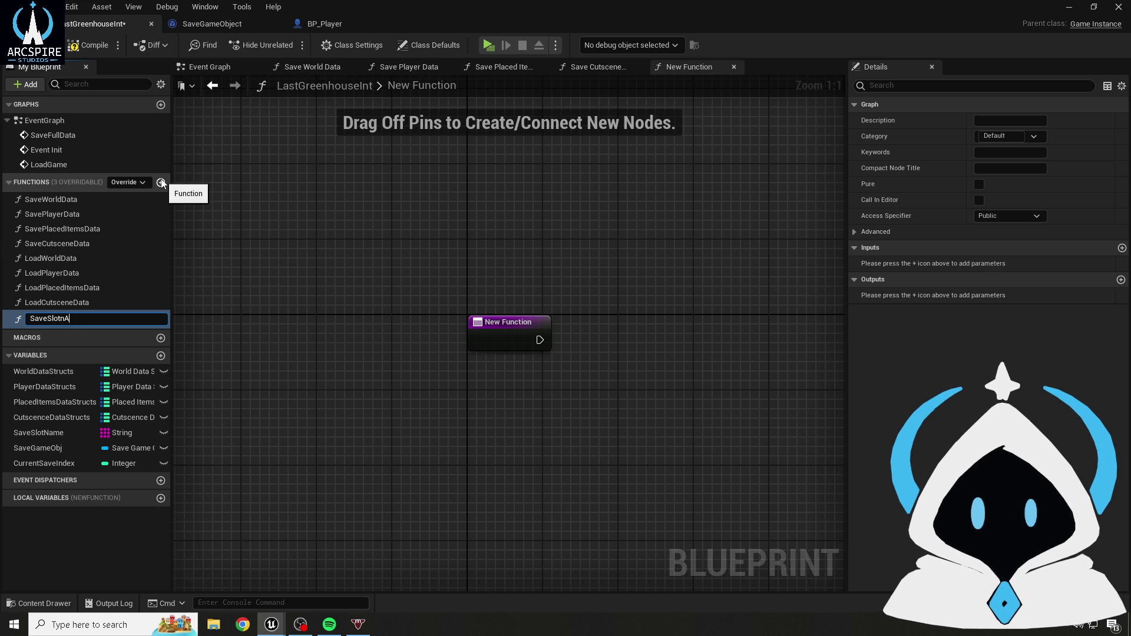
text(Saves)
key(Return)
click(78, 47)
scroll(427, 259, down, 1)
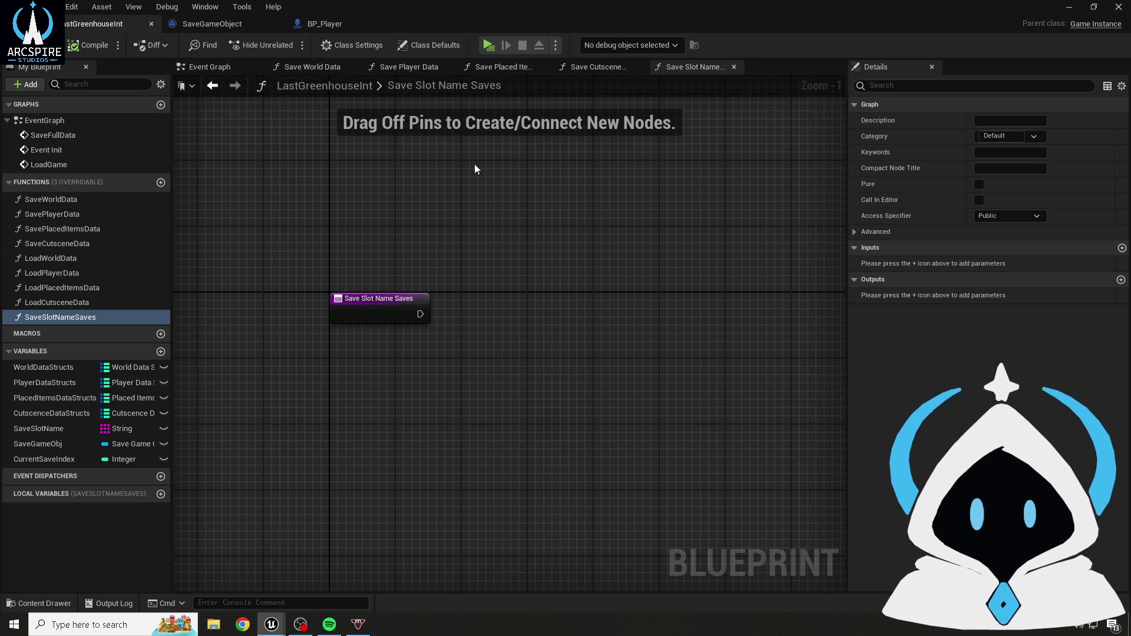
mouse_move(466, 197)
mouse_down()
mouse_move(461, 172)
mouse_move(433, 231)
mouse_up()
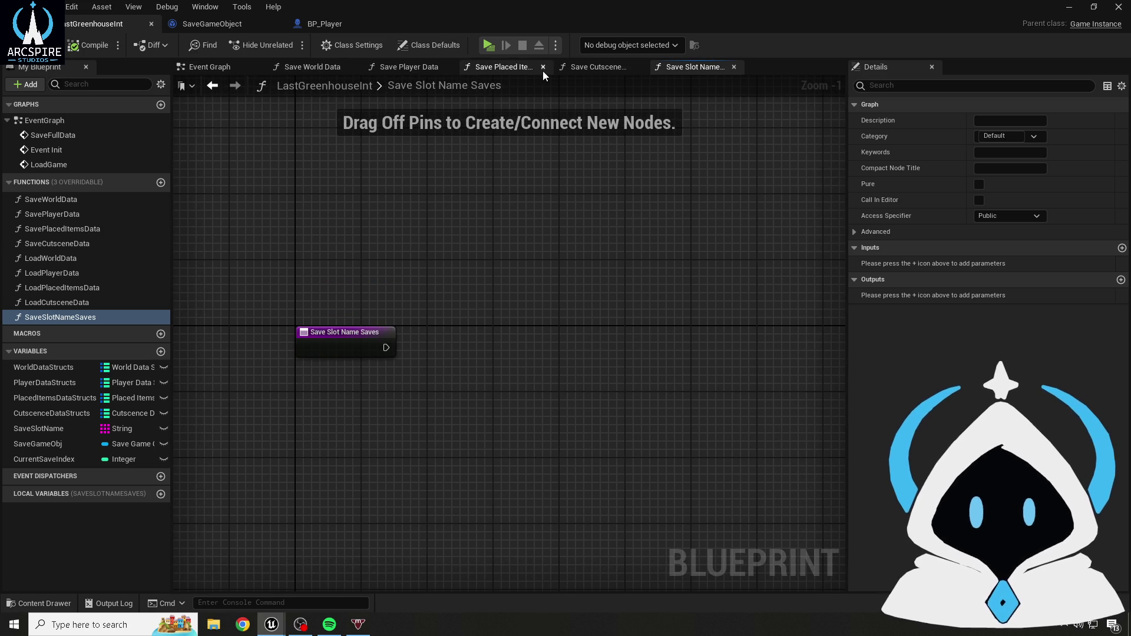
drag(386, 348, 550, 344)
text(save game)
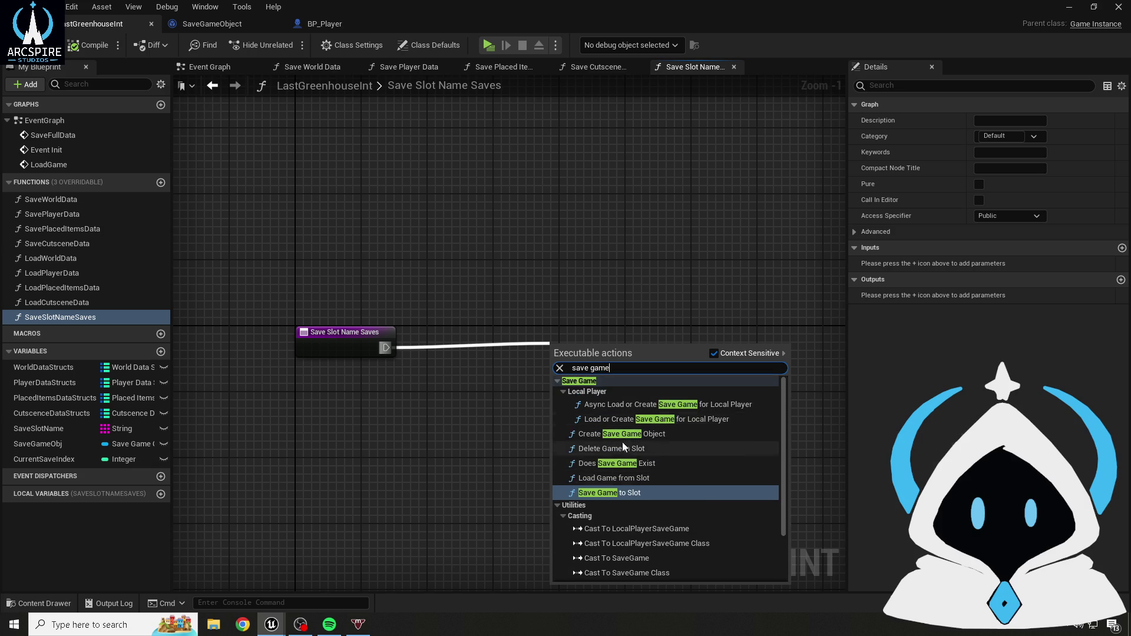
click(529, 458)
scroll(511, 441, up, 1)
- Add a Save Full Data call in SaveSlotNameSaves, move it right, and break its link to the entry
click(203, 67)
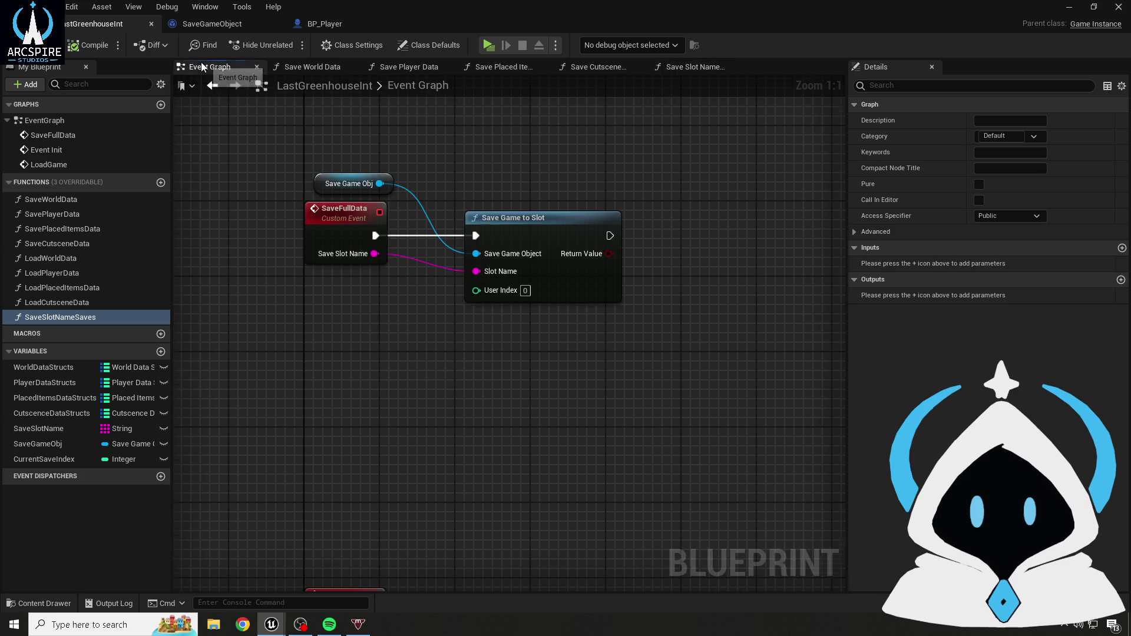
click(693, 66)
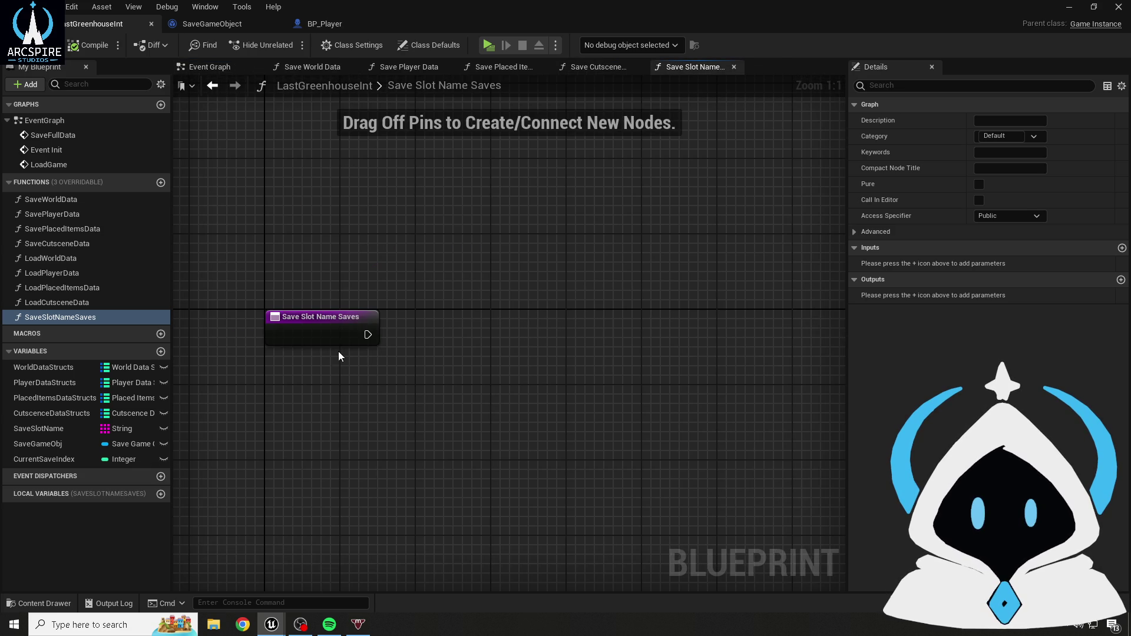
drag(386, 334, 461, 333)
text(save full)
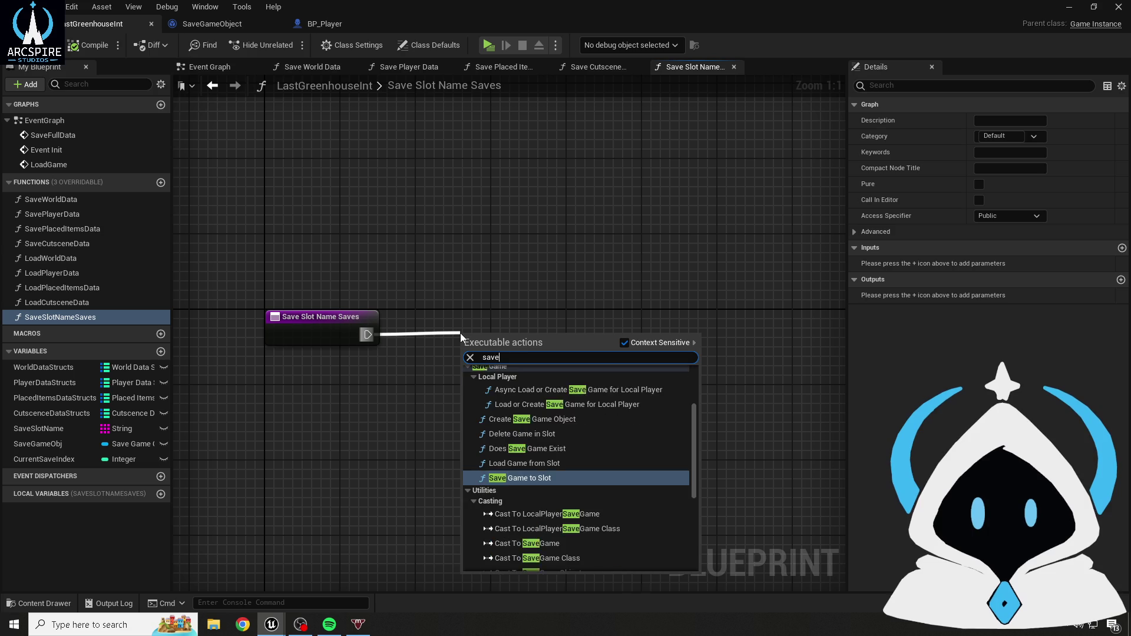
key(Return)
mouse_move(484, 333)
mouse_down()
mouse_move(707, 301)
mouse_move(765, 307)
mouse_up()
click(586, 249)
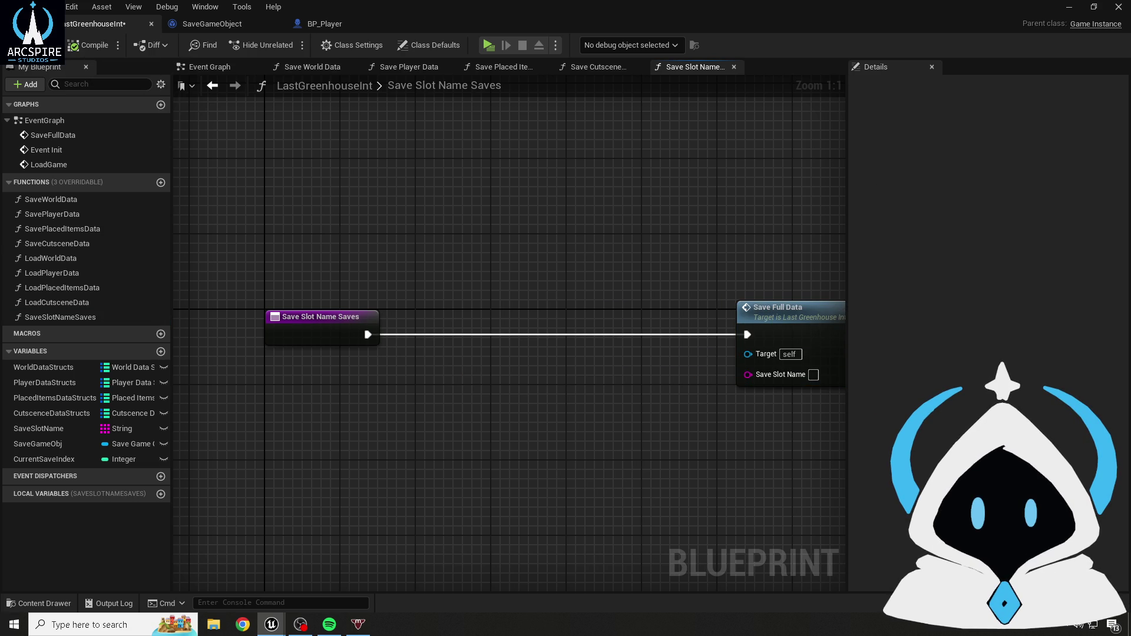
click(411, 369)
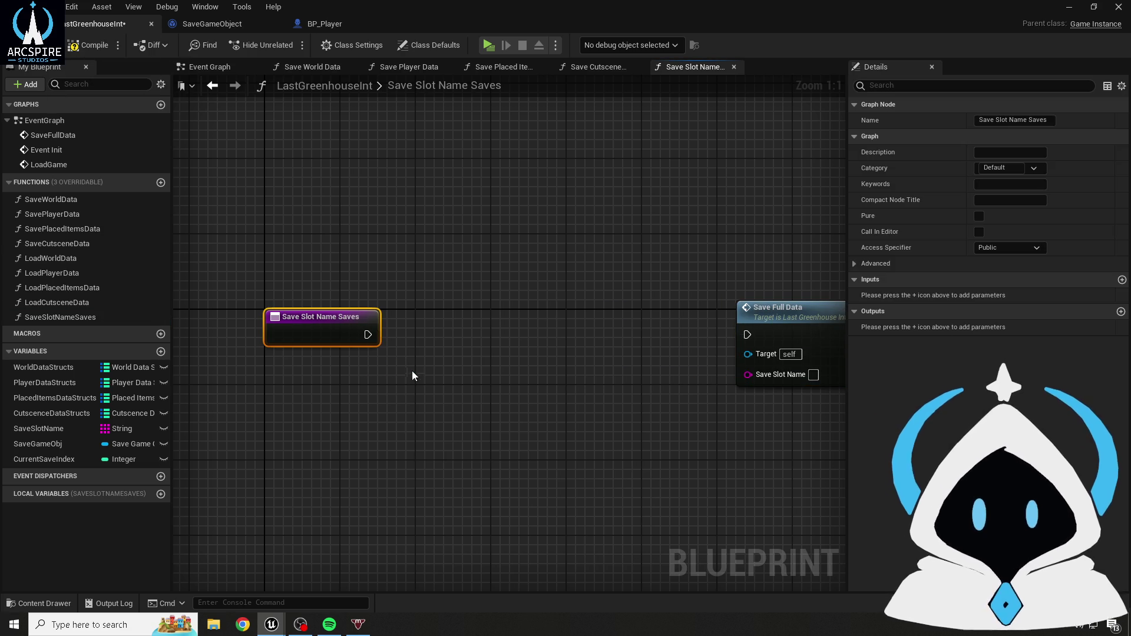
click(387, 245)
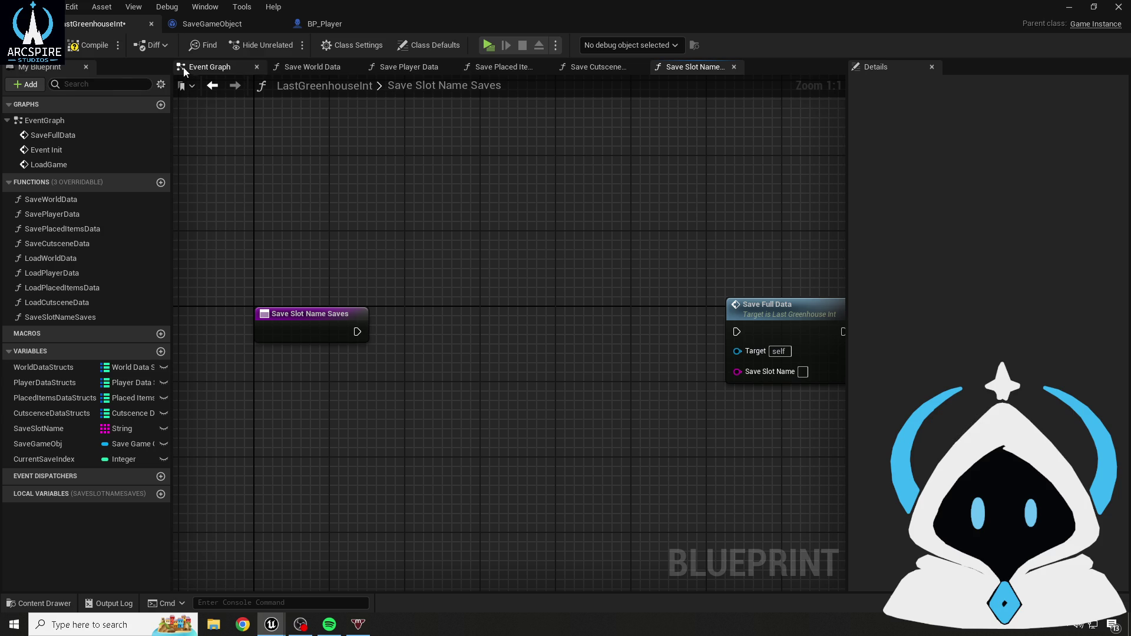
- Place a SaveSlotName getter in the function, save the blueprint, and select the getter
mouse_move(262, 246)
mouse_down()
mouse_move(557, 344)
mouse_move(785, 378)
mouse_up()
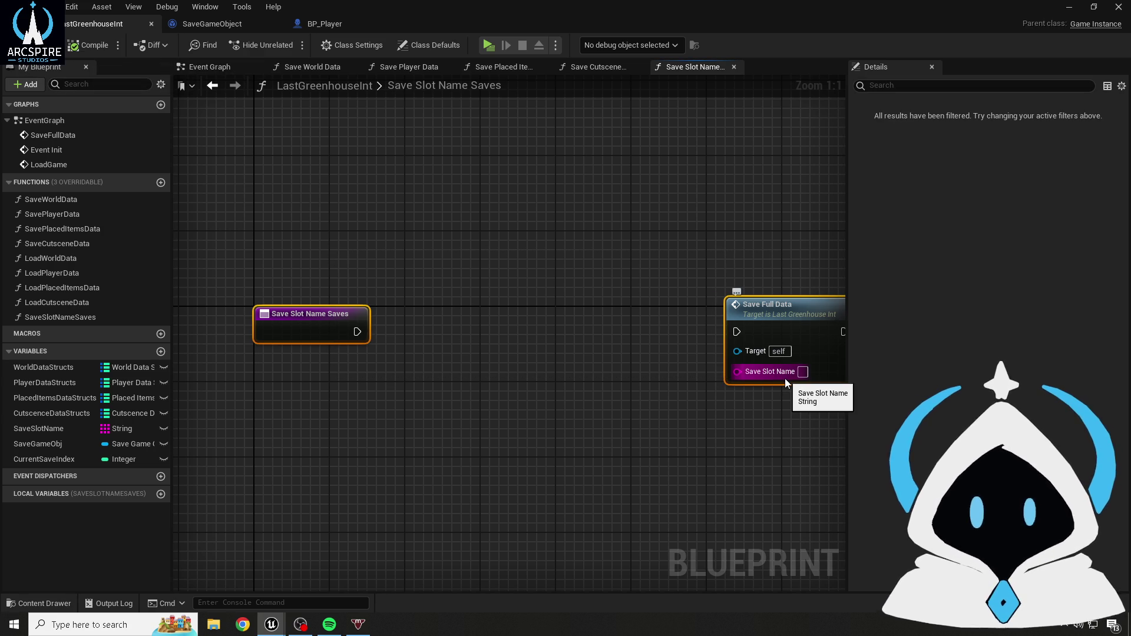
click(546, 317)
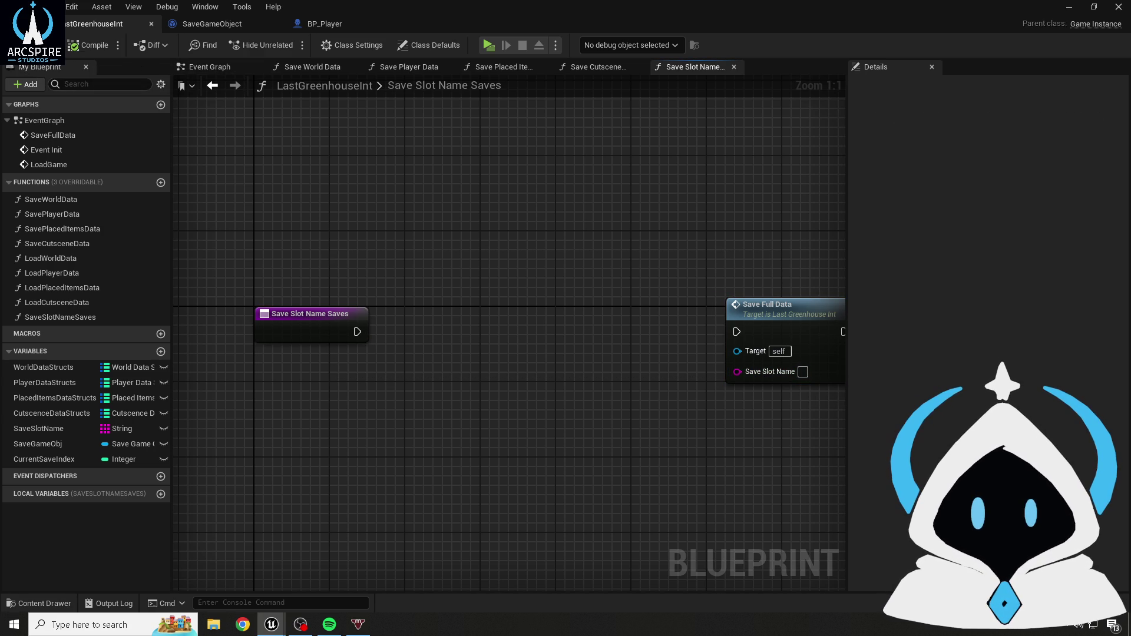
mouse_move(38, 430)
mouse_down()
mouse_move(270, 408)
mouse_move(274, 363)
mouse_up()
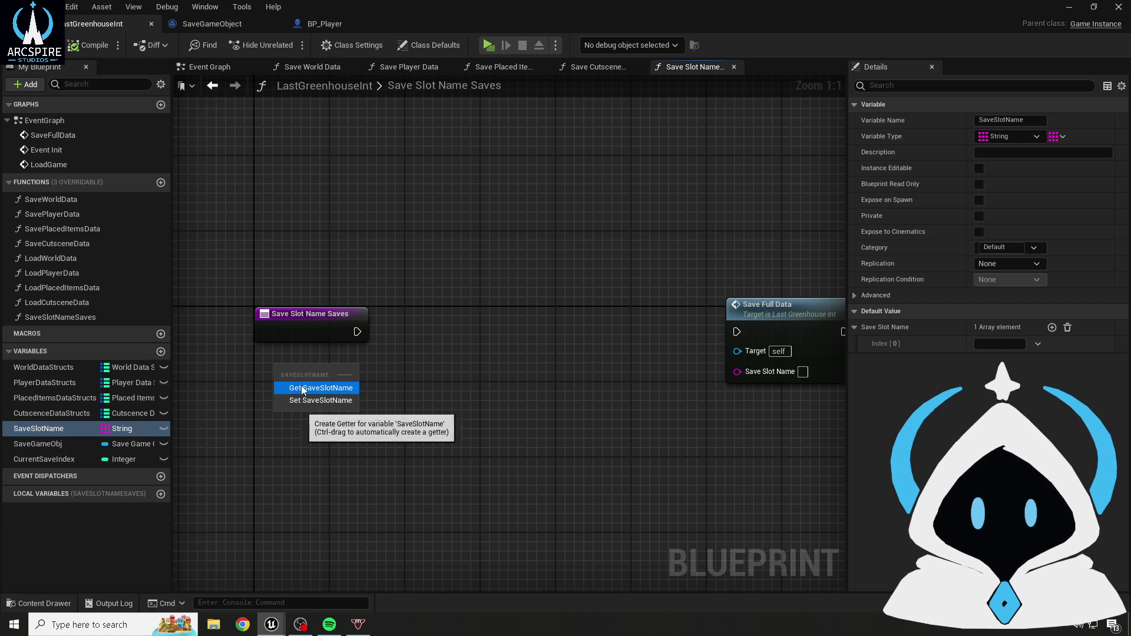
click(318, 386)
click(490, 251)
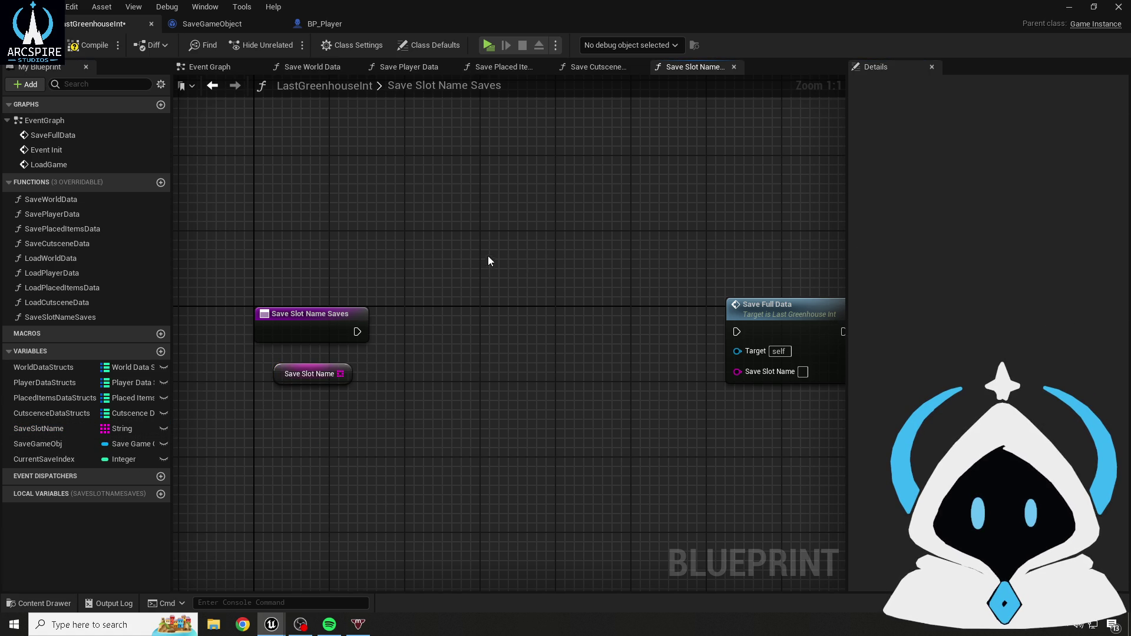
key(ctrl+s)
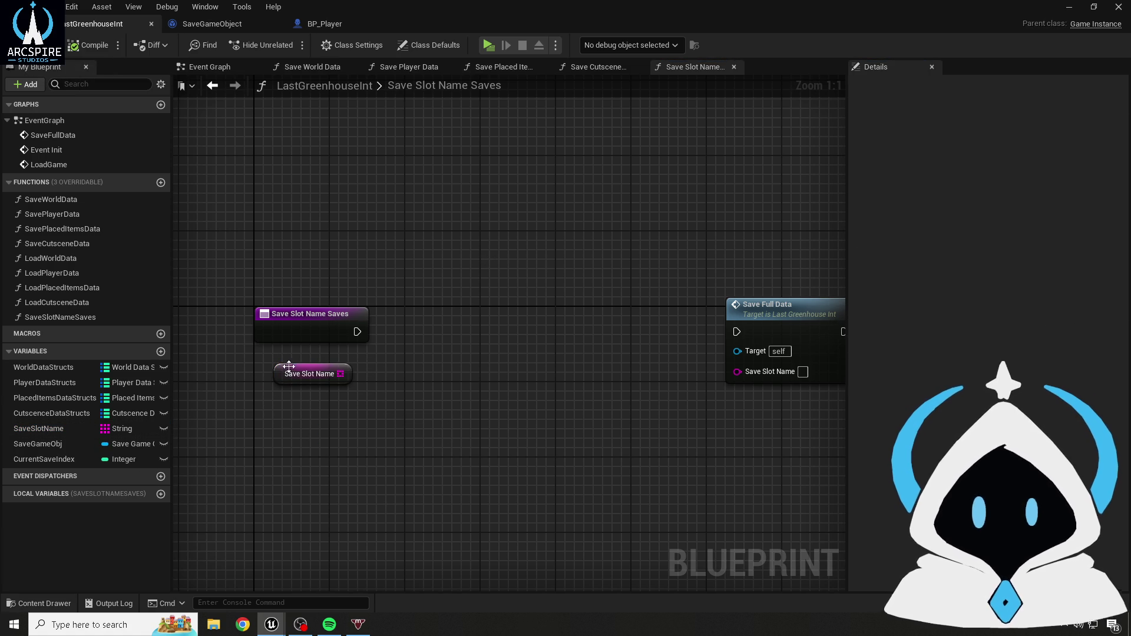
click(311, 374)
- Add three default entries to the SaveSlotName array, filling in Save1 and Save2, and save the project
click(1053, 328)
click(1052, 328)
click(996, 344)
text(Save1)
click(1000, 360)
text(Save2)
click(1000, 377)
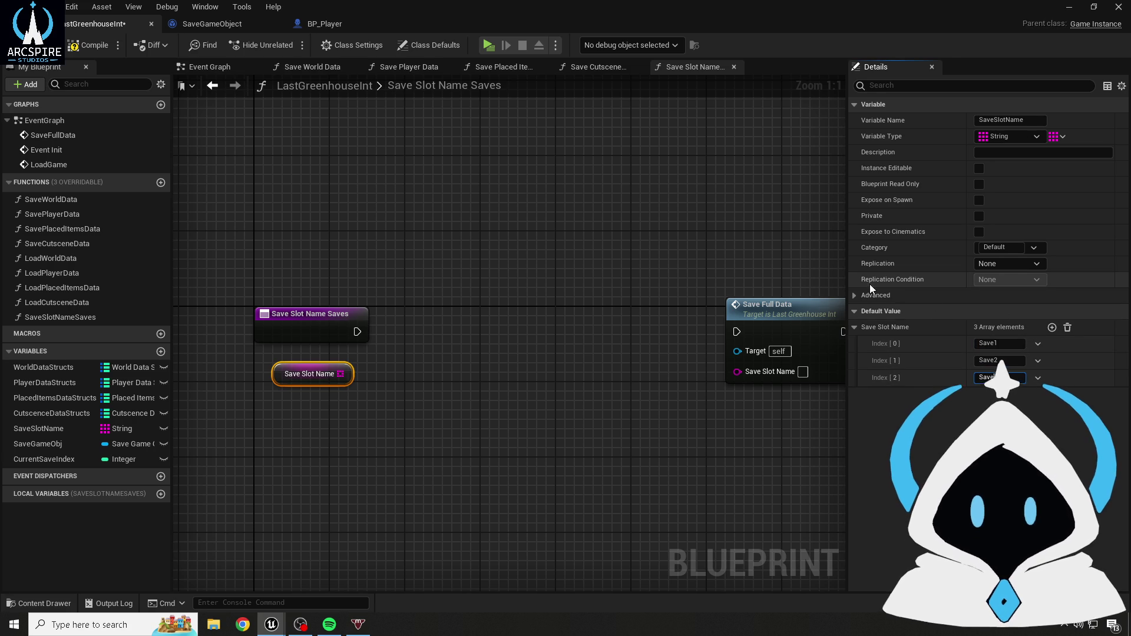
click(806, 270)
key(ctrl+s)
- Add a SET Save Slot Name node on the Save Game Obj variable
click(277, 372)
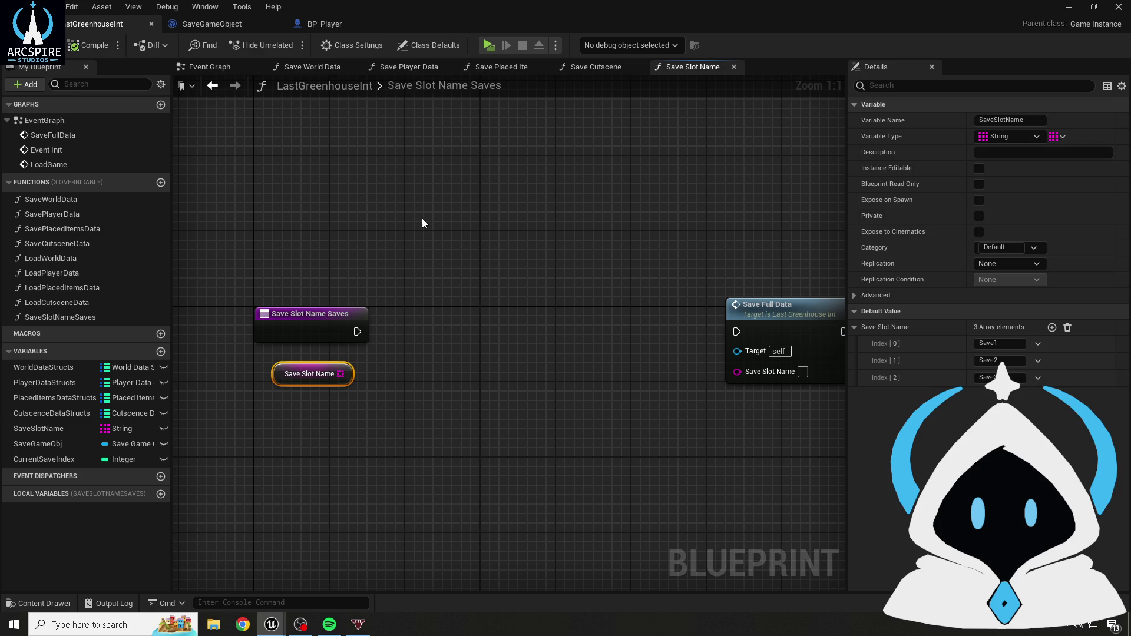
click(503, 266)
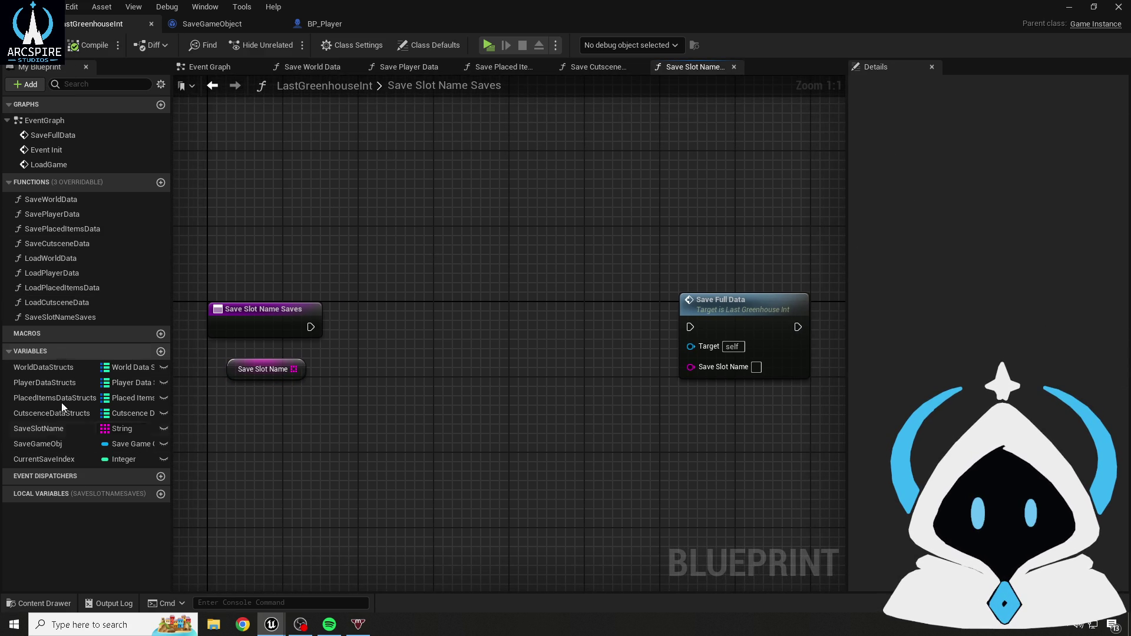
click(52, 444)
mouse_move(292, 295)
mouse_down()
mouse_move(245, 267)
mouse_move(404, 306)
mouse_up()
text(set sa)
key(Down)
key(Return)
- Wire the function entry and slot name array into SET, compile, and chain Save Full Data after it
drag(311, 327, 396, 326)
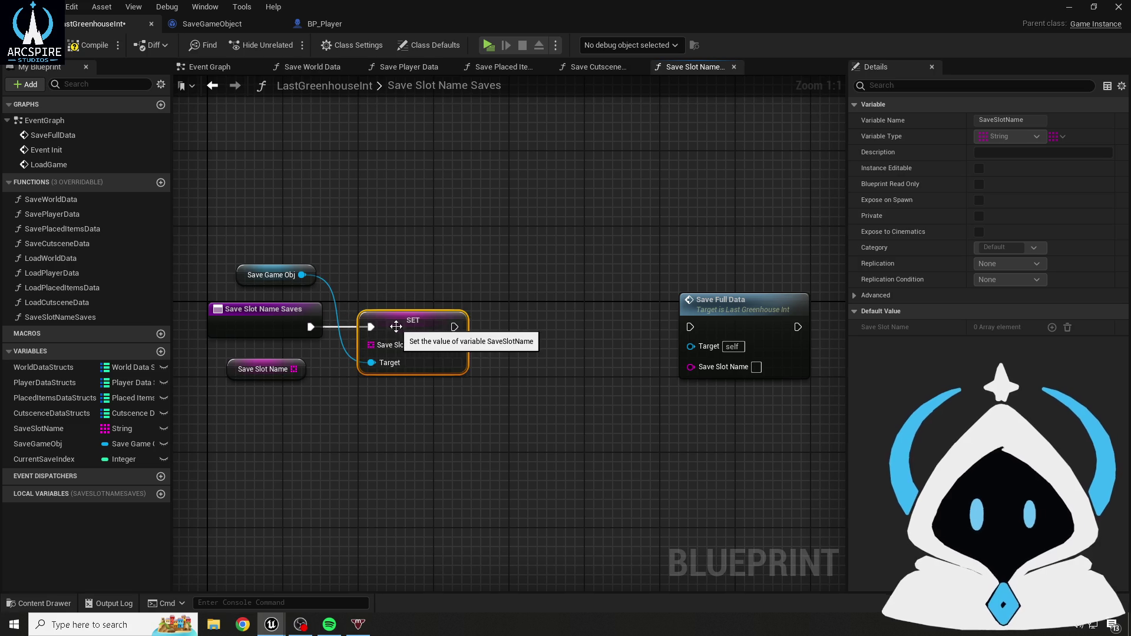
drag(293, 369, 374, 351)
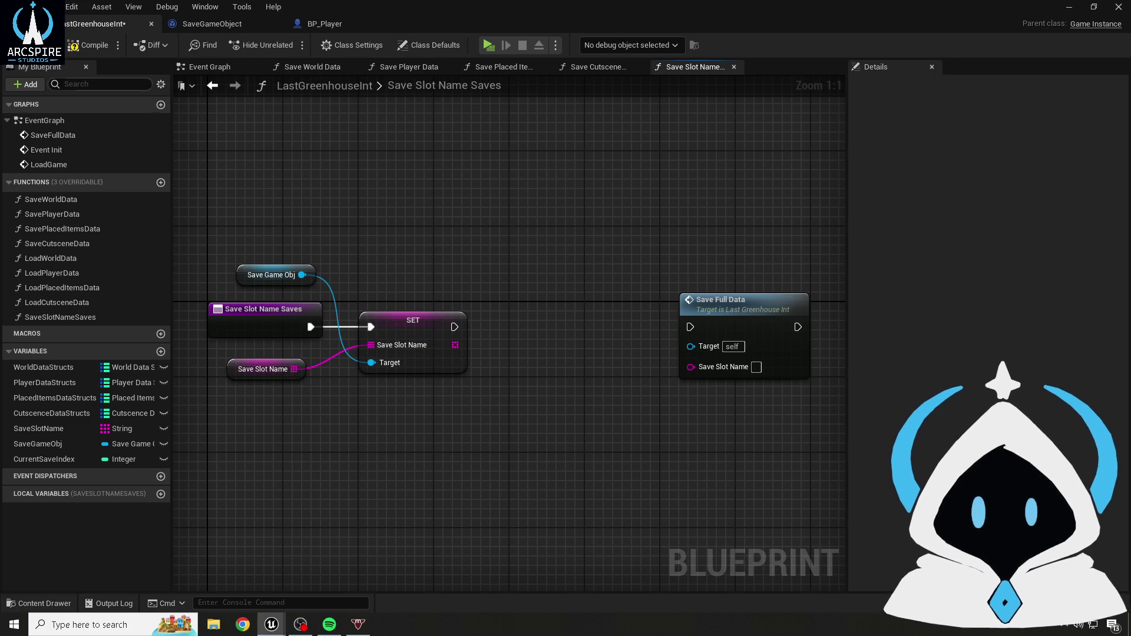
click(85, 45)
drag(457, 328, 691, 328)
drag(713, 314, 608, 313)
- Compile, then add a GET node that reads one entry from the SaveSlotName array
click(80, 46)
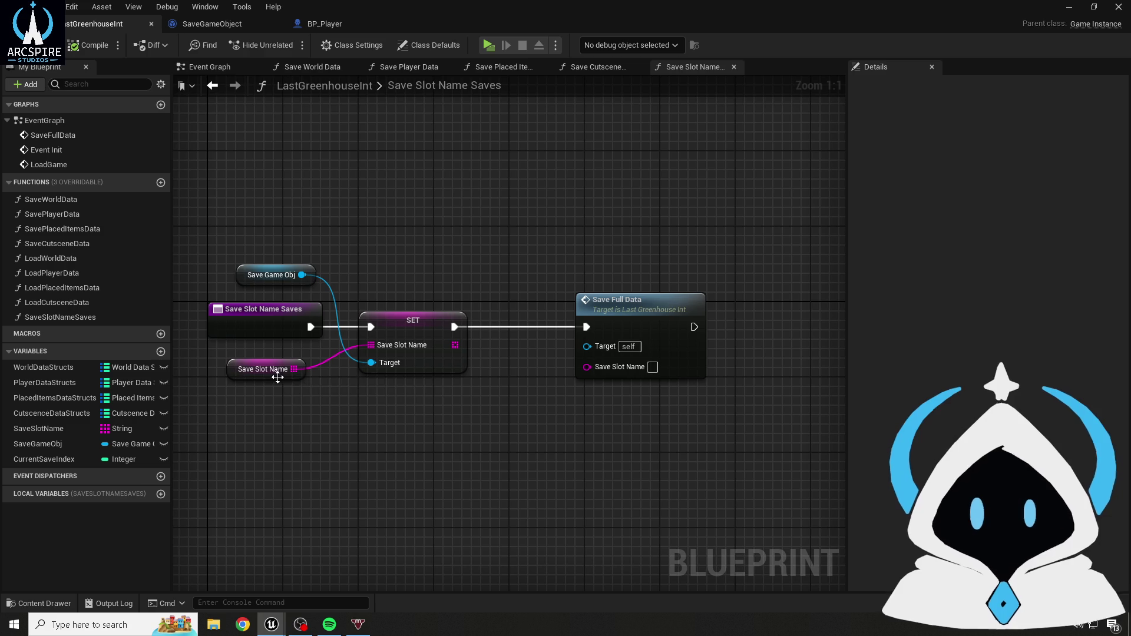
click(278, 378)
drag(294, 369, 420, 411)
text(et)
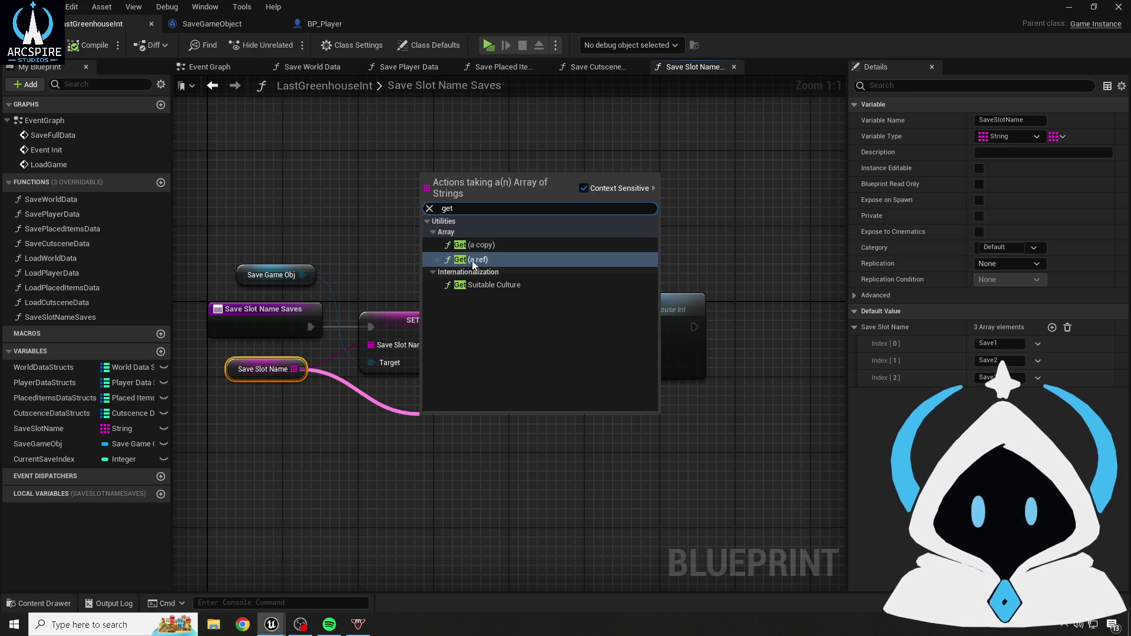
click(471, 260)
drag(460, 412, 422, 394)
- Index the GET by Current Save Index, feed its output into Save Full Data's Save Slot Name, and compile
drag(47, 462, 389, 416)
drag(283, 436, 264, 426)
click(412, 436)
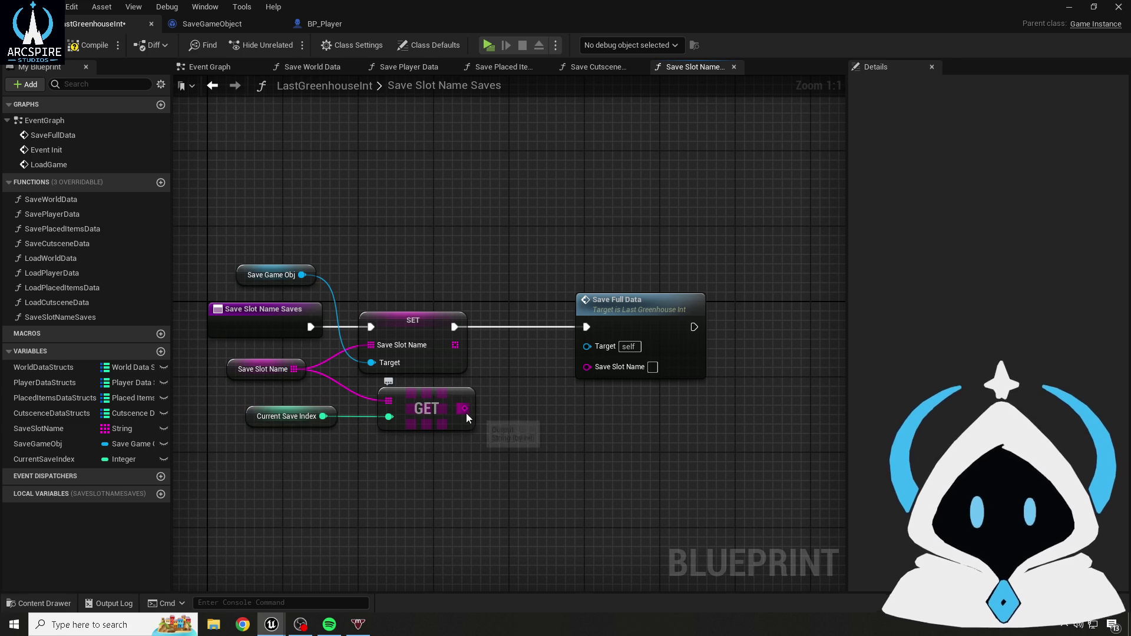
drag(465, 410, 588, 366)
click(109, 49)
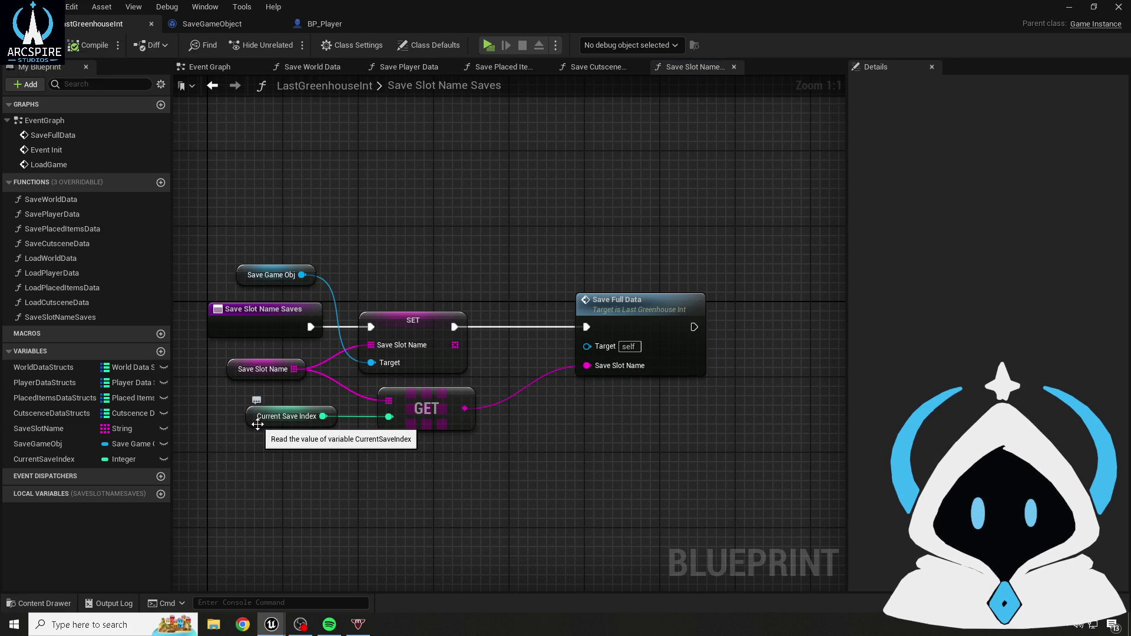
click(233, 372)
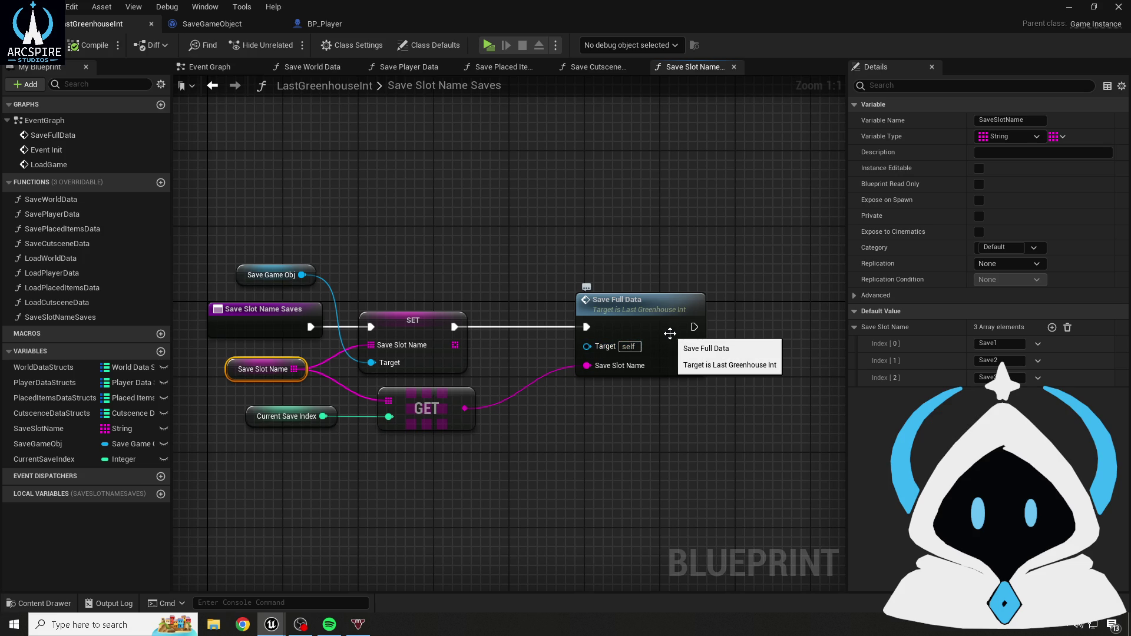
click(670, 333)
- Add an Append node to feed Save Full Data's Save Slot Name, then compile
drag(566, 307, 667, 298)
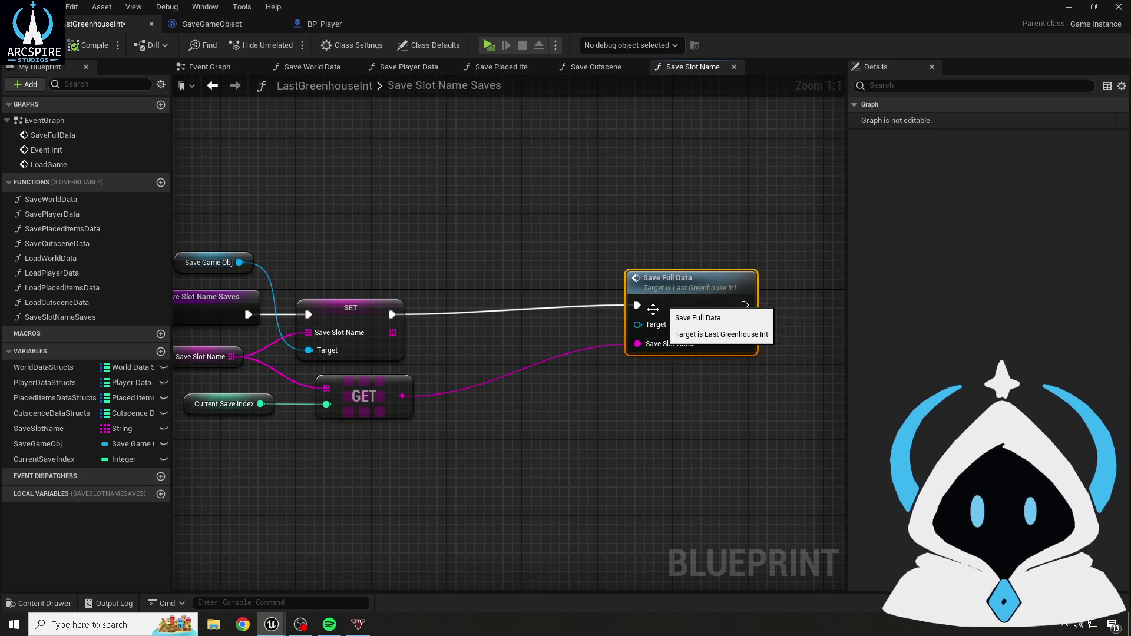
drag(637, 344, 568, 376)
text(appenb)
key(BackSpace)
text(d)
key(Return)
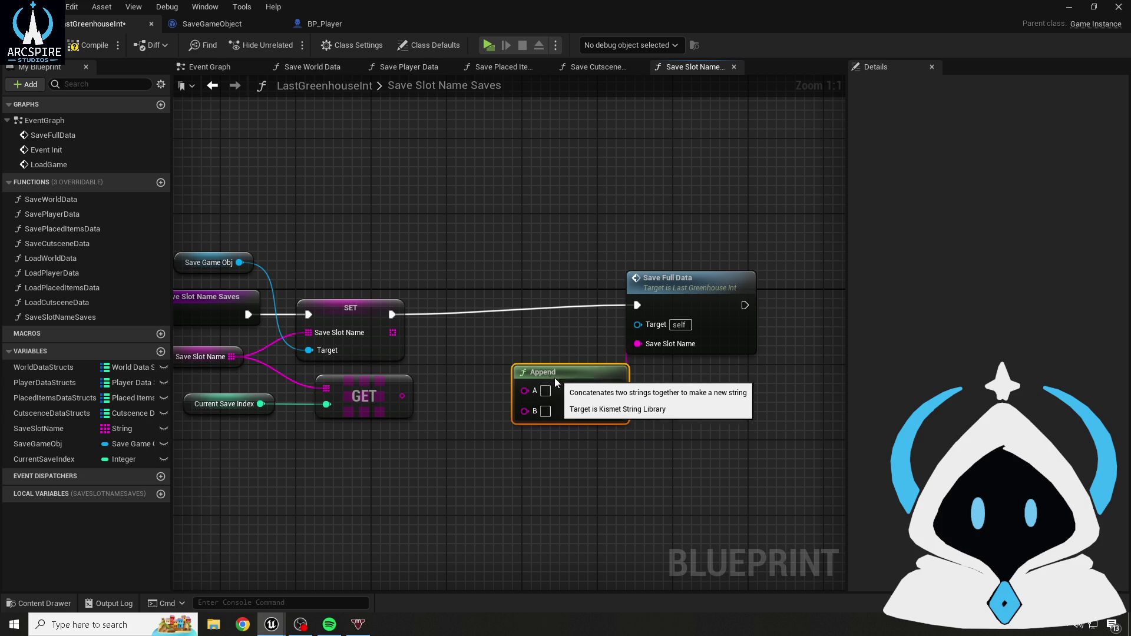
click(303, 160)
click(67, 47)
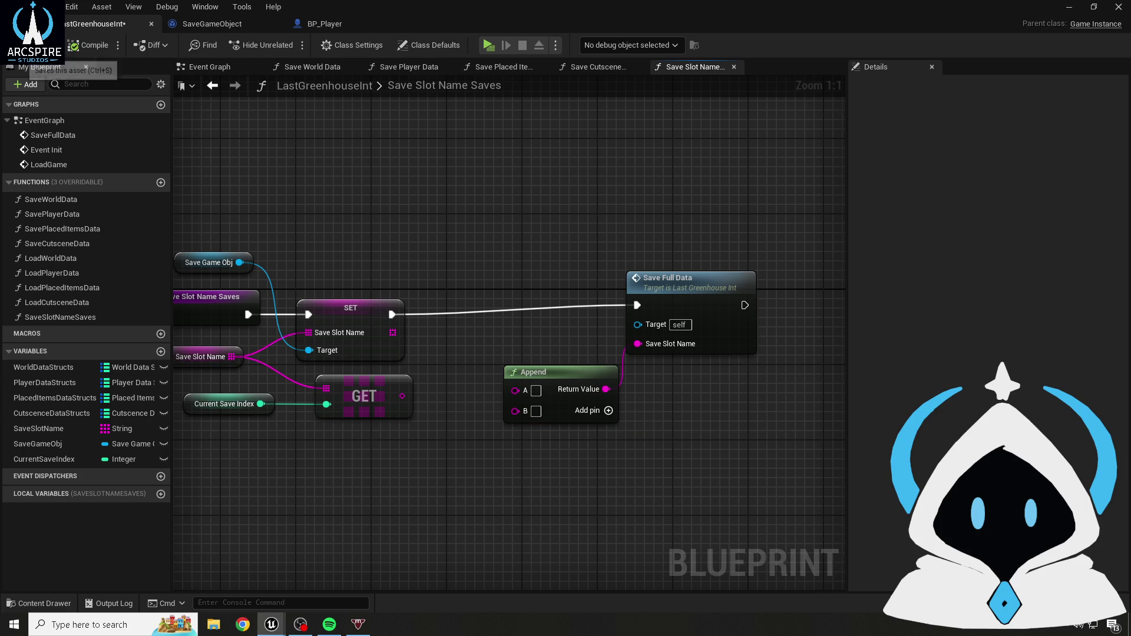
- Delete the Append, GET and Current Save Index nodes, then compile
drag(190, 375, 253, 370)
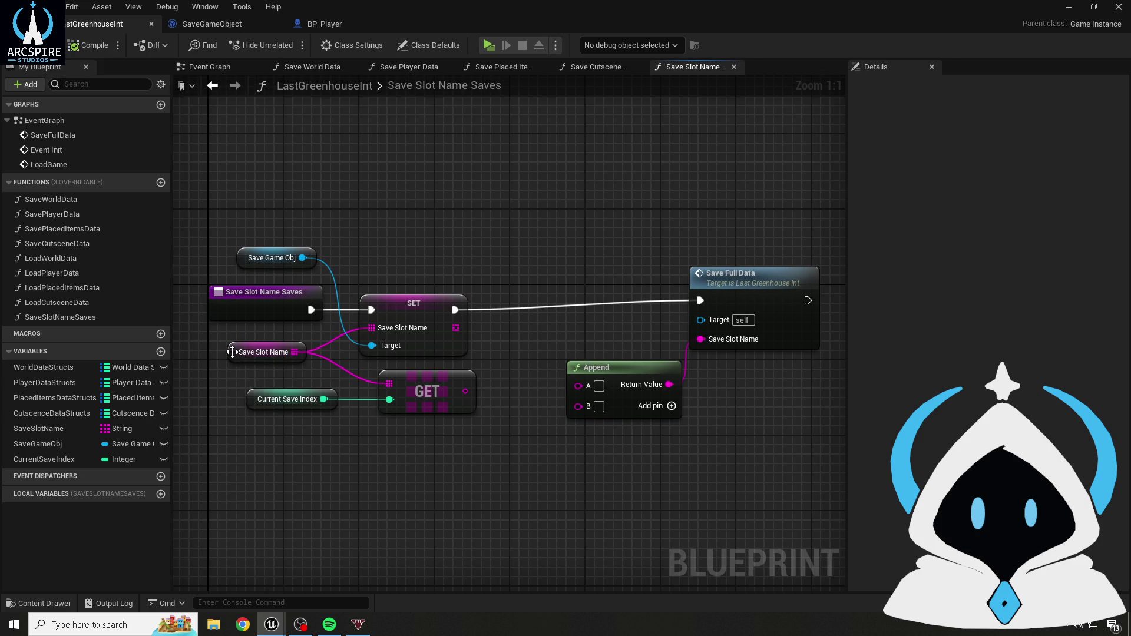
click(232, 352)
click(593, 366)
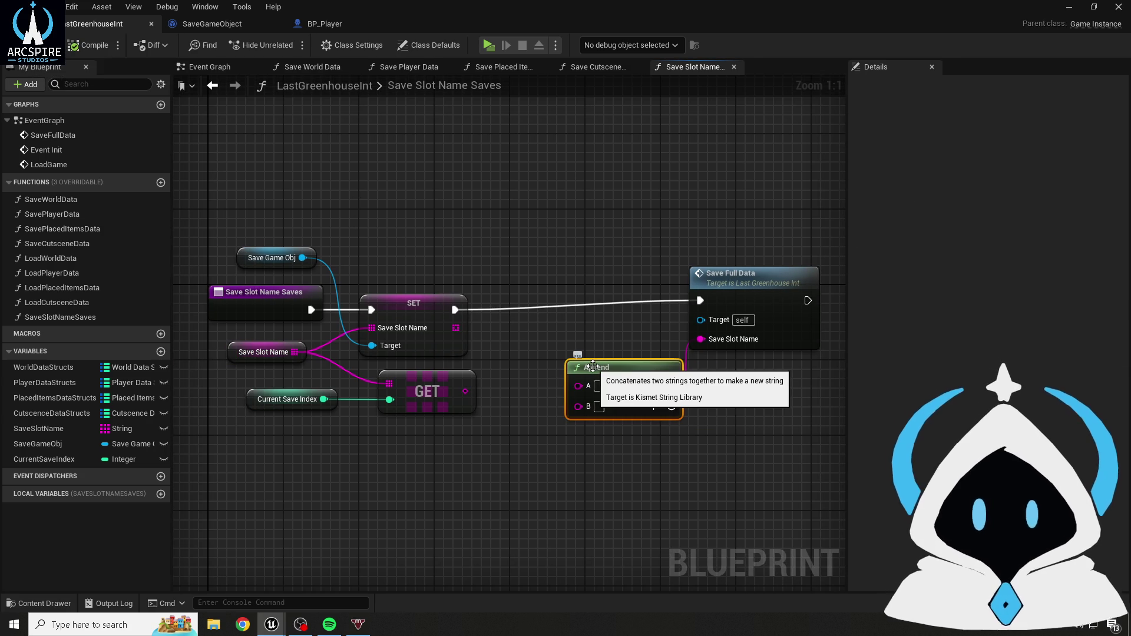
key(Delete)
drag(751, 282, 637, 292)
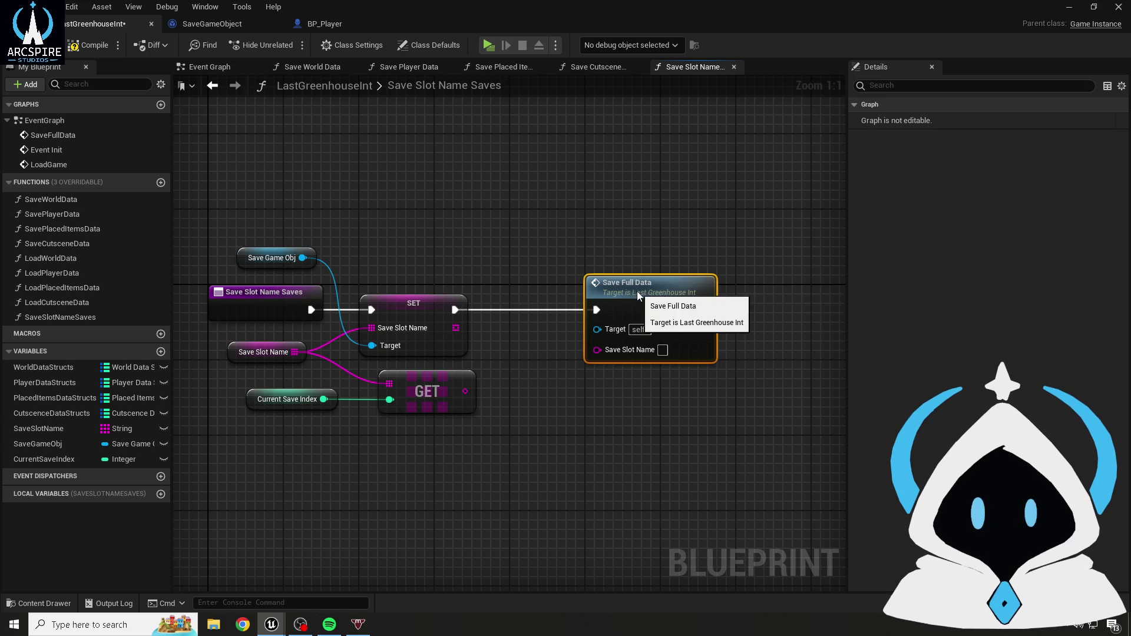
click(441, 392)
key(Delete)
click(320, 389)
key(Delete)
click(77, 48)
- Type PlayerSaveGameNames as Save Full Data's Save Slot Name and compile
drag(663, 313, 615, 313)
text(Save)
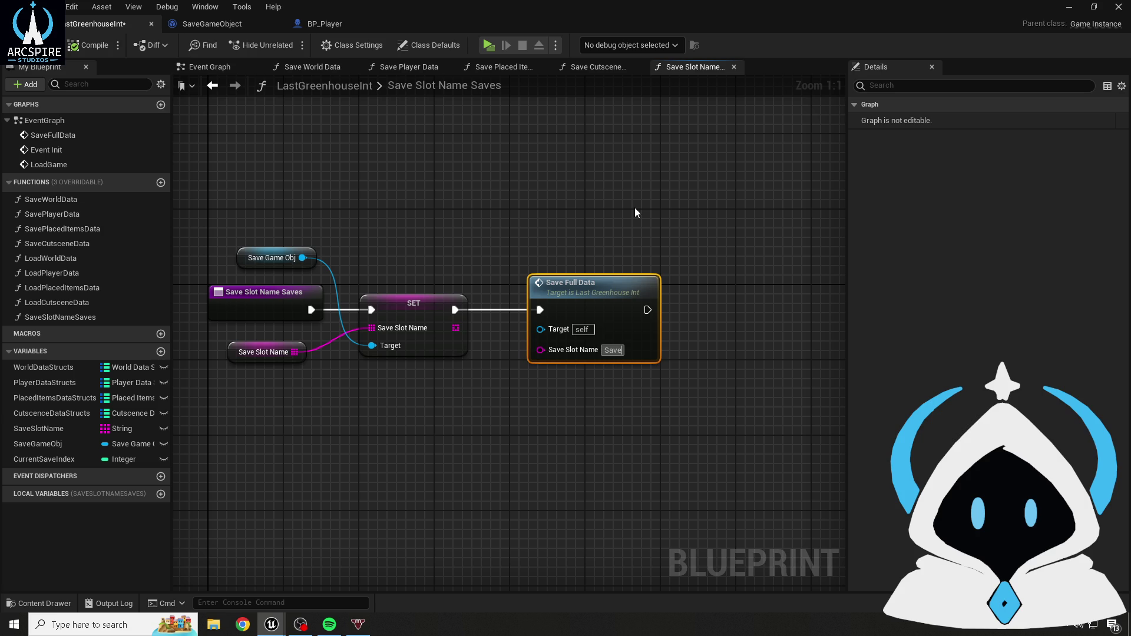
text(Names)
key(Return)
click(631, 214)
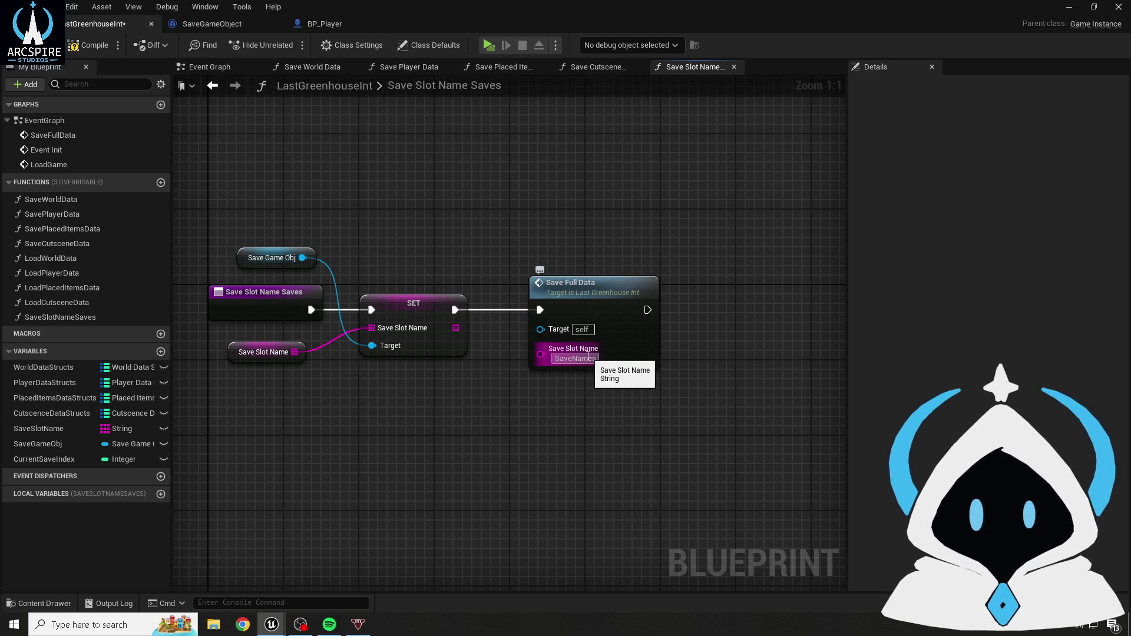
text(Playe)
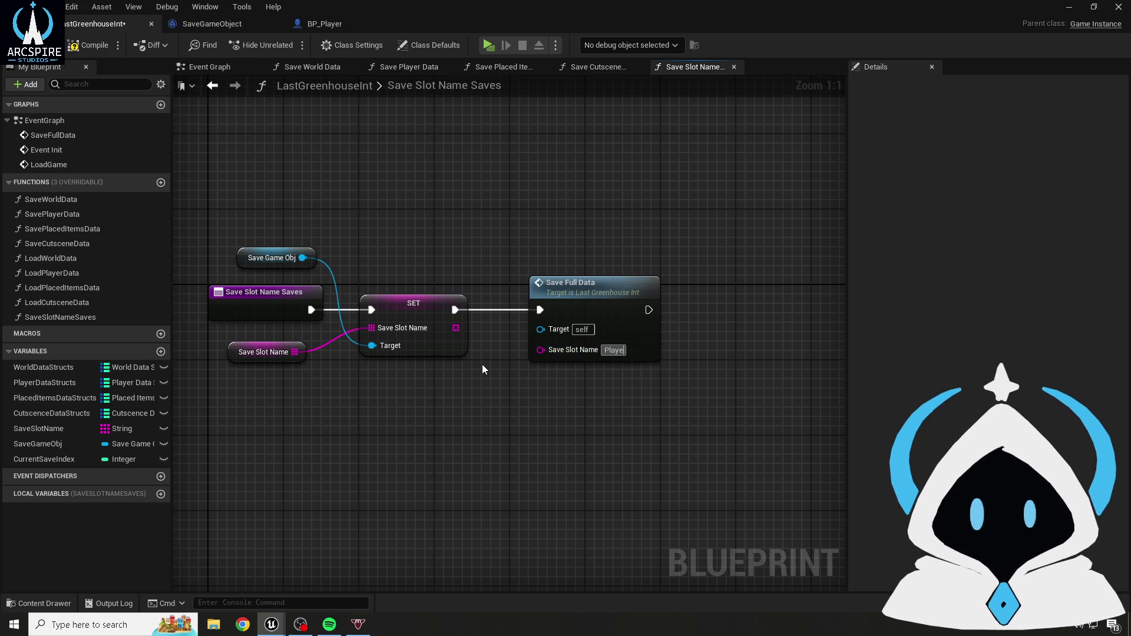
text(rSaveGameNmae)
key(BackSpace)
key(BackSpace)
key(BackSpace)
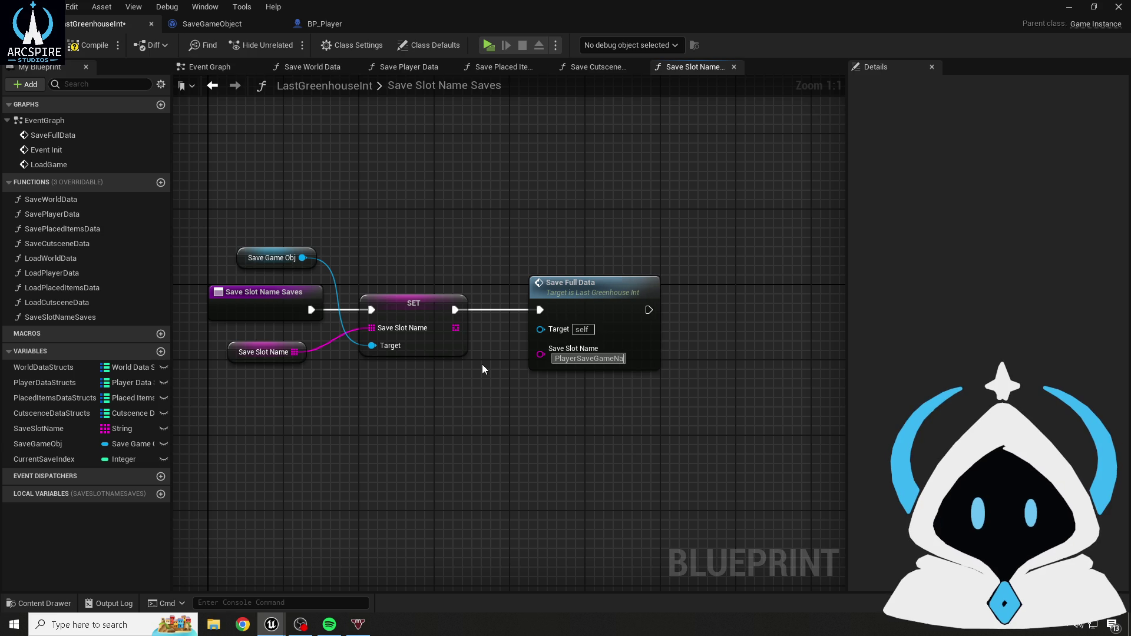
text(ames)
click(89, 45)
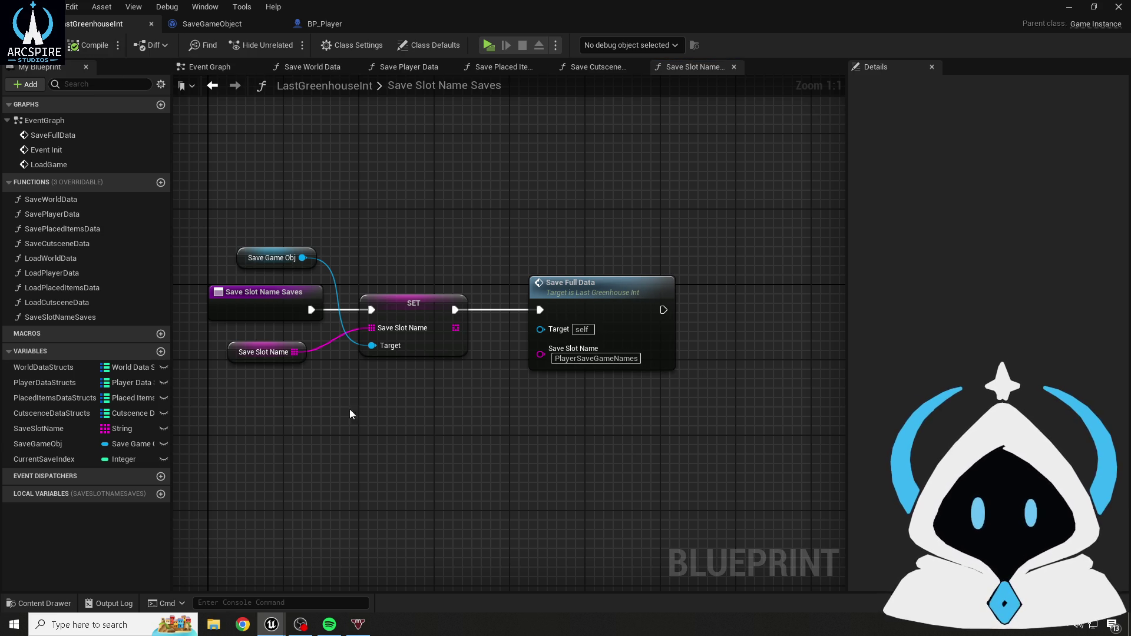
mouse_move(266, 338)
mouse_down()
mouse_move(357, 366)
mouse_move(206, 409)
mouse_move(360, 553)
mouse_move(394, 490)
mouse_move(280, 395)
mouse_up()
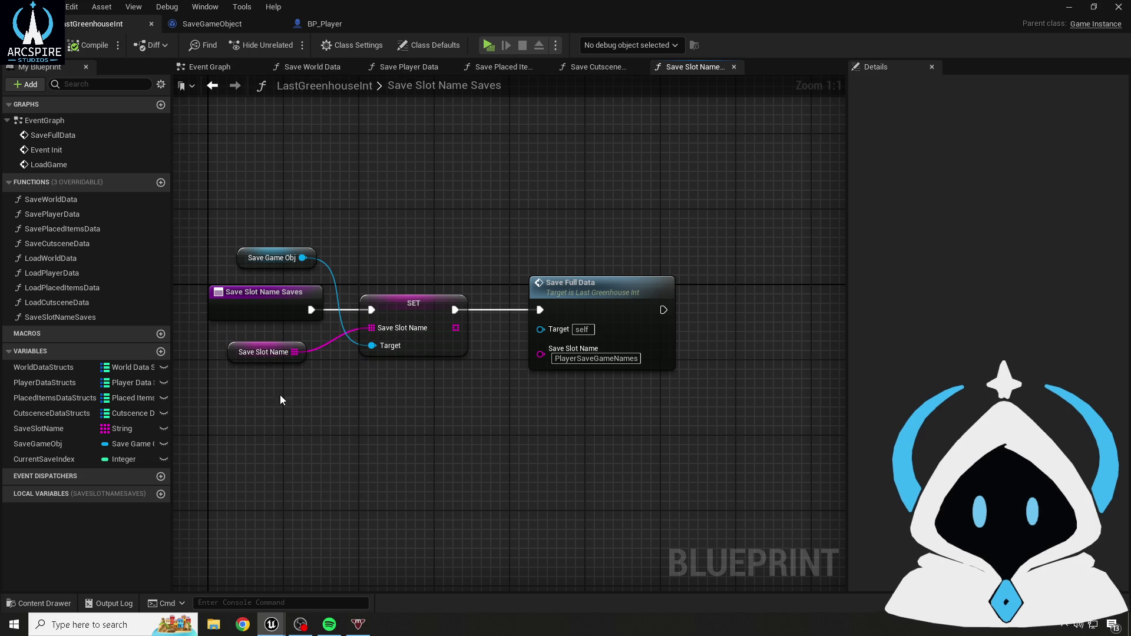
click(236, 354)
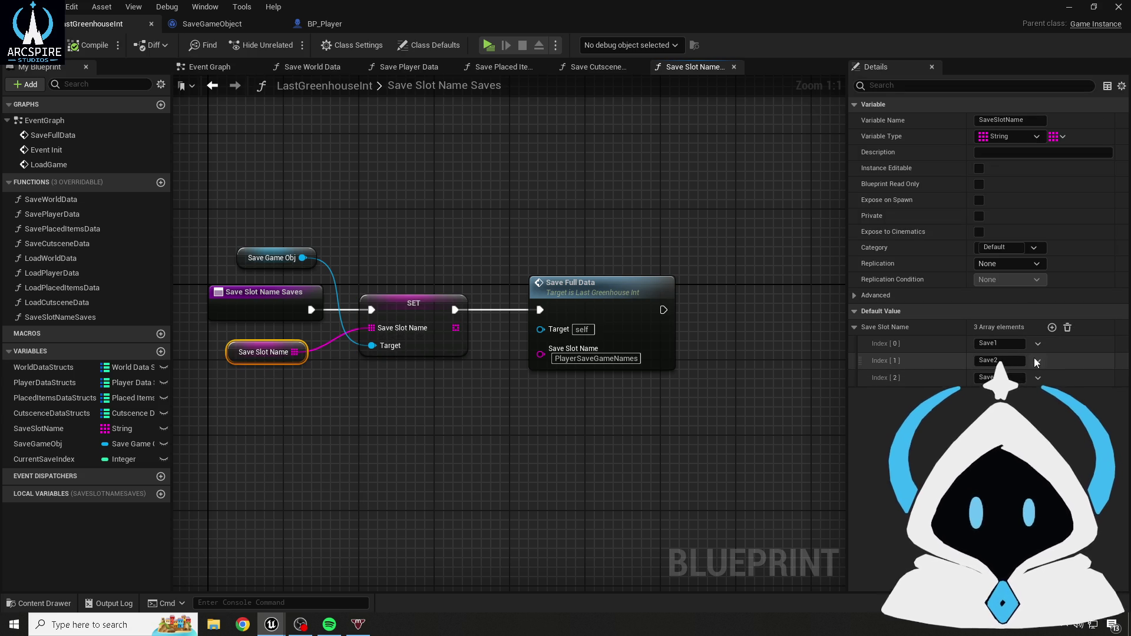
- Delete the Save2 element from the SaveSlotName defaults and compile
click(1031, 380)
click(1049, 391)
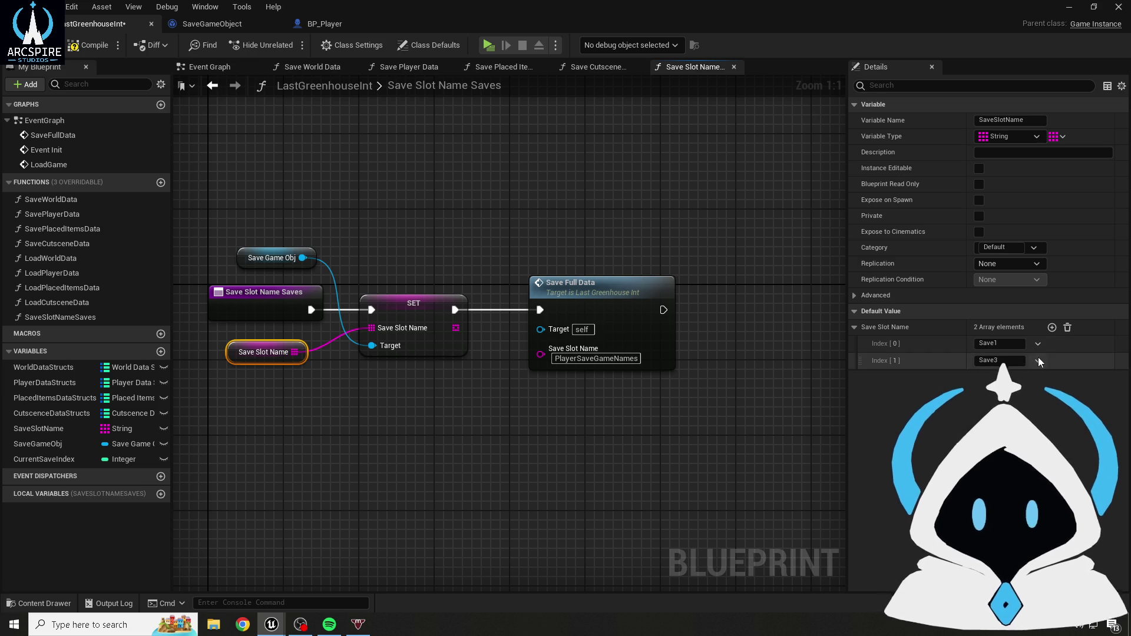
click(106, 47)
click(69, 48)
- Box-select all five nodes in the SaveSlotNameSaves graph, then clear the selection
mouse_move(245, 207)
mouse_down()
mouse_move(699, 398)
mouse_move(644, 408)
mouse_up()
click(644, 407)
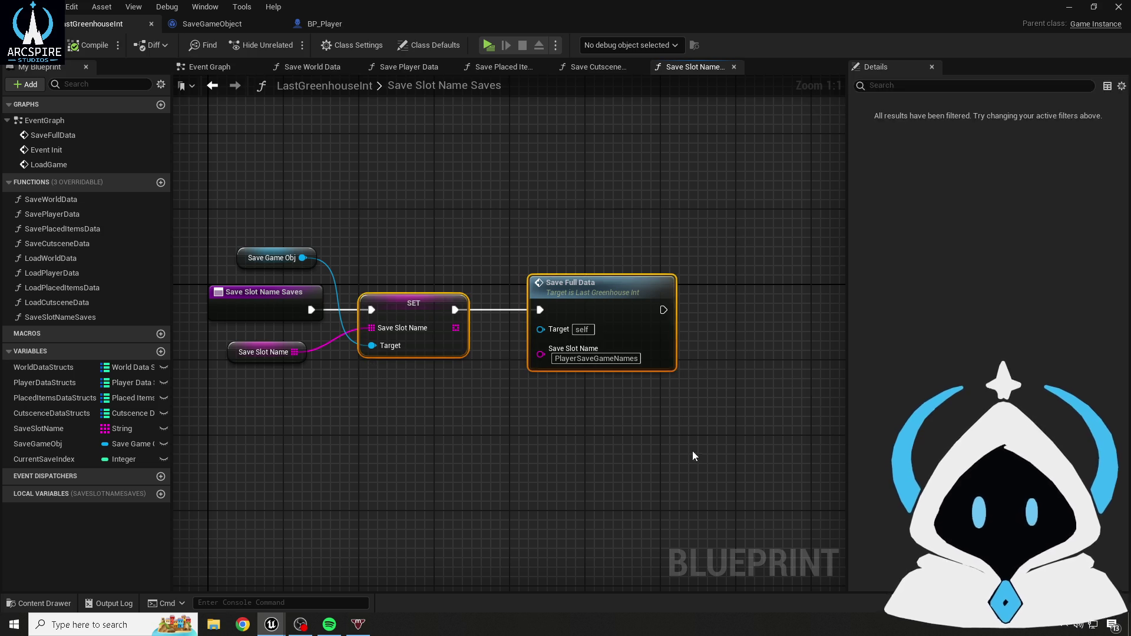
drag(198, 171, 719, 443)
mouse_move(232, 203)
mouse_down()
mouse_move(722, 444)
mouse_move(215, 204)
mouse_up()
mouse_move(676, 370)
mouse_down()
mouse_move(321, 184)
mouse_move(255, 181)
mouse_up()
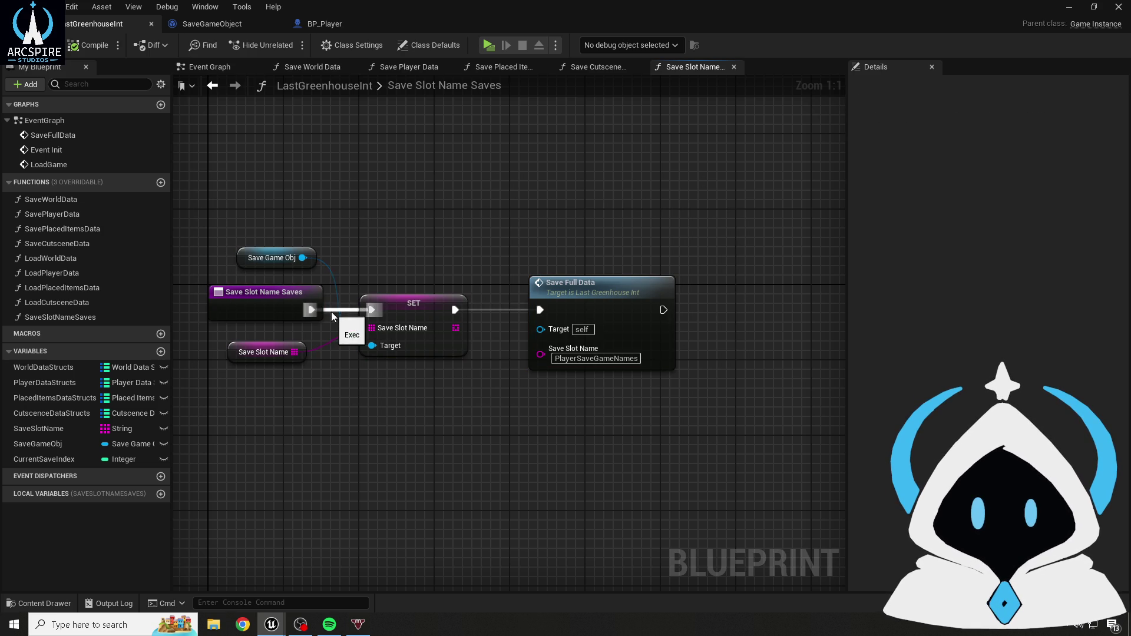
drag(211, 197, 608, 373)
click(596, 388)
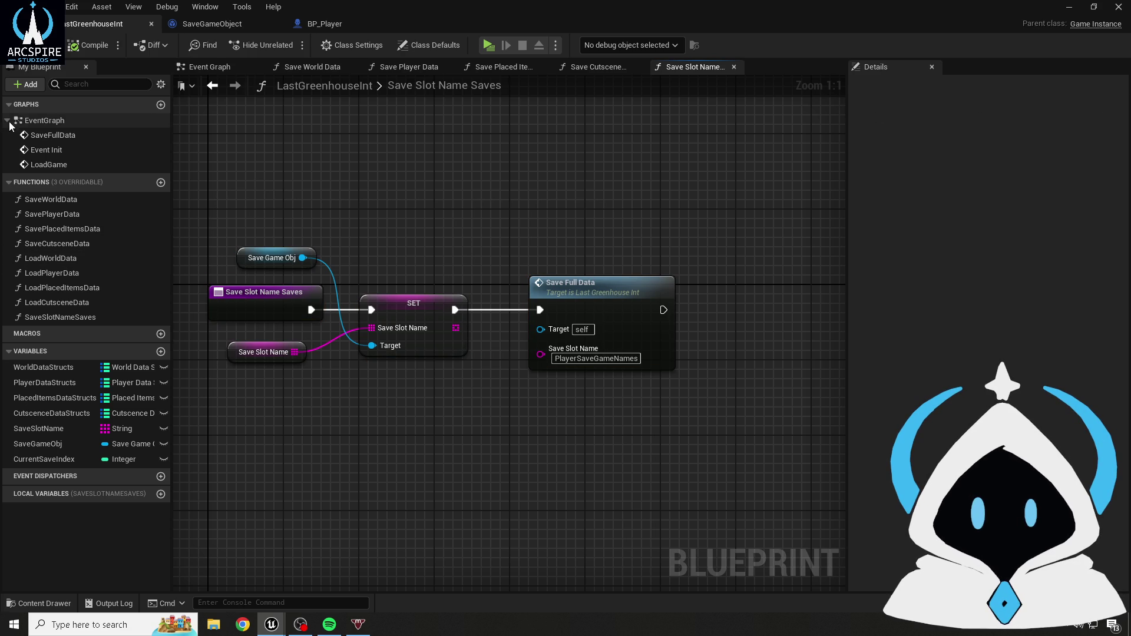
- File SaveWorldData, SavePlayerData, SavePlacedItemsData, SaveCutsceneData and SaveSlotNameSaves under a new Saving category
click(76, 199)
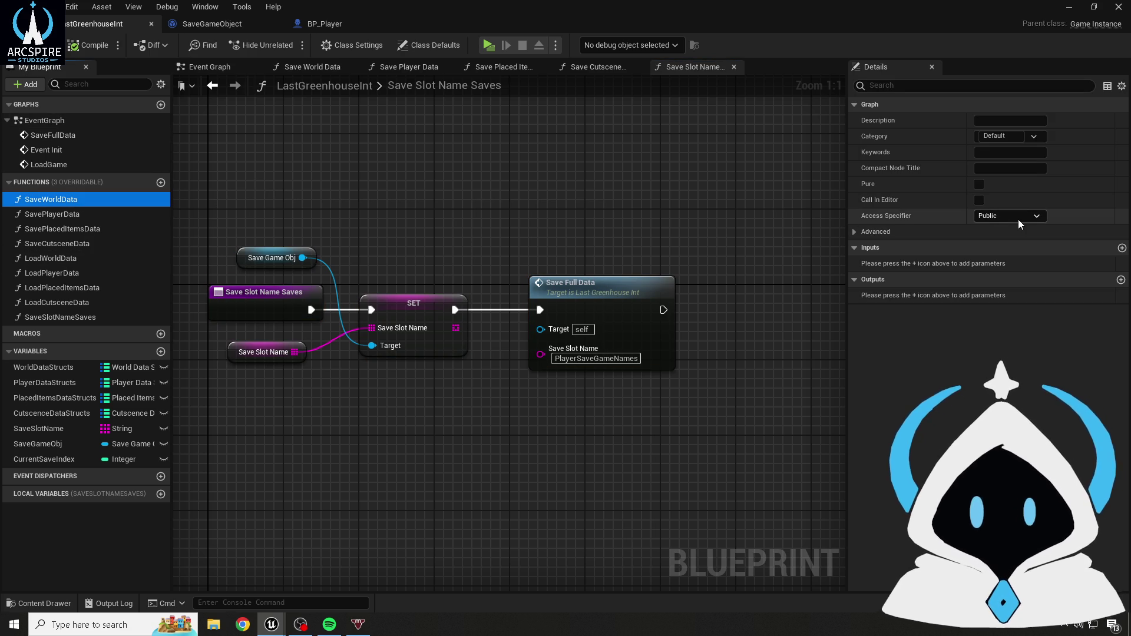
click(1011, 137)
text(Saving)
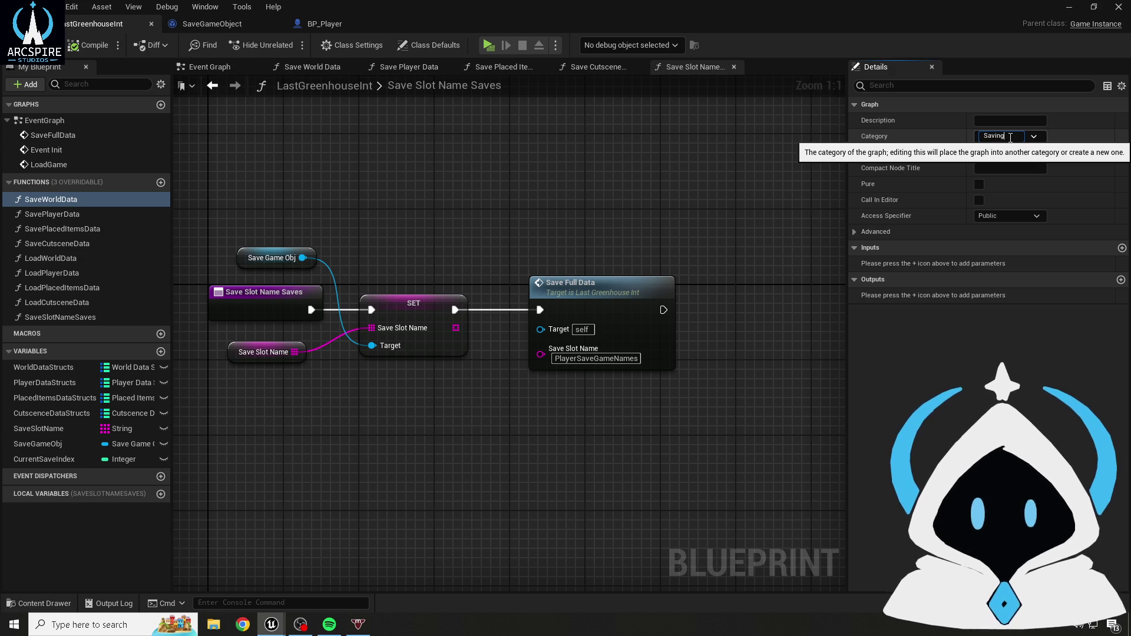
key(Return)
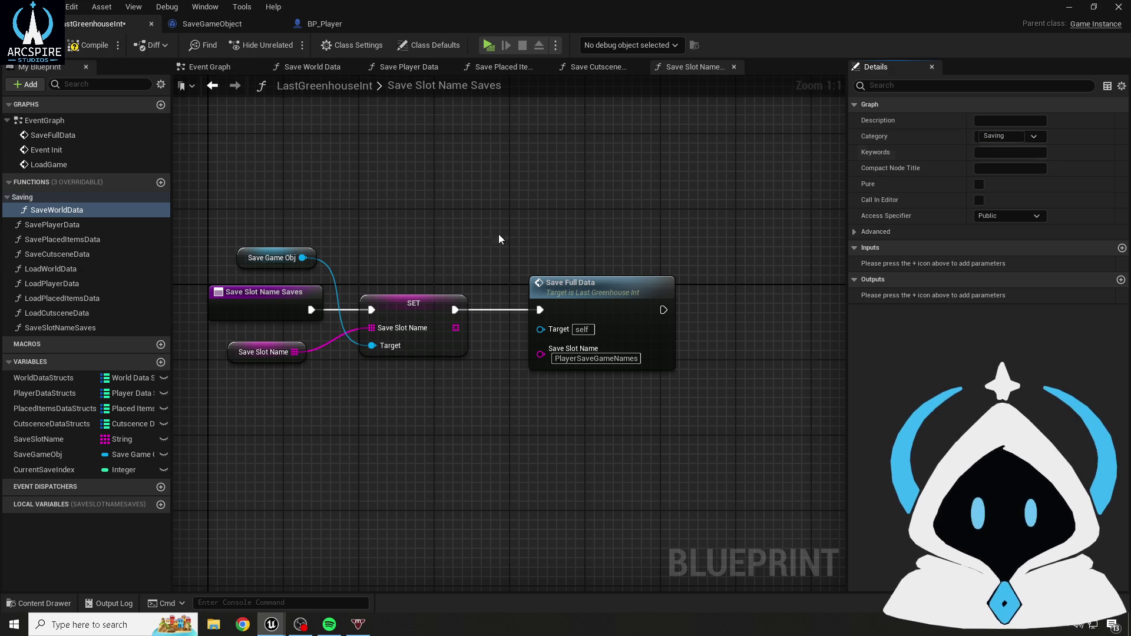
click(118, 224)
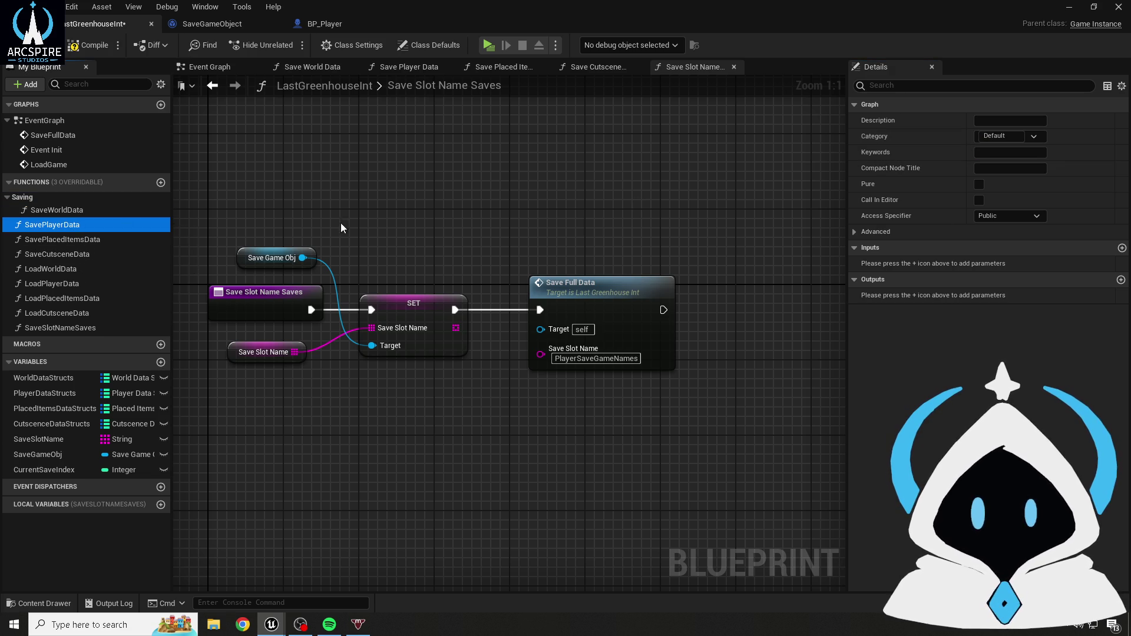
click(1036, 136)
click(1010, 154)
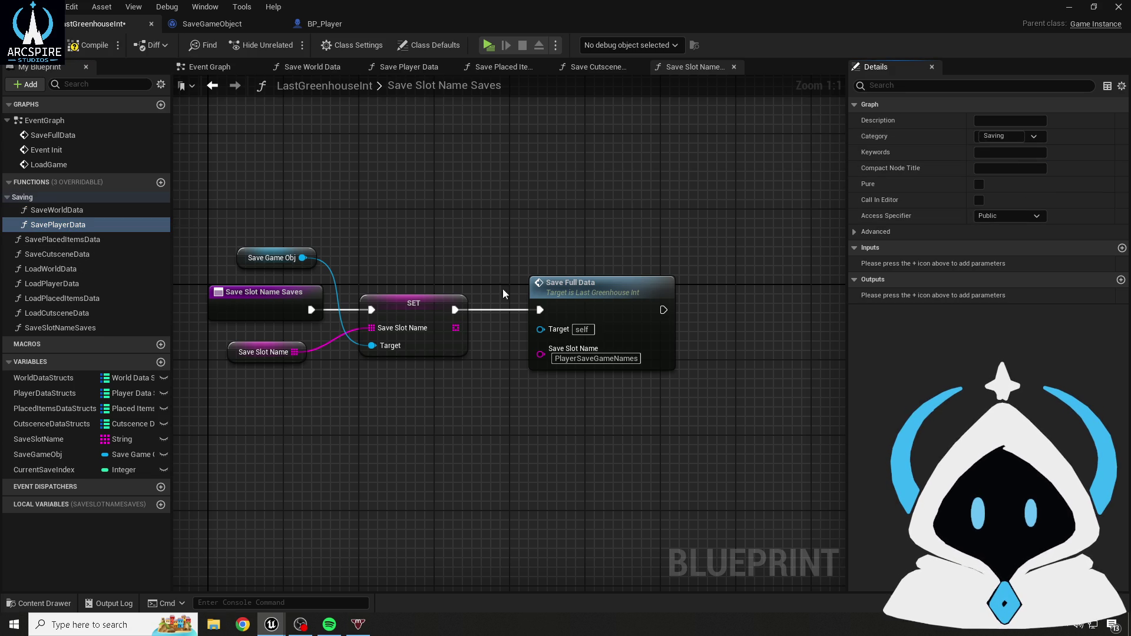
click(51, 241)
click(1030, 139)
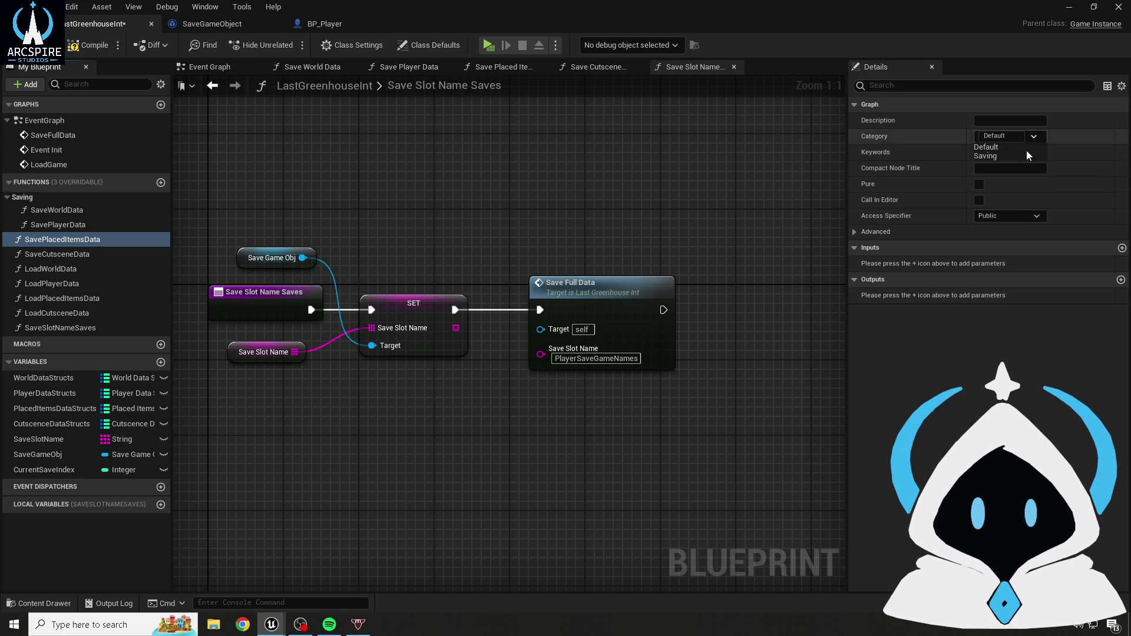
click(1002, 168)
click(26, 252)
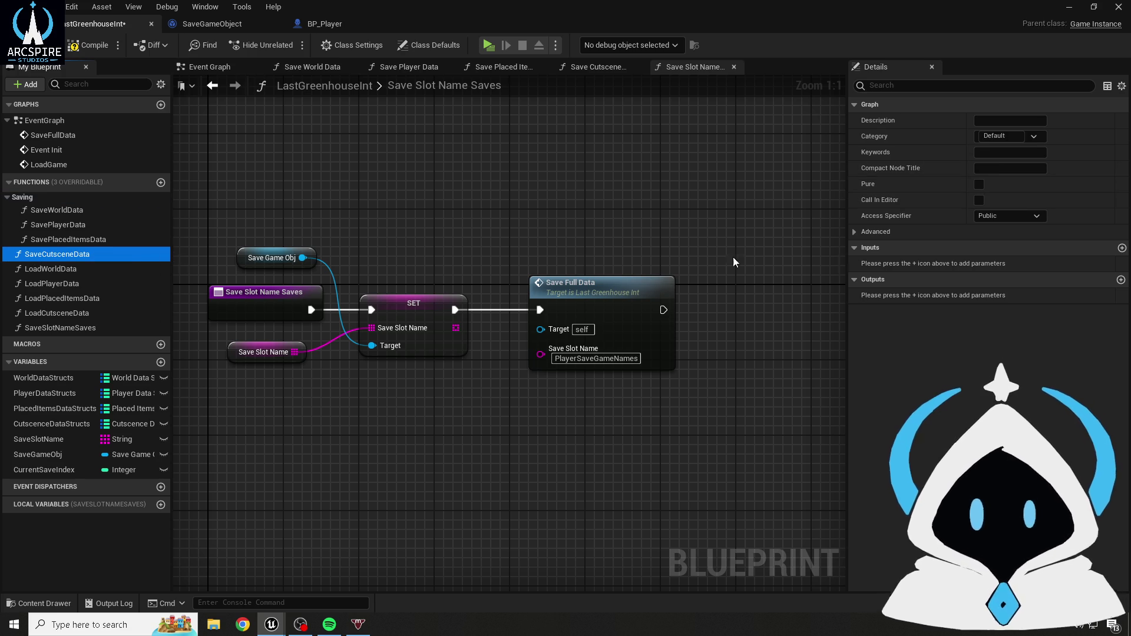
click(1016, 137)
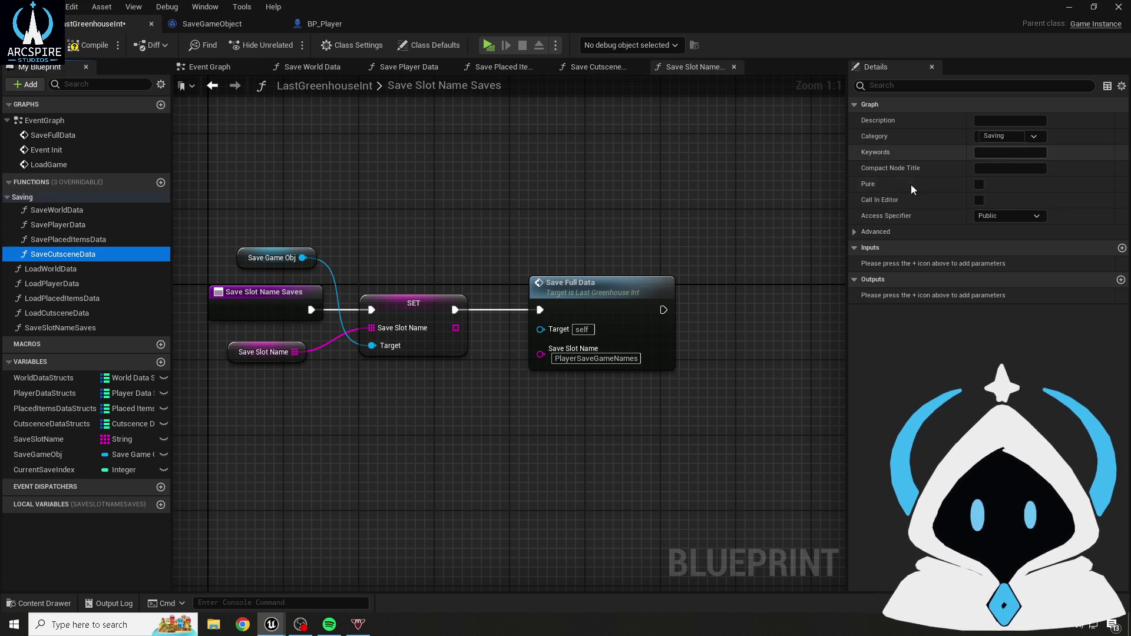
click(64, 327)
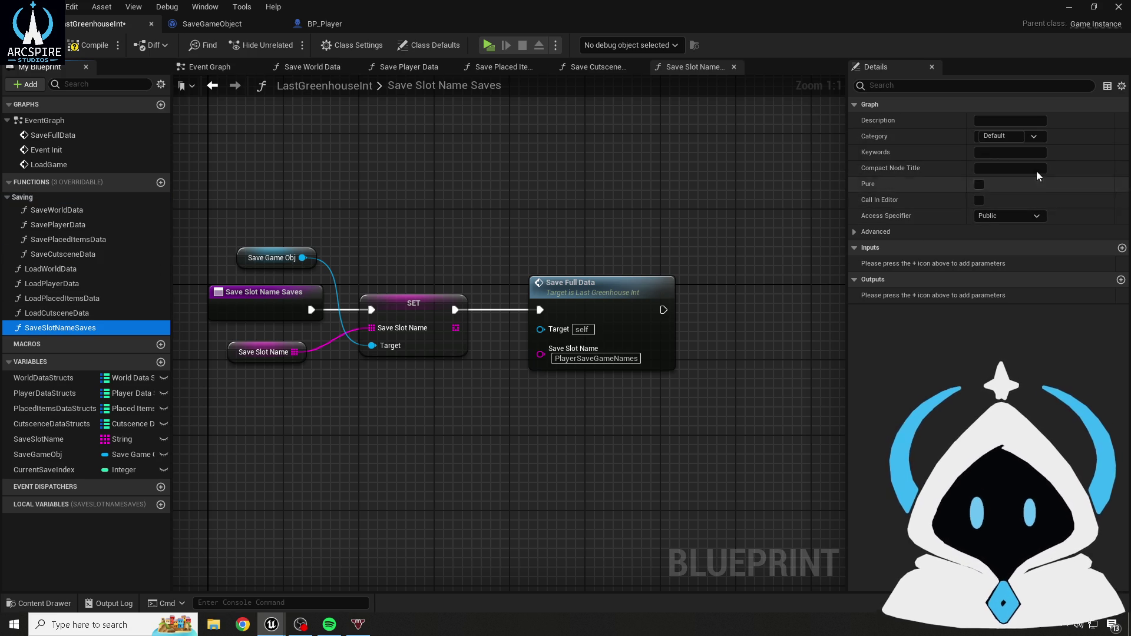
click(1013, 136)
click(996, 162)
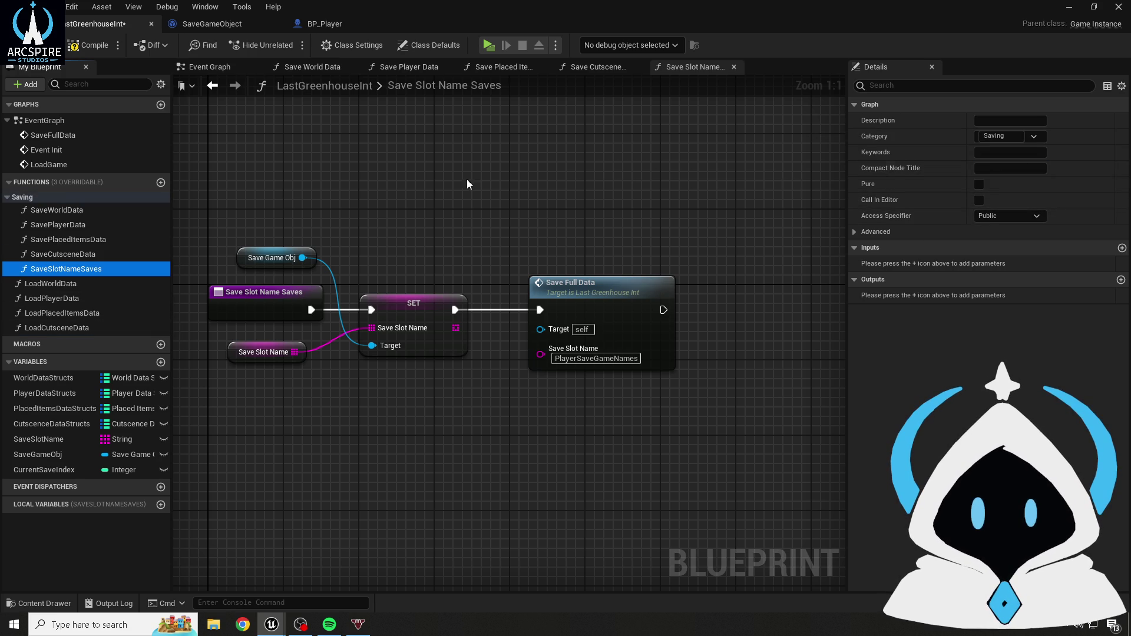
click(269, 192)
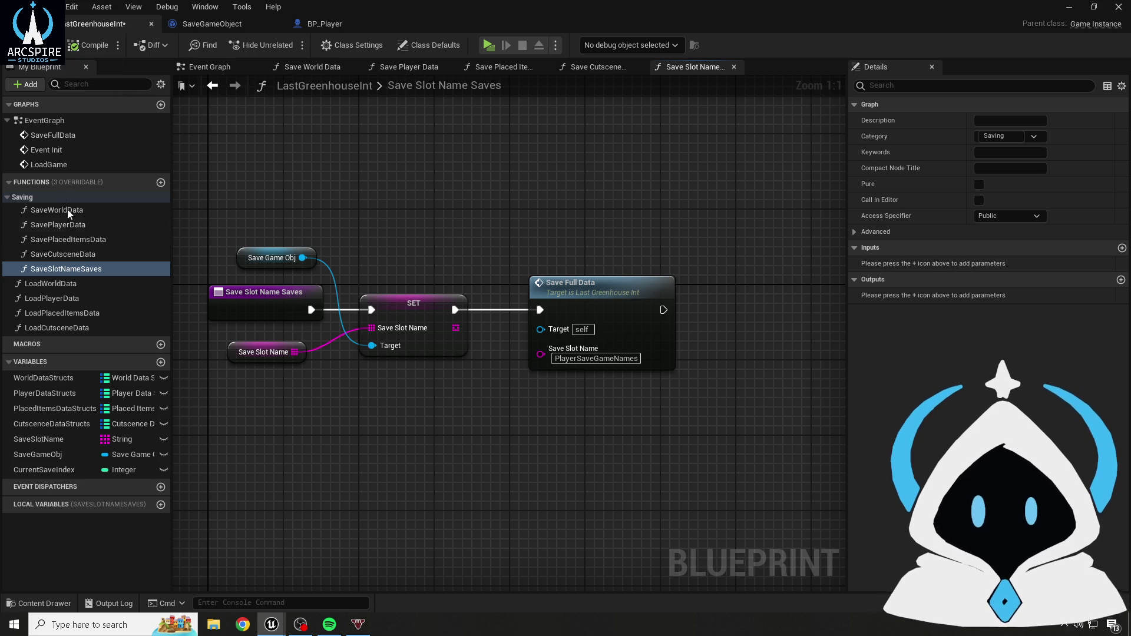
- Put LoadWorldData, LoadPlayerData, LoadPlacedItemsData and LoadCutsceneData in a new Loading category, save, and return to the Event Graph
click(53, 284)
click(1006, 135)
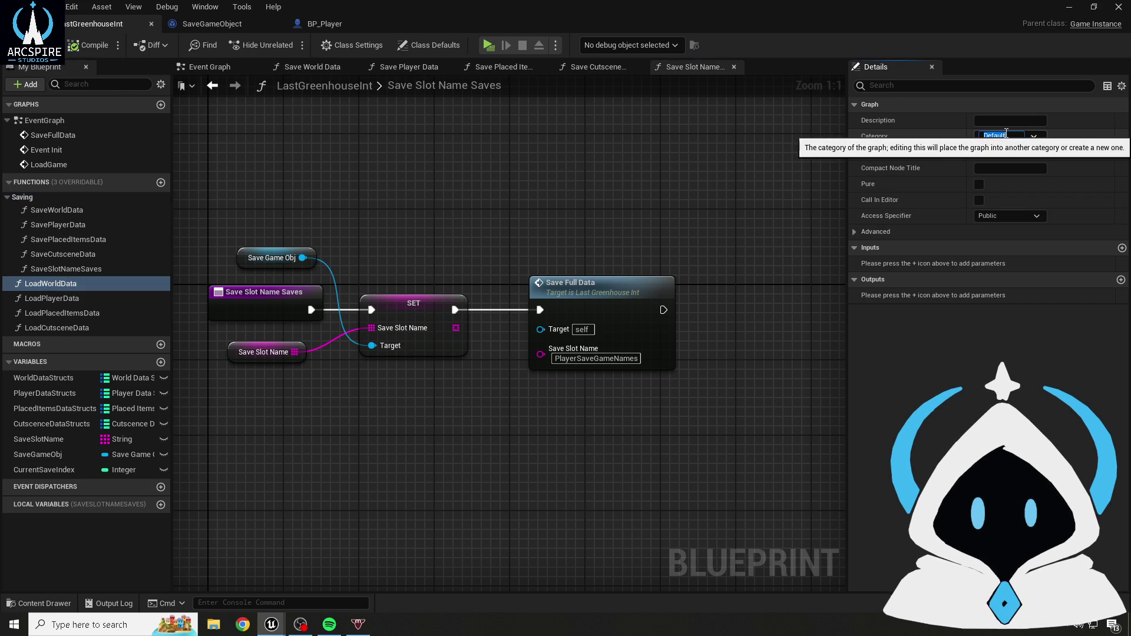
text(Loading)
key(Return)
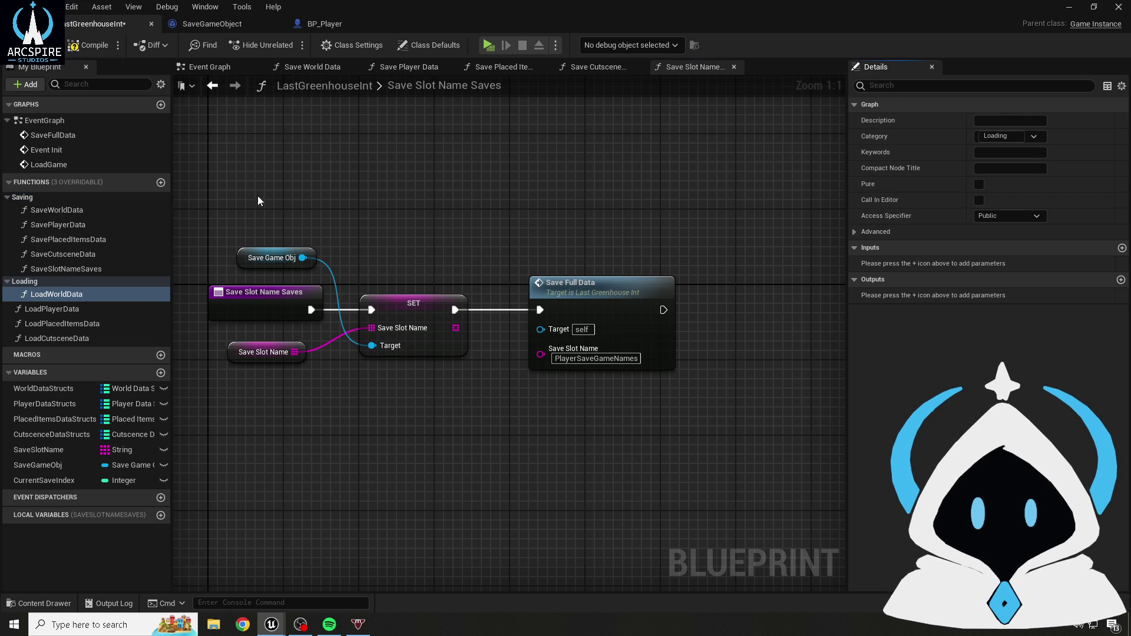
click(83, 311)
click(1002, 136)
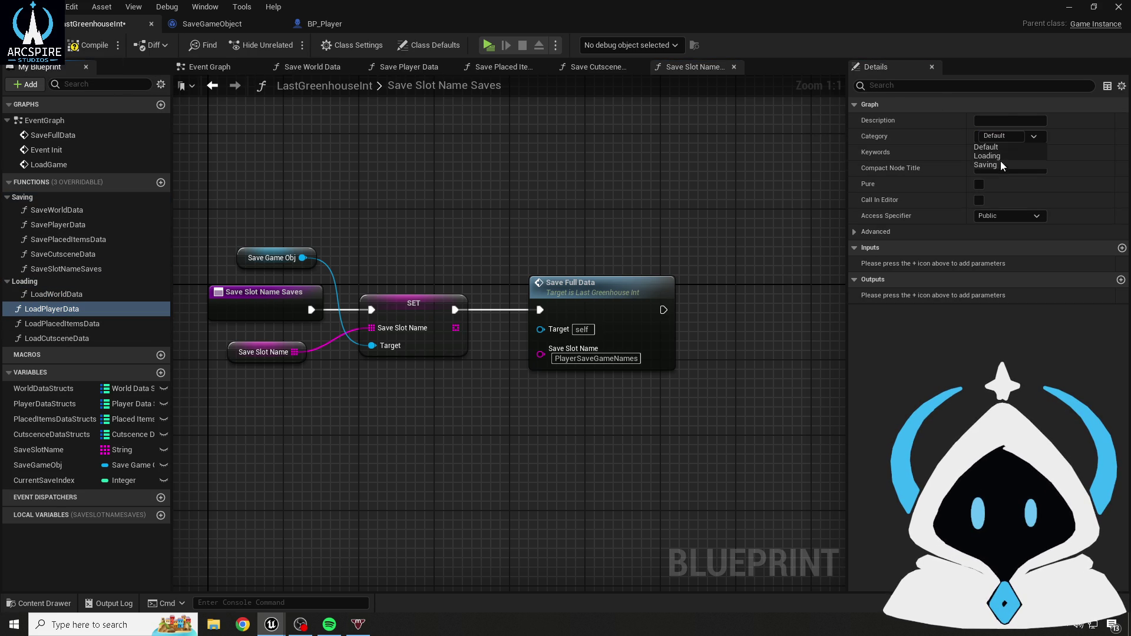
click(41, 323)
click(1008, 136)
click(987, 156)
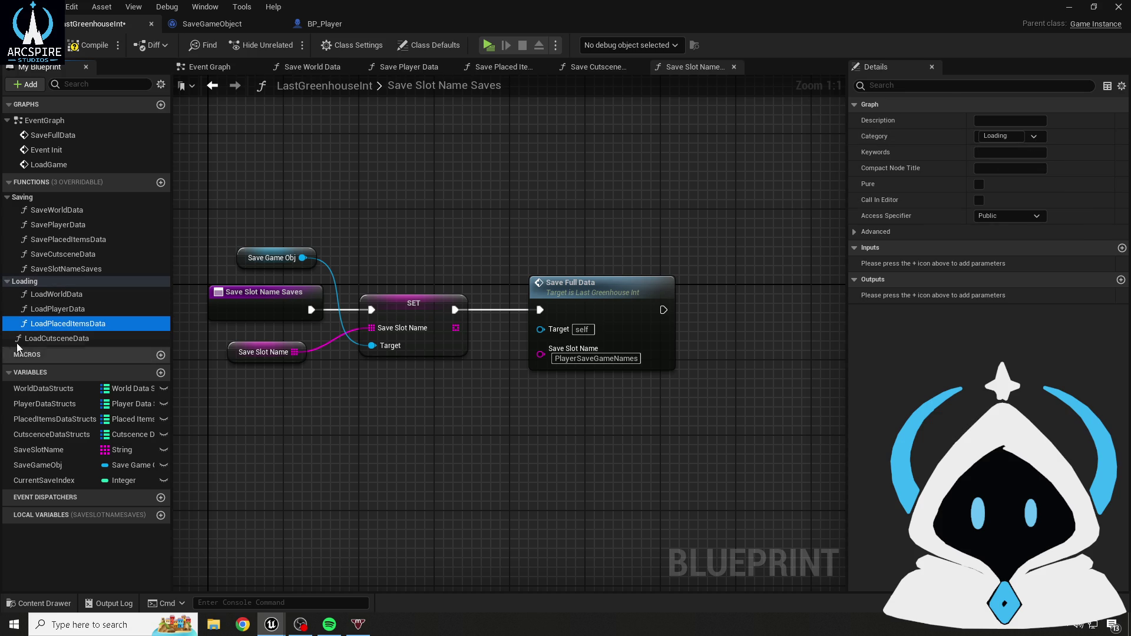
click(59, 338)
click(1034, 136)
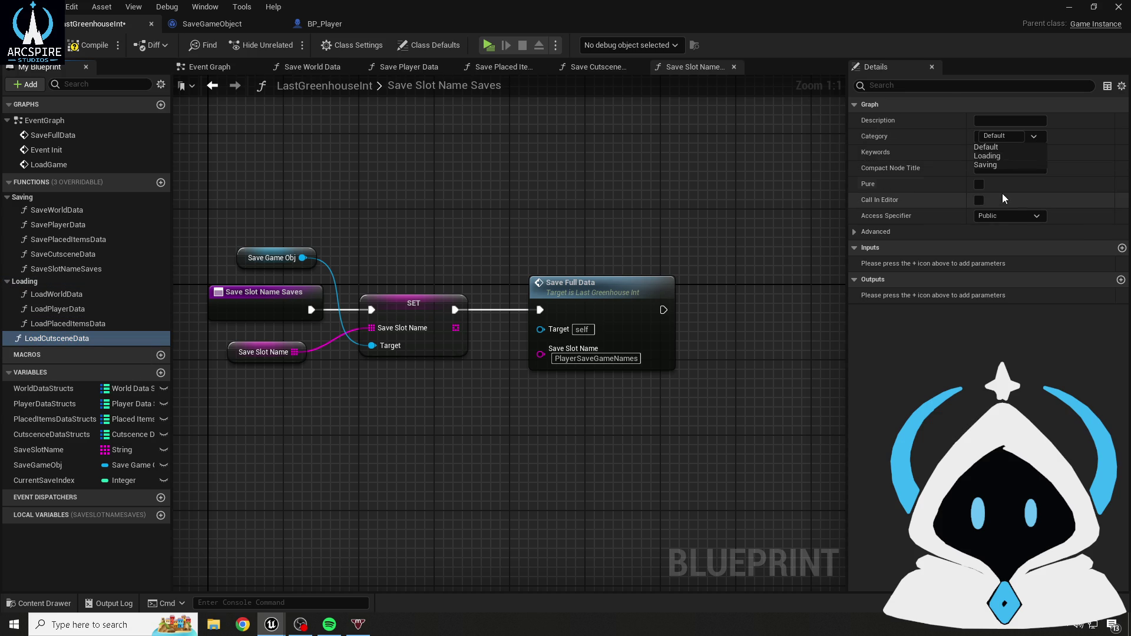
click(982, 158)
key(ctrl+s)
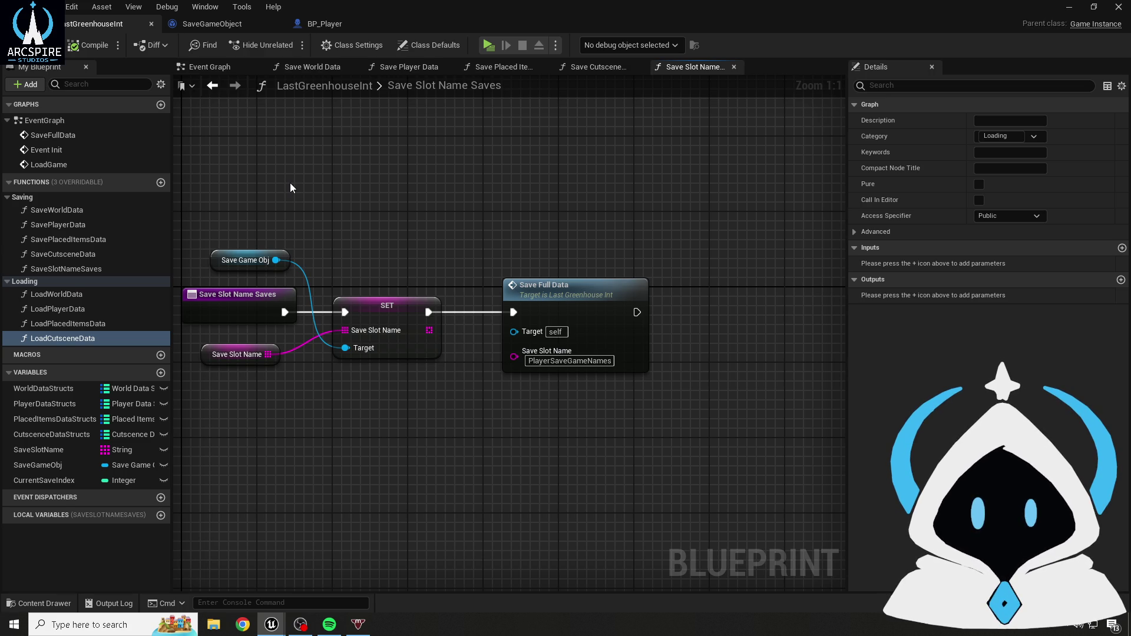
key(alt+Left)
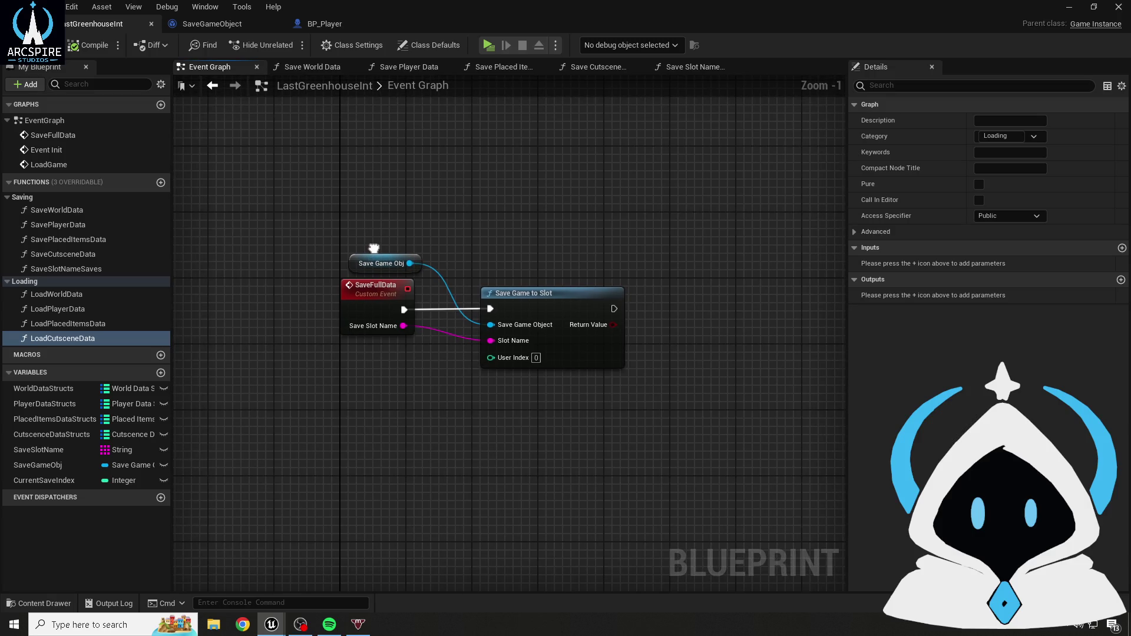
- Give SaveSlotName a single default element, Slot1, and compile LastGreenhouseInt
scroll(384, 320, down, 1)
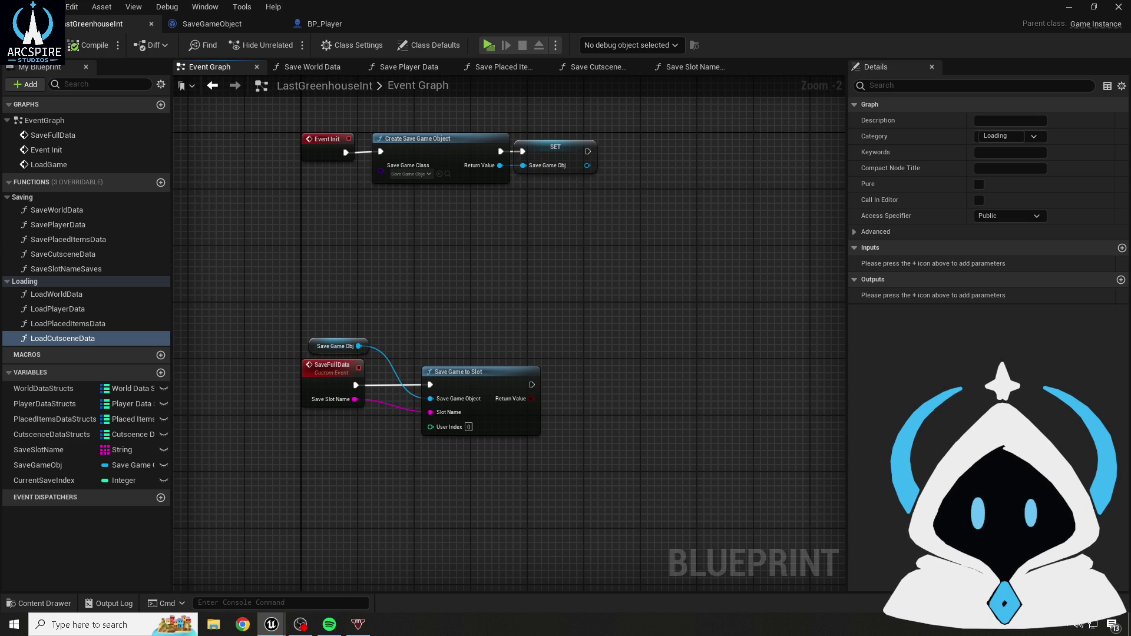
mouse_move(118, 182)
click(48, 450)
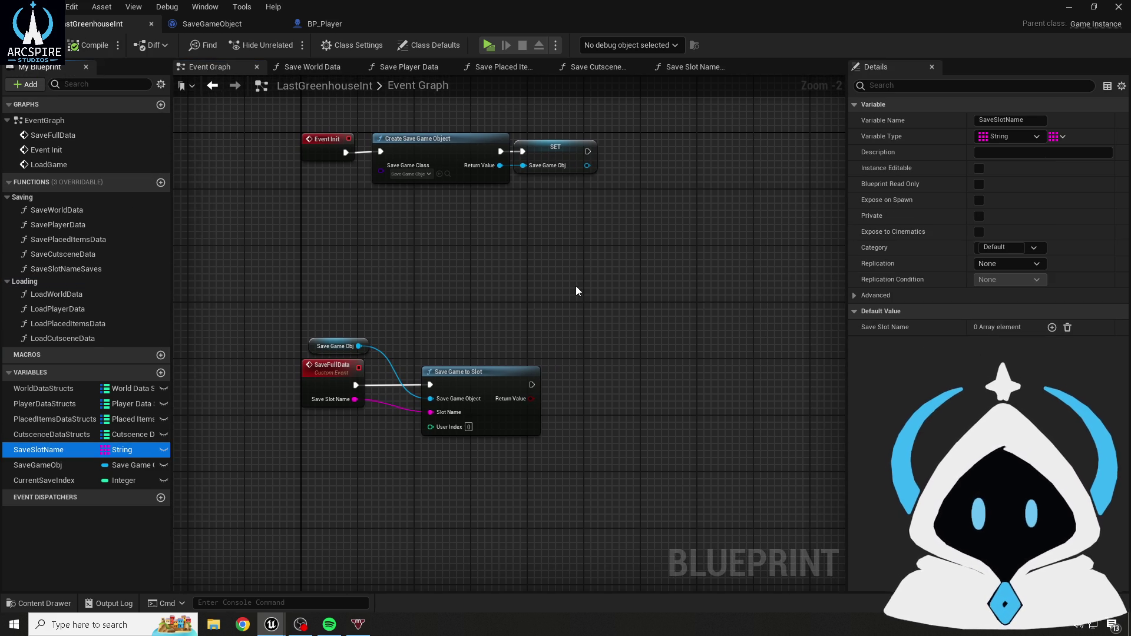
click(1052, 327)
text(Slot1)
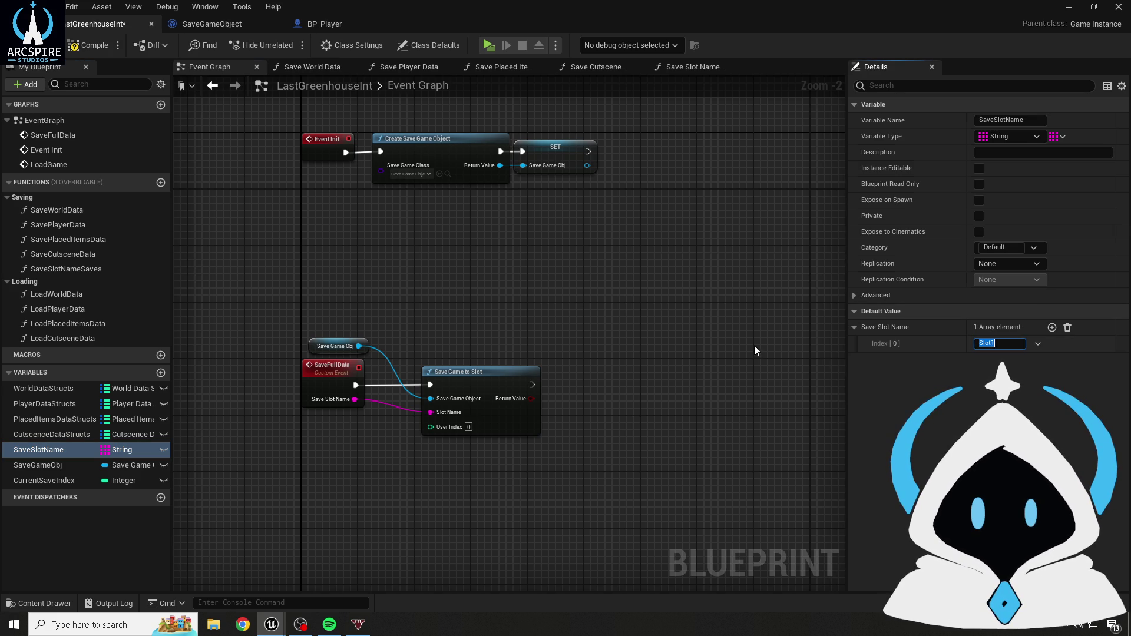
click(755, 351)
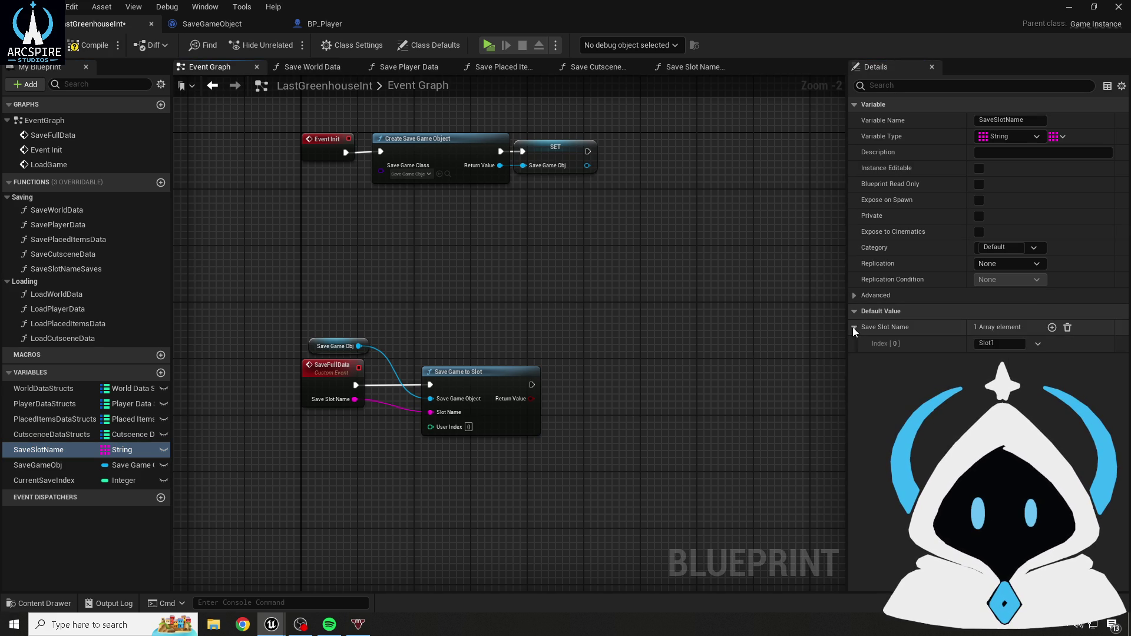
click(89, 45)
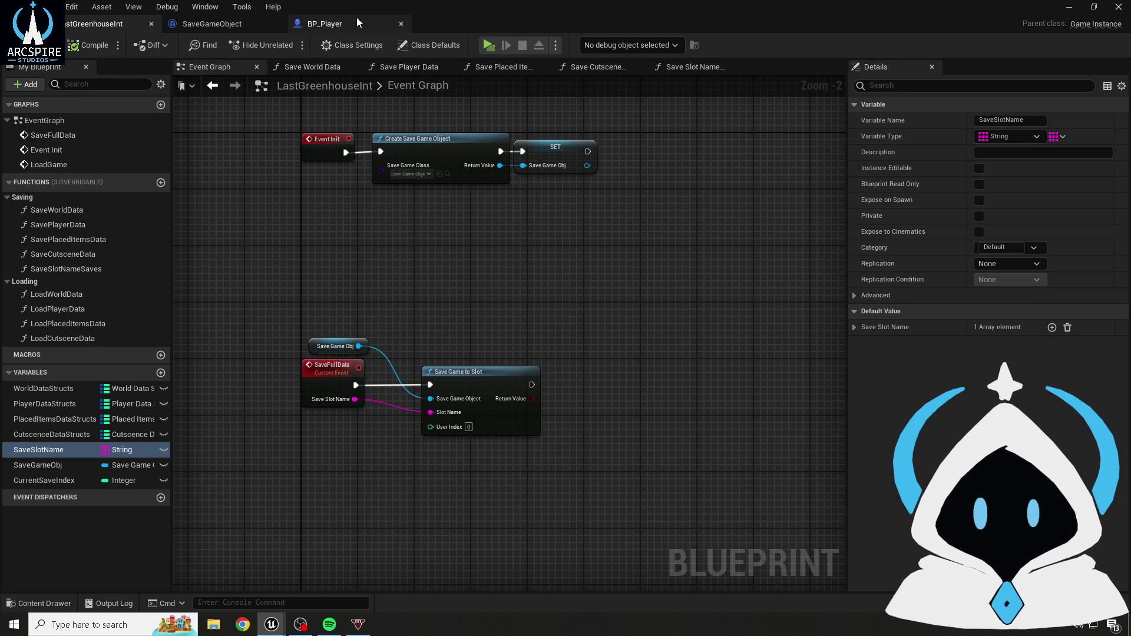
- In BP_Player, place a Debug Key 1 event and a Get Game Instance node
click(324, 24)
scroll(475, 323, up, 2)
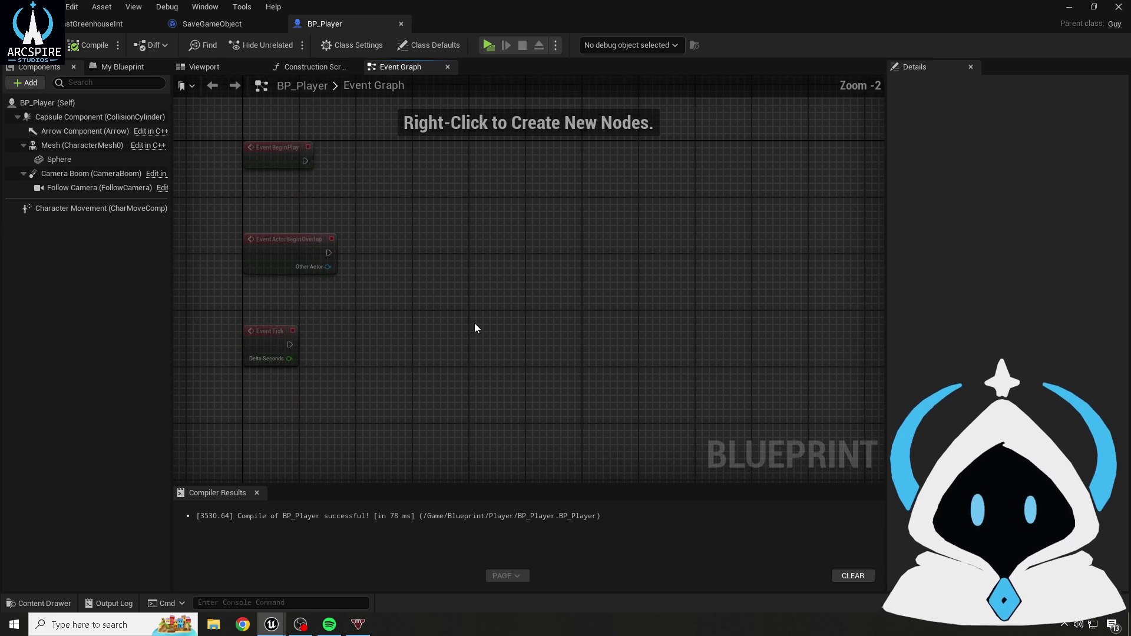
right_click(417, 320)
text(deb)
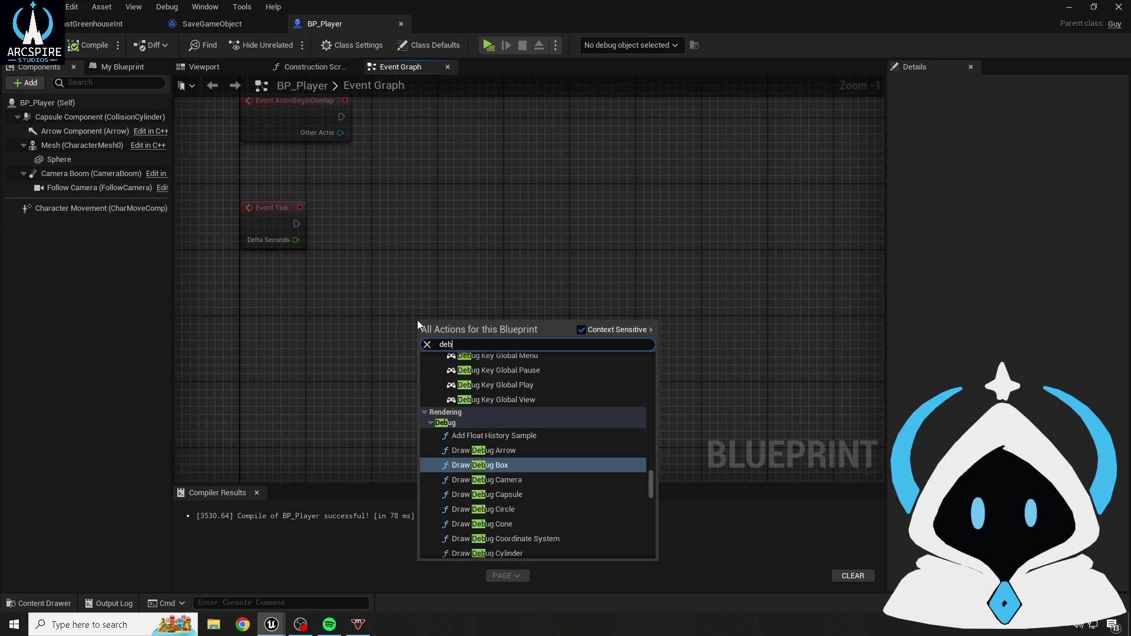
text(ugkey1)
key(Return)
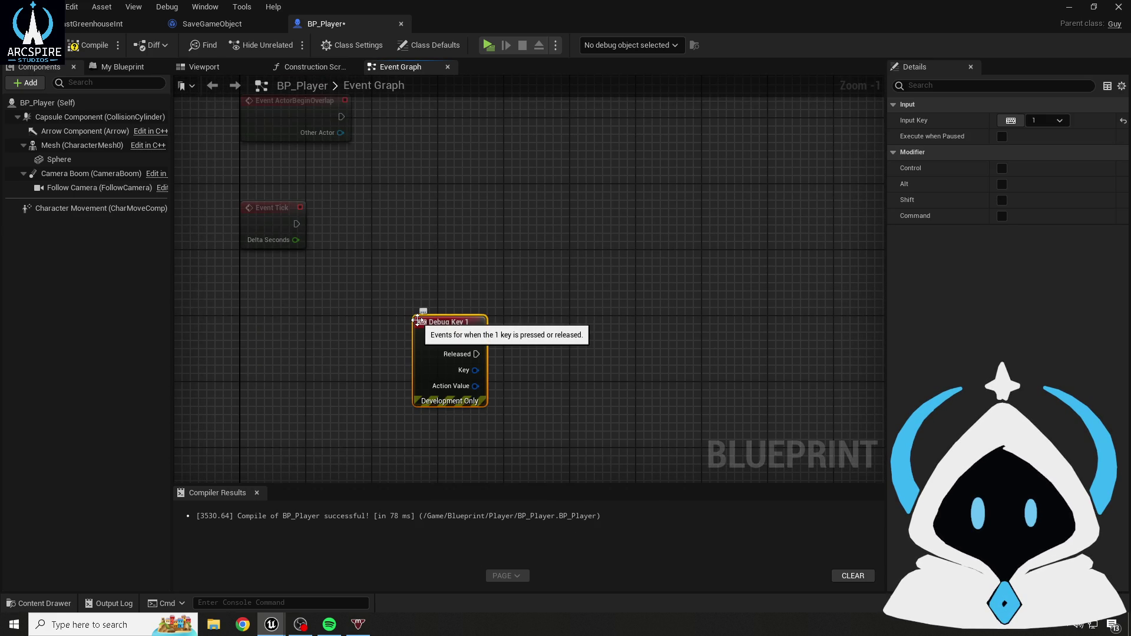
scroll(417, 320, up, 1)
right_click(380, 246)
text(get game inst)
key(Return)
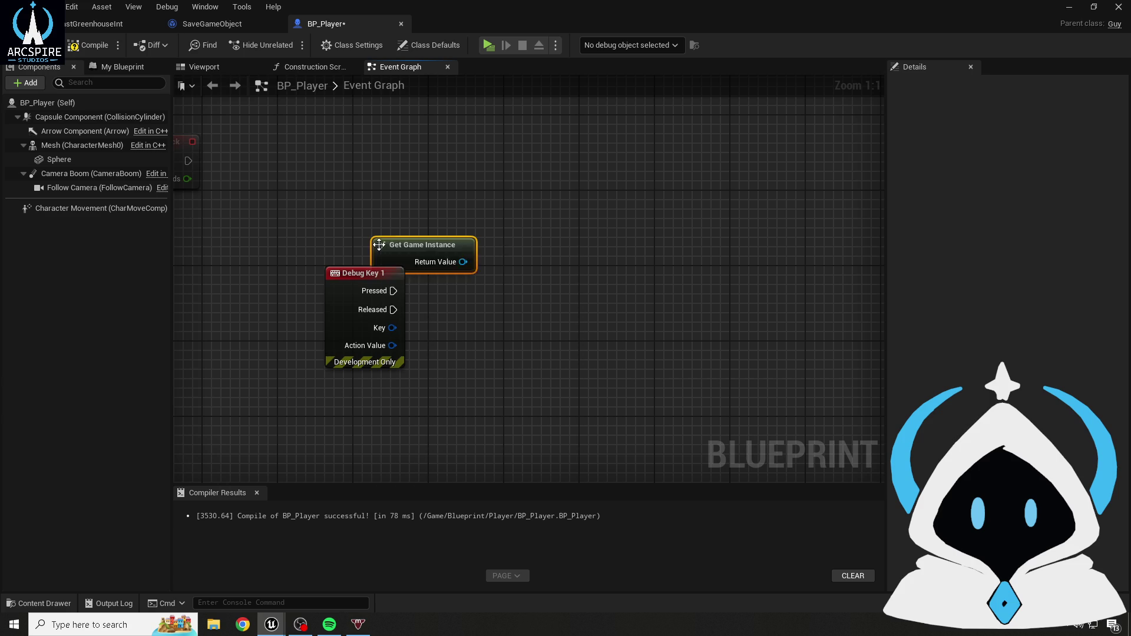
- Cast the game instance to LastGreenhouseInt, trigger the cast from Debug Key 1 Pressed, and compile
drag(398, 253, 475, 287)
text(ca)
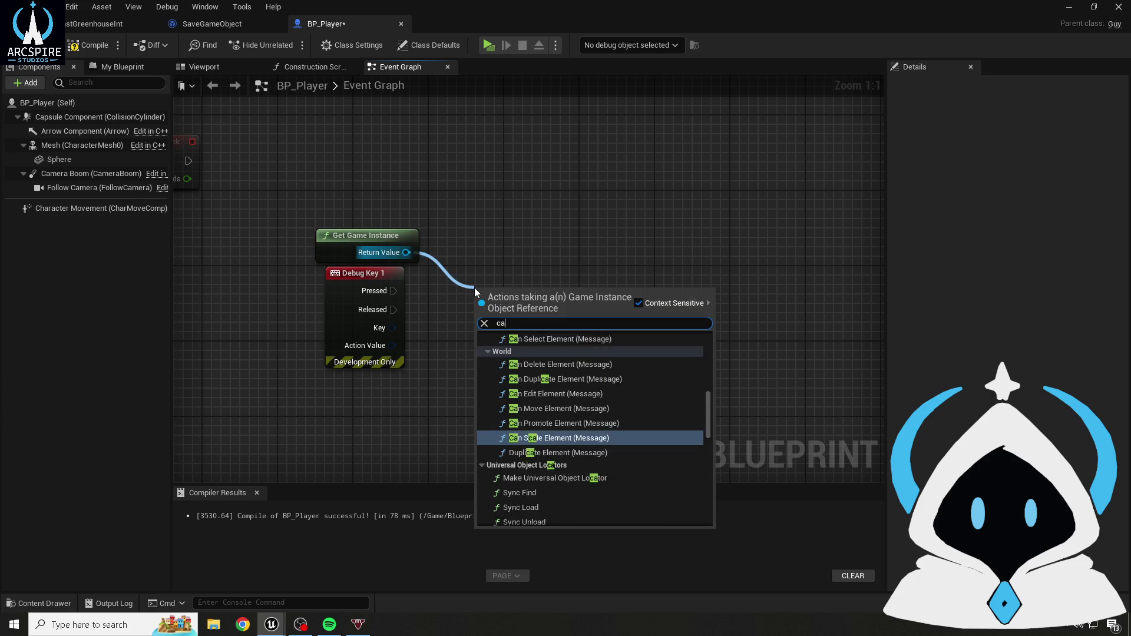
text(st last)
key(Return)
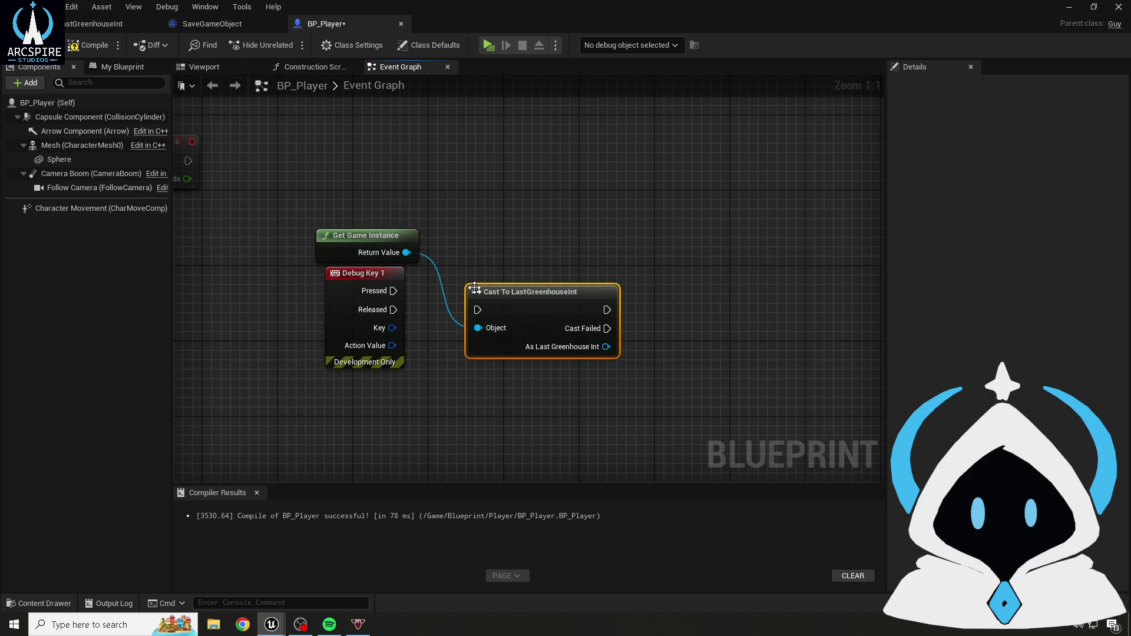
mouse_move(394, 291)
mouse_down()
mouse_move(490, 314)
mouse_move(477, 310)
mouse_move(484, 280)
mouse_move(496, 284)
mouse_up()
click(88, 45)
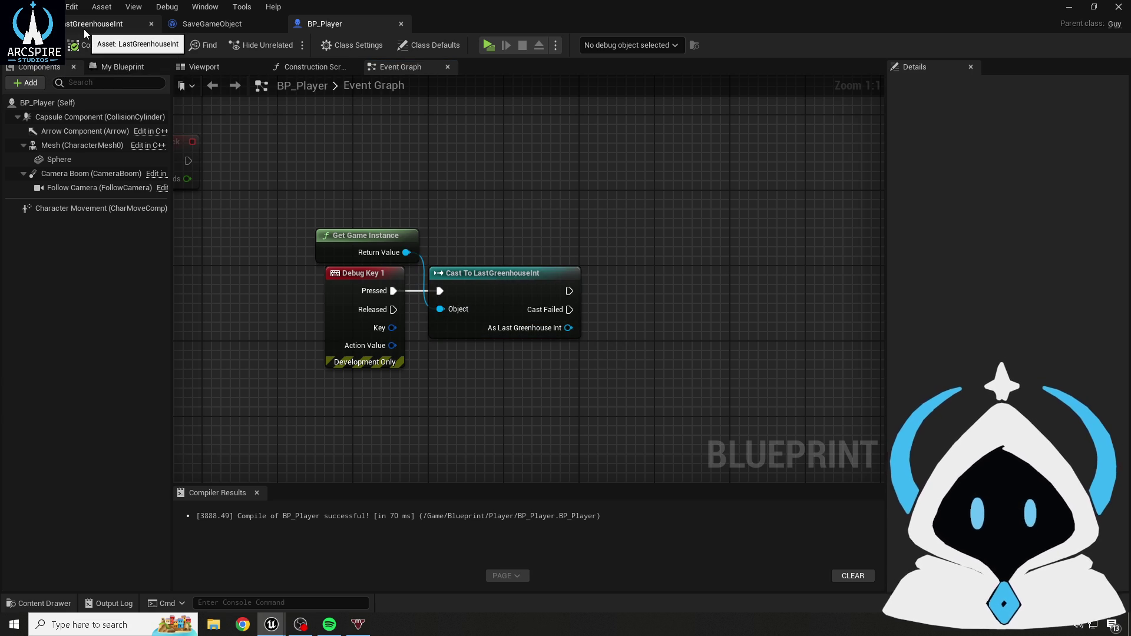
click(84, 28)
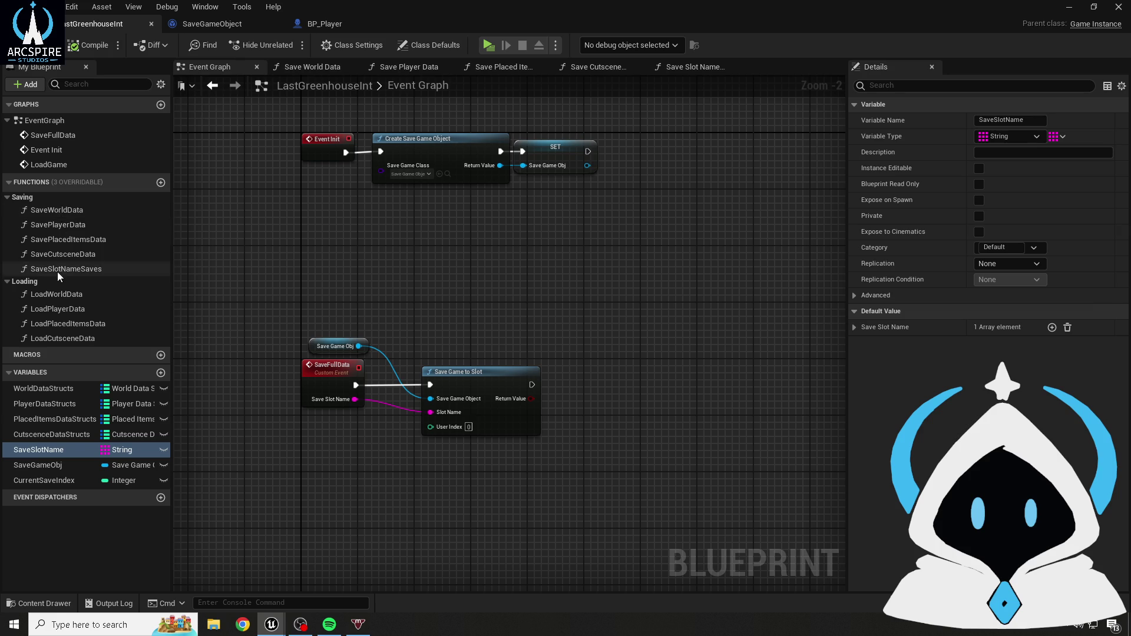
- Add a custom event named SaveAllData above Event Init in LastGreenhouseInt's Event Graph, then compile
drag(318, 102, 311, 245)
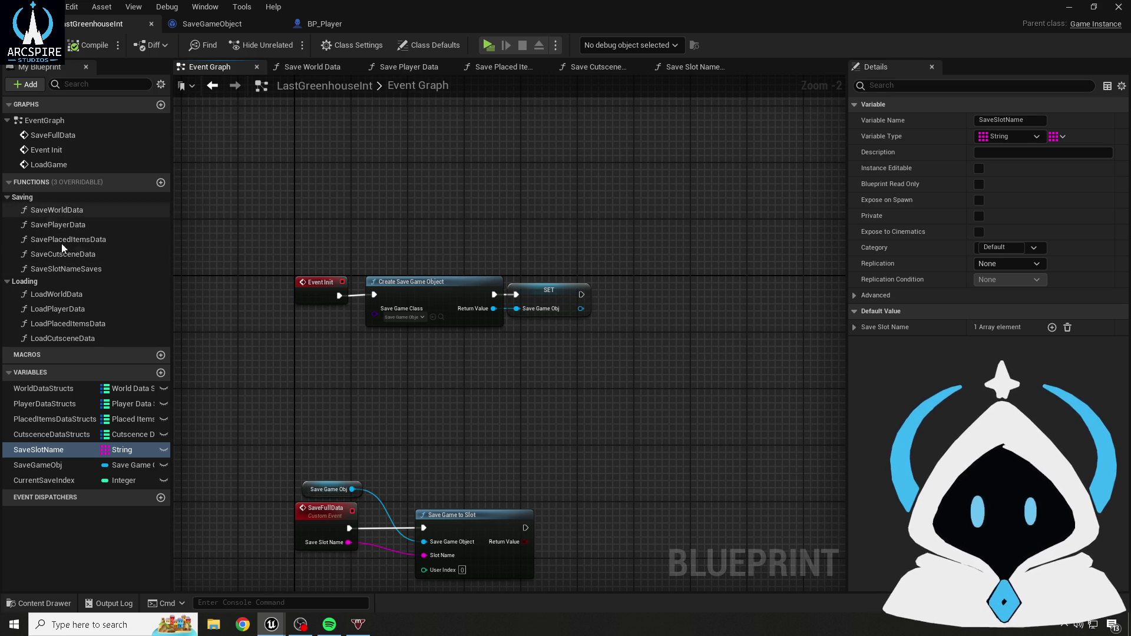
scroll(324, 180, up, 1)
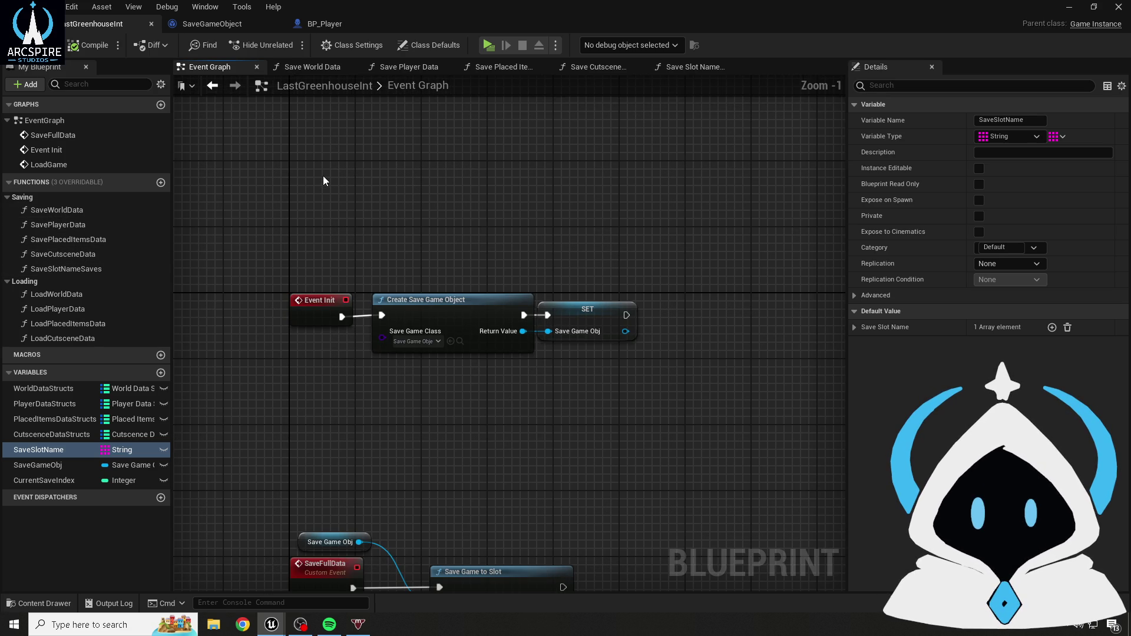
right_click(322, 169)
text(custo)
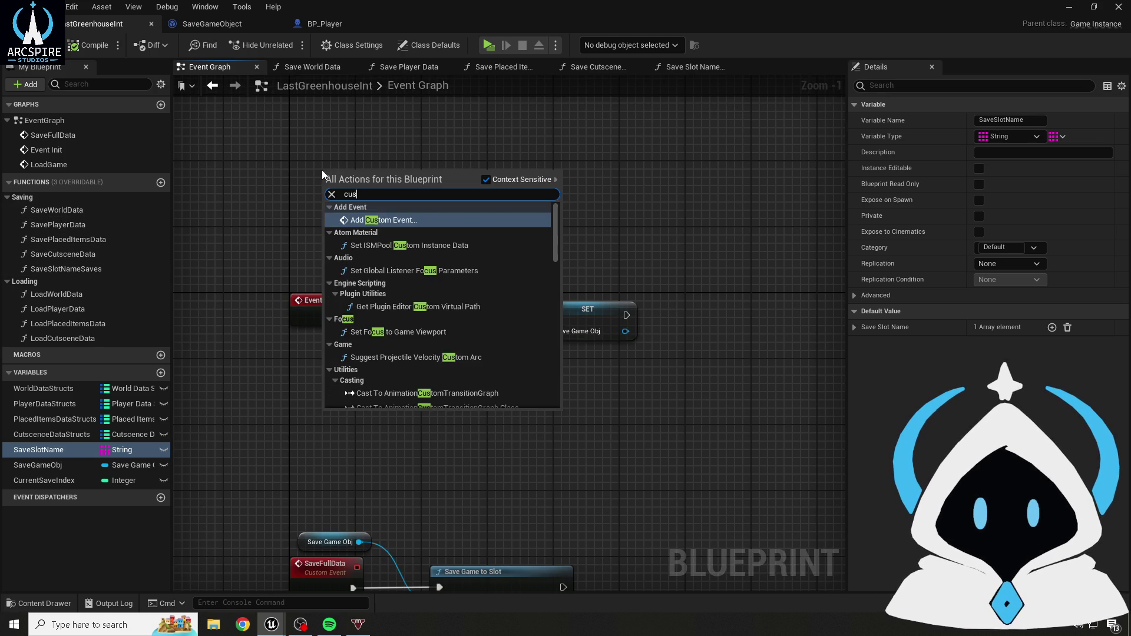
key(Return)
text(Save)
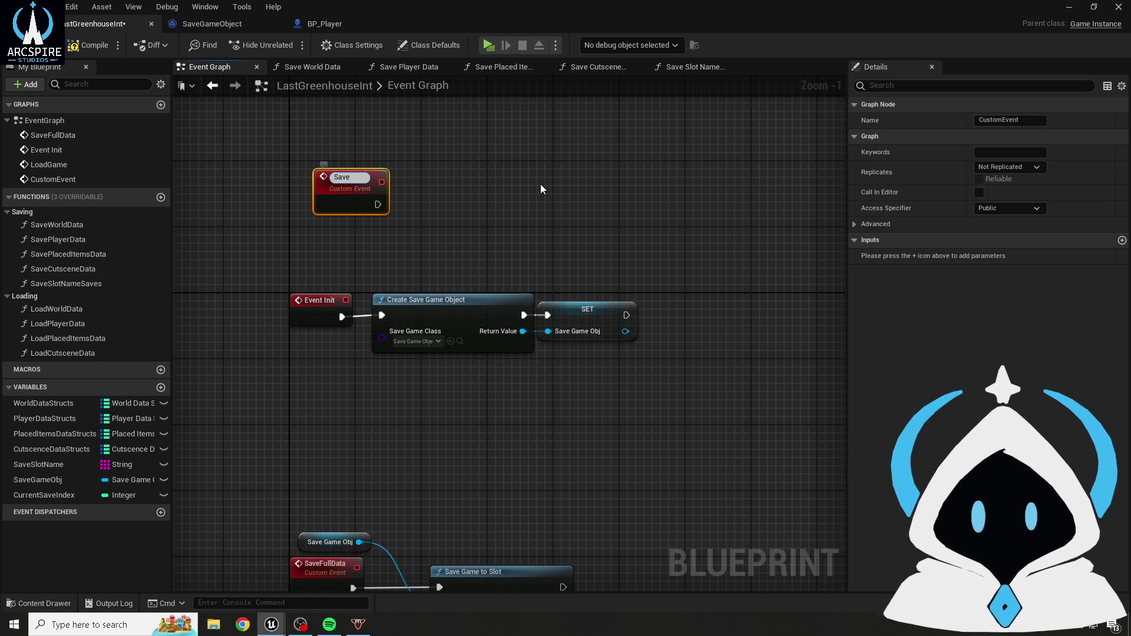
text(AllData)
key(Return)
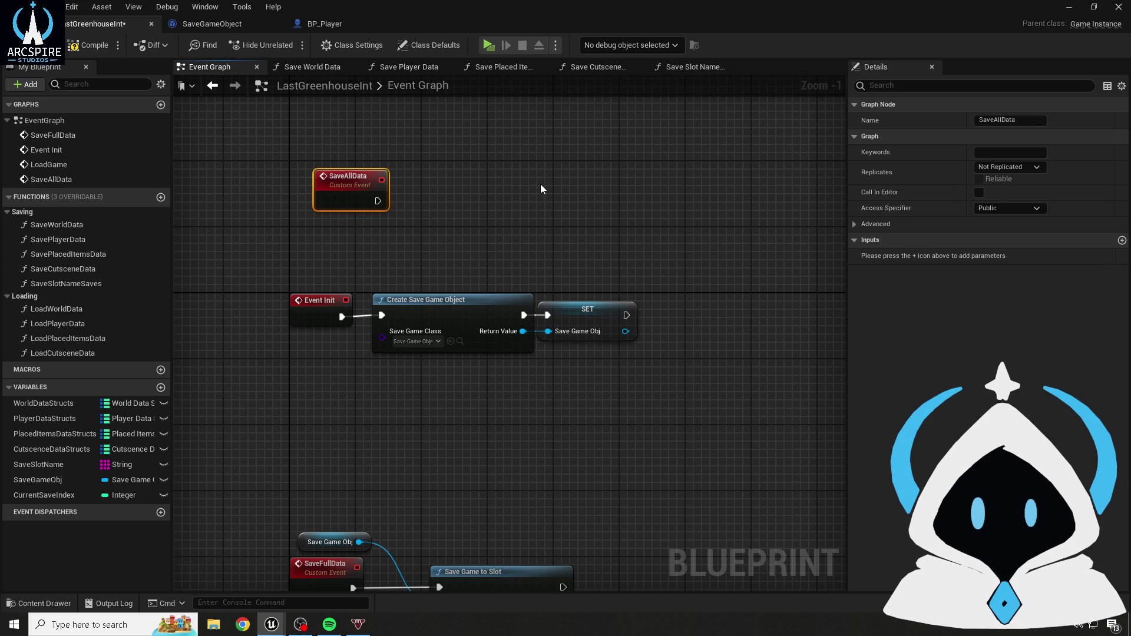
scroll(484, 210, up, 1)
drag(329, 253, 309, 195)
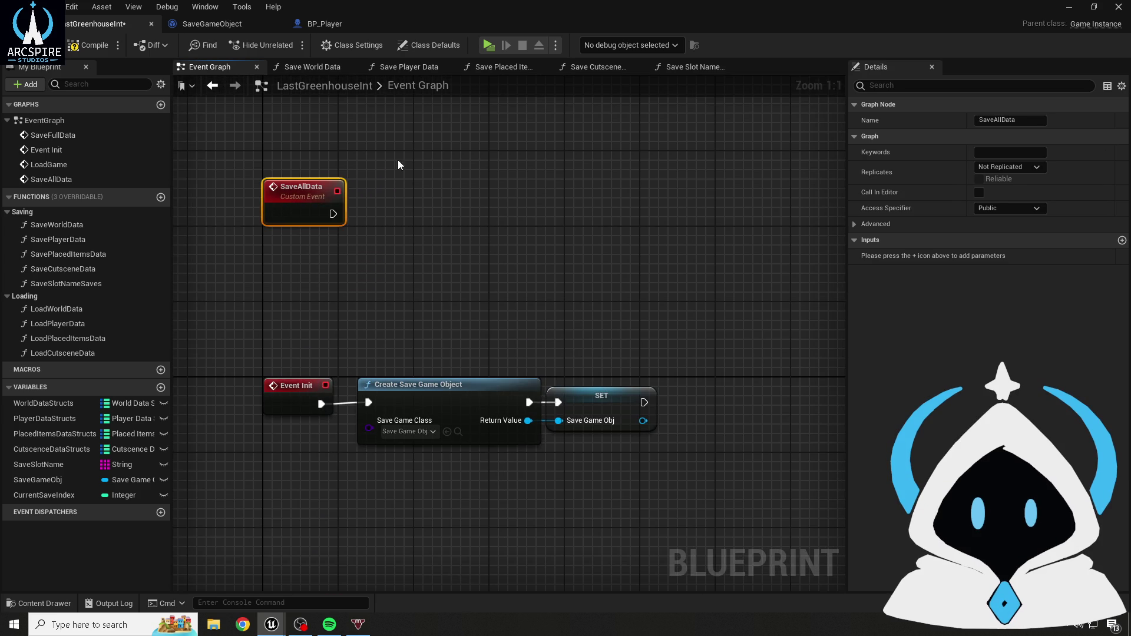
click(471, 277)
click(89, 44)
- Chain Save World Data, Save Player Data, Save Placed Items Data and Save Cutscene Data after SaveAllData
mouse_move(56, 224)
mouse_down()
mouse_move(197, 236)
mouse_move(330, 216)
mouse_up()
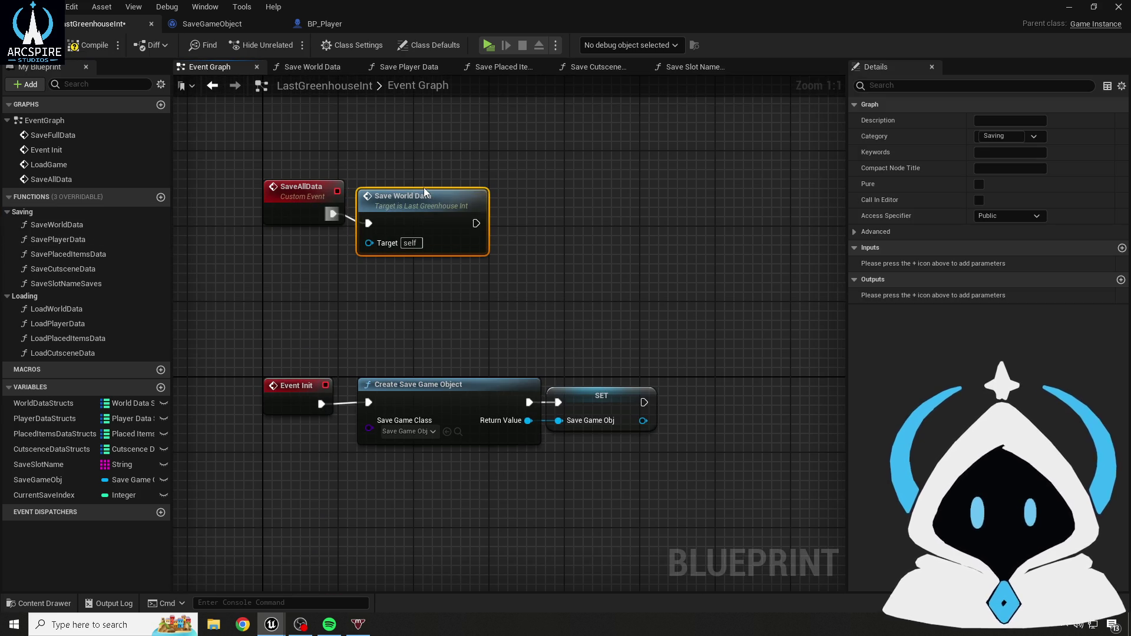
mouse_move(58, 239)
mouse_down()
mouse_move(610, 235)
mouse_move(530, 226)
mouse_move(561, 210)
mouse_up()
drag(65, 254, 612, 216)
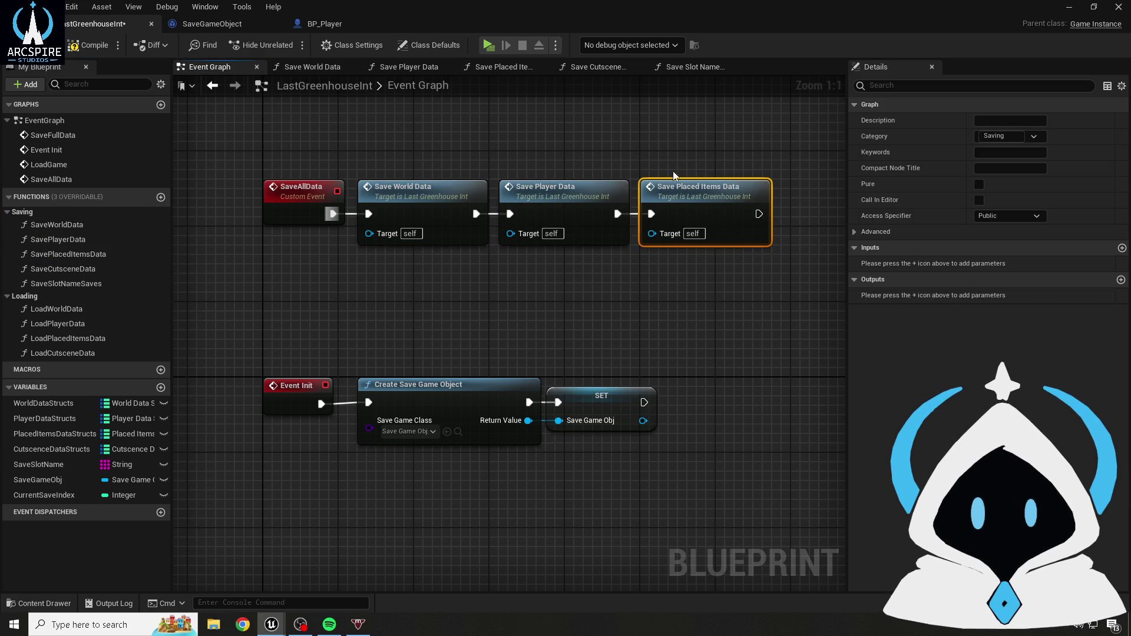
drag(602, 170, 372, 172)
mouse_move(71, 269)
mouse_down()
mouse_move(575, 275)
mouse_move(542, 223)
mouse_up()
- Append Save Slot Name Saves to the end of the chain and compile the game instance
drag(589, 177, 347, 171)
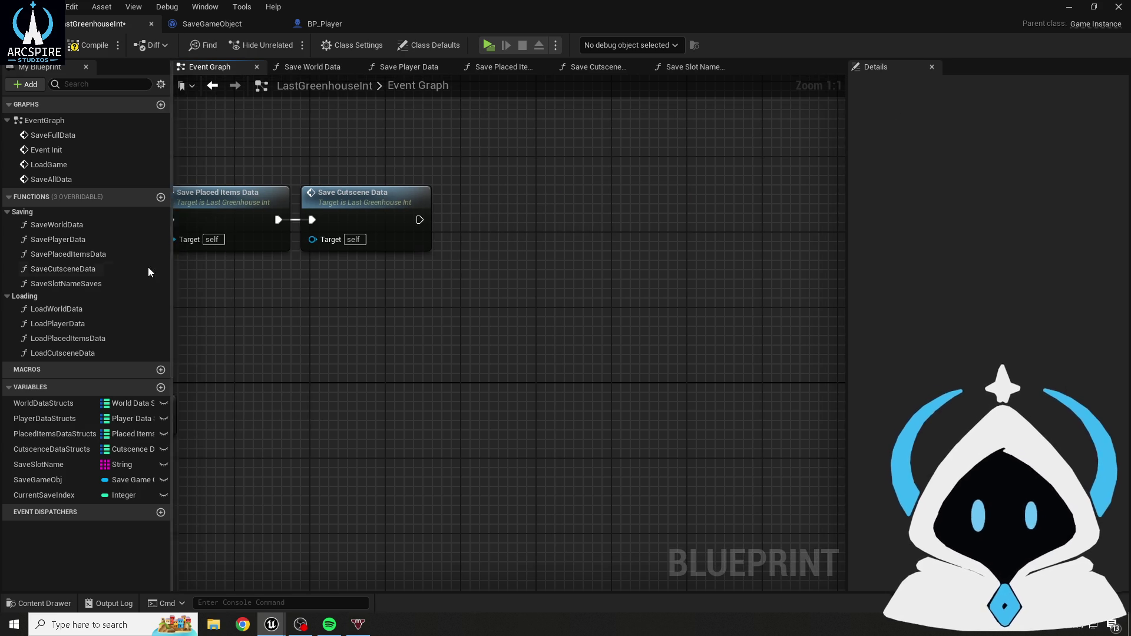
click(160, 284)
mouse_move(160, 284)
mouse_down()
mouse_move(462, 226)
mouse_move(422, 220)
mouse_move(448, 194)
mouse_up()
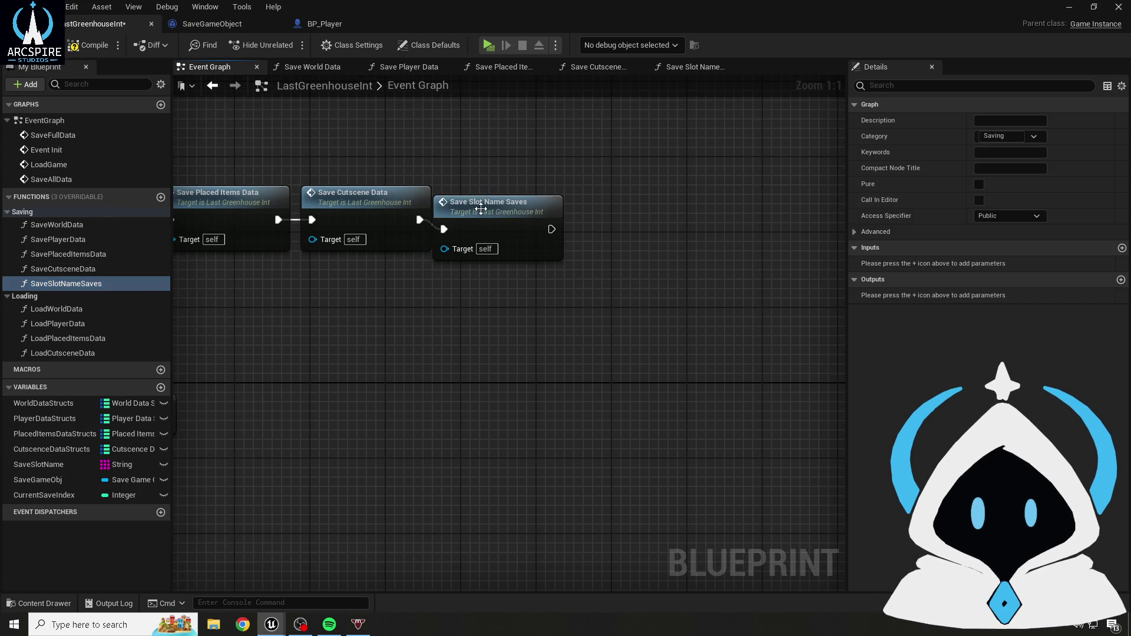
click(494, 203)
click(384, 124)
scroll(285, 166, down, 3)
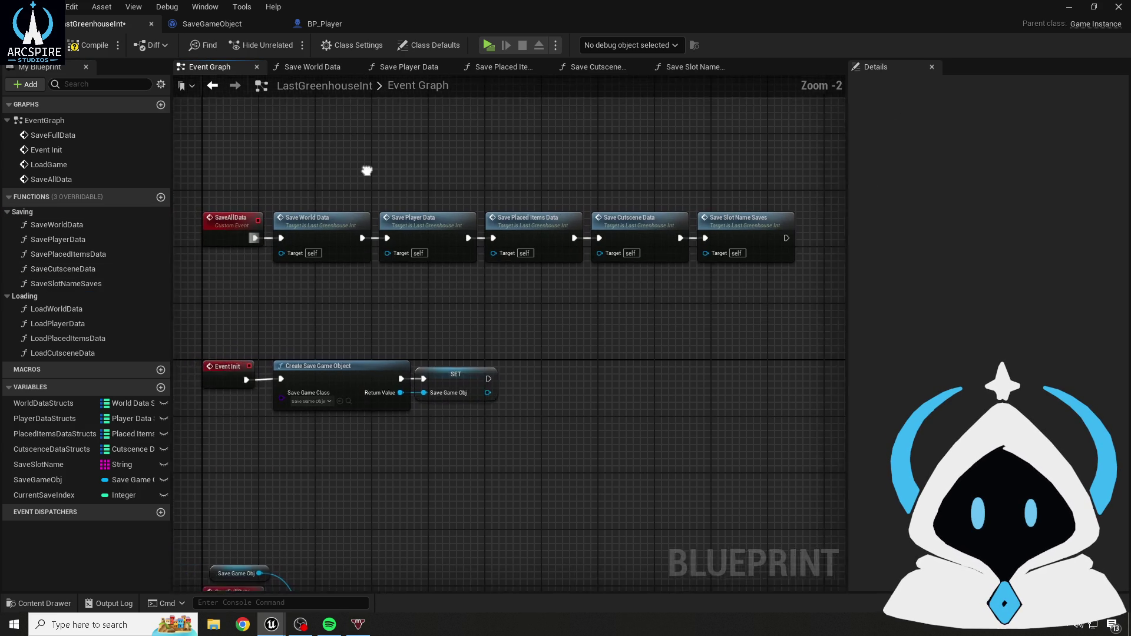
click(89, 45)
scroll(342, 189, down, 1)
scroll(338, 190, up, 1)
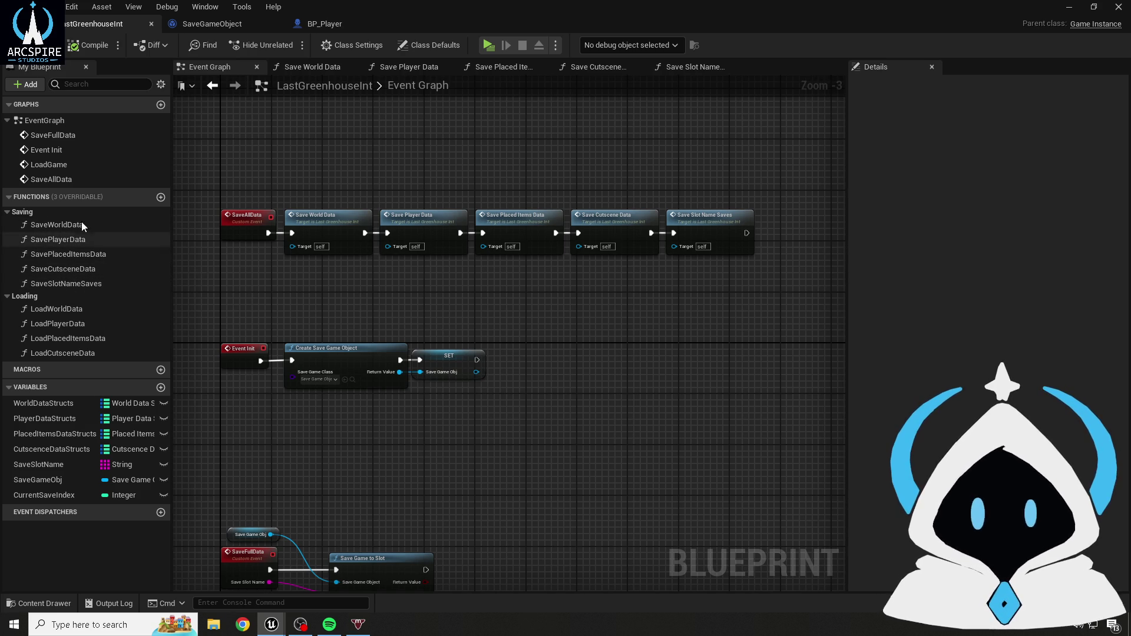
mouse_move(386, 185)
mouse_down()
mouse_move(390, 147)
mouse_move(379, 148)
mouse_up()
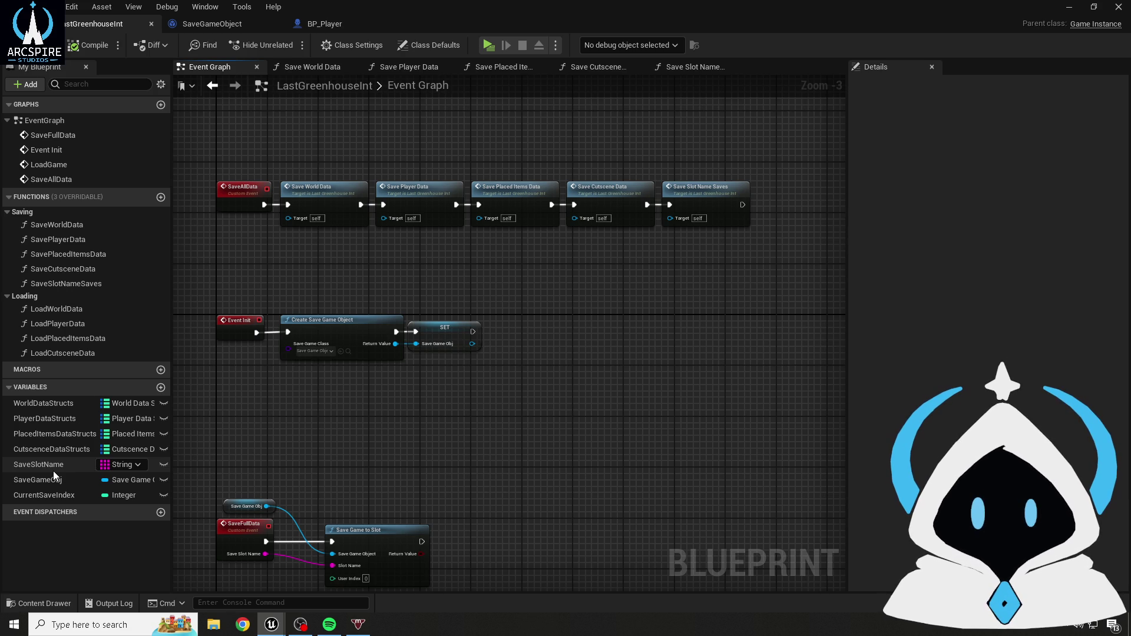
click(300, 27)
- Call Save All Data from the As Last Greenhouse Int cast on Debug Key 1, then compile BP_Player
drag(568, 327, 621, 323)
text(save all)
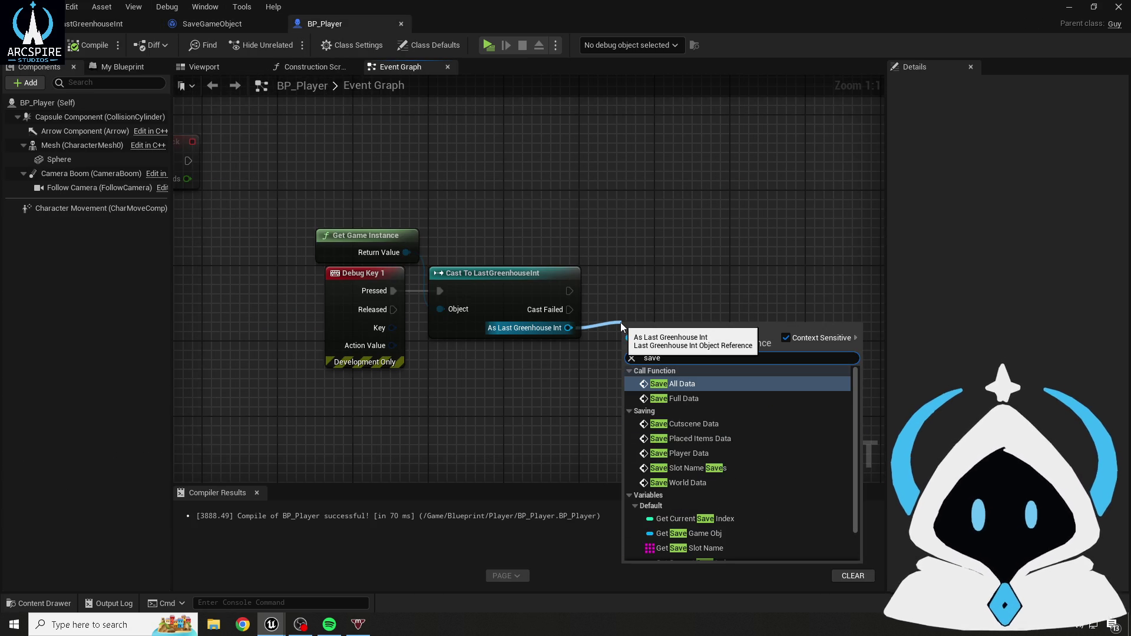
key(Return)
drag(621, 323, 592, 266)
click(89, 45)
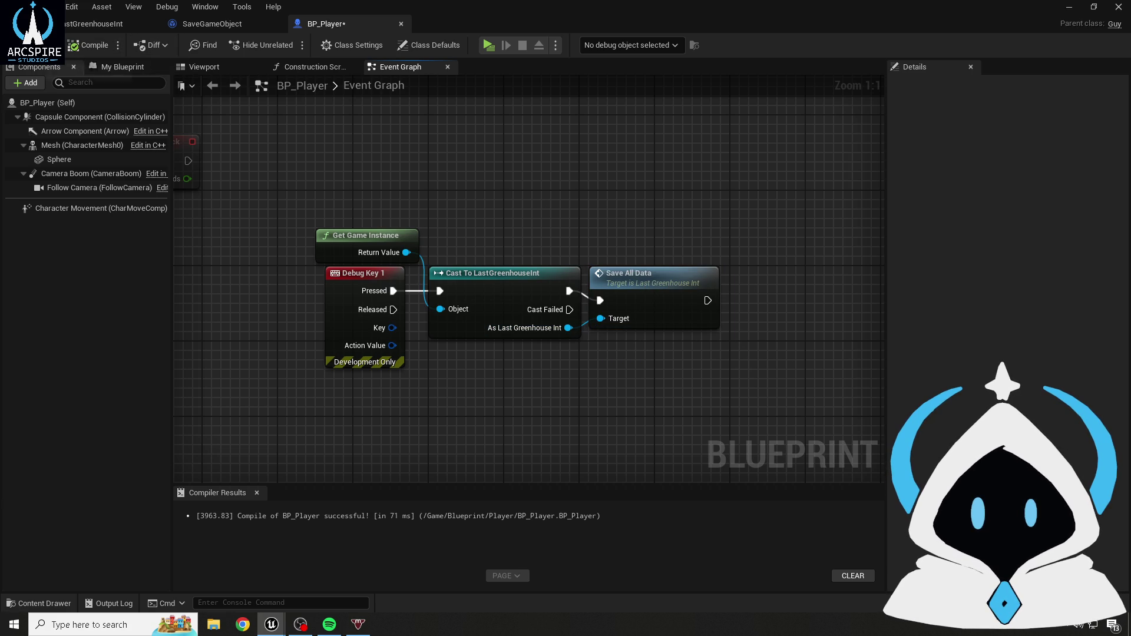
- Playtest the save in a standalone game, then bring up File Explorer
click(482, 45)
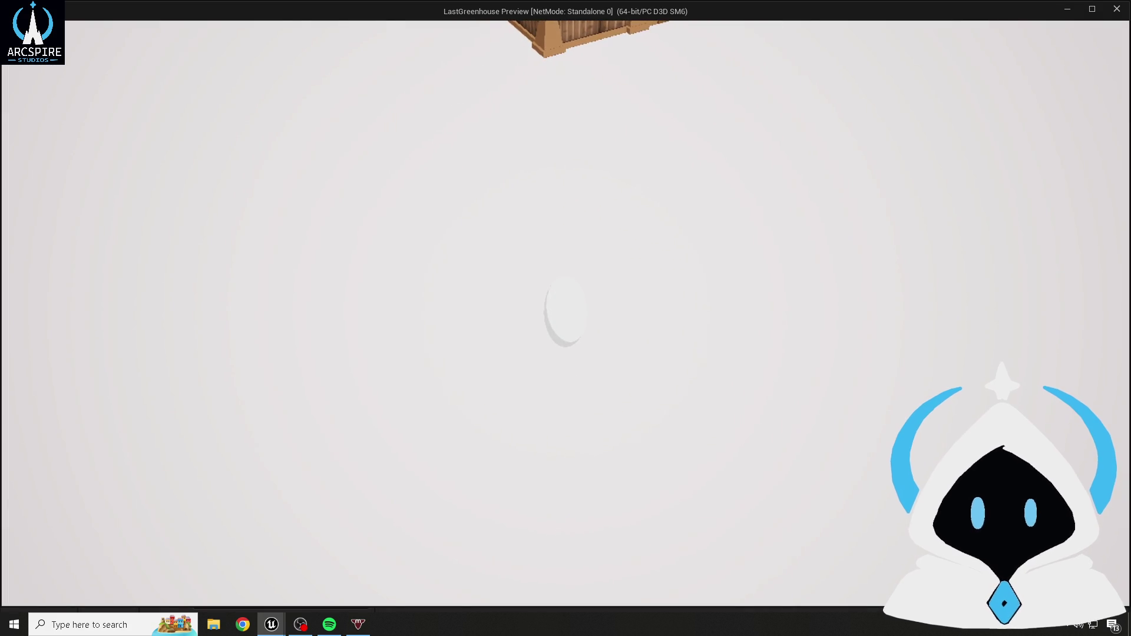
key(Escape)
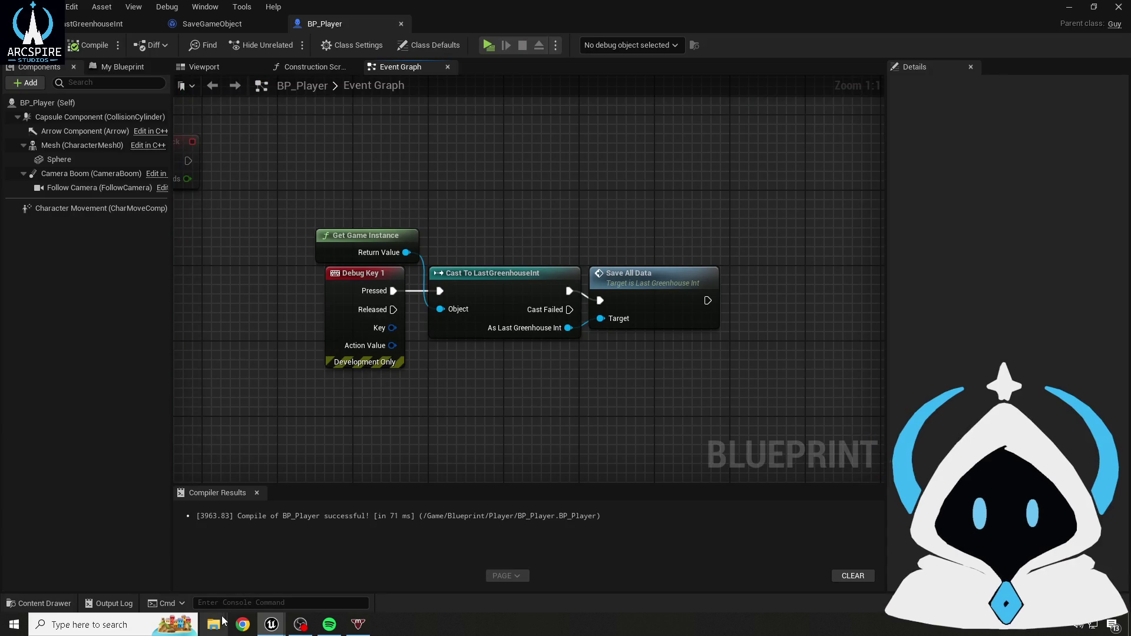
key(super+e)
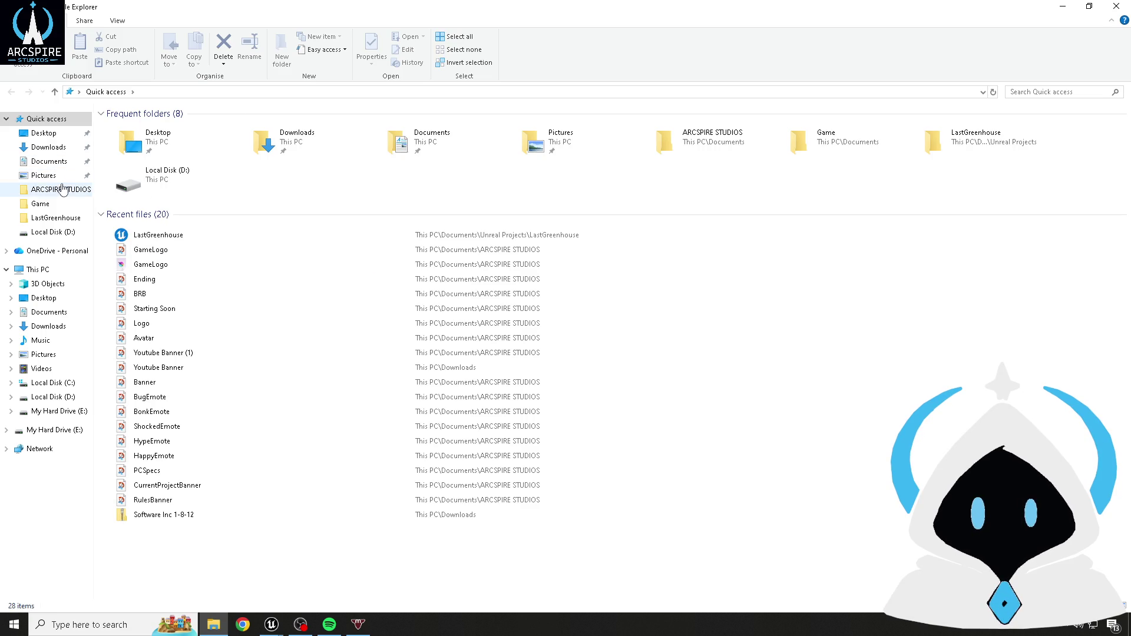
- Browse to Documents > Unreal Projects > LastGreenhouse > Saved > SaveGames to see the .sav files
click(47, 161)
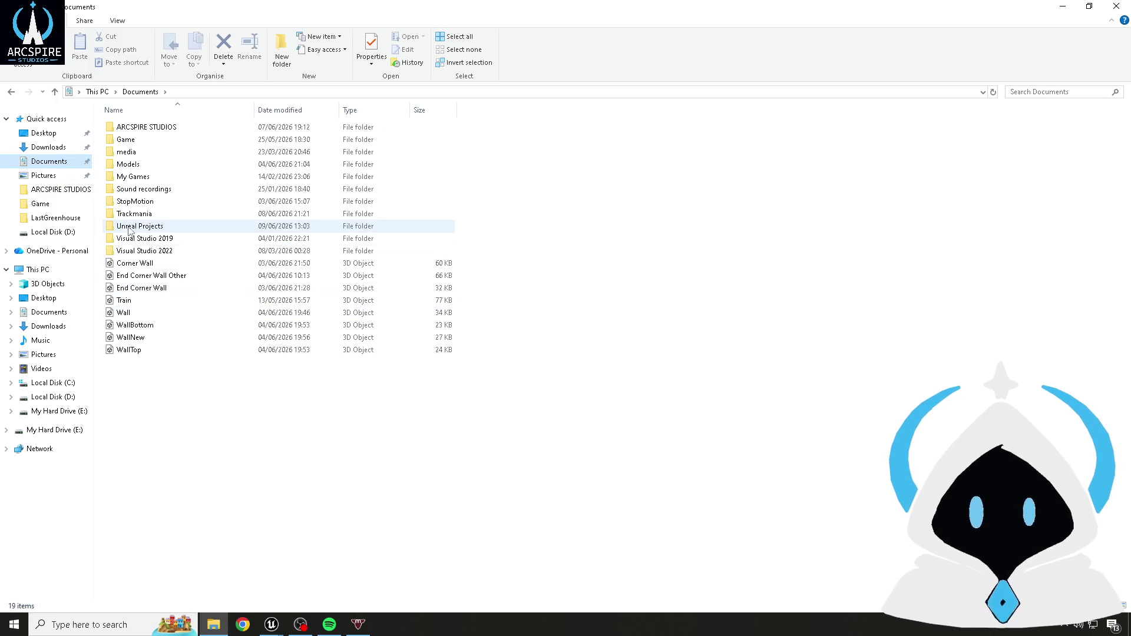
double_click(138, 226)
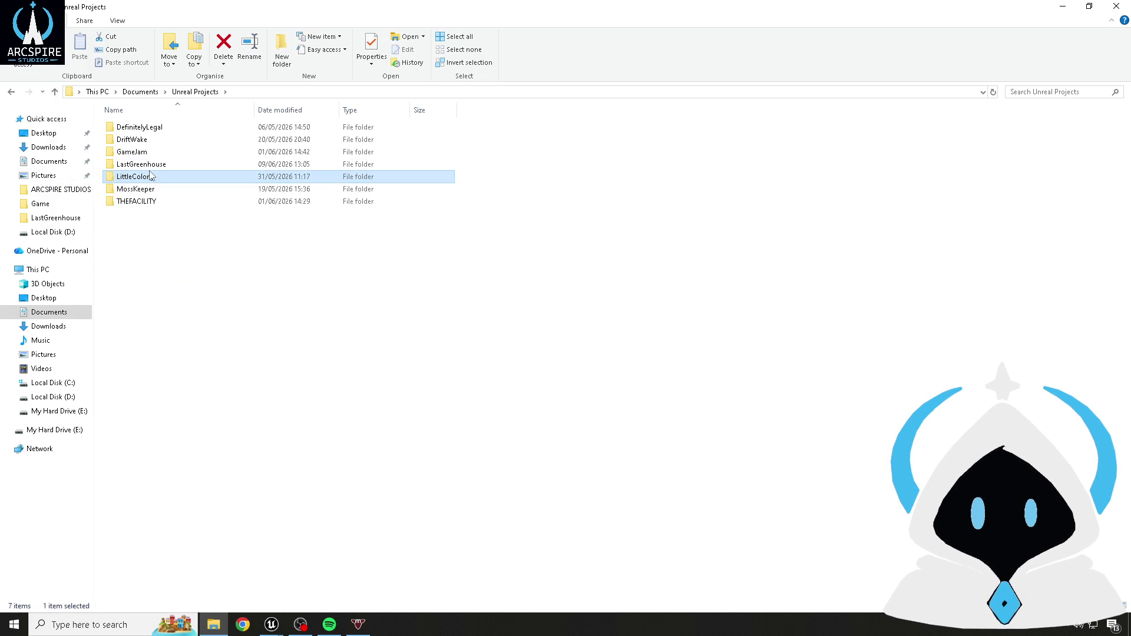
double_click(156, 166)
double_click(135, 214)
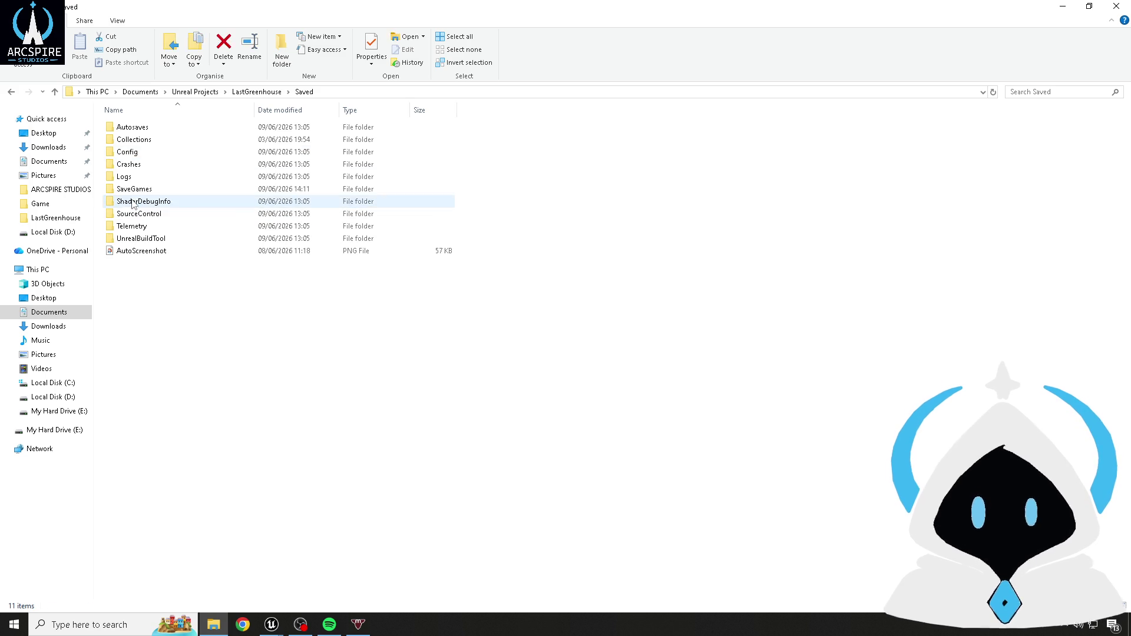
double_click(142, 187)
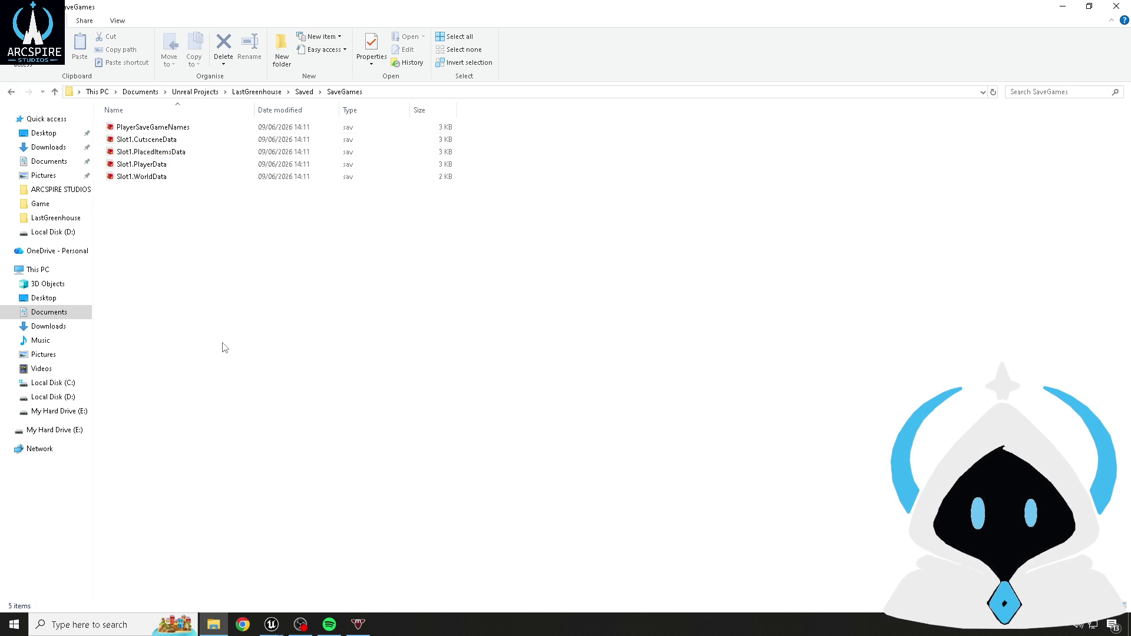
- Snip and copy the list of .sav files, discard the snip unsaved, and close File Explorer
key(super)
text(snip)
key(Return)
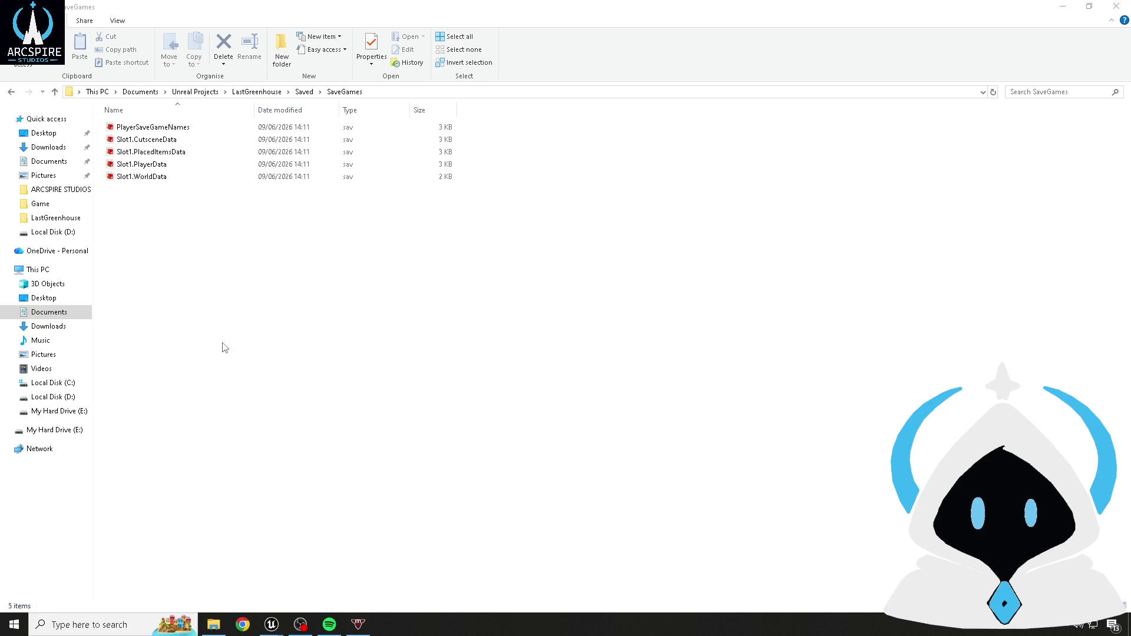
click(183, 85)
mouse_move(95, 104)
mouse_down()
mouse_move(470, 183)
mouse_move(511, 203)
mouse_up()
right_click(291, 147)
click(312, 167)
click(555, 10)
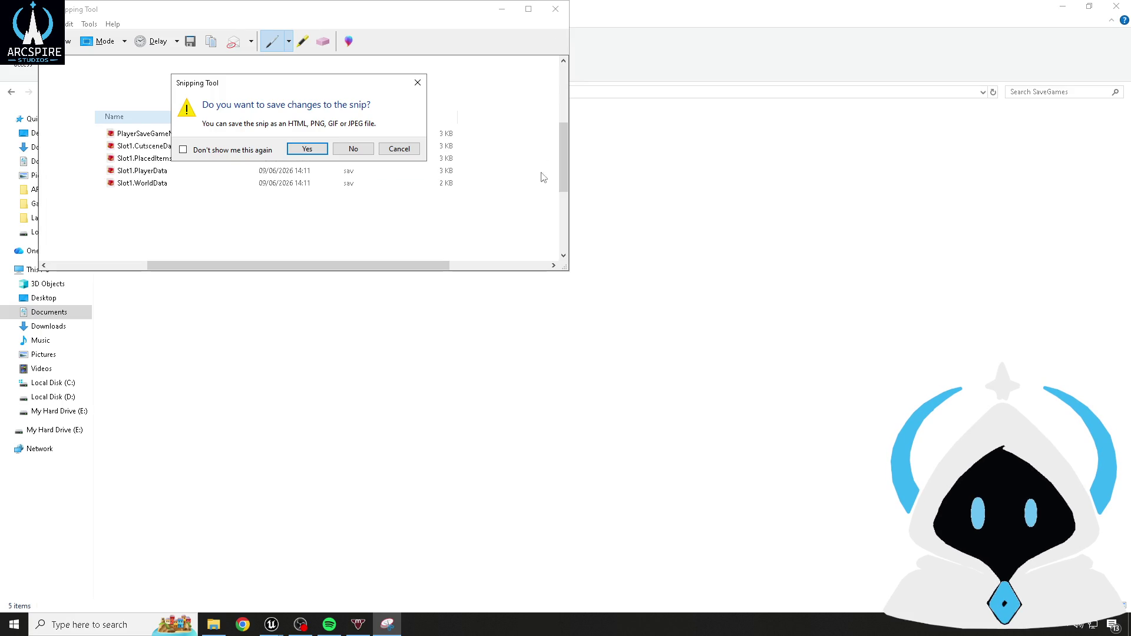
click(336, 149)
click(1116, 6)
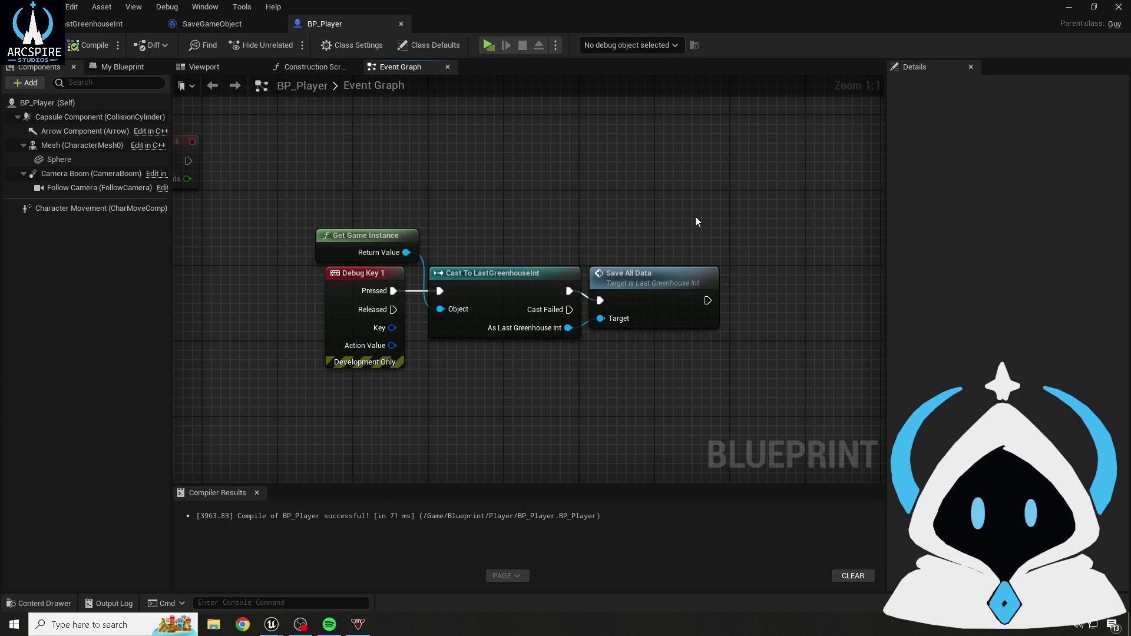
- Launch Discord and send the save-files screenshot in the friend's direct-message chat
key(super)
text(discord)
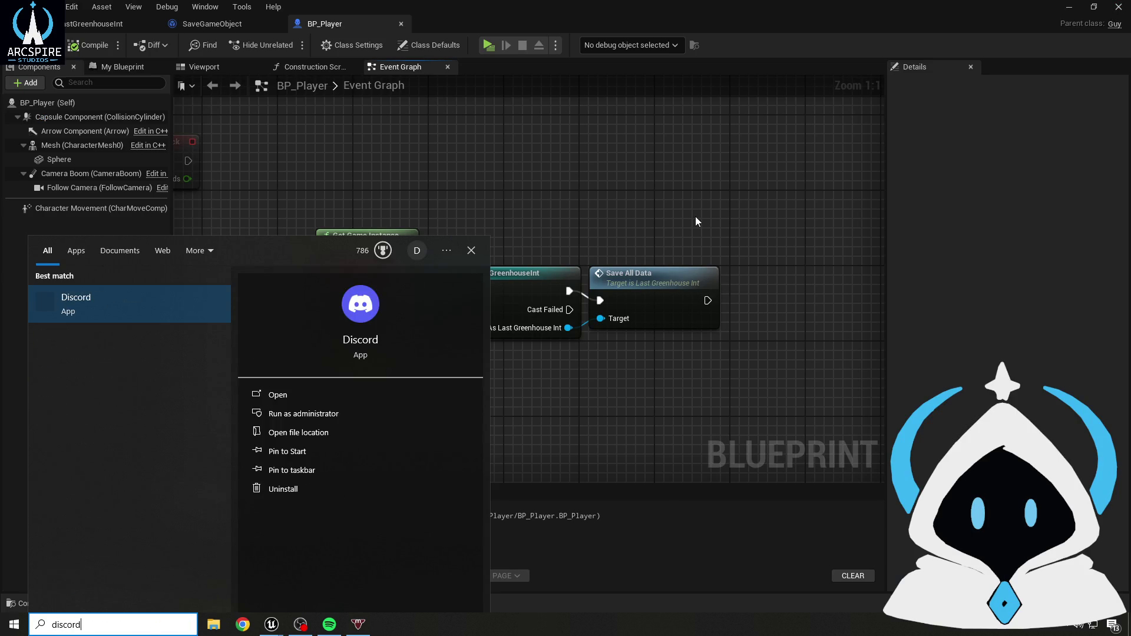
key(Return)
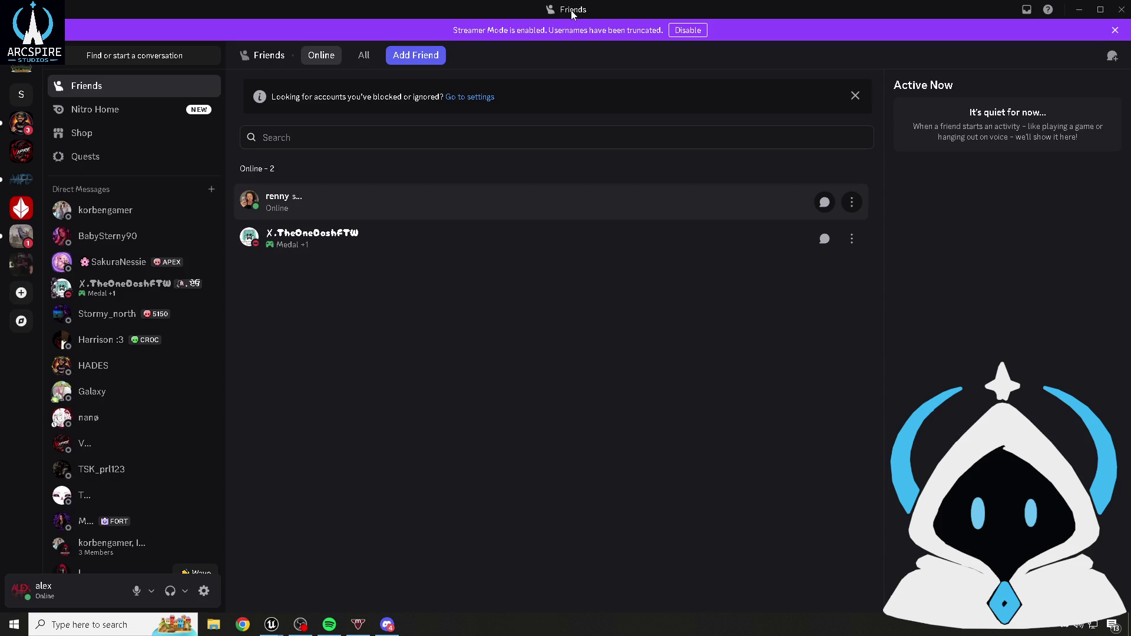
click(113, 344)
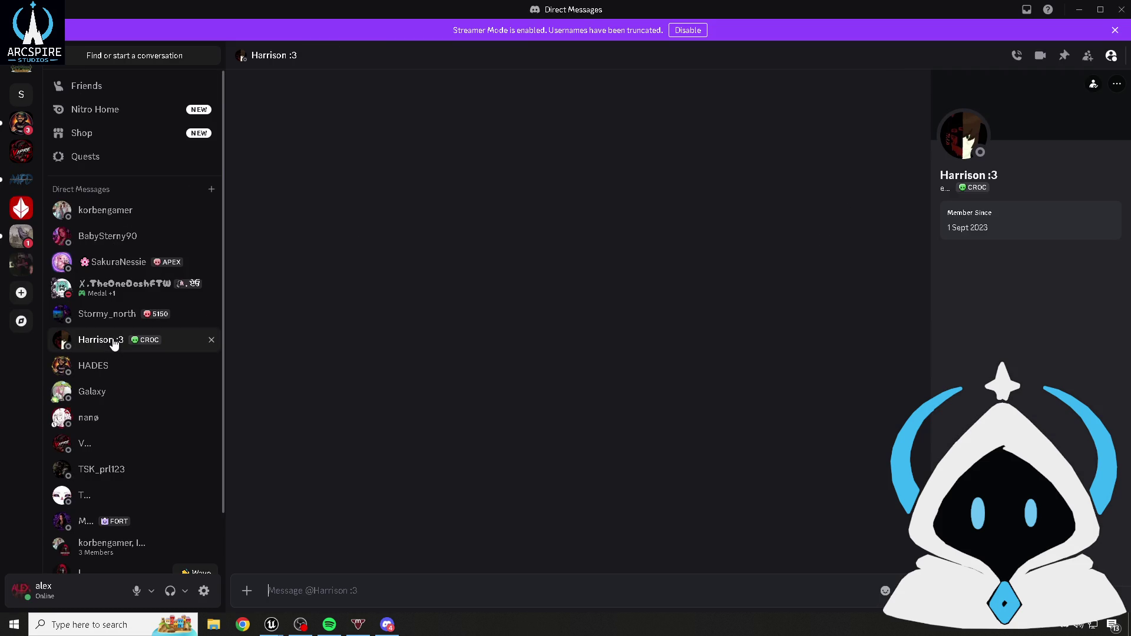
key(ctrl+v)
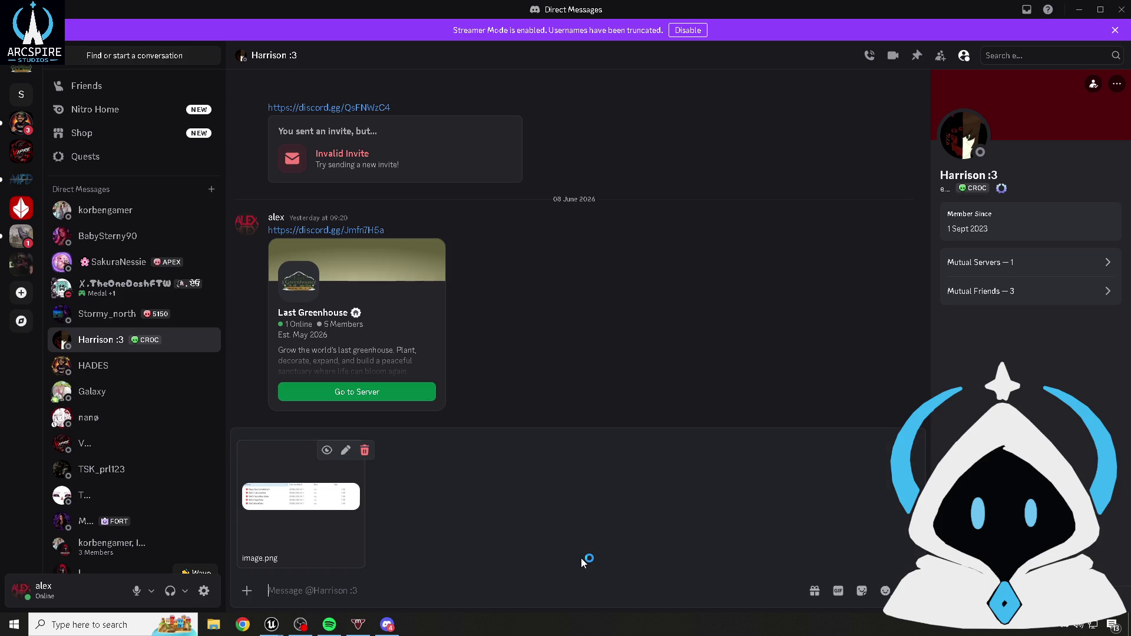
key(Return)
- Send two messages explaining the split save data, disable Streamer Mode, and return to Unreal Editor
text(thats basically how)
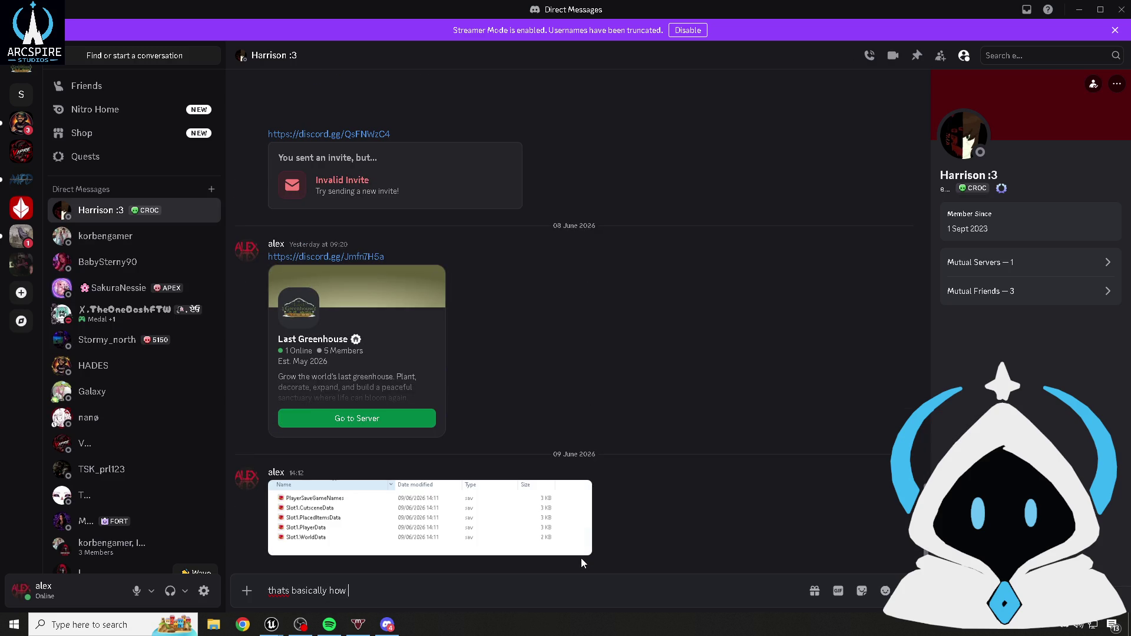
text(save data)
key(Return)
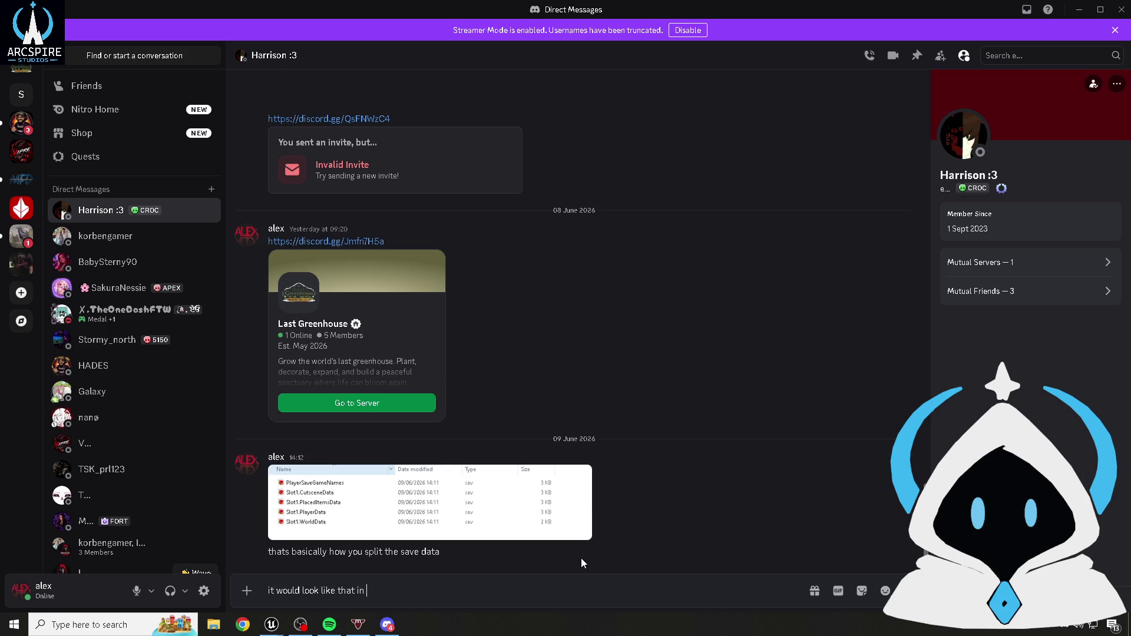
text(s)
key(Return)
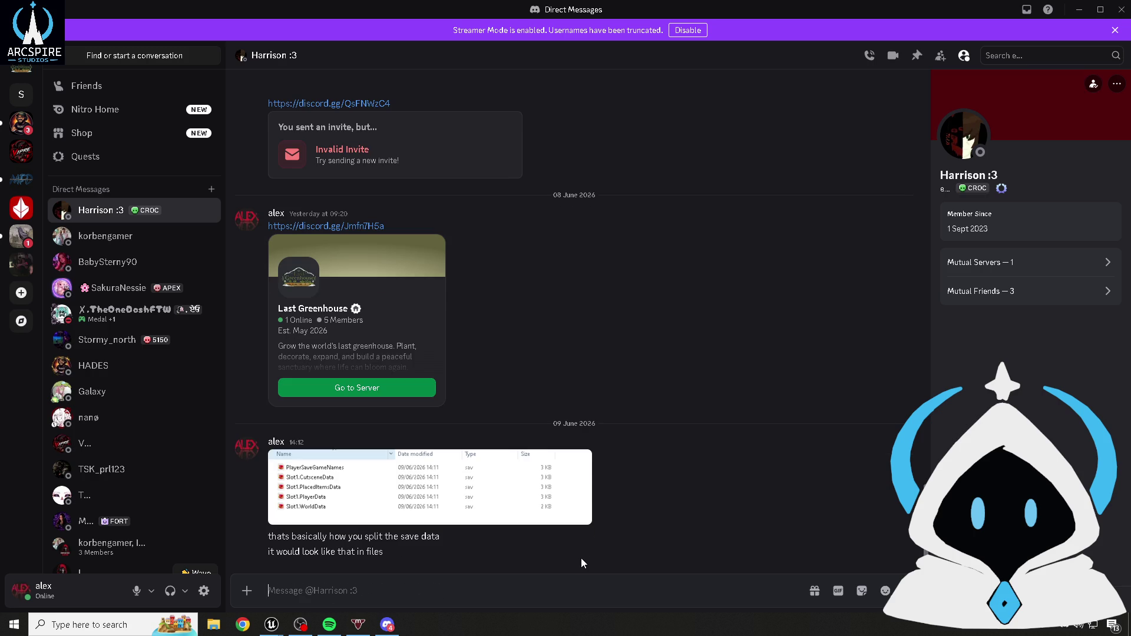
click(688, 30)
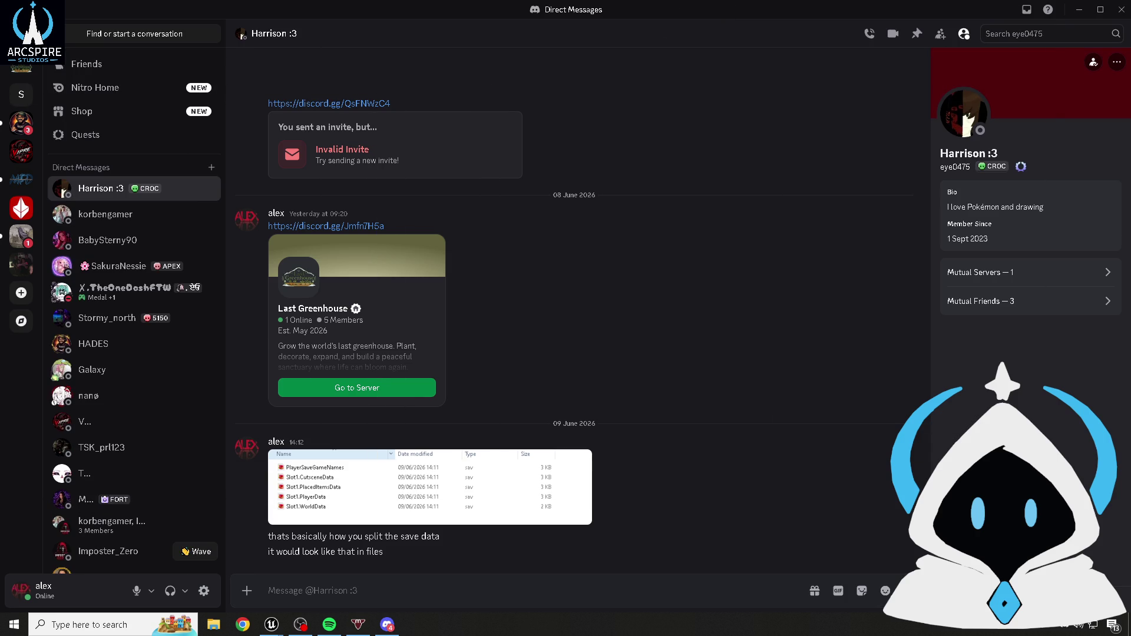
key(alt+Tab)
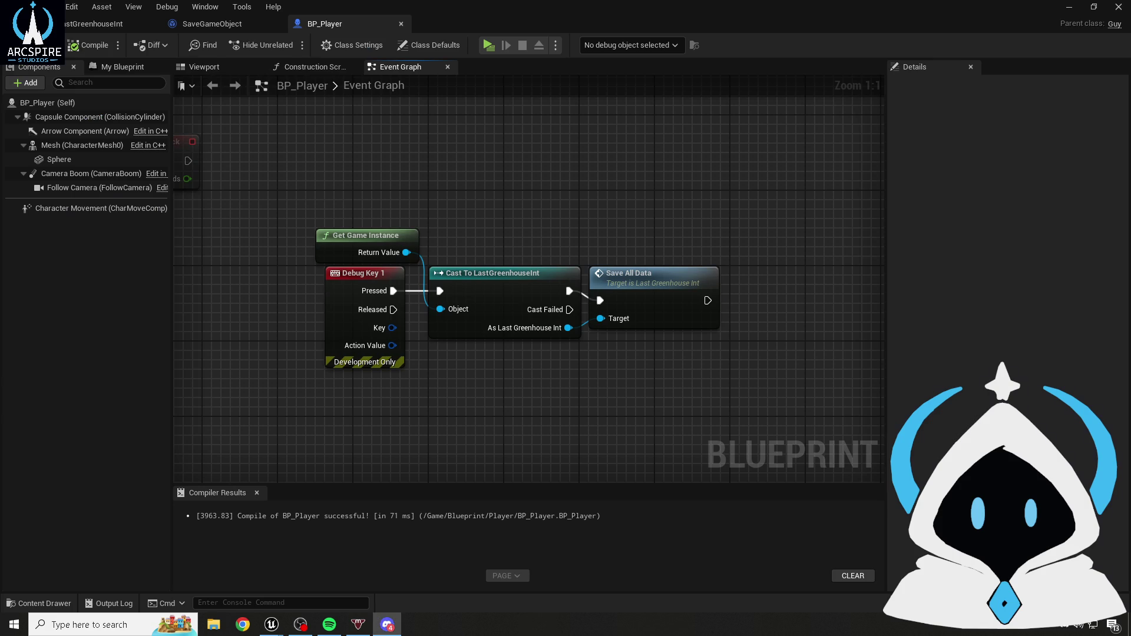